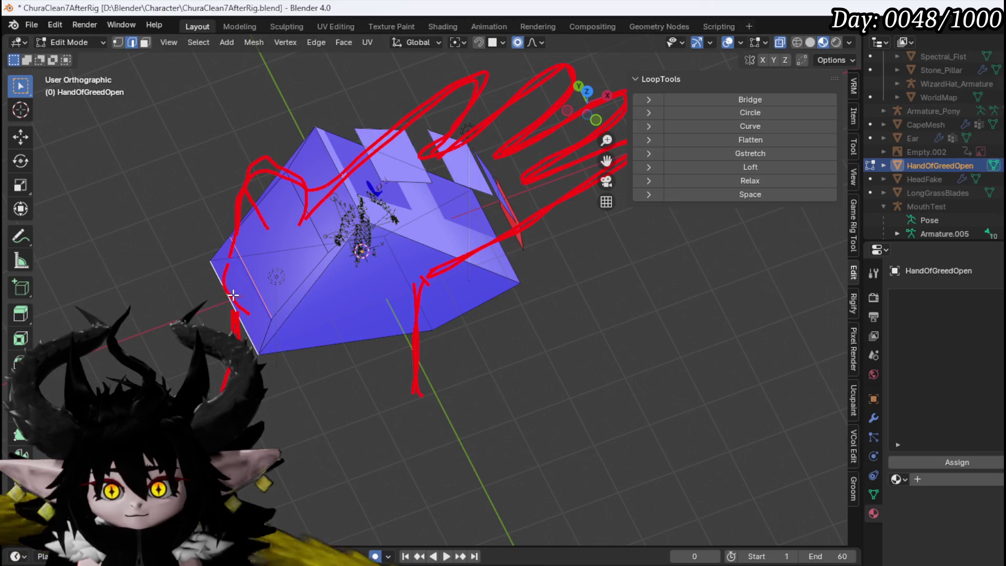
Step: In wireframe view, delete the stray flat plane face, then return to Material Preview shading
{"action": "left_click_drag", "start_coordinate": [238, 293], "coordinate": [312, 251]}
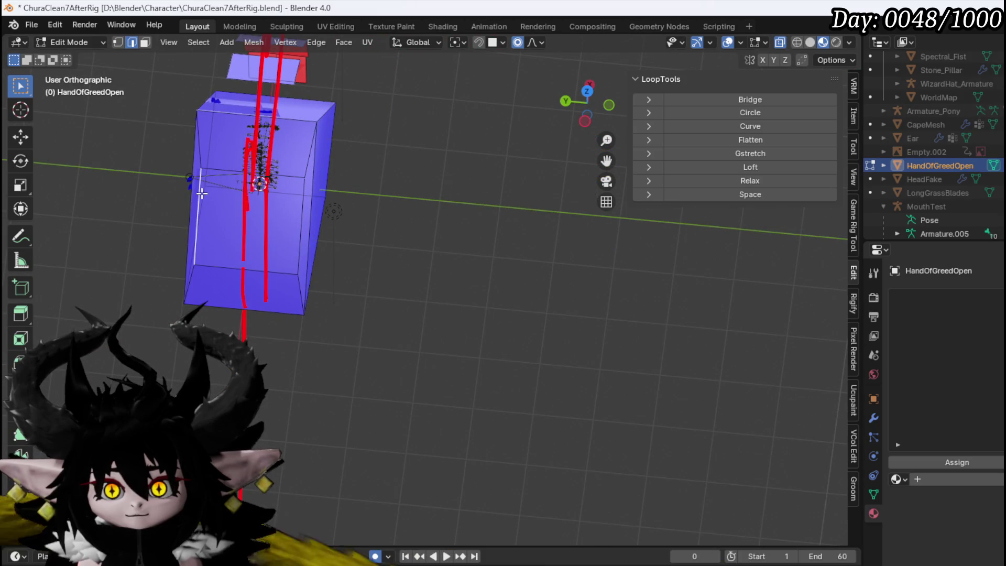
{"action": "mouse_move", "coordinate": [193, 191]}
{"action": "left_mouse_down"}
{"action": "mouse_move", "coordinate": [259, 188]}
{"action": "mouse_move", "coordinate": [335, 157]}
{"action": "left_mouse_up"}
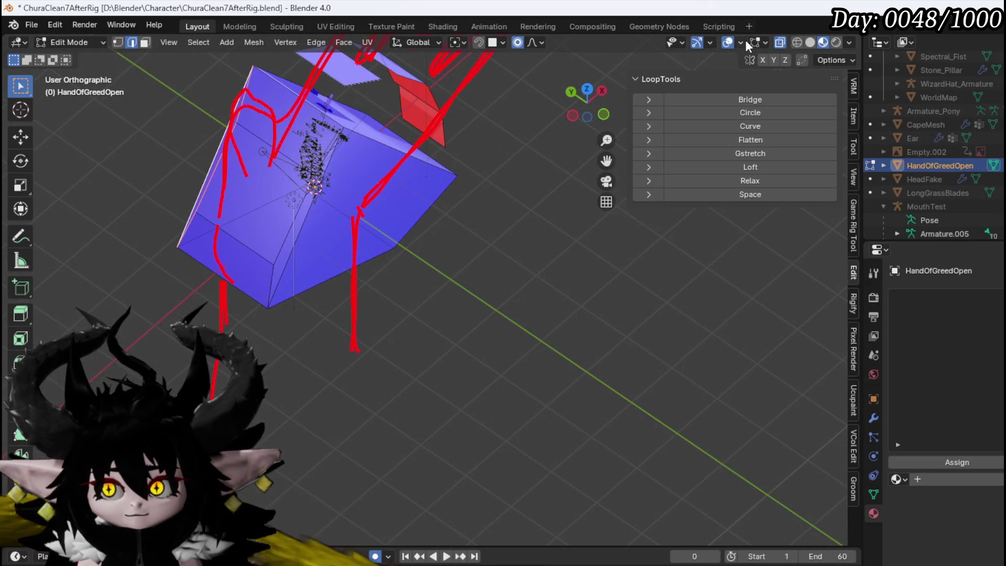
{"action": "scroll", "coordinate": [231, 168], "scroll_direction": "up", "scroll_amount": 4}
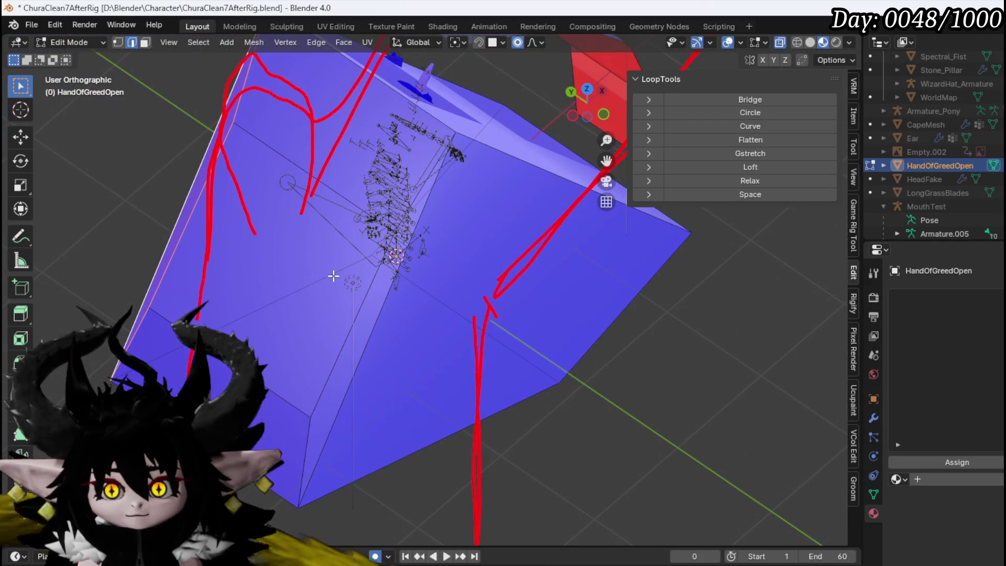
{"action": "mouse_move", "coordinate": [247, 203]}
{"action": "left_mouse_down"}
{"action": "mouse_move", "coordinate": [211, 149]}
{"action": "mouse_move", "coordinate": [419, 158]}
{"action": "left_mouse_up"}
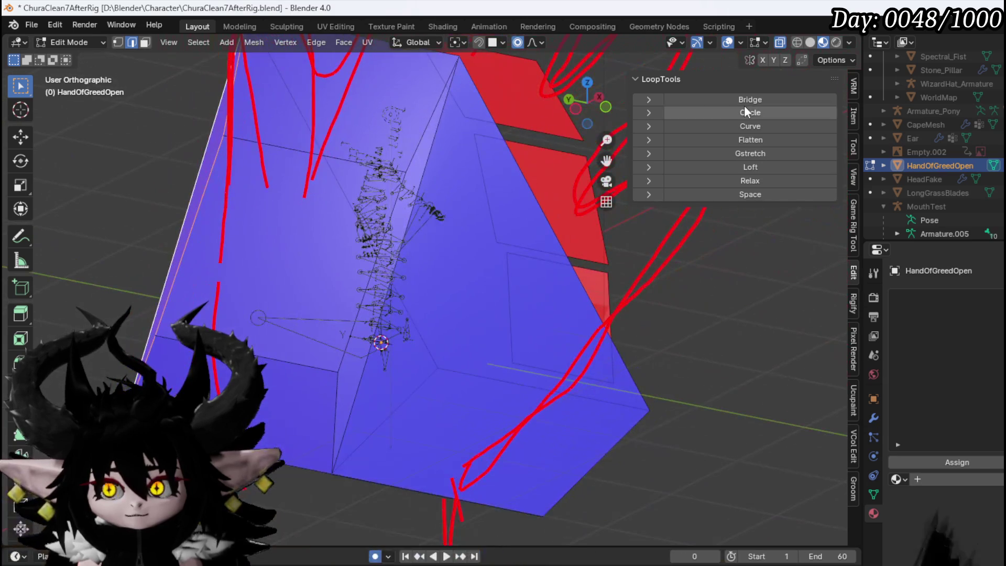
{"action": "left_click", "coordinate": [797, 43]}
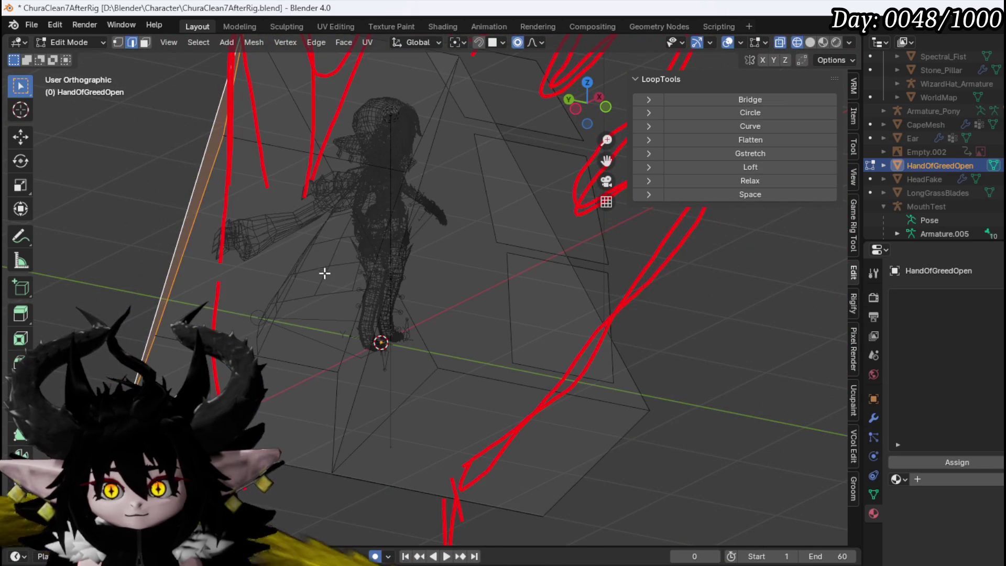
{"action": "mouse_move", "coordinate": [308, 244]}
{"action": "left_mouse_down"}
{"action": "mouse_move", "coordinate": [292, 283]}
{"action": "mouse_move", "coordinate": [337, 274]}
{"action": "mouse_move", "coordinate": [252, 261]}
{"action": "mouse_move", "coordinate": [342, 281]}
{"action": "left_mouse_up"}
{"action": "key", "text": "x"}
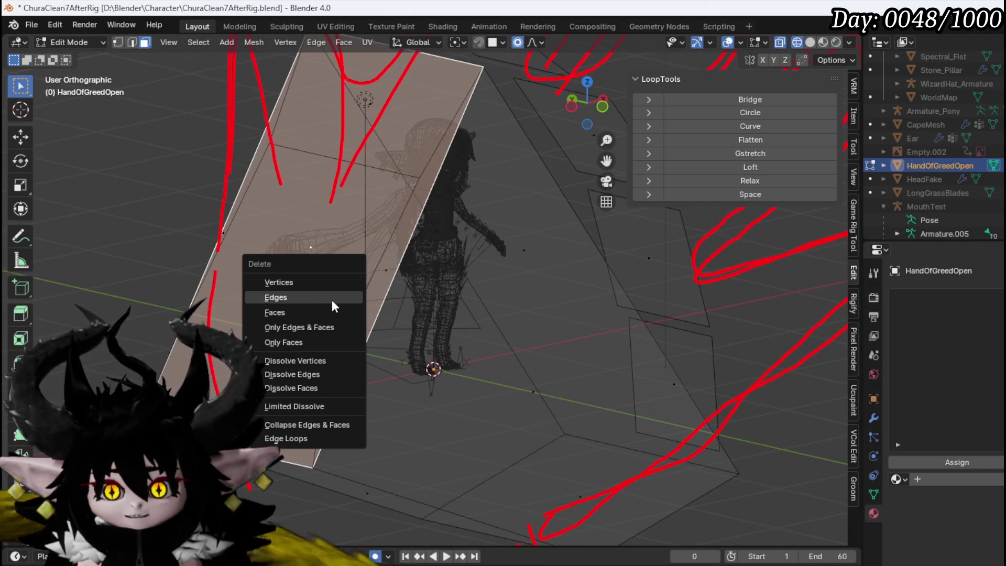
{"action": "left_click", "coordinate": [332, 312]}
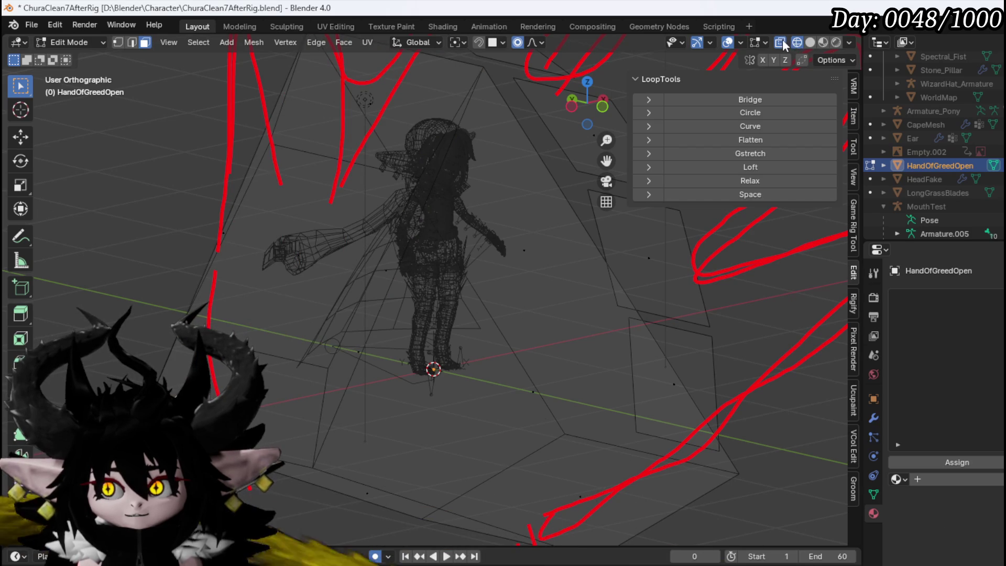
{"action": "left_click", "coordinate": [822, 42]}
{"action": "left_click_drag", "start_coordinate": [587, 102], "coordinate": [389, 212]}
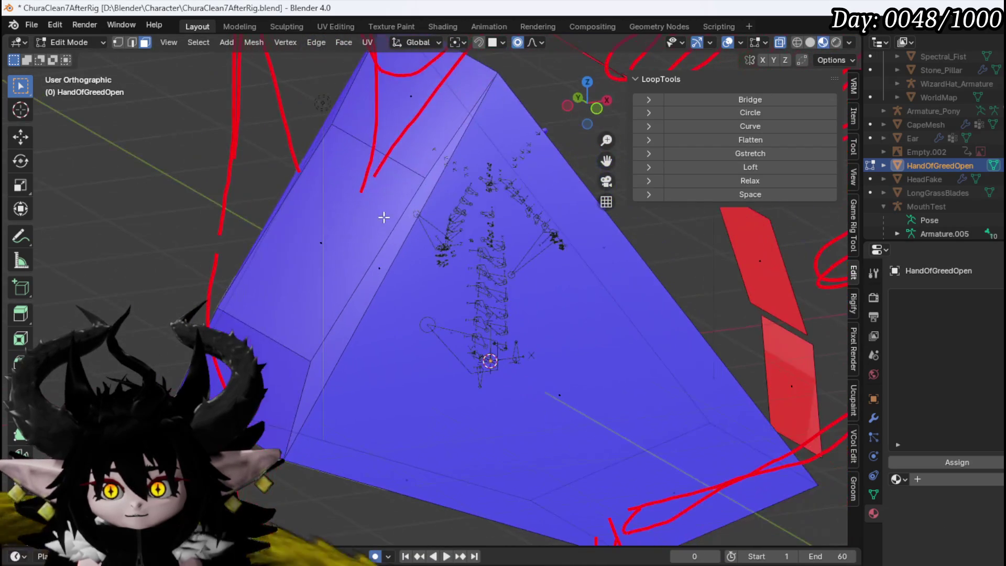
Step: In front view, pull the hand block's top-left vertices onto the red sketch line
{"action": "key", "text": "KP_3"}
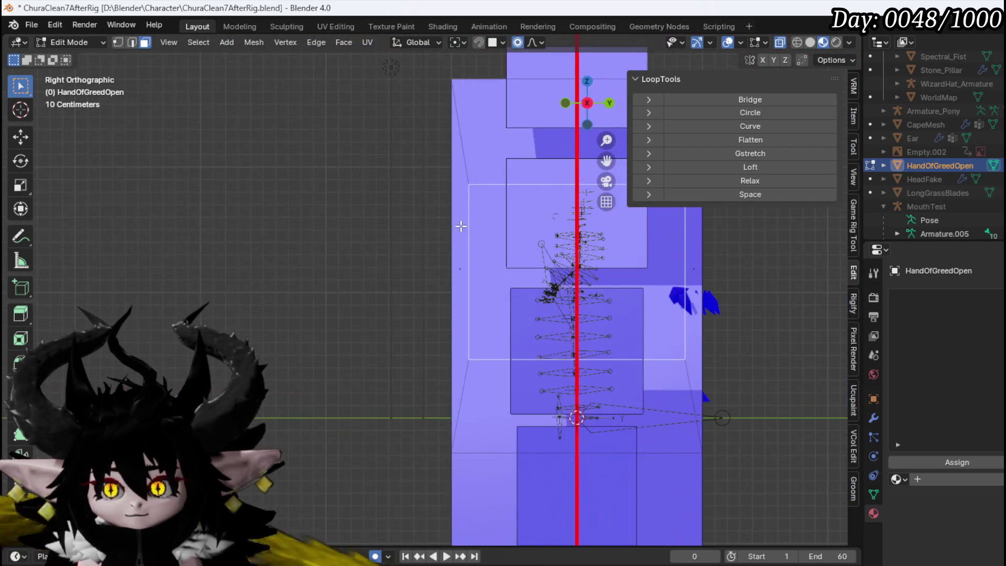
{"action": "key", "text": "KP_1"}
{"action": "key", "text": "g"}
{"action": "left_click", "coordinate": [433, 161]}
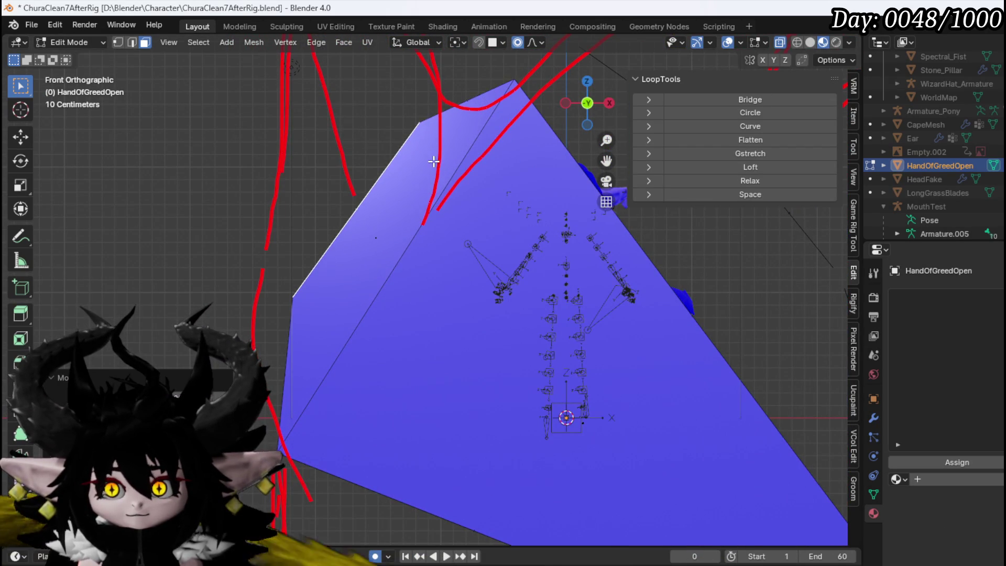
{"action": "key", "text": "g"}
{"action": "left_click", "coordinate": [423, 160]}
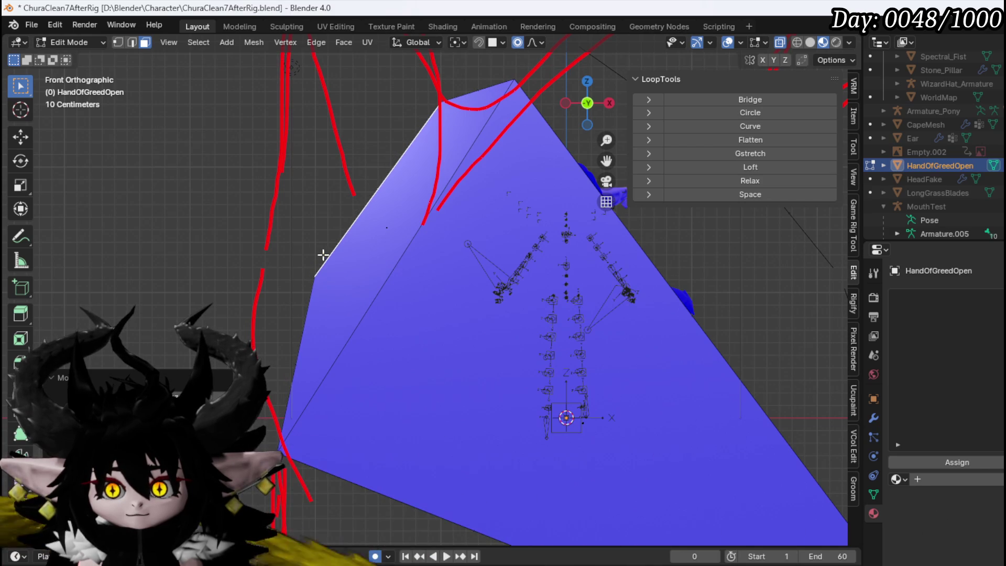
Step: Move a lower left-side vertex so the block follows the sketch outline
{"action": "left_click_drag", "start_coordinate": [319, 253], "coordinate": [348, 292]}
{"action": "scroll", "coordinate": [343, 268], "scroll_direction": "up", "scroll_amount": 2}
{"action": "key", "text": "KP_3"}
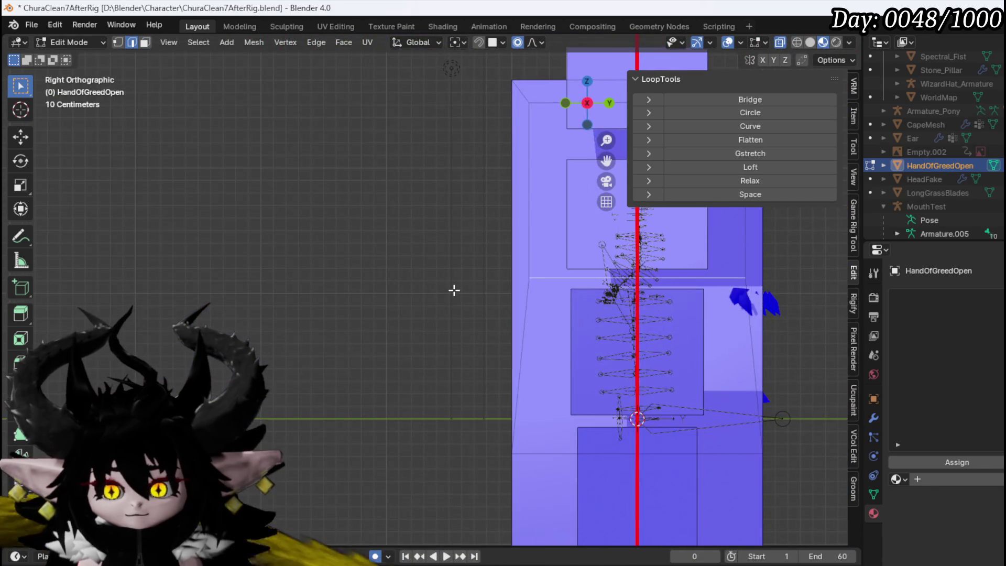
{"action": "key", "text": "KP_1"}
{"action": "key", "text": "g"}
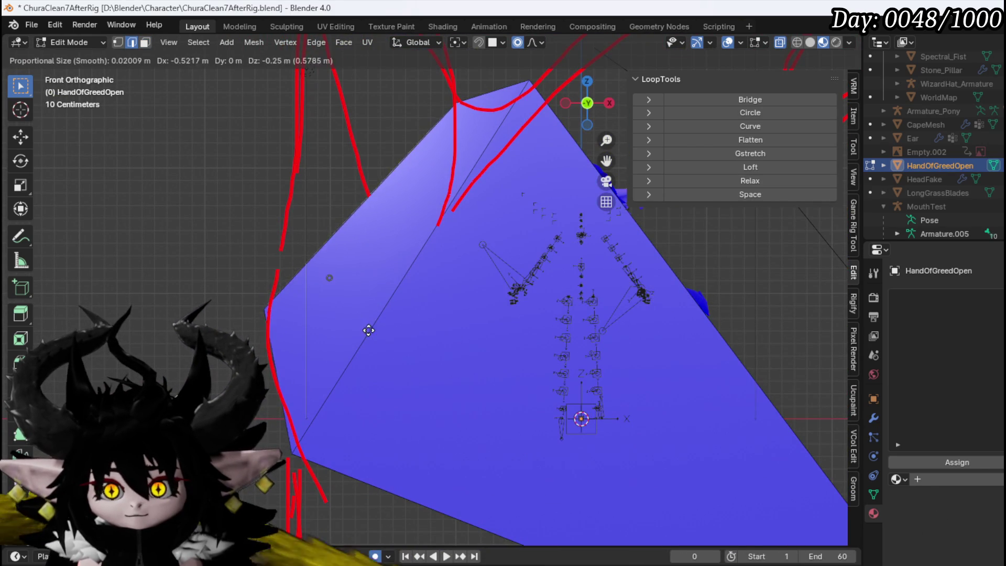
{"action": "left_click", "coordinate": [370, 328]}
{"action": "left_click_drag", "start_coordinate": [363, 253], "coordinate": [352, 265]}
{"action": "left_click_drag", "start_coordinate": [348, 170], "coordinate": [399, 242]}
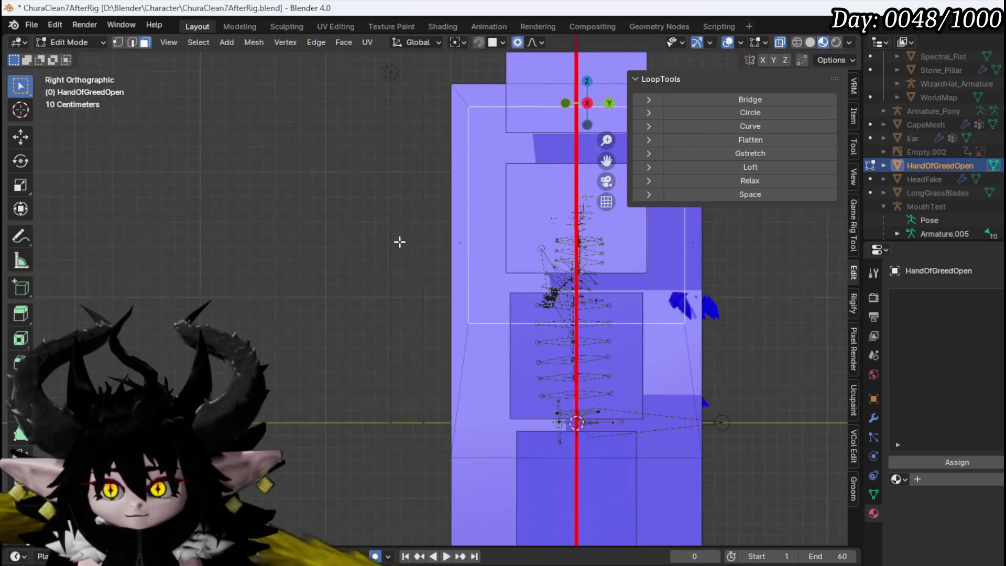
Step: Extrude the top faces upward and tilt them toward the sketched thumb
{"action": "key", "text": "KP_1"}
{"action": "key", "text": "e"}
{"action": "left_click", "coordinate": [452, 241]}
{"action": "key", "text": "r"}
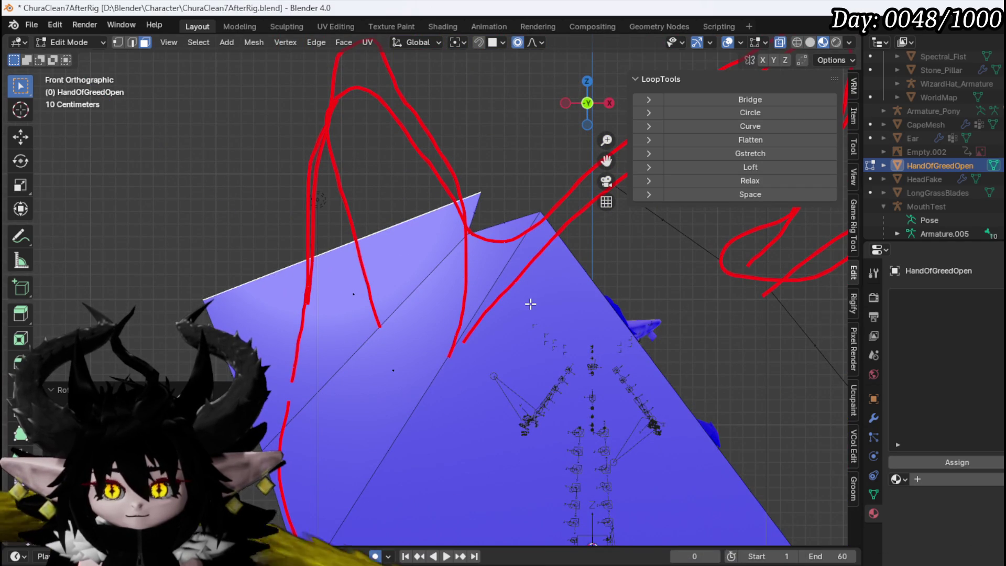
{"action": "scroll", "coordinate": [530, 303], "scroll_direction": "down", "scroll_amount": 5}
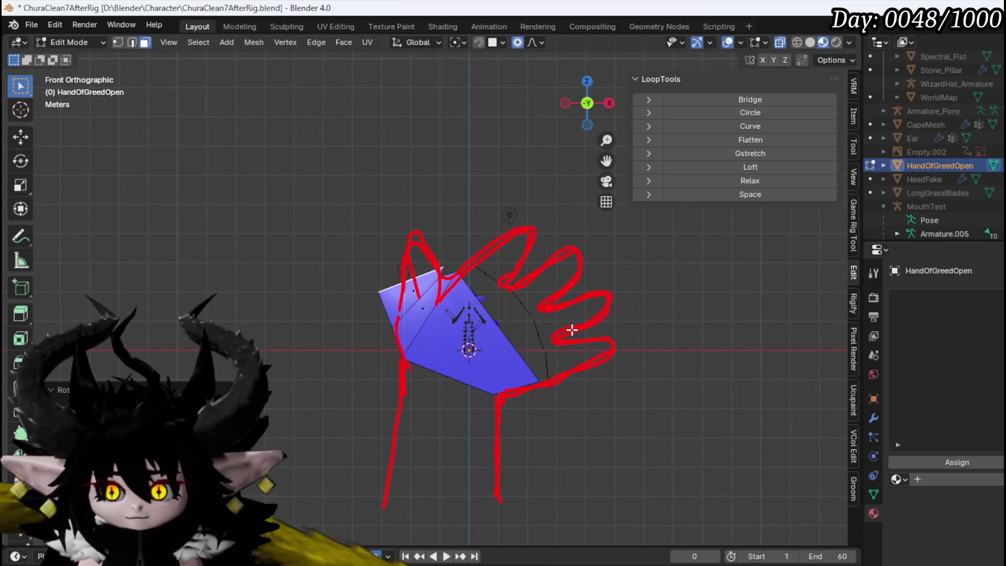
Step: Narrow and rotate the extruded section, then move it up-left onto the thumb outline
{"action": "scroll", "coordinate": [540, 314], "scroll_direction": "up", "scroll_amount": 5}
{"action": "key", "text": "s"}
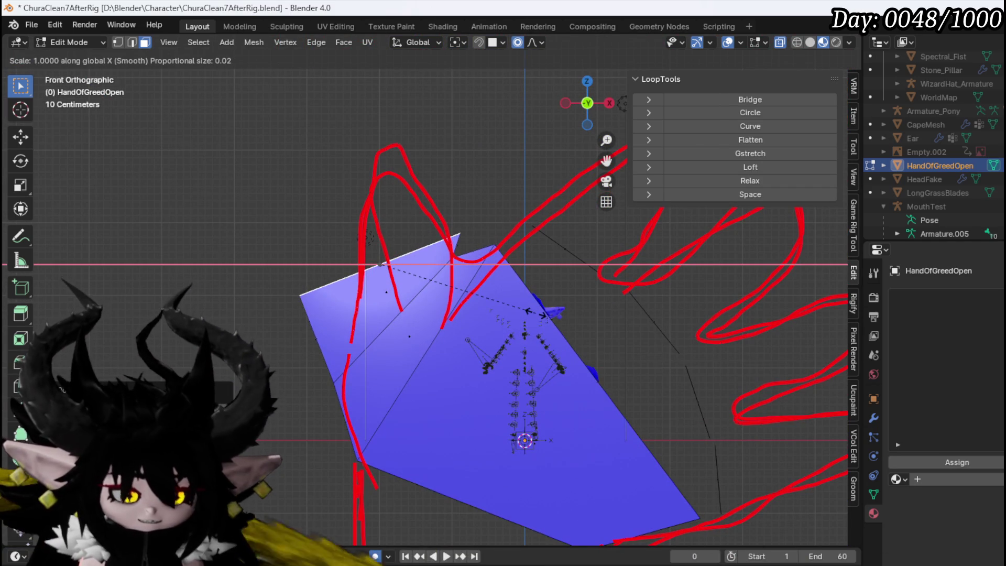
{"action": "left_click", "coordinate": [476, 283]}
{"action": "key", "text": "r"}
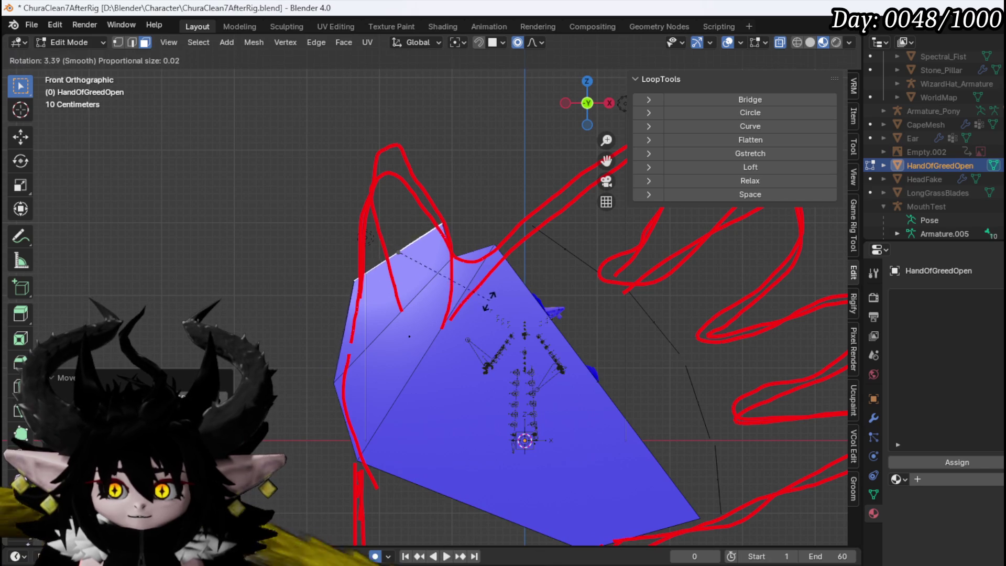
{"action": "key", "text": "g"}
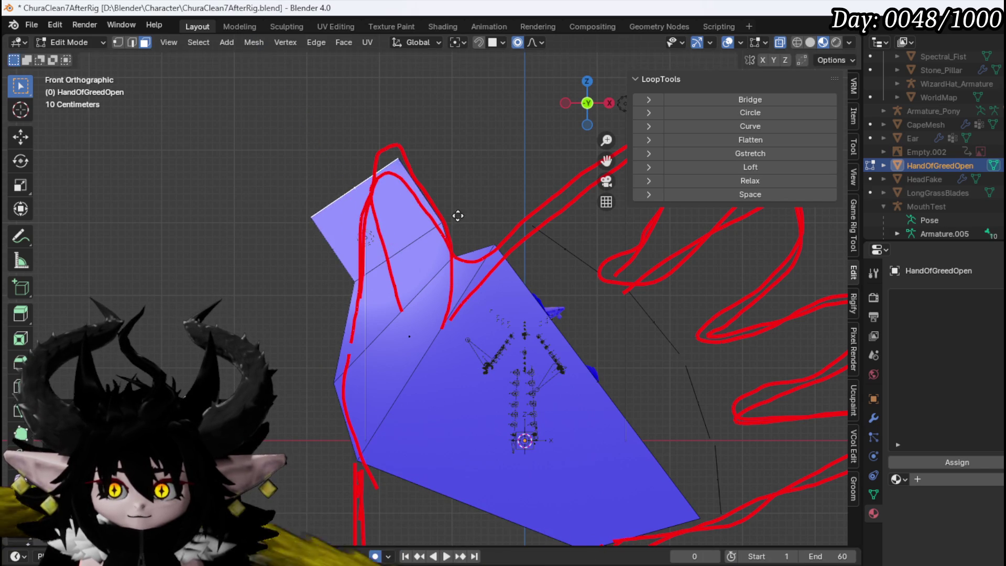
{"action": "left_click", "coordinate": [490, 192]}
Step: Narrow and rotate the thumb section further and place its tip on the sketch
{"action": "key", "text": "s"}
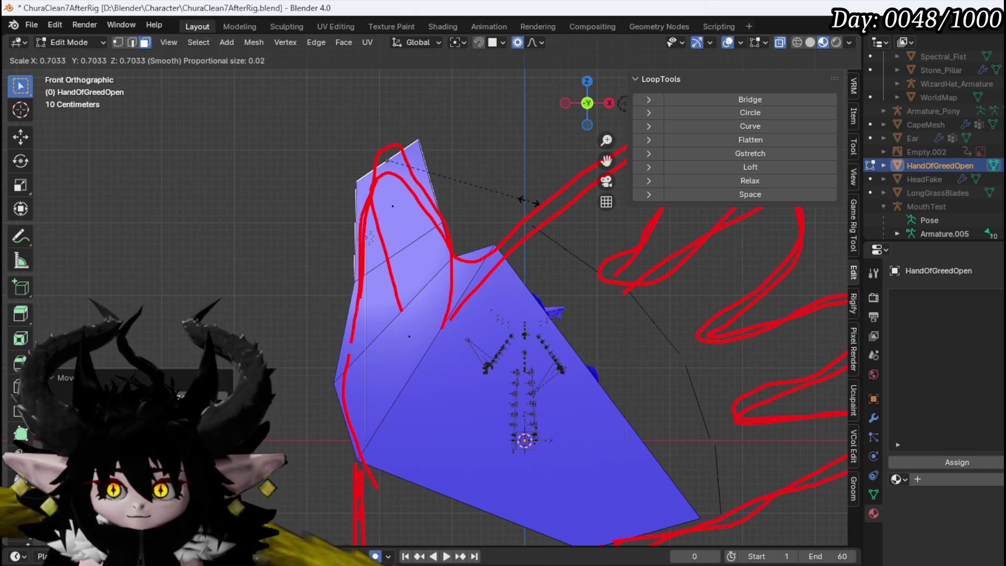
{"action": "key", "text": "r"}
{"action": "left_click", "coordinate": [489, 213]}
{"action": "key", "text": "g"}
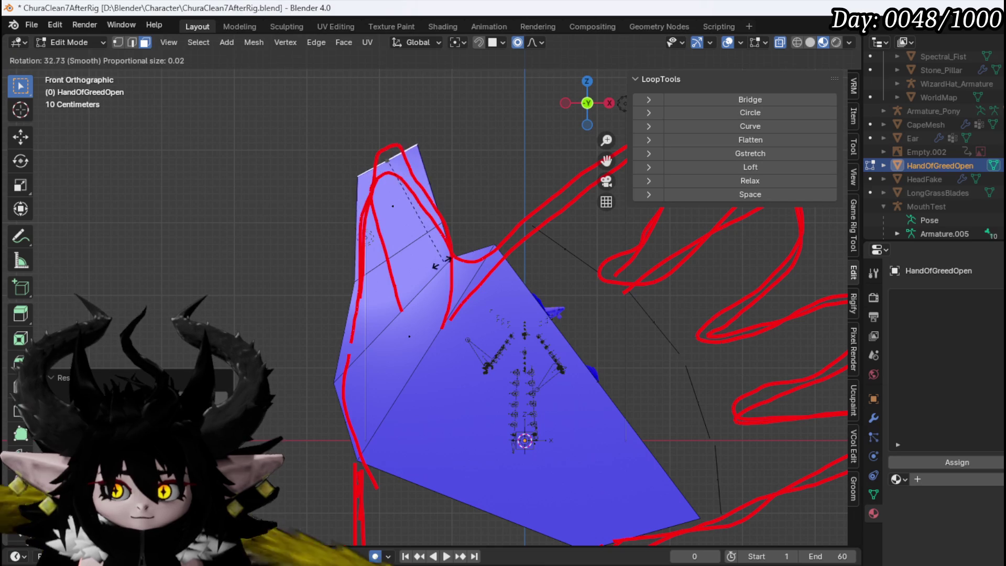
{"action": "left_click", "coordinate": [491, 213]}
Step: Reposition the thumb tip and shrink it to a point
{"action": "key", "text": "g"}
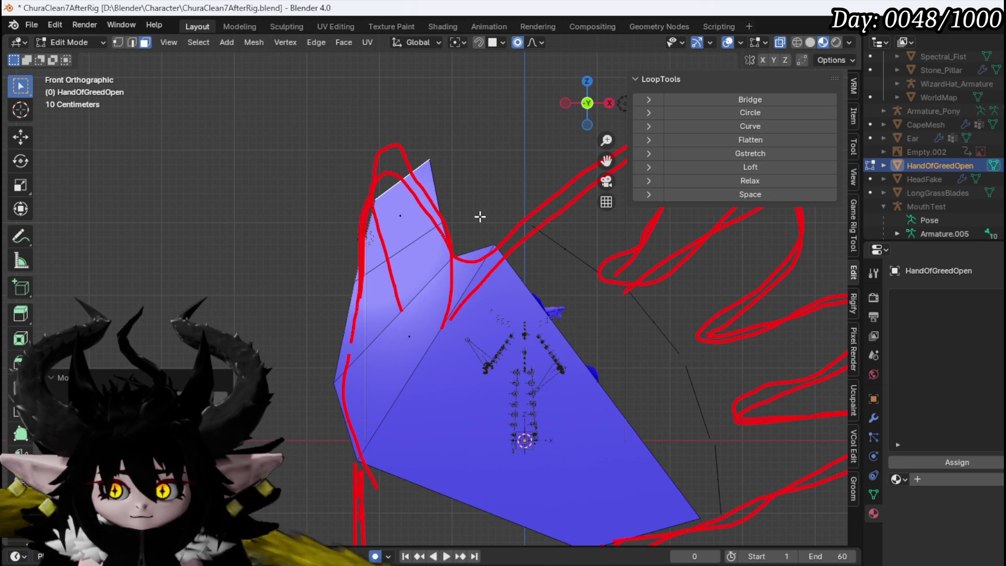
{"action": "left_click", "coordinate": [521, 216]}
{"action": "key", "text": "s"}
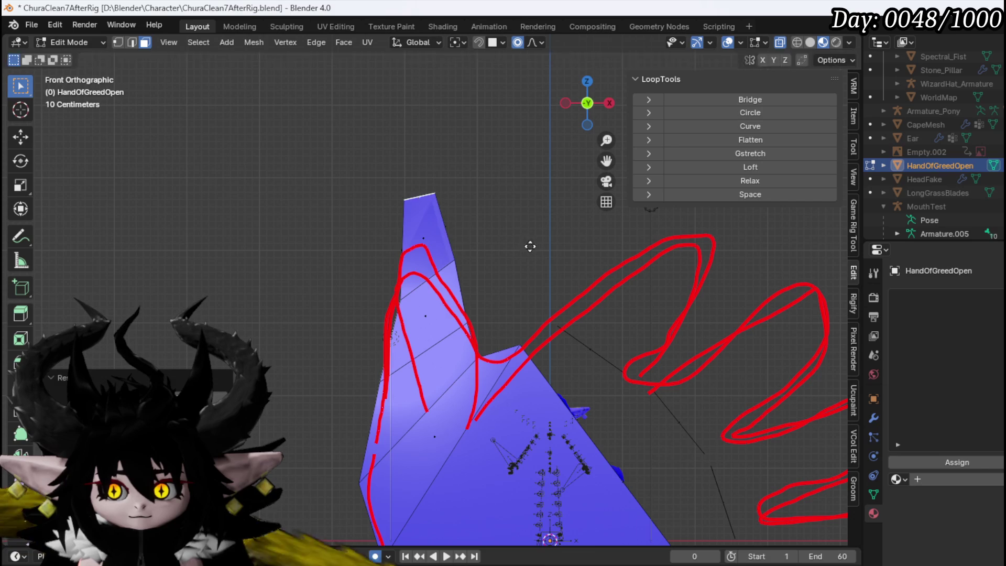
{"action": "left_click", "coordinate": [524, 258]}
{"action": "mouse_move", "coordinate": [525, 294]}
{"action": "left_mouse_down"}
{"action": "mouse_move", "coordinate": [543, 316]}
{"action": "mouse_move", "coordinate": [449, 416]}
{"action": "mouse_move", "coordinate": [568, 382]}
{"action": "mouse_move", "coordinate": [444, 328]}
{"action": "left_mouse_up"}
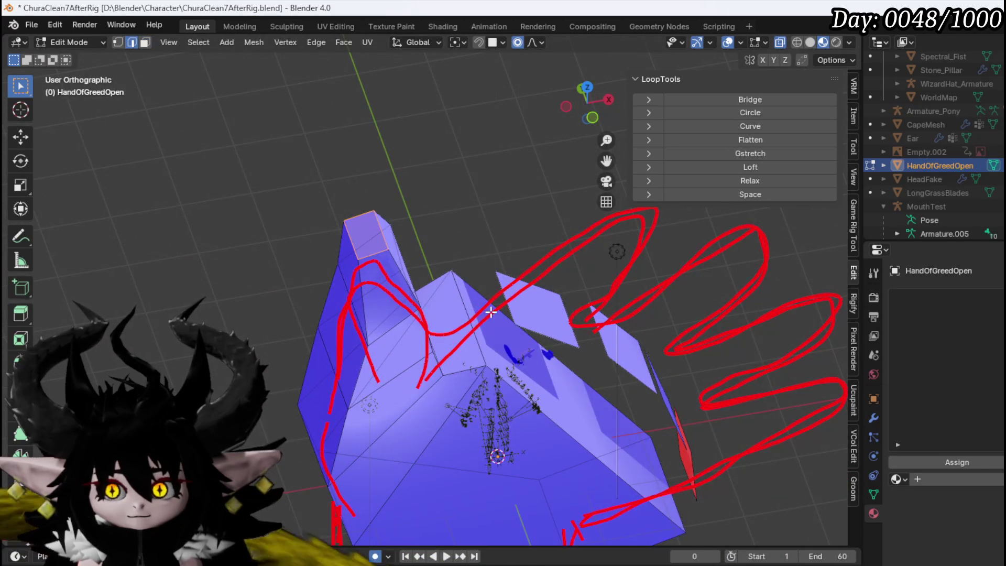
Step: Select the face strip along the finger side and delete it with X > Faces
{"action": "left_click", "coordinate": [470, 314]}
{"action": "left_click_drag", "start_coordinate": [515, 299], "coordinate": [345, 277]}
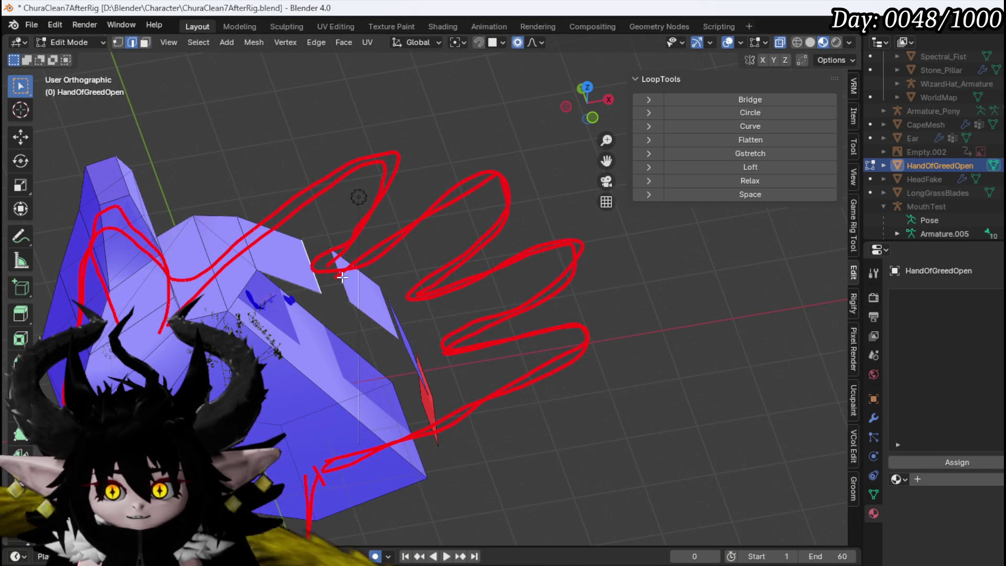
{"action": "left_click_drag", "start_coordinate": [392, 309], "coordinate": [291, 283]}
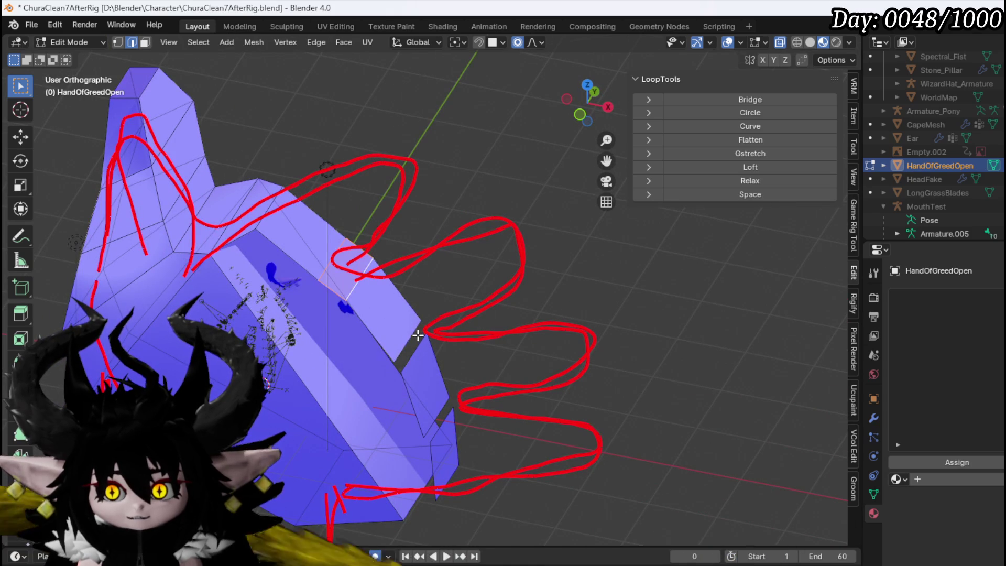
{"action": "left_click_drag", "start_coordinate": [418, 348], "coordinate": [424, 289]}
{"action": "mouse_move", "coordinate": [432, 400]}
{"action": "left_mouse_down"}
{"action": "mouse_move", "coordinate": [322, 393]}
{"action": "mouse_move", "coordinate": [453, 402]}
{"action": "left_mouse_up"}
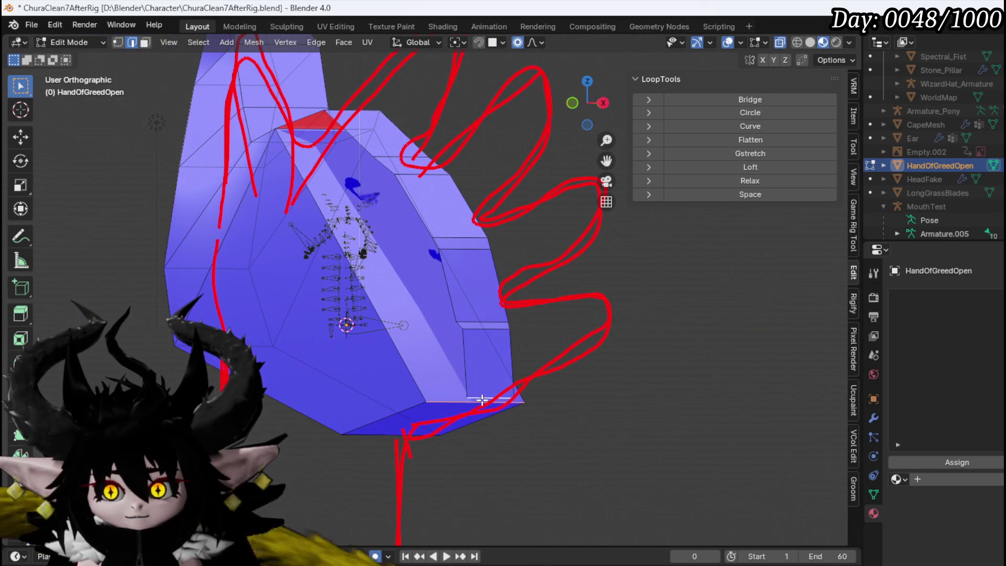
{"action": "mouse_move", "coordinate": [406, 368]}
{"action": "left_mouse_down"}
{"action": "mouse_move", "coordinate": [438, 388]}
{"action": "mouse_move", "coordinate": [398, 314]}
{"action": "left_mouse_up"}
{"action": "key", "text": "3"}
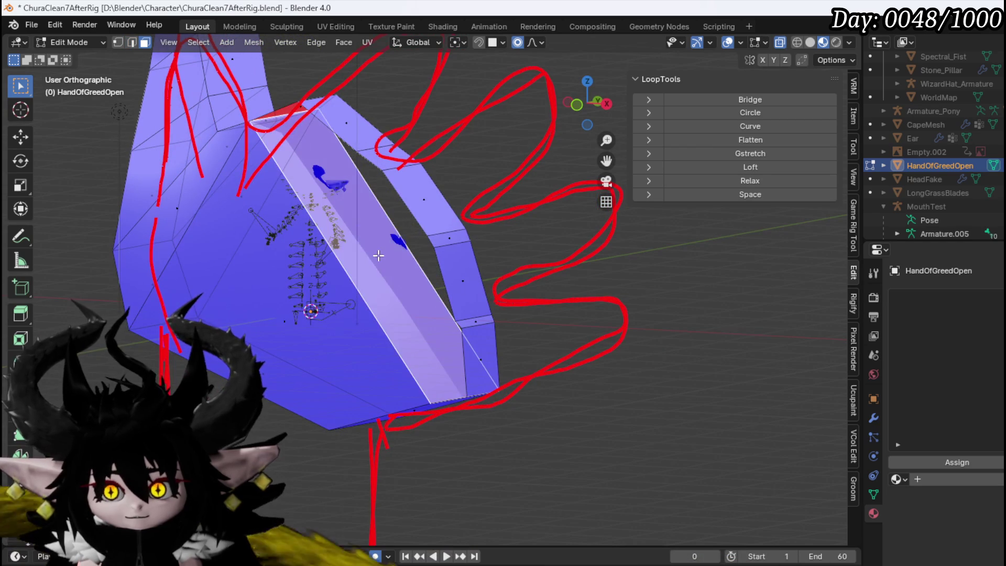
{"action": "key", "text": "x"}
{"action": "left_click", "coordinate": [378, 255]}
{"action": "mouse_move", "coordinate": [379, 255]}
{"action": "left_mouse_down"}
{"action": "mouse_move", "coordinate": [406, 298]}
{"action": "mouse_move", "coordinate": [420, 273]}
{"action": "left_mouse_up"}
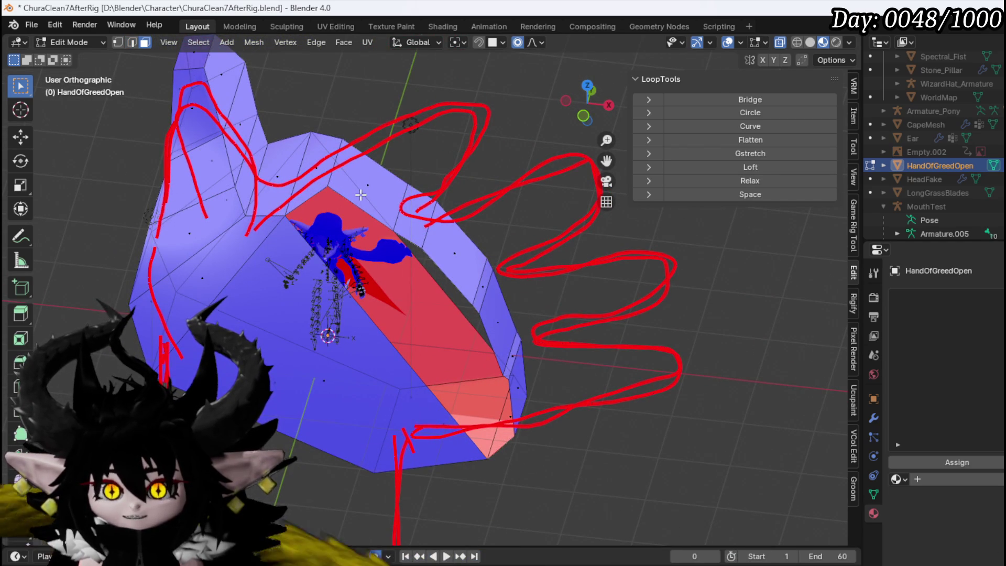
{"action": "key", "text": "KP_1"}
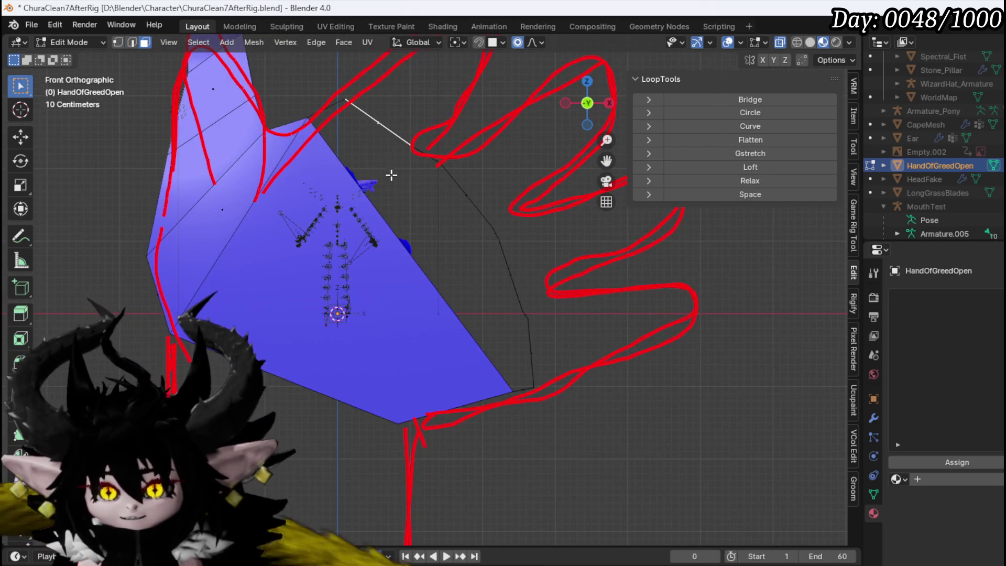
Step: Adjust two vertices on the open edge to line up with the sketch
{"action": "left_click_drag", "start_coordinate": [391, 174], "coordinate": [341, 304]}
{"action": "key", "text": "g"}
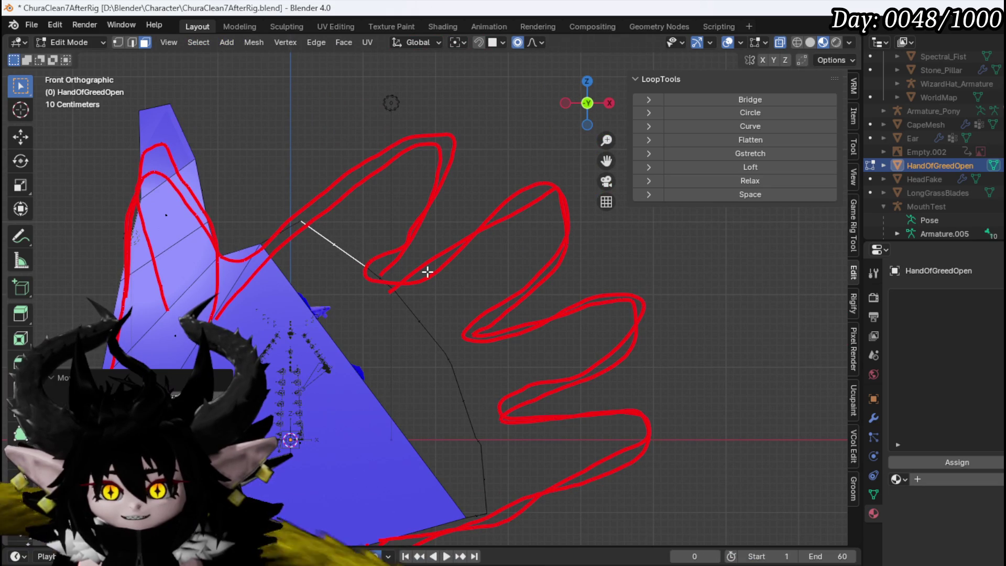
{"action": "left_click", "coordinate": [447, 276]}
{"action": "key", "text": "g"}
{"action": "left_click", "coordinate": [447, 279]}
Step: Extrude the upper finger in two narrowed, angled segments along the sketch
{"action": "key", "text": "e"}
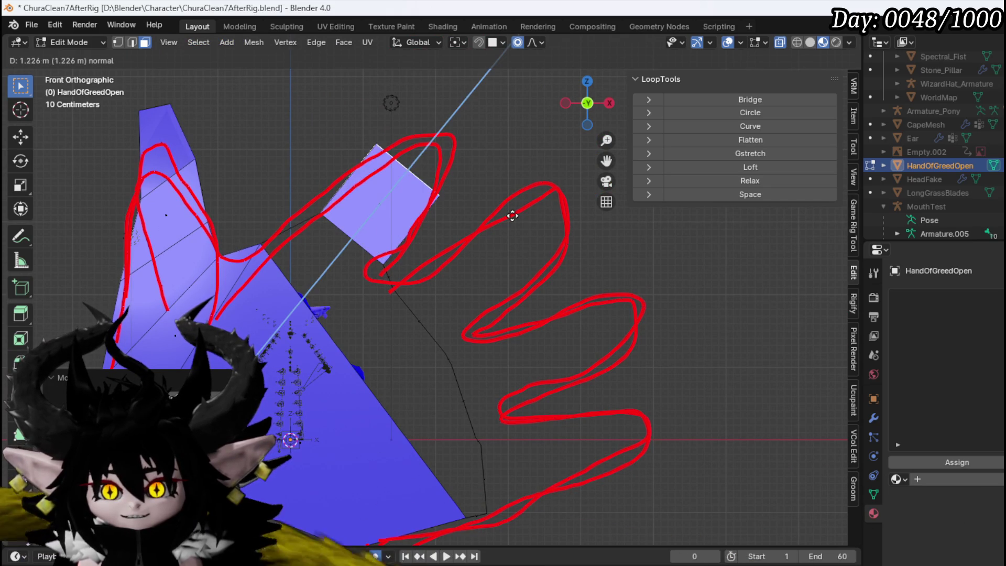
{"action": "left_click", "coordinate": [529, 231]}
{"action": "key", "text": "s"}
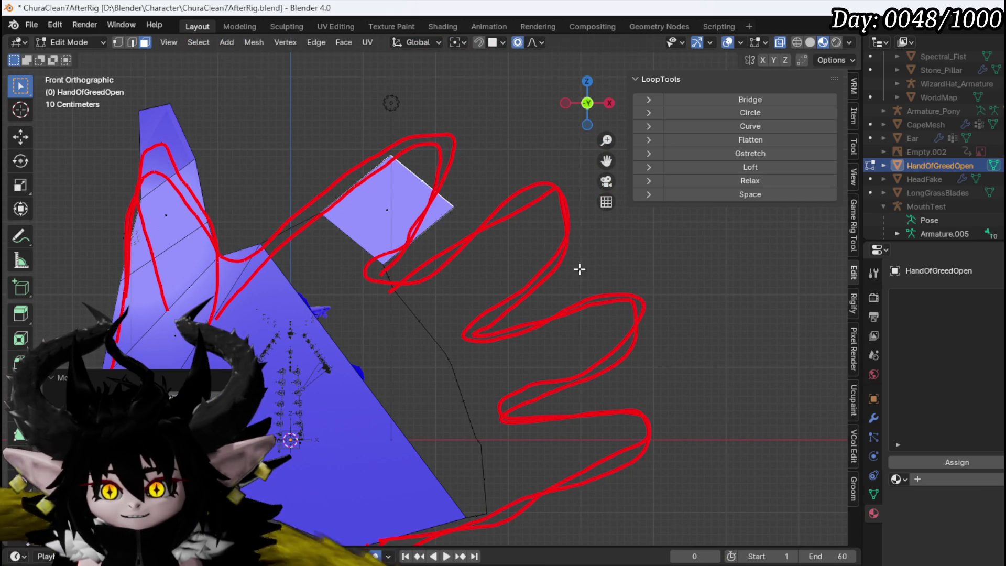
{"action": "key", "text": "r"}
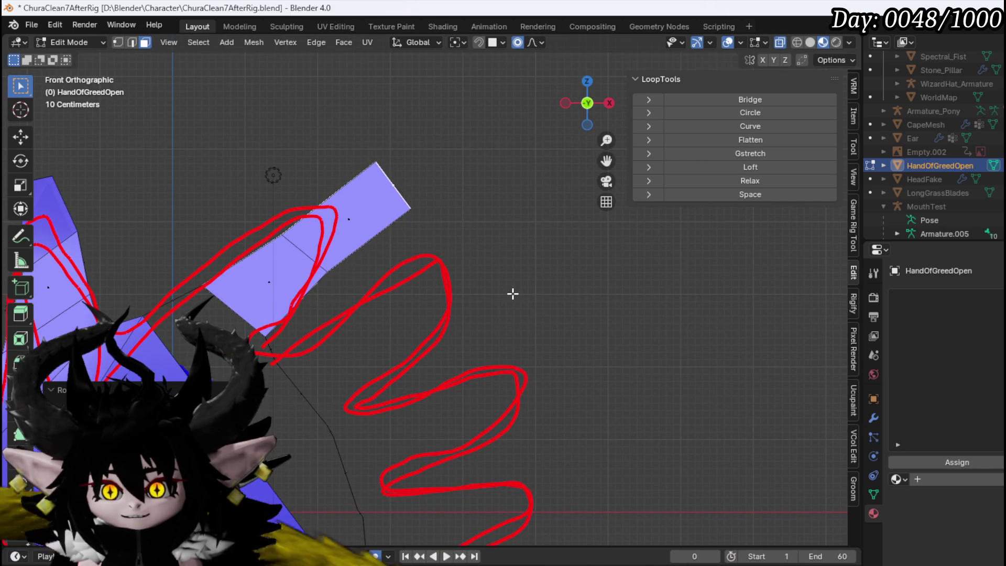
{"action": "key", "text": "e"}
{"action": "left_click", "coordinate": [595, 288]}
{"action": "key", "text": "s"}
Step: Extrude a second finger from the palm edge in two sized segments
{"action": "mouse_move", "coordinate": [509, 322]}
{"action": "left_mouse_down"}
{"action": "mouse_move", "coordinate": [377, 269]}
{"action": "mouse_move", "coordinate": [295, 298]}
{"action": "left_mouse_up"}
{"action": "key", "text": "KP_1"}
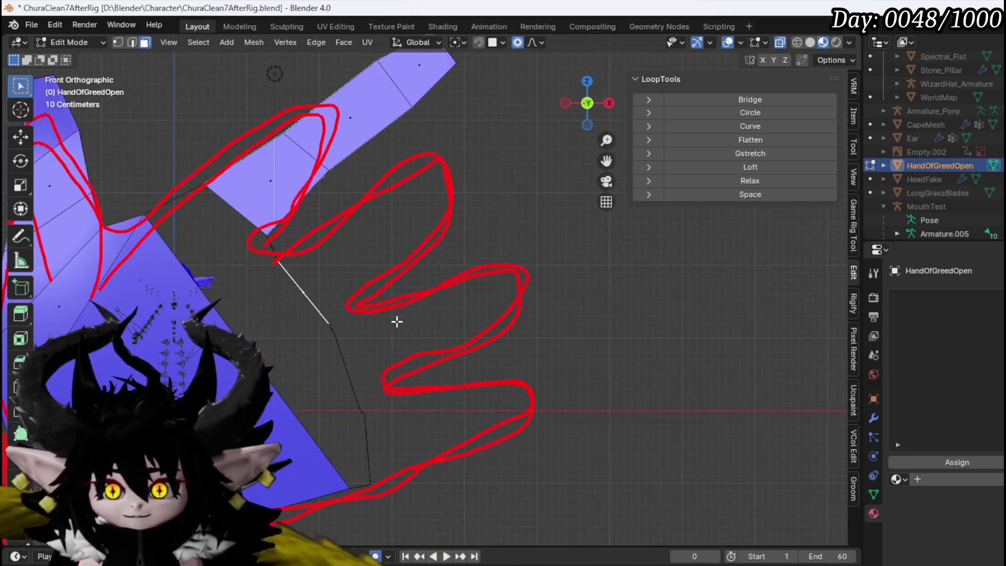
{"action": "key", "text": "e"}
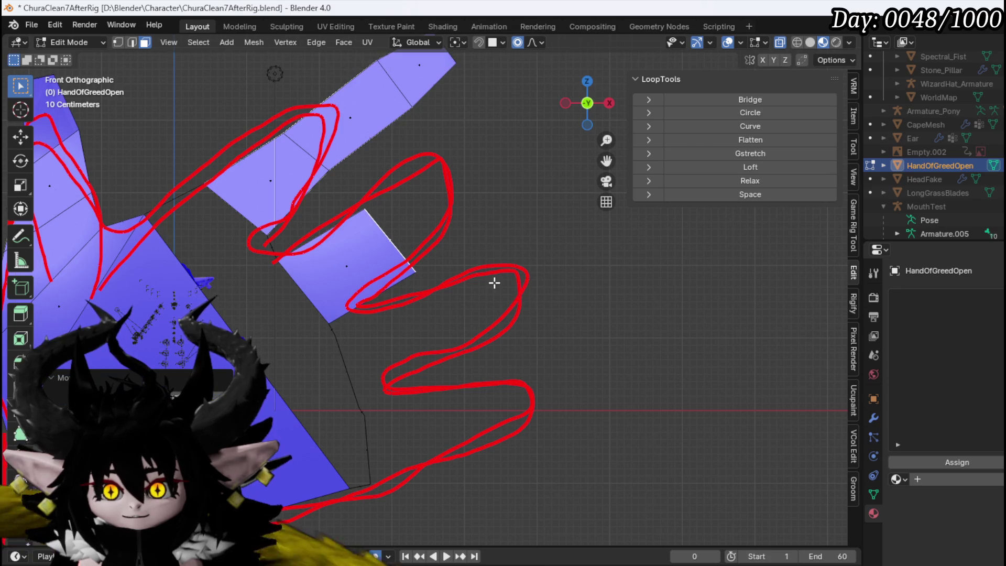
{"action": "left_click", "coordinate": [479, 274]}
{"action": "key", "text": "e"}
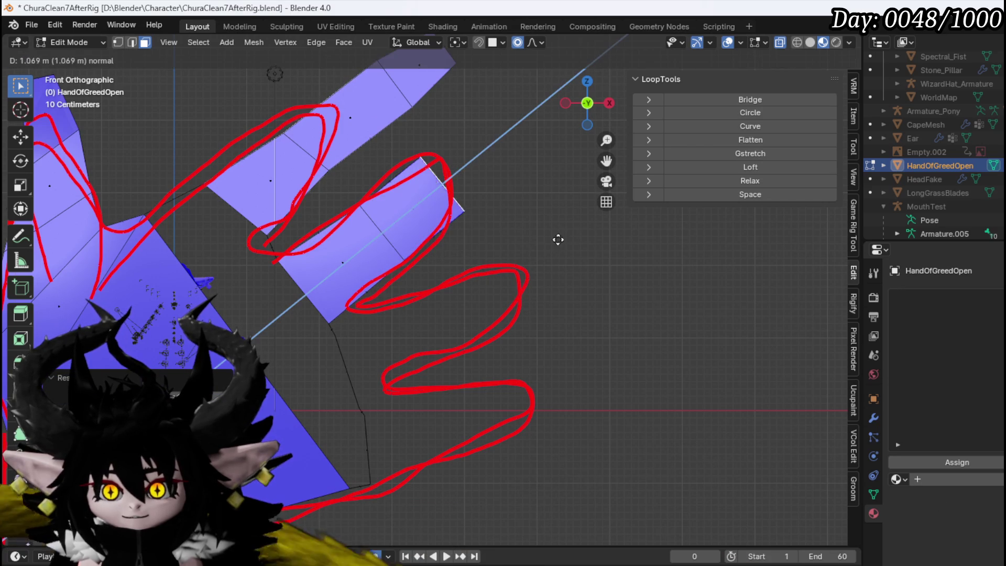
{"action": "left_click", "coordinate": [581, 222]}
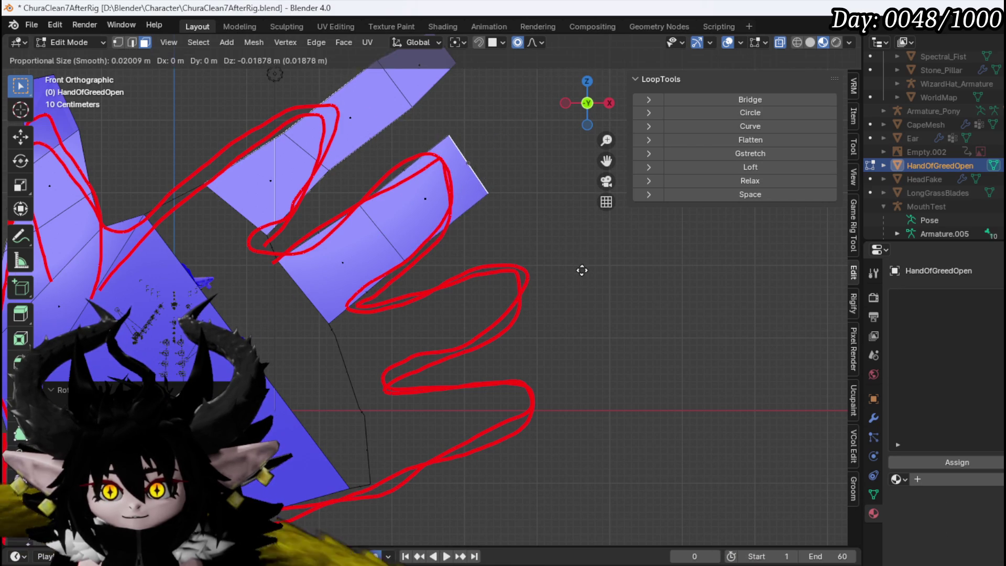
{"action": "left_click", "coordinate": [561, 252]}
Step: Extrude the second finger's tip segment, shrinking and nudging it onto the sketch
{"action": "key", "text": "e"}
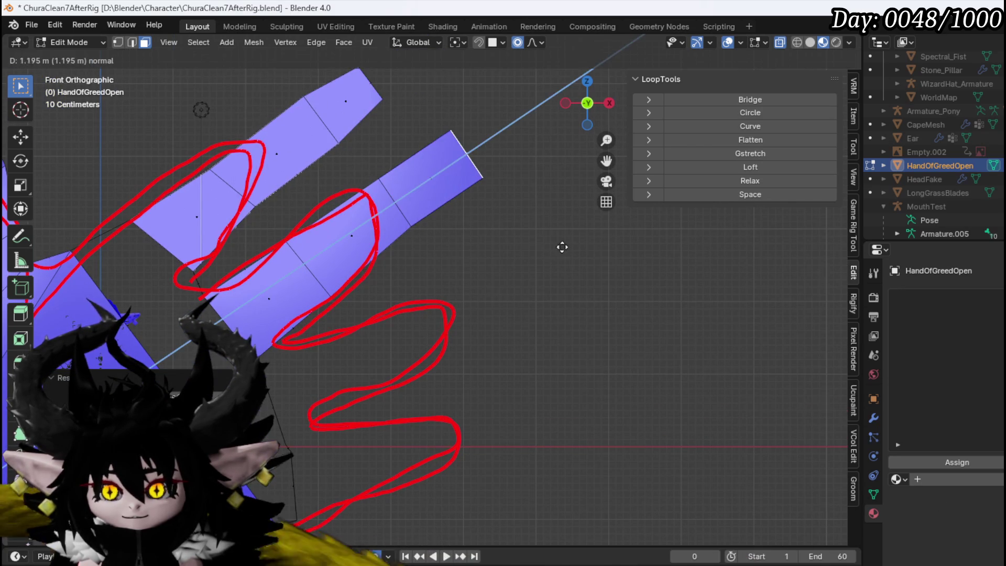
{"action": "key", "text": "s"}
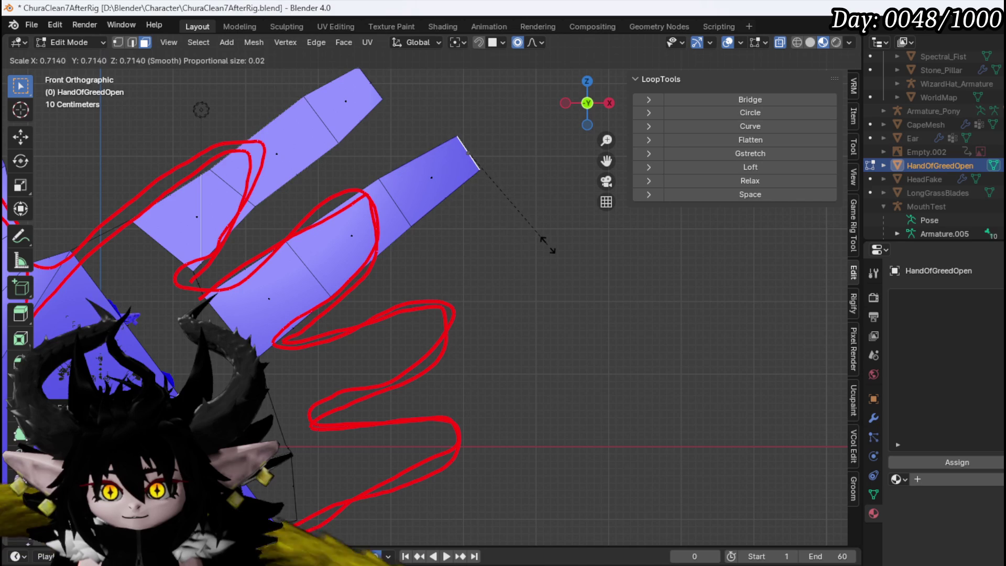
{"action": "key", "text": "g"}
{"action": "mouse_move", "coordinate": [392, 307]}
{"action": "left_mouse_down"}
{"action": "mouse_move", "coordinate": [333, 321]}
{"action": "mouse_move", "coordinate": [299, 298]}
{"action": "mouse_move", "coordinate": [270, 316]}
{"action": "left_mouse_up"}
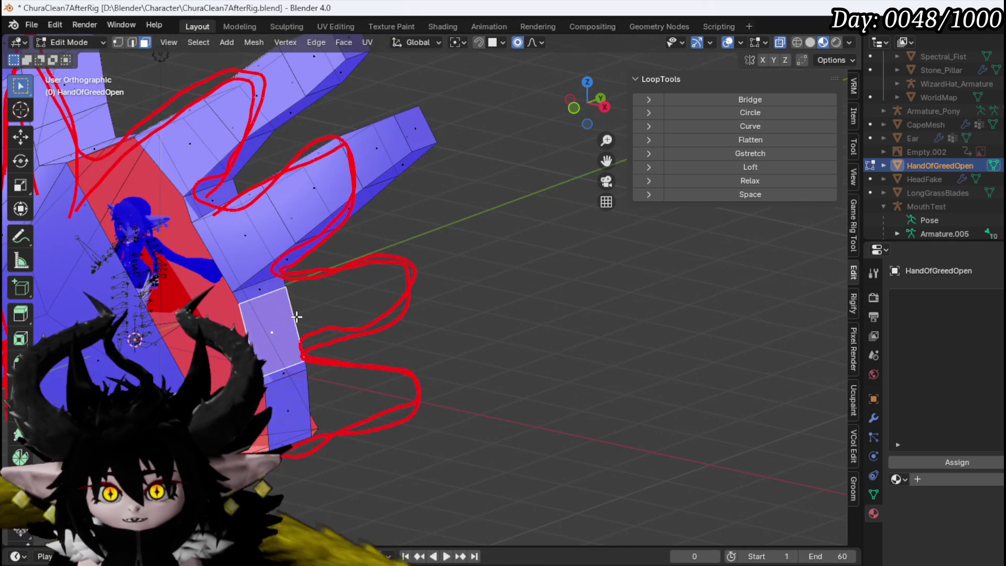
{"action": "key", "text": "KP_1"}
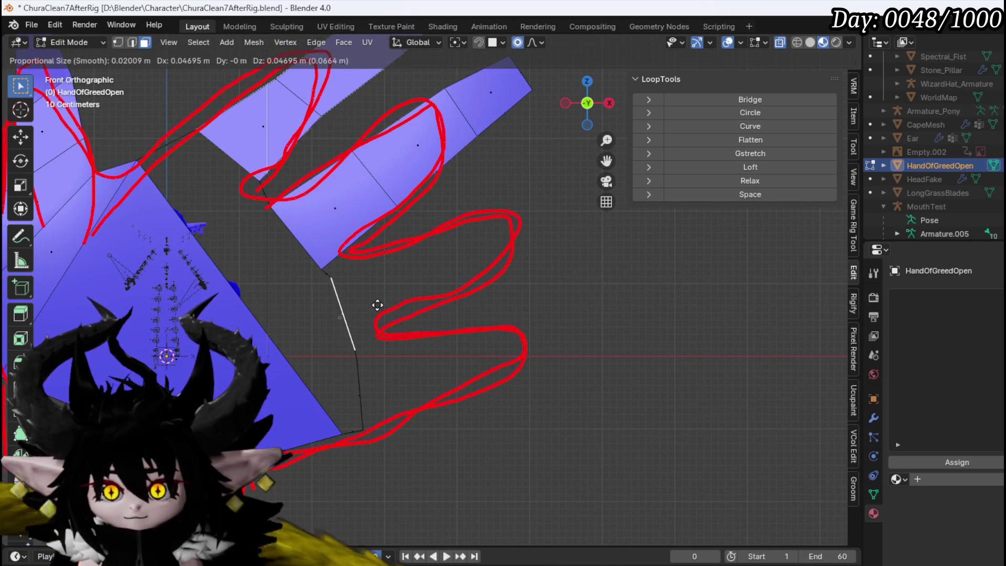
Step: Extrude the third finger from the palm edge, rotating, positioning and tapering it
{"action": "key", "text": "e"}
{"action": "left_click", "coordinate": [470, 255]}
{"action": "key", "text": "r"}
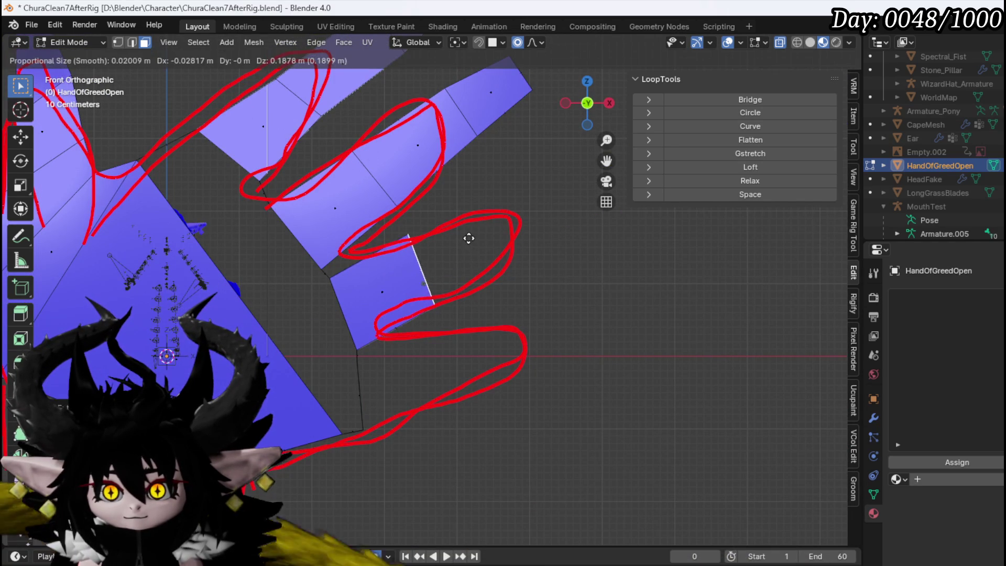
{"action": "left_click", "coordinate": [468, 243]}
{"action": "key", "text": "g"}
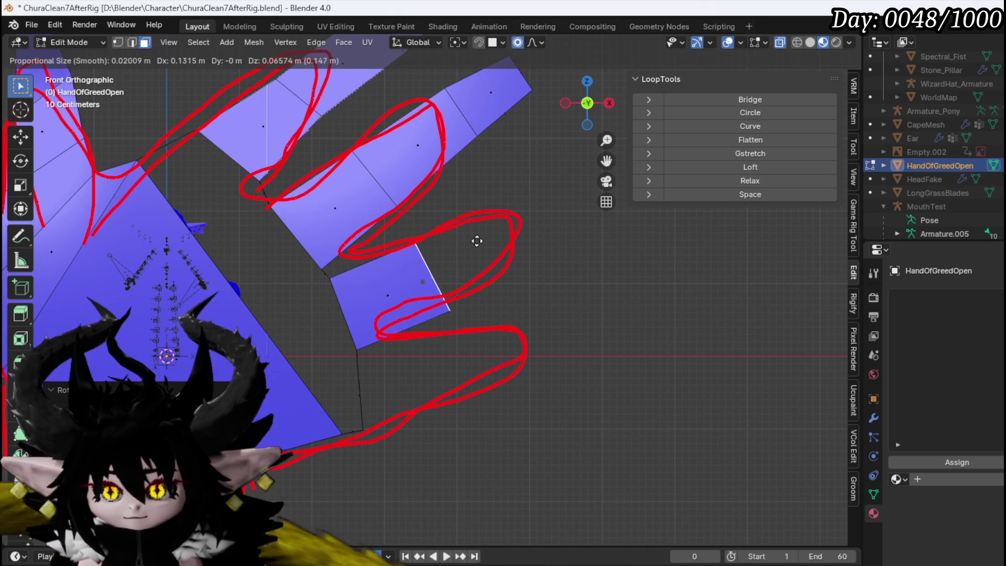
{"action": "left_click", "coordinate": [474, 237]}
{"action": "key", "text": "s"}
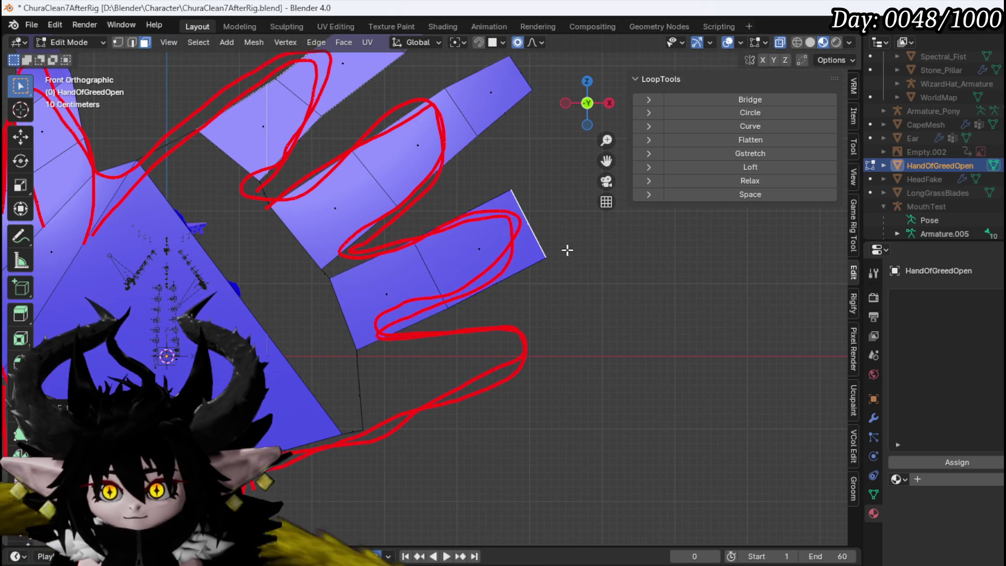
{"action": "left_click", "coordinate": [601, 281]}
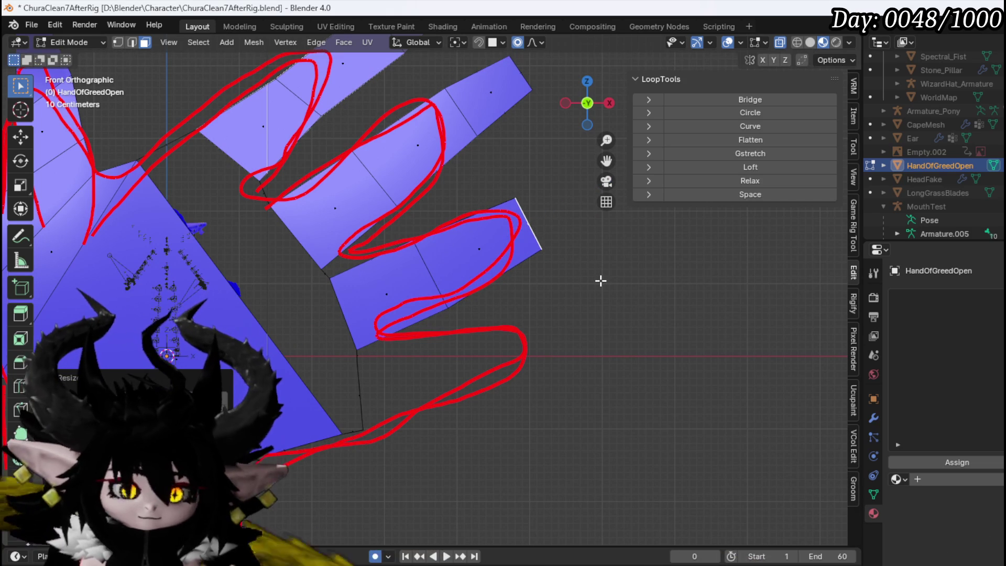
Step: Shrink and reposition the third finger's end edge to match the sketch
{"action": "key", "text": "s"}
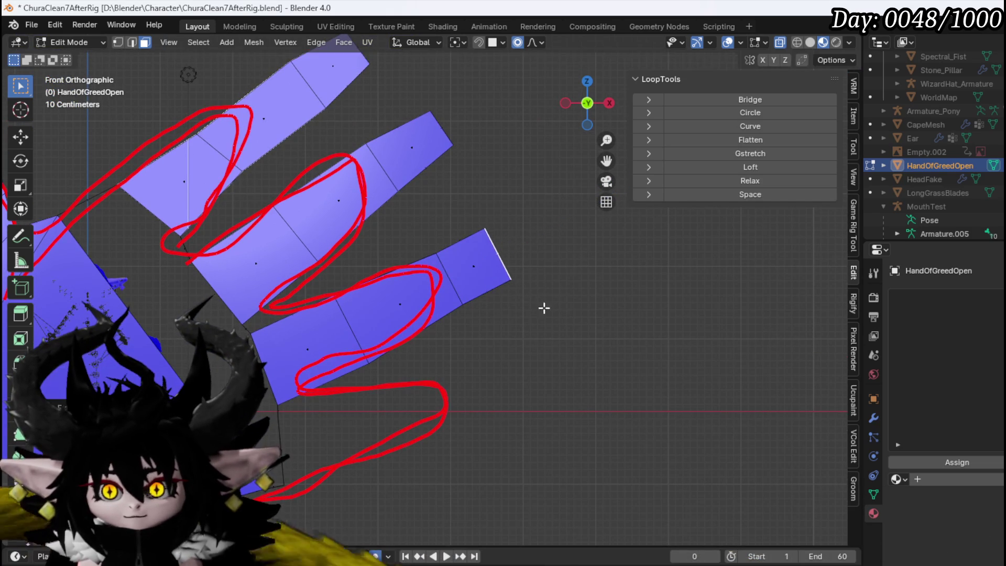
{"action": "left_click", "coordinate": [548, 293]}
{"action": "key", "text": "g"}
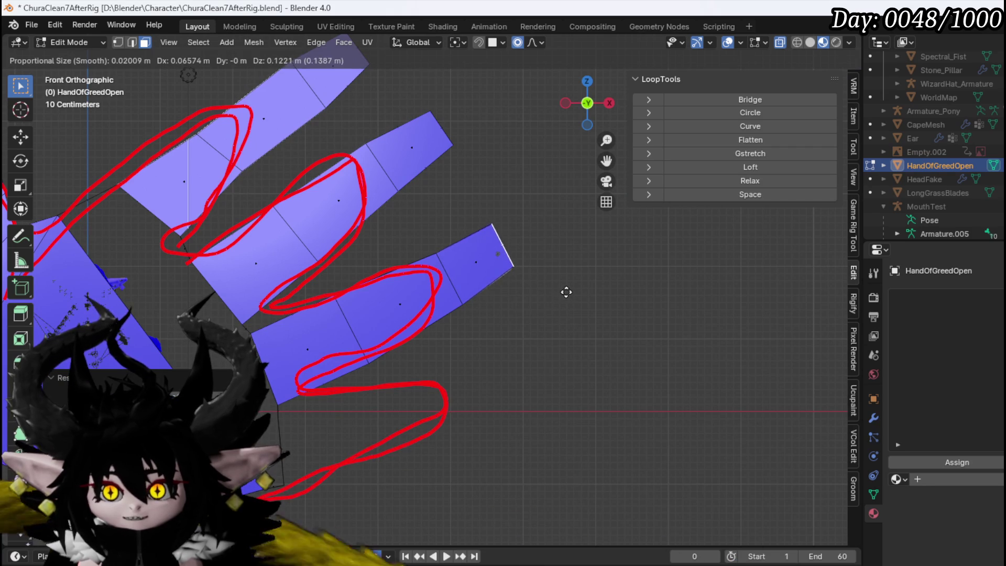
{"action": "left_click", "coordinate": [569, 298]}
{"action": "scroll", "coordinate": [438, 337], "scroll_direction": "down", "scroll_amount": 3}
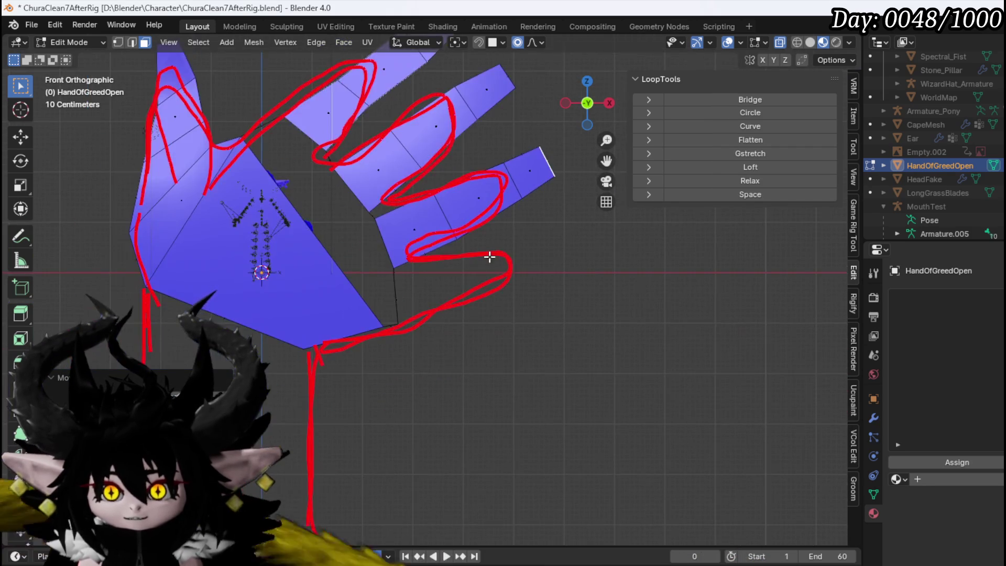
{"action": "left_click_drag", "start_coordinate": [380, 283], "coordinate": [441, 294]}
{"action": "key", "text": "KP_1"}
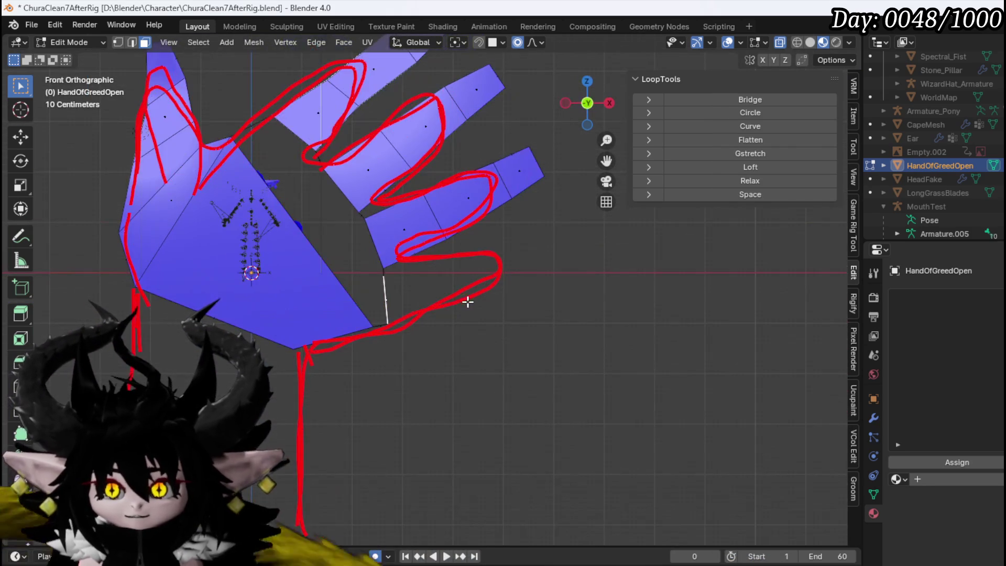
Step: Extrude the little finger from the palm edge in two fitted, tapered segments
{"action": "key", "text": "e"}
{"action": "left_click", "coordinate": [506, 302]}
{"action": "key", "text": "g"}
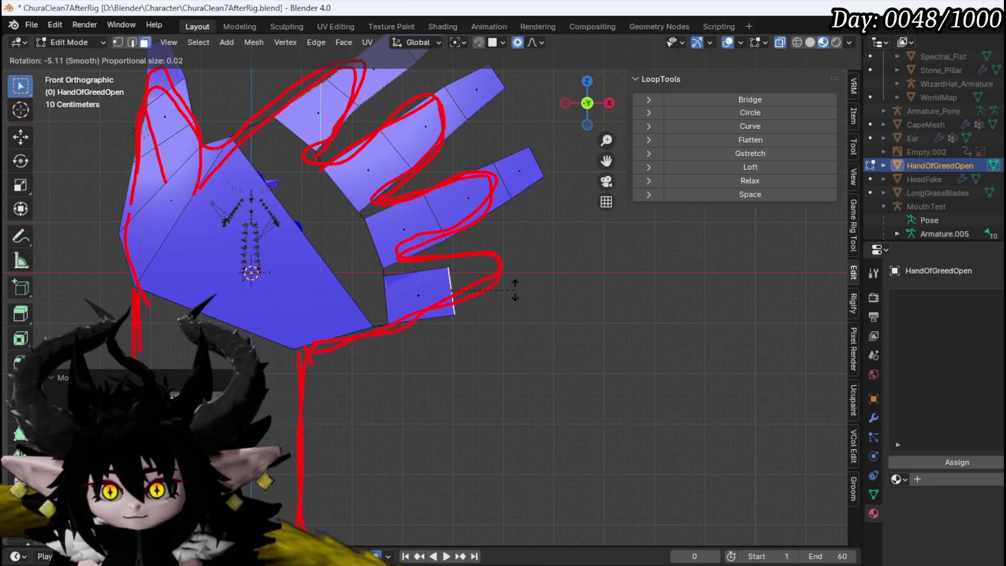
{"action": "left_click", "coordinate": [590, 307]}
{"action": "key", "text": "e"}
{"action": "left_click", "coordinate": [594, 305]}
{"action": "key", "text": "s"}
{"action": "left_click", "coordinate": [605, 305]}
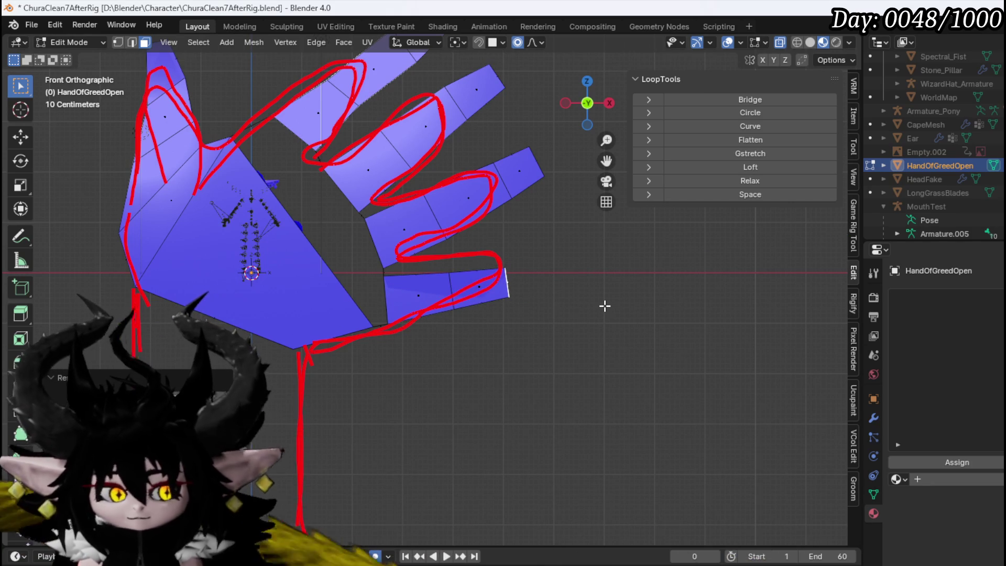
Step: Add the little finger's tip segment, angled to follow the sketch
{"action": "key", "text": "e"}
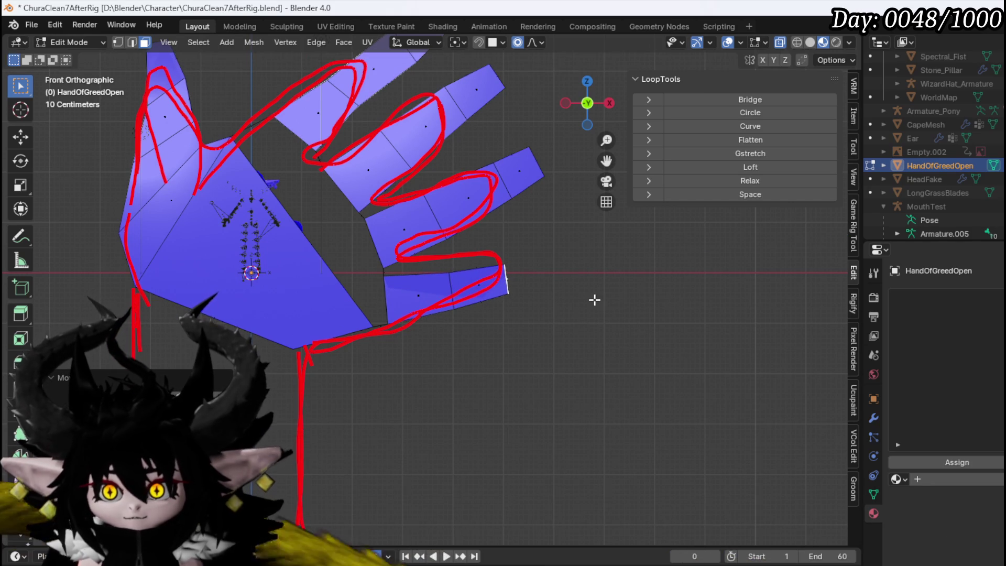
{"action": "left_click", "coordinate": [640, 286]}
{"action": "key", "text": "r"}
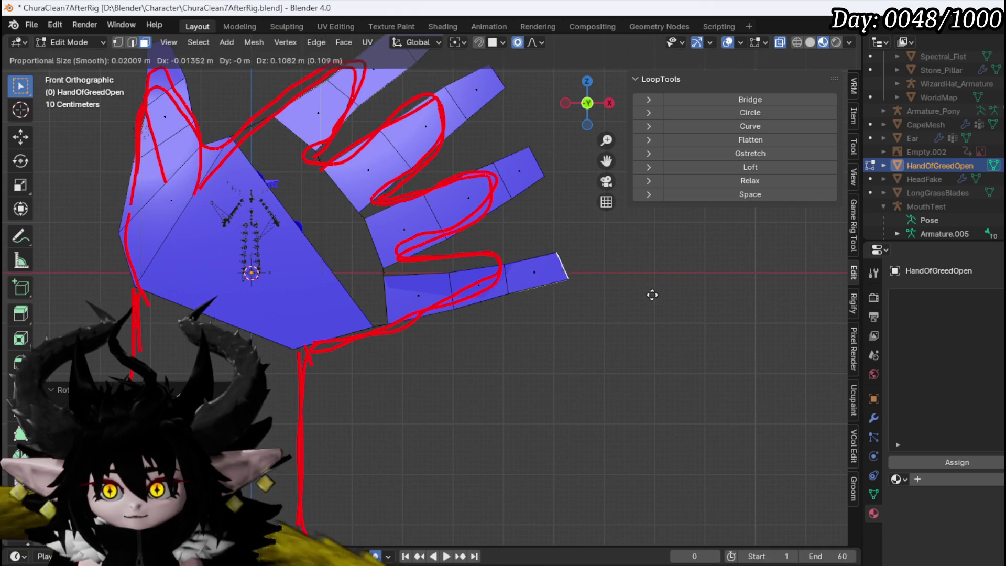
{"action": "left_click", "coordinate": [651, 292]}
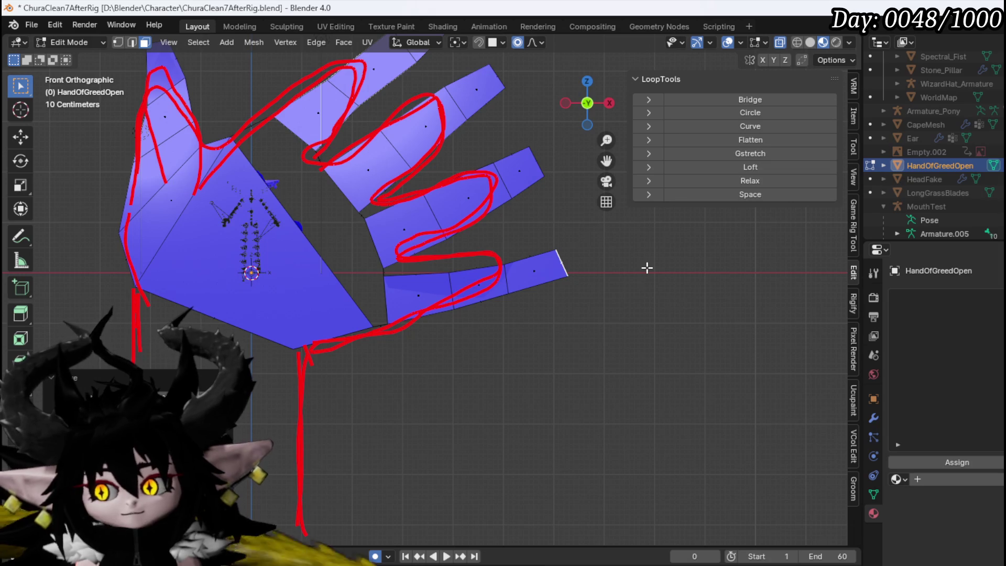
{"action": "mouse_move", "coordinate": [643, 265]}
{"action": "left_mouse_down"}
{"action": "mouse_move", "coordinate": [588, 251]}
{"action": "mouse_move", "coordinate": [624, 267]}
{"action": "left_mouse_up"}
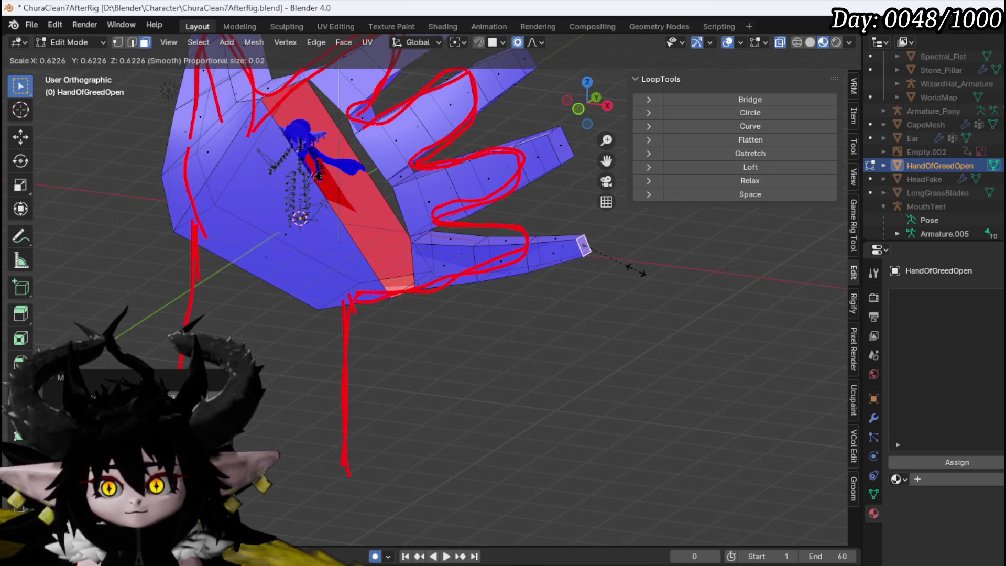
Step: Pull the little fingertip edge back and narrow it
{"action": "key", "text": "KP_1"}
{"action": "scroll", "coordinate": [631, 269], "scroll_direction": "up", "scroll_amount": 3}
{"action": "key", "text": "g"}
{"action": "left_click", "coordinate": [599, 283]}
{"action": "scroll", "coordinate": [514, 301], "scroll_direction": "down", "scroll_amount": 3}
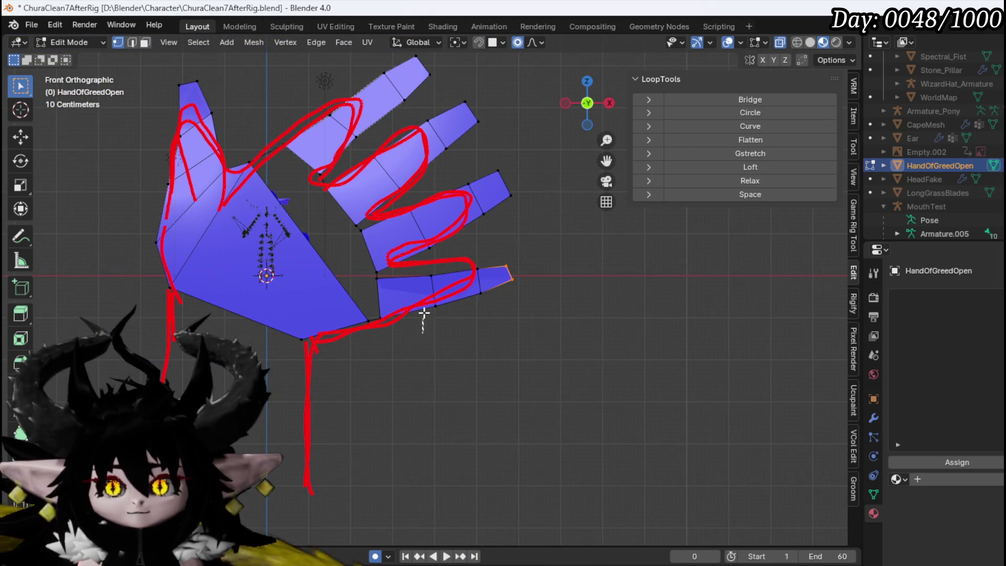
{"action": "key", "text": "s"}
{"action": "left_click", "coordinate": [570, 340]}
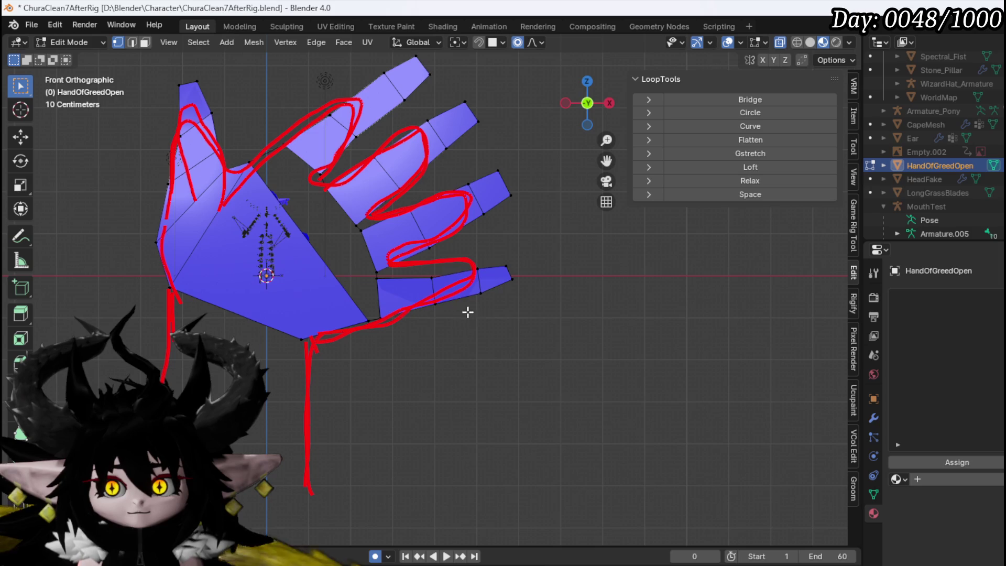
Step: Move the little finger's lower edge into place and check the hand from top view
{"action": "key", "text": "g"}
{"action": "mouse_move", "coordinate": [443, 264]}
{"action": "left_mouse_down"}
{"action": "mouse_move", "coordinate": [427, 310]}
{"action": "mouse_move", "coordinate": [599, 321]}
{"action": "mouse_move", "coordinate": [555, 363]}
{"action": "mouse_move", "coordinate": [498, 346]}
{"action": "mouse_move", "coordinate": [594, 341]}
{"action": "left_mouse_up"}
{"action": "left_click", "coordinate": [462, 278]}
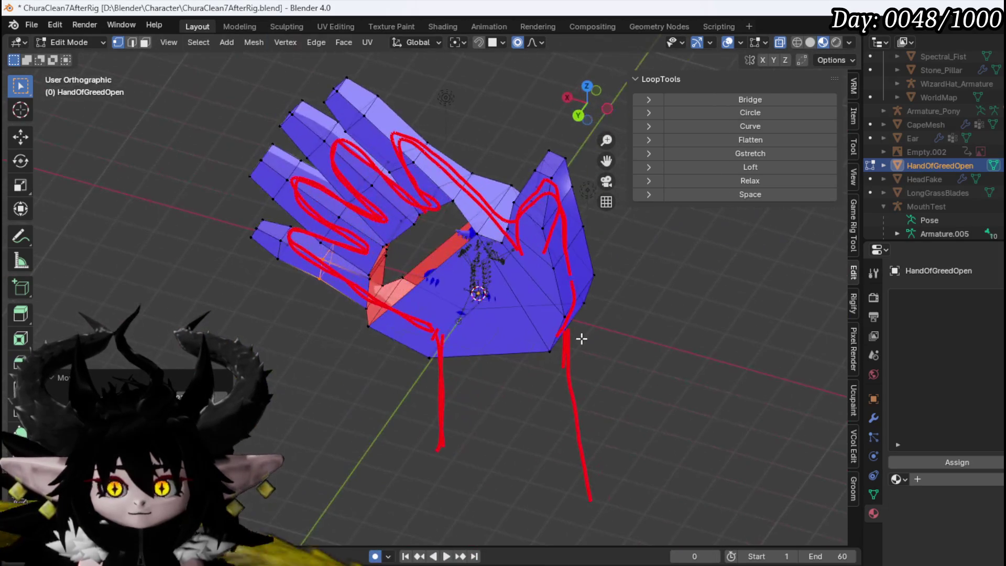
{"action": "mouse_move", "coordinate": [370, 277]}
{"action": "left_mouse_down"}
{"action": "mouse_move", "coordinate": [415, 226]}
{"action": "mouse_move", "coordinate": [498, 227]}
{"action": "mouse_move", "coordinate": [483, 247]}
{"action": "mouse_move", "coordinate": [489, 220]}
{"action": "mouse_move", "coordinate": [540, 288]}
{"action": "mouse_move", "coordinate": [598, 304]}
{"action": "mouse_move", "coordinate": [561, 303]}
{"action": "left_mouse_up"}
{"action": "key", "text": "KP_7"}
Step: In vertex mode, nudge a finger-edge vertex down-left to start shaping the fingertip
{"action": "key", "text": "1"}
{"action": "scroll", "coordinate": [433, 301], "scroll_direction": "up", "scroll_amount": 6}
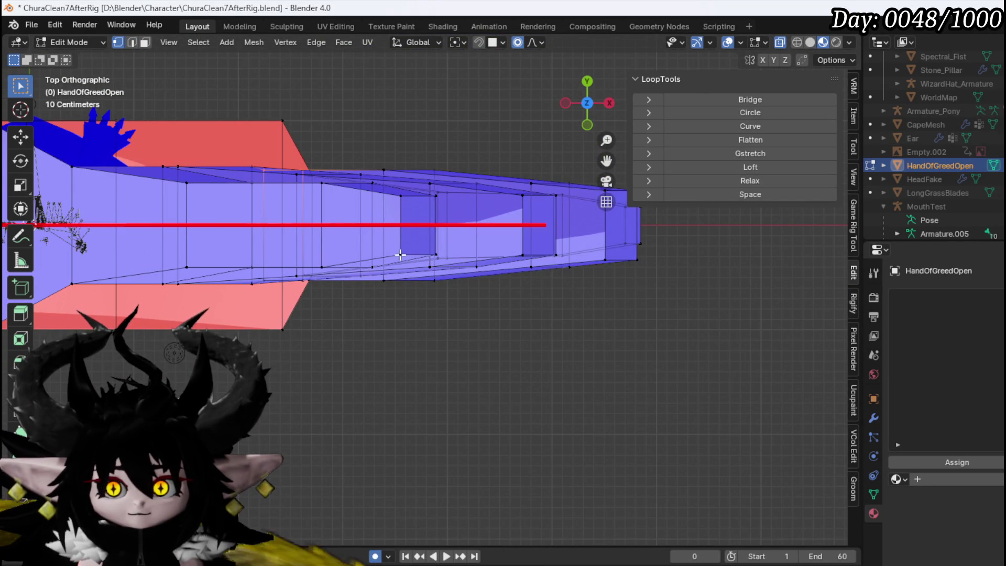
{"action": "left_click", "coordinate": [401, 255]}
{"action": "key", "text": "g"}
{"action": "left_click", "coordinate": [524, 267]}
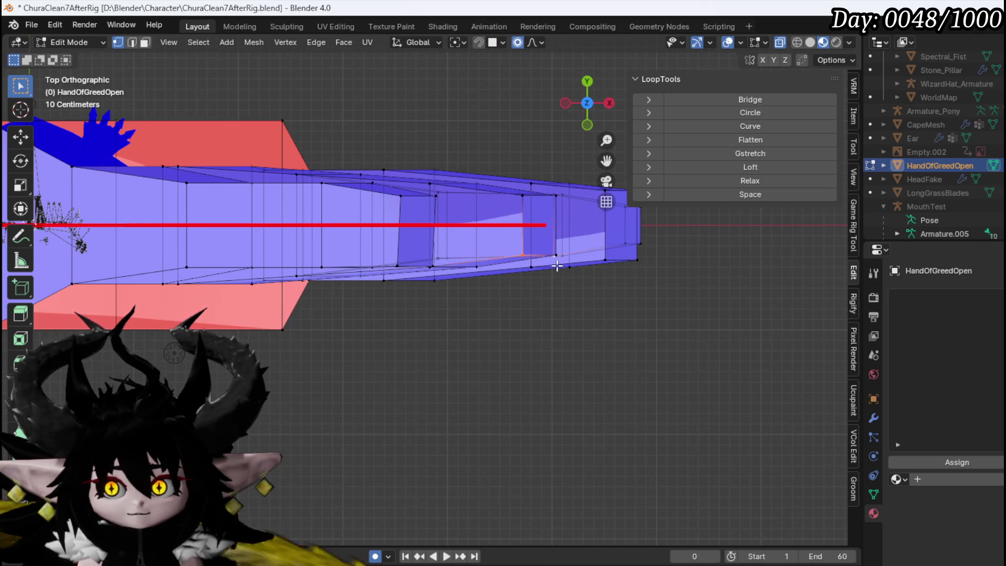
{"action": "key", "text": "g"}
{"action": "left_click", "coordinate": [542, 271]}
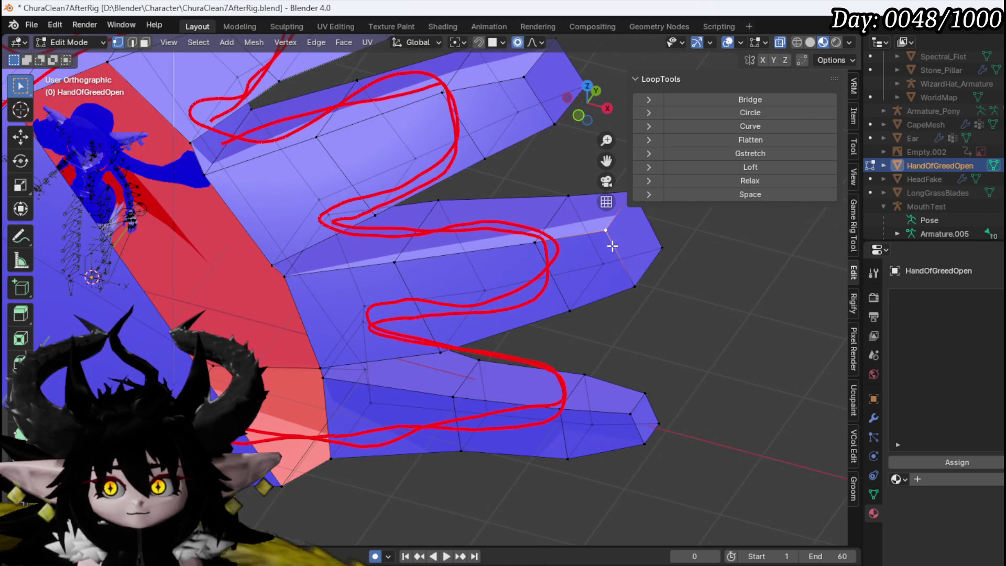
Step: Slide a fingertip vertex and a fingertip edge along Y toward the sketch's angled points
{"action": "key", "text": "g"}
{"action": "key", "text": "x"}
{"action": "key", "text": "y"}
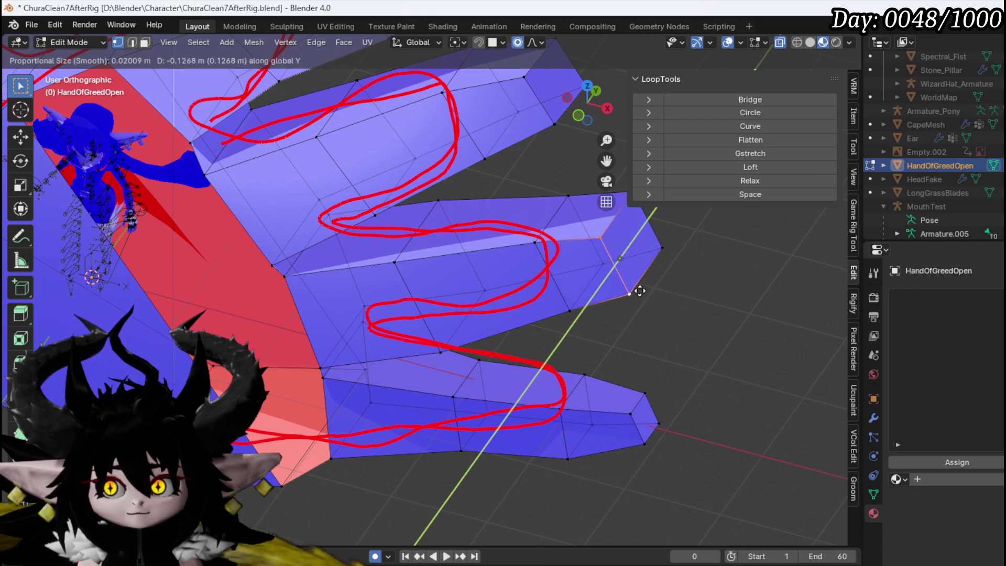
{"action": "left_click", "coordinate": [634, 296]}
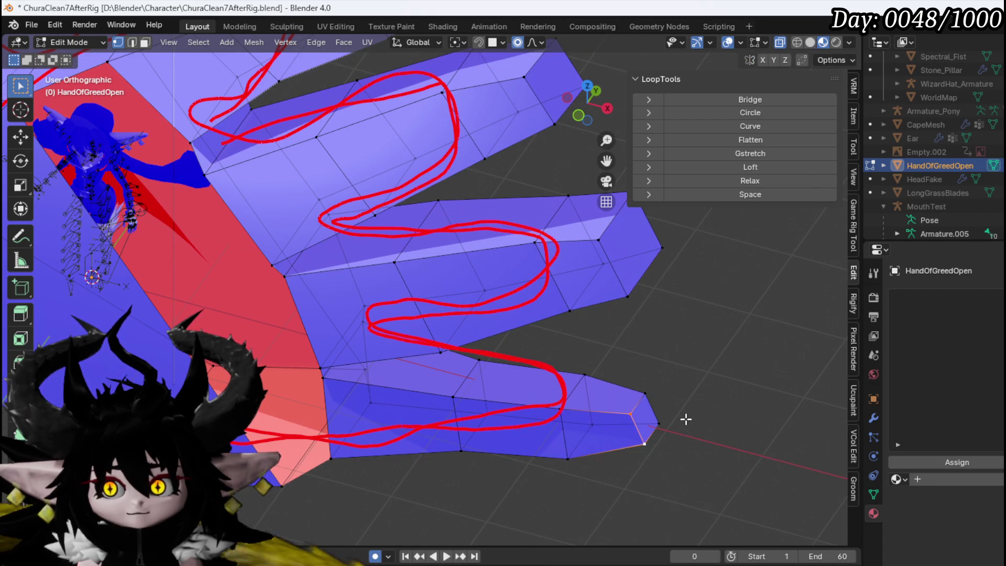
{"action": "key", "text": "g"}
{"action": "key", "text": "y"}
{"action": "left_click", "coordinate": [649, 410]}
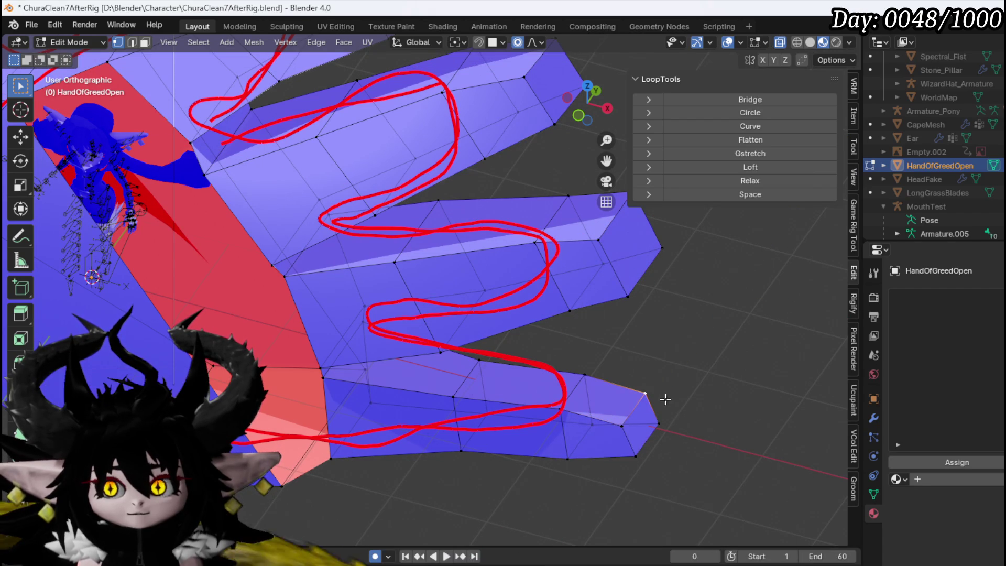
Step: Angle the remaining fingertip edges along Y, including the upper finger's tip, then view the whole hand
{"action": "key", "text": "g"}
{"action": "key", "text": "y"}
{"action": "left_click", "coordinate": [687, 413]}
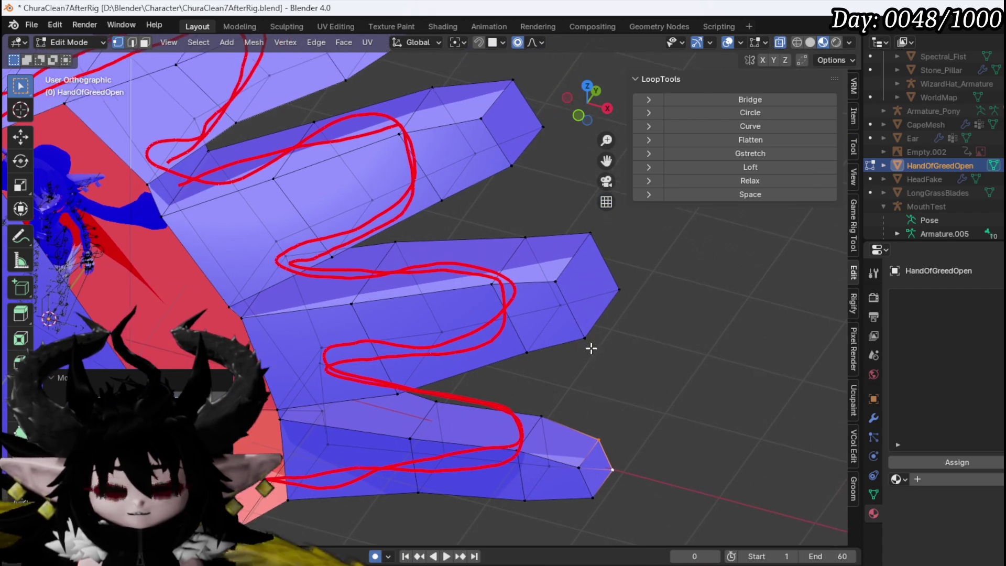
{"action": "key", "text": "g"}
{"action": "key", "text": "y"}
{"action": "left_click", "coordinate": [627, 286]}
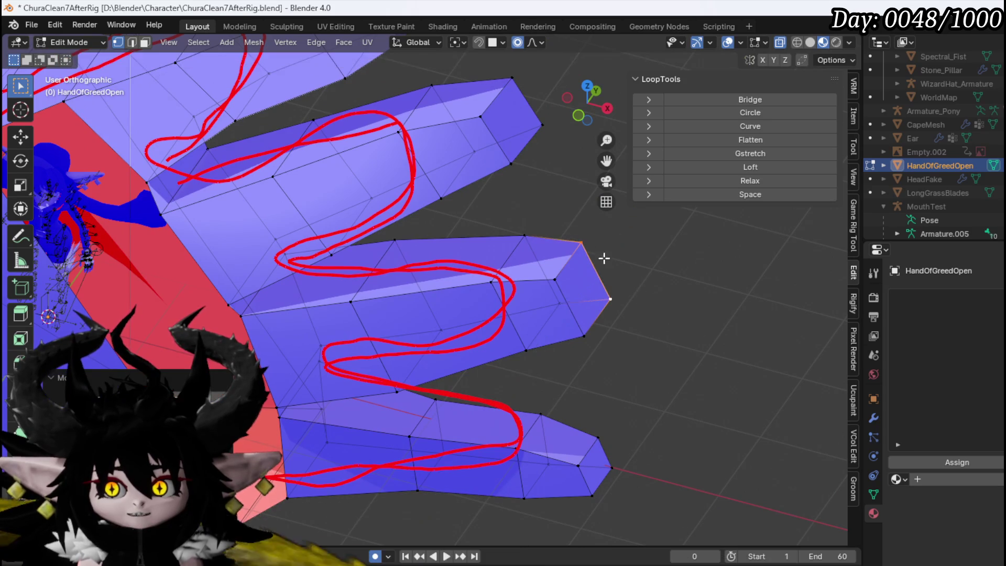
{"action": "left_click", "coordinate": [525, 184]}
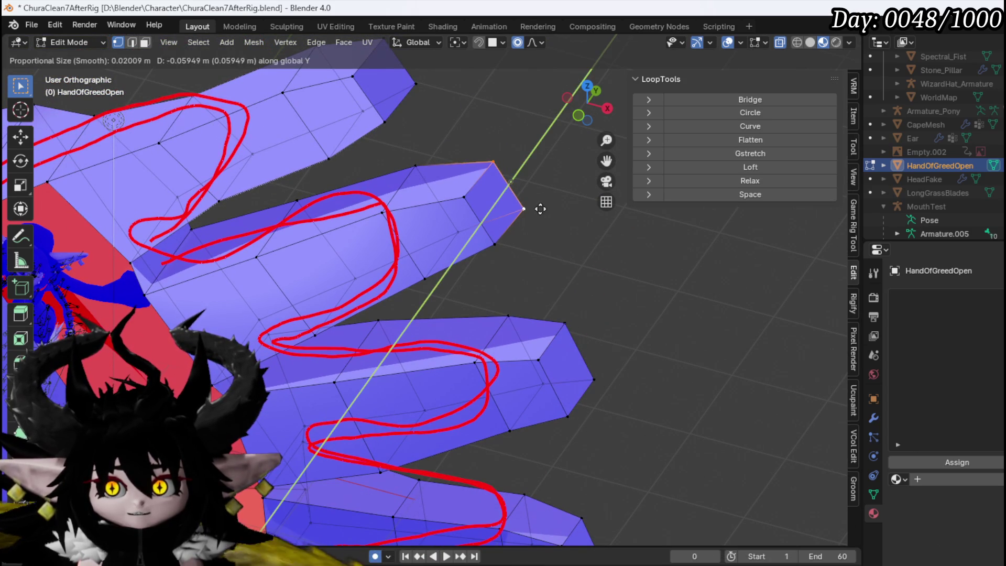
{"action": "left_click", "coordinate": [512, 202]}
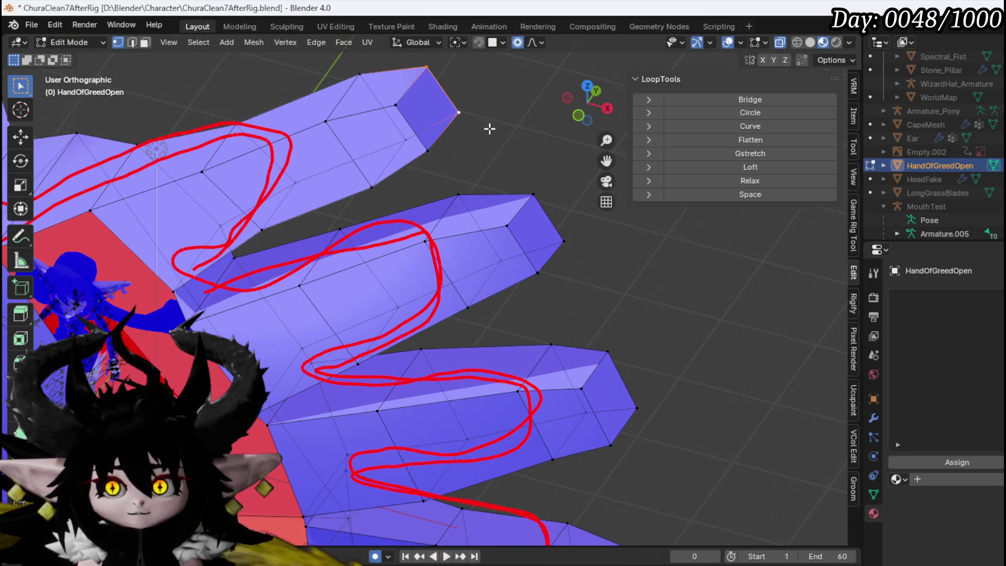
{"action": "left_click", "coordinate": [499, 147]}
{"action": "scroll", "coordinate": [476, 158], "scroll_direction": "down", "scroll_amount": 5}
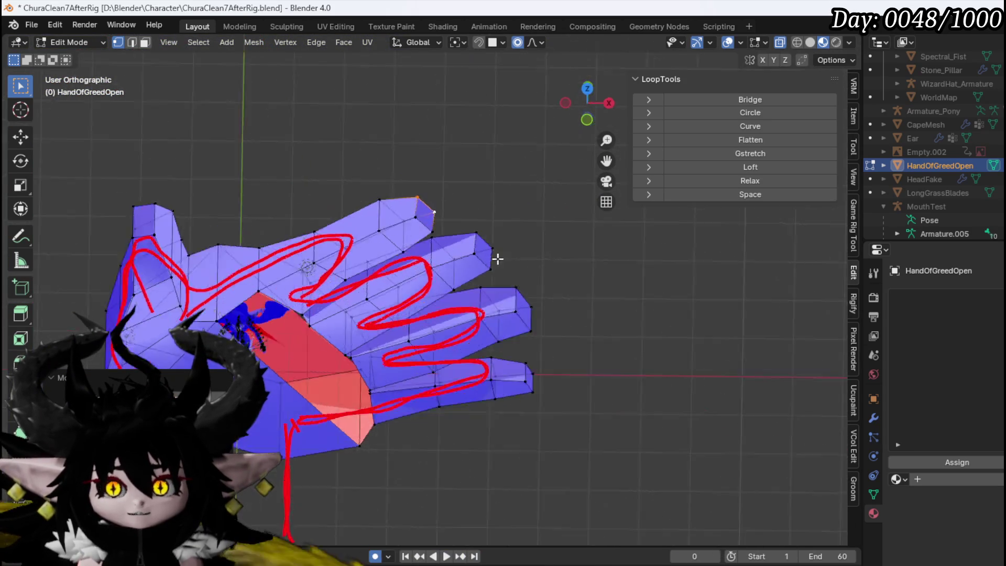
{"action": "mouse_move", "coordinate": [543, 288]}
{"action": "left_mouse_down"}
{"action": "mouse_move", "coordinate": [466, 272]}
{"action": "mouse_move", "coordinate": [482, 324]}
{"action": "mouse_move", "coordinate": [453, 346]}
{"action": "mouse_move", "coordinate": [328, 363]}
{"action": "mouse_move", "coordinate": [545, 344]}
{"action": "mouse_move", "coordinate": [636, 479]}
{"action": "mouse_move", "coordinate": [645, 358]}
{"action": "mouse_move", "coordinate": [518, 266]}
{"action": "left_mouse_up"}
Step: In edge mode, shift the middle and ring finger edges along Y, checking from the side
{"action": "key", "text": "2"}
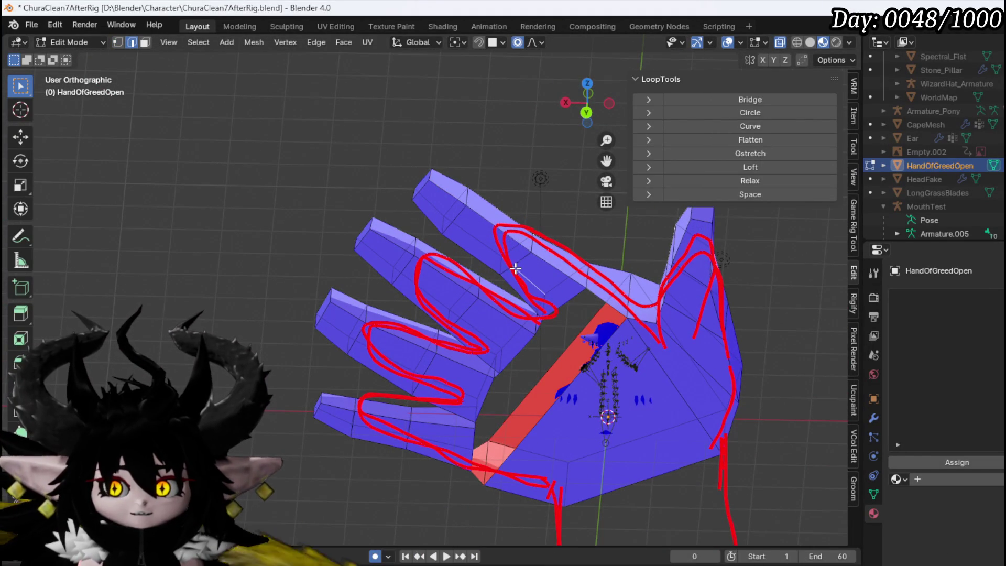
{"action": "left_click", "coordinate": [511, 281]}
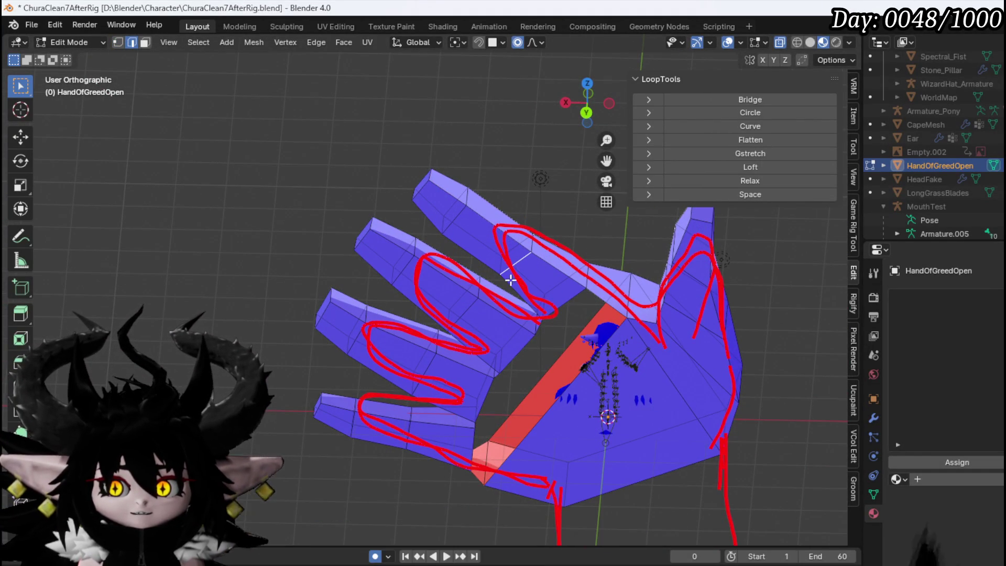
{"action": "left_click", "coordinate": [425, 373]}
{"action": "left_click_drag", "start_coordinate": [472, 419], "coordinate": [595, 420]}
{"action": "key", "text": "g"}
{"action": "key", "text": "y"}
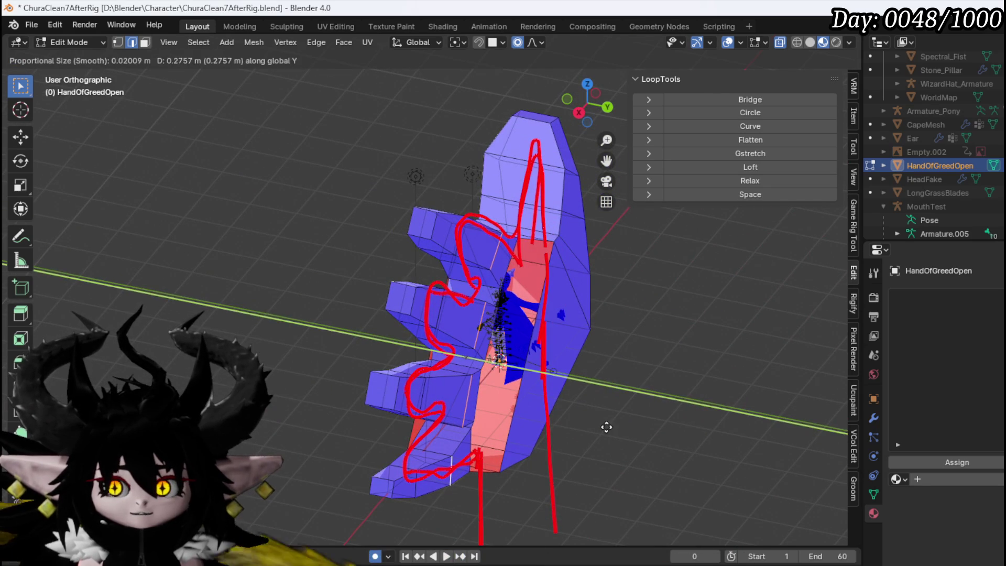
{"action": "left_click", "coordinate": [606, 427]}
{"action": "left_click_drag", "start_coordinate": [483, 289], "coordinate": [428, 228]}
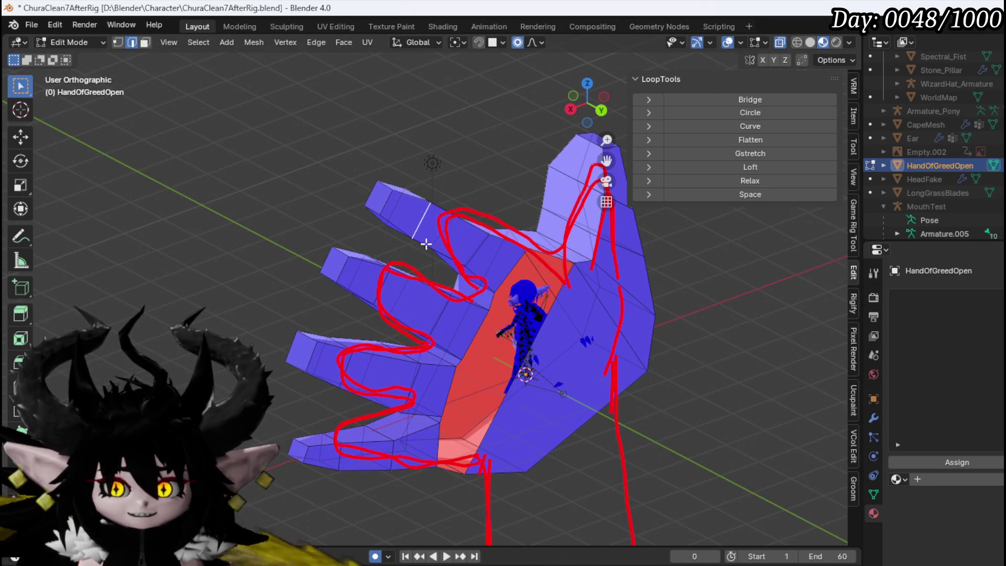
Step: Select edges on the second and bottom fingers and move them out of the palm's plane
{"action": "left_click", "coordinate": [388, 285]}
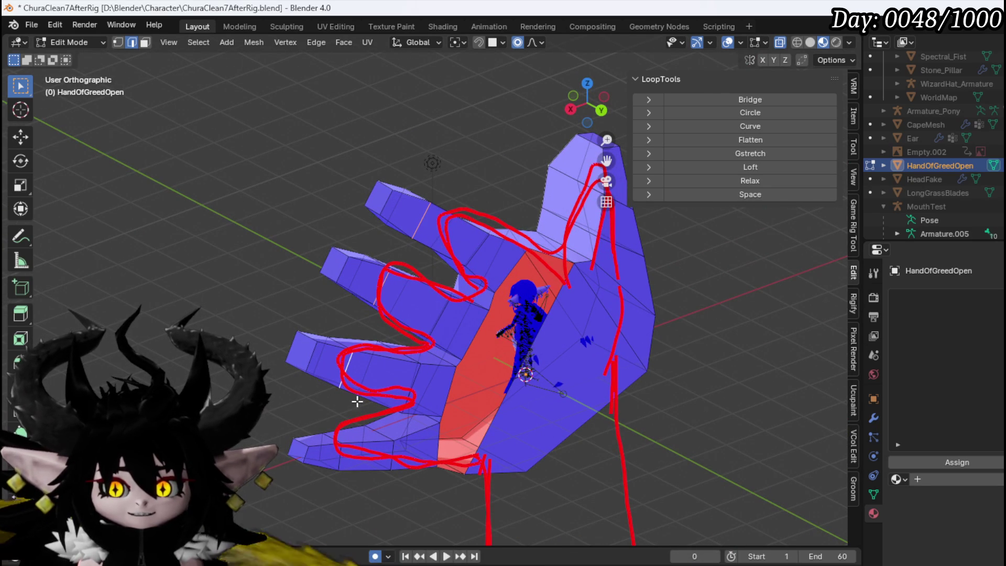
{"action": "left_click", "coordinate": [344, 459]}
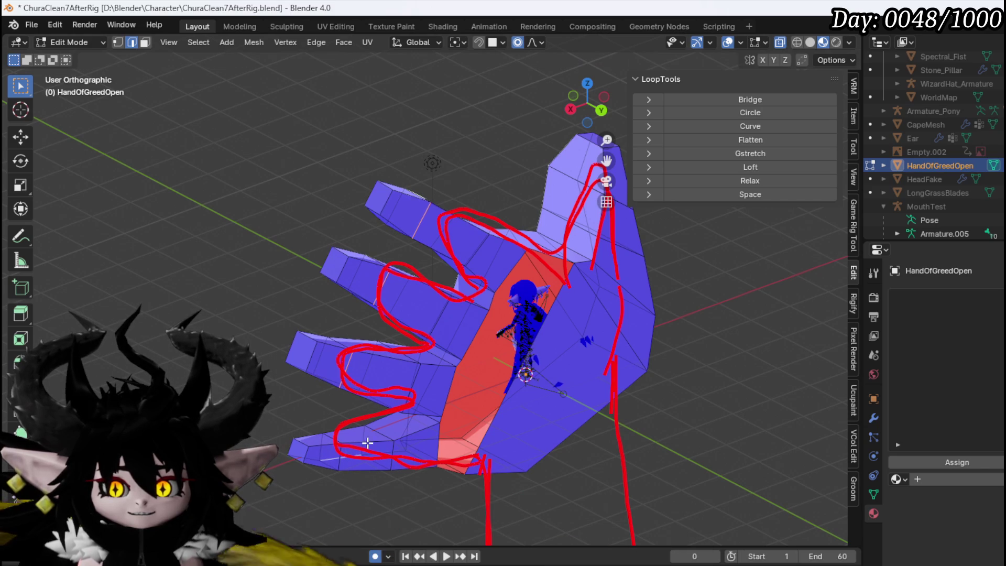
{"action": "left_click", "coordinate": [328, 458], "text": "shift"}
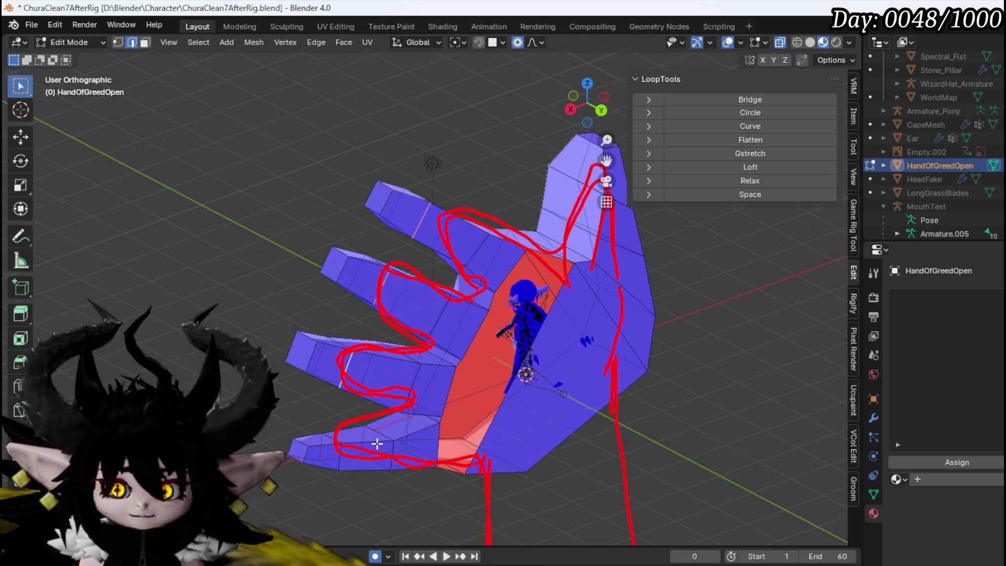
{"action": "left_click", "coordinate": [341, 453], "text": "shift"}
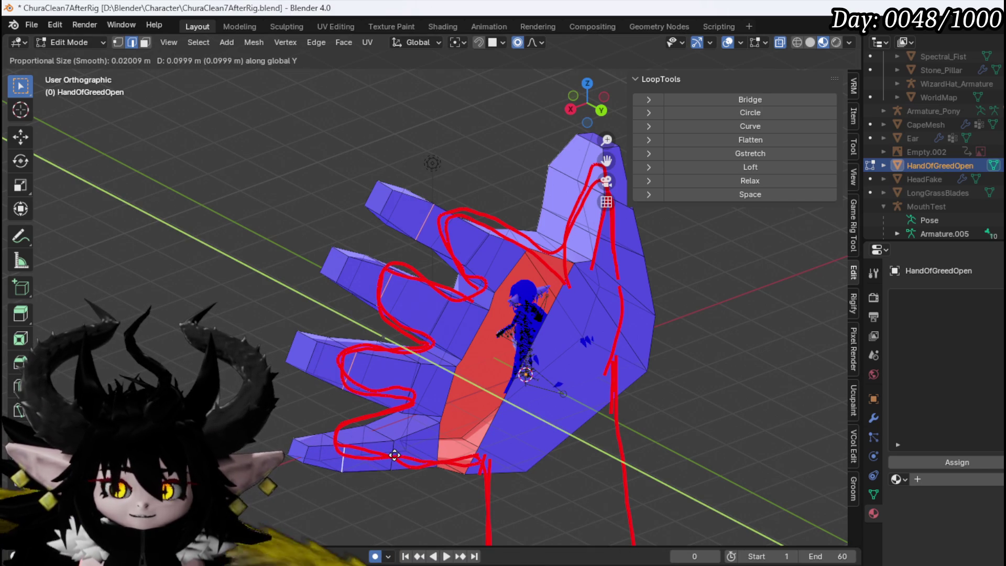
{"action": "left_click", "coordinate": [397, 457]}
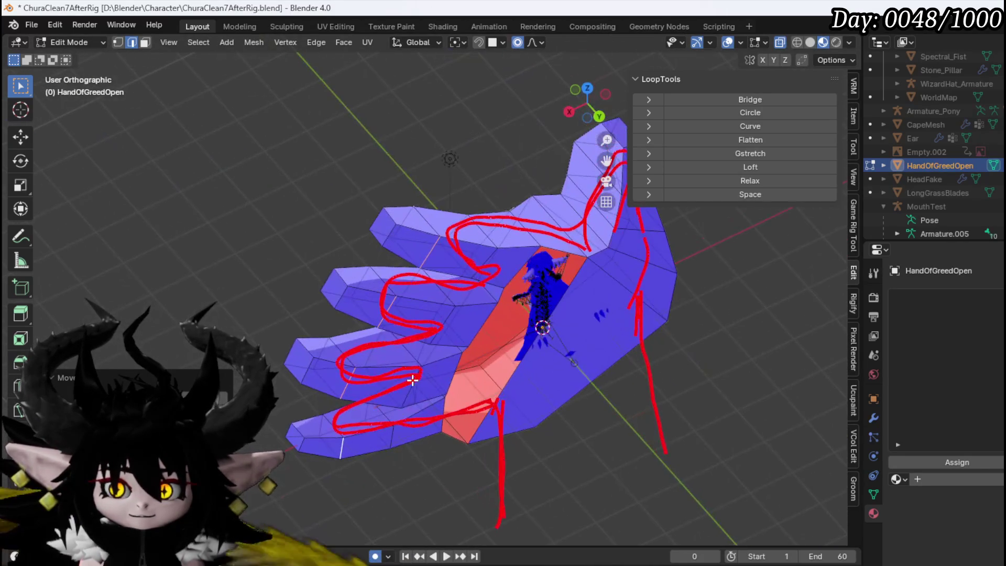
{"action": "mouse_move", "coordinate": [457, 238]}
{"action": "left_mouse_down"}
{"action": "mouse_move", "coordinate": [631, 242]}
{"action": "mouse_move", "coordinate": [521, 252]}
{"action": "mouse_move", "coordinate": [476, 343]}
{"action": "left_mouse_up"}
Step: In face mode, reposition the selected palm face from Top view
{"action": "key", "text": "3"}
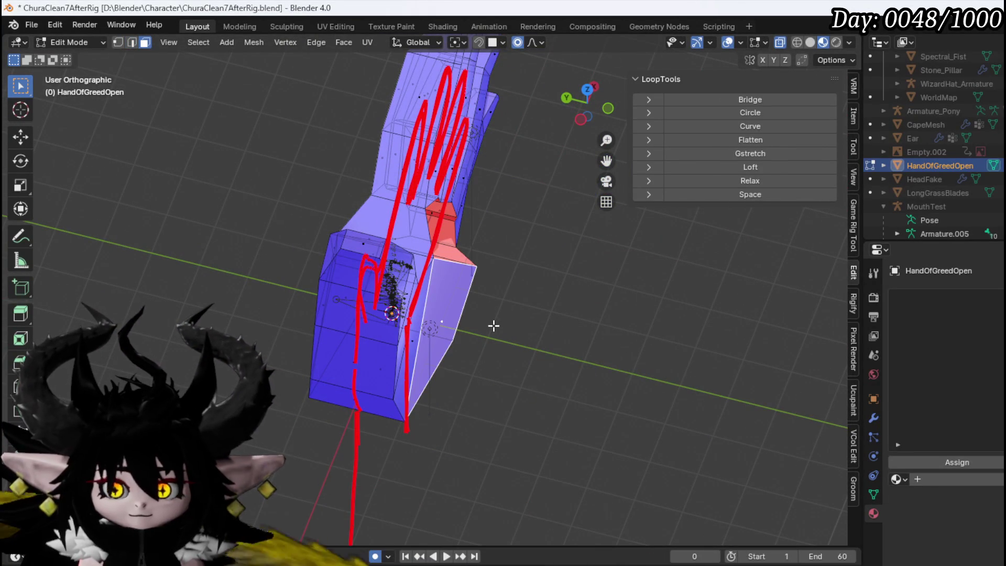
{"action": "key", "text": "KP_7"}
{"action": "key", "text": "g"}
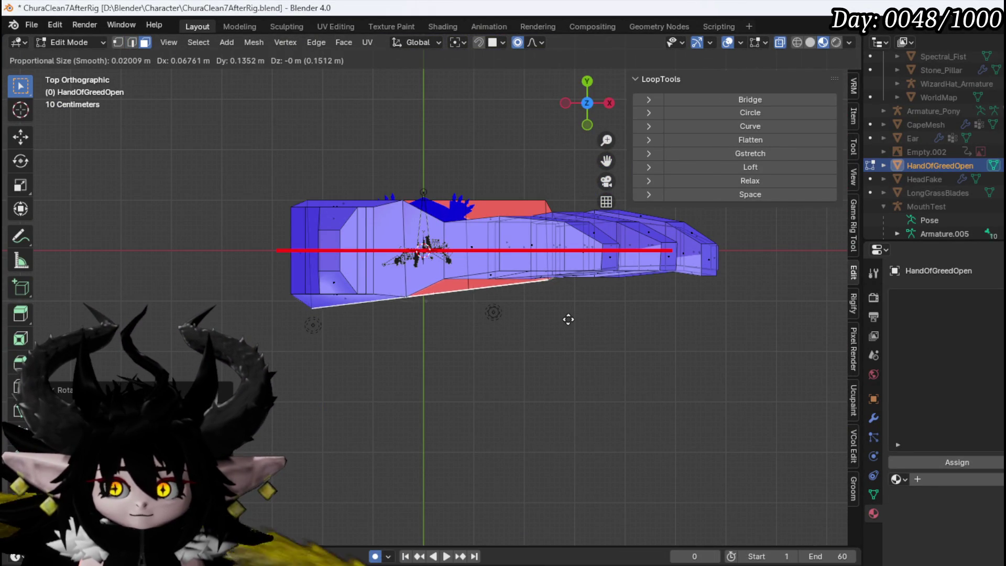
{"action": "left_click", "coordinate": [569, 312]}
{"action": "mouse_move", "coordinate": [561, 317]}
{"action": "left_mouse_down"}
{"action": "mouse_move", "coordinate": [425, 253]}
{"action": "mouse_move", "coordinate": [486, 266]}
{"action": "left_mouse_up"}
{"action": "left_click_drag", "start_coordinate": [380, 400], "coordinate": [347, 423]}
Step: In Front view, tilt and lower the bottom palm edge to match the sketch
{"action": "key", "text": "KP_1"}
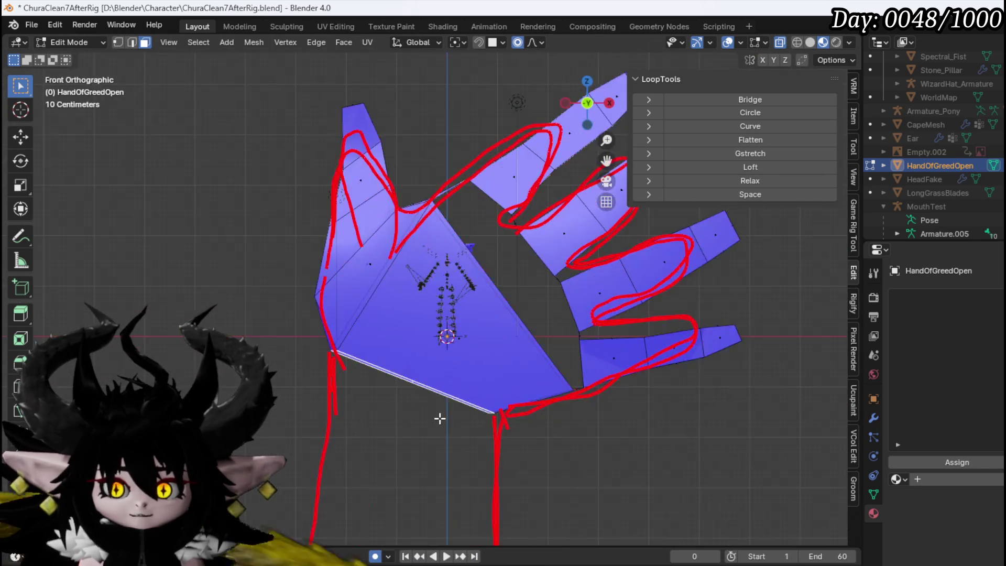
{"action": "key", "text": "r"}
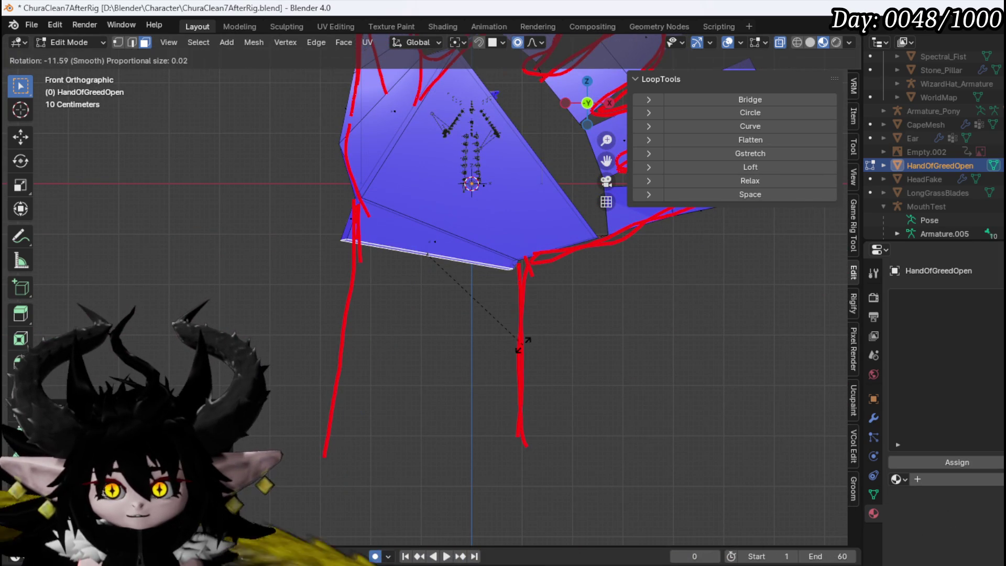
{"action": "left_click", "coordinate": [520, 345]}
{"action": "key", "text": "g"}
{"action": "left_click", "coordinate": [529, 352]}
{"action": "key", "text": "r"}
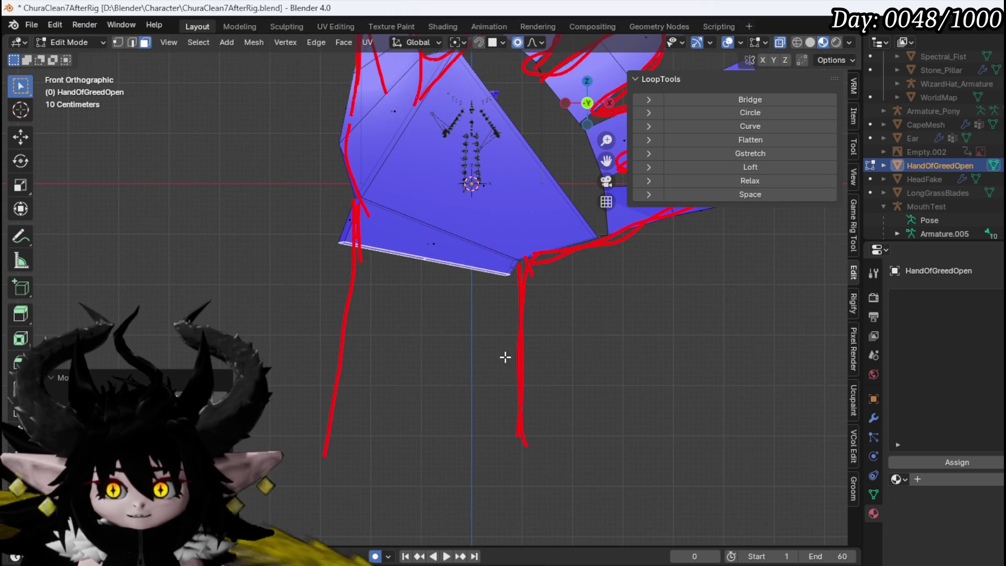
{"action": "left_click", "coordinate": [531, 354]}
{"action": "key", "text": "g"}
{"action": "left_click", "coordinate": [535, 385]}
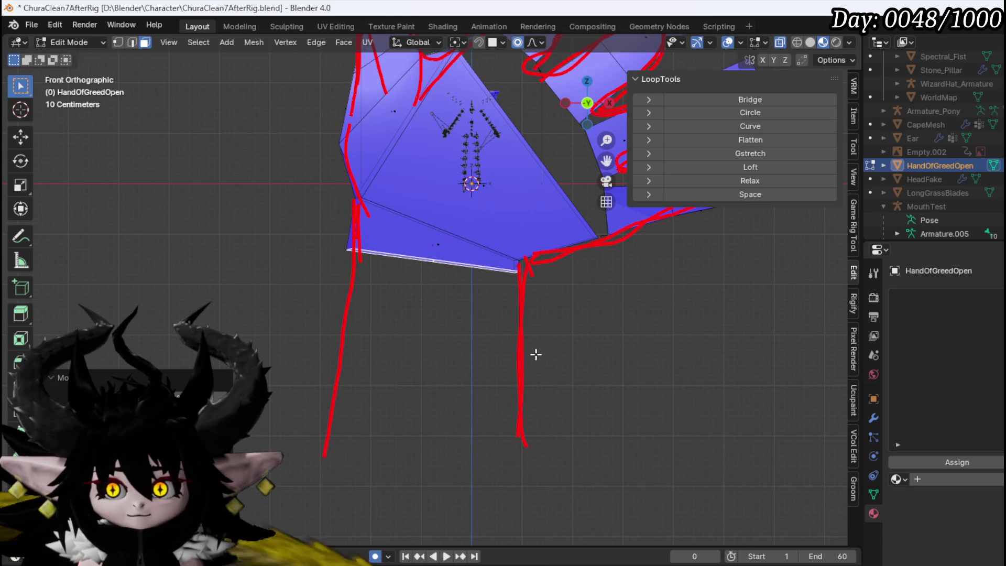
Step: Extrude two wrist sections downward, tilting and widening their bottom edges to flare
{"action": "key", "text": "e"}
{"action": "left_click", "coordinate": [517, 463]}
{"action": "scroll", "coordinate": [456, 304], "scroll_direction": "down", "scroll_amount": 3}
{"action": "key", "text": "g"}
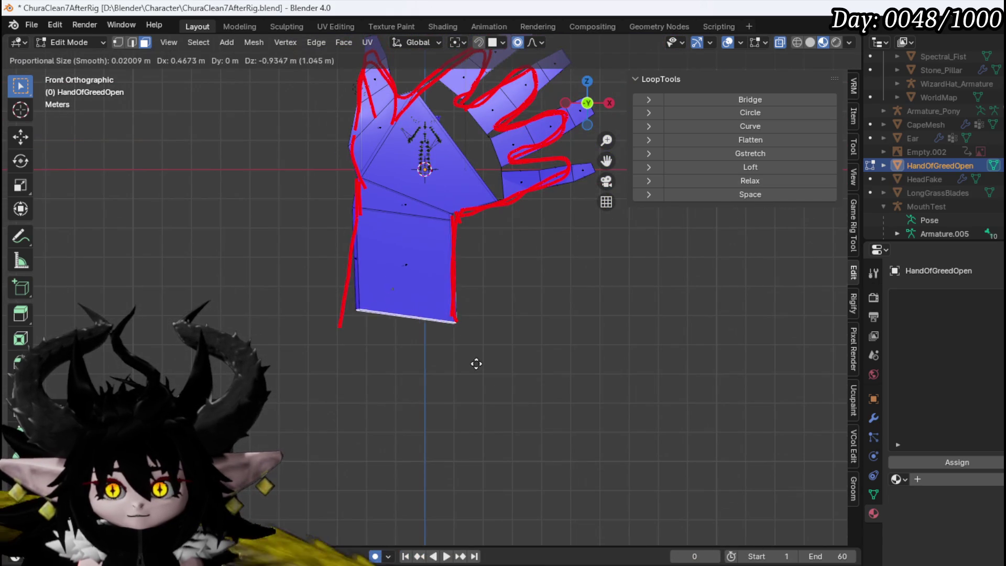
{"action": "key", "text": "r"}
{"action": "key", "text": "s"}
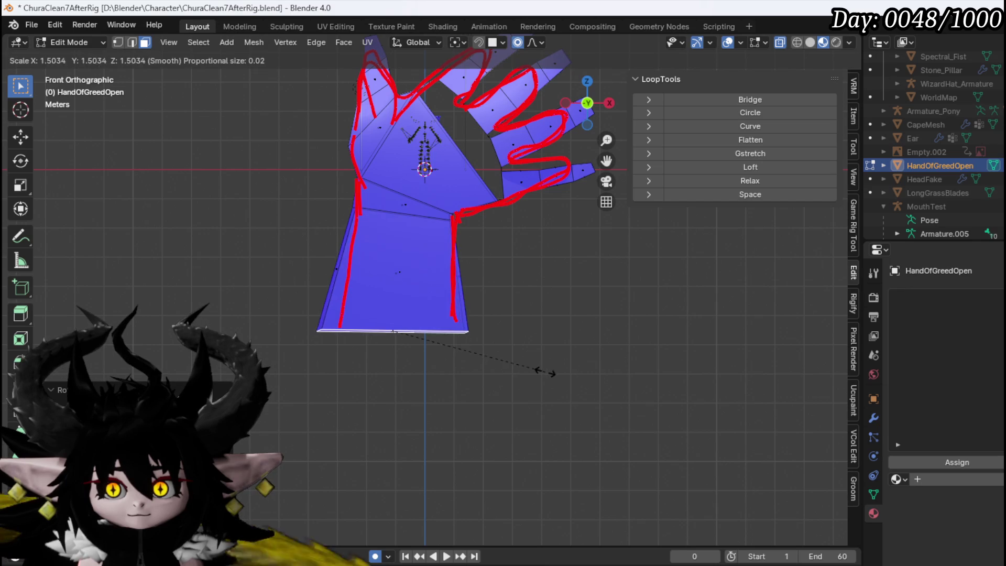
{"action": "key", "text": "s"}
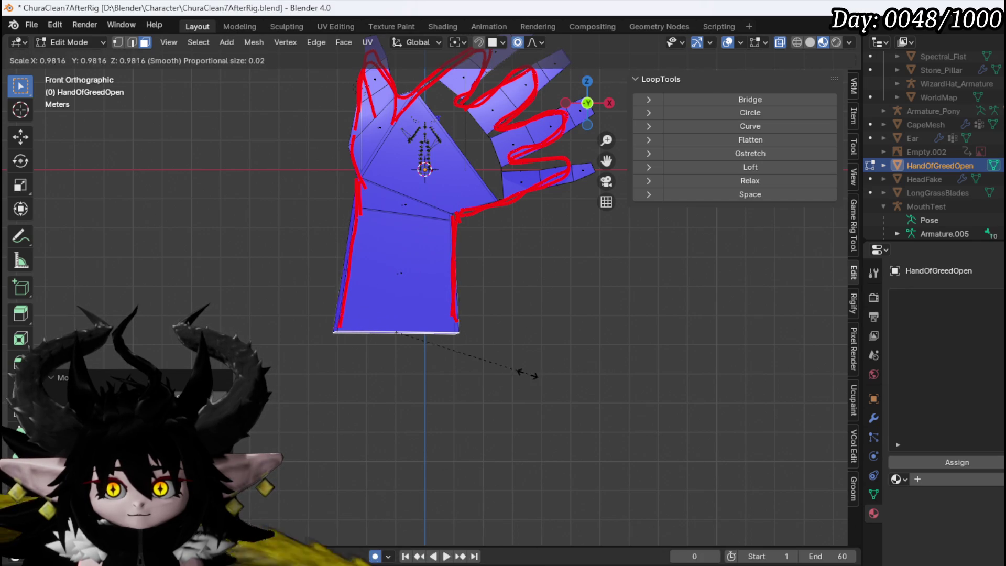
{"action": "key", "text": "g"}
{"action": "left_click", "coordinate": [521, 379]}
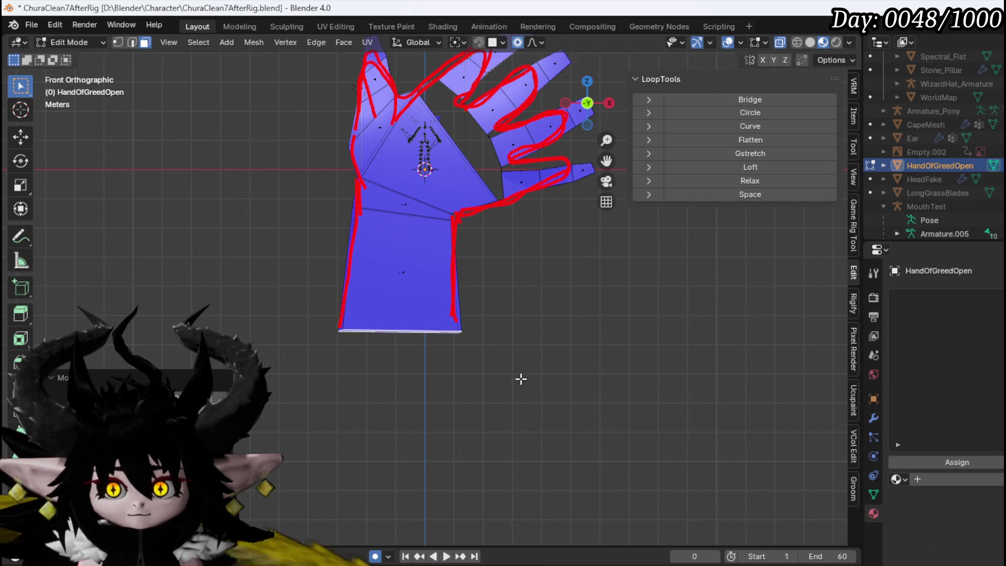
{"action": "key", "text": "e"}
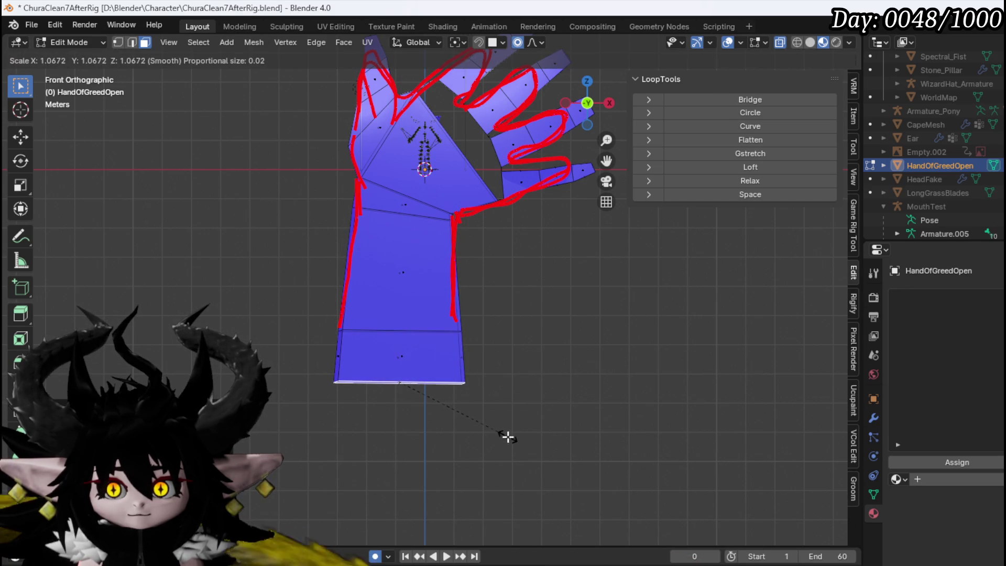
{"action": "left_click", "coordinate": [503, 419]}
{"action": "mouse_move", "coordinate": [485, 303]}
{"action": "left_mouse_down"}
{"action": "mouse_move", "coordinate": [456, 366]}
{"action": "mouse_move", "coordinate": [482, 348]}
{"action": "mouse_move", "coordinate": [436, 328]}
{"action": "mouse_move", "coordinate": [646, 353]}
{"action": "mouse_move", "coordinate": [543, 400]}
{"action": "mouse_move", "coordinate": [396, 309]}
{"action": "left_mouse_up"}
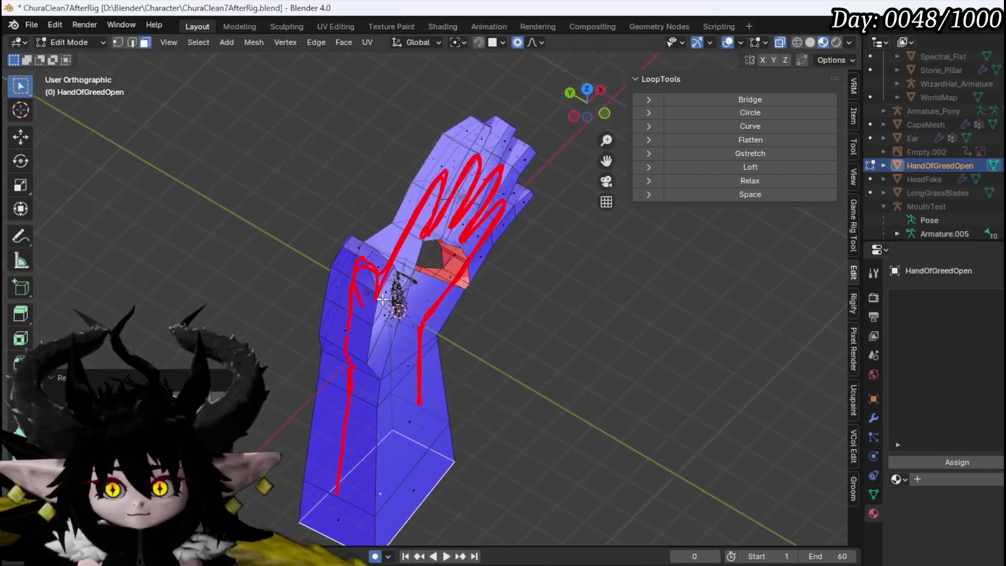
Step: Pull the triangle's top vertex upward and recentre the wrist in Top view
{"action": "scroll", "coordinate": [395, 310], "scroll_direction": "up", "scroll_amount": 3}
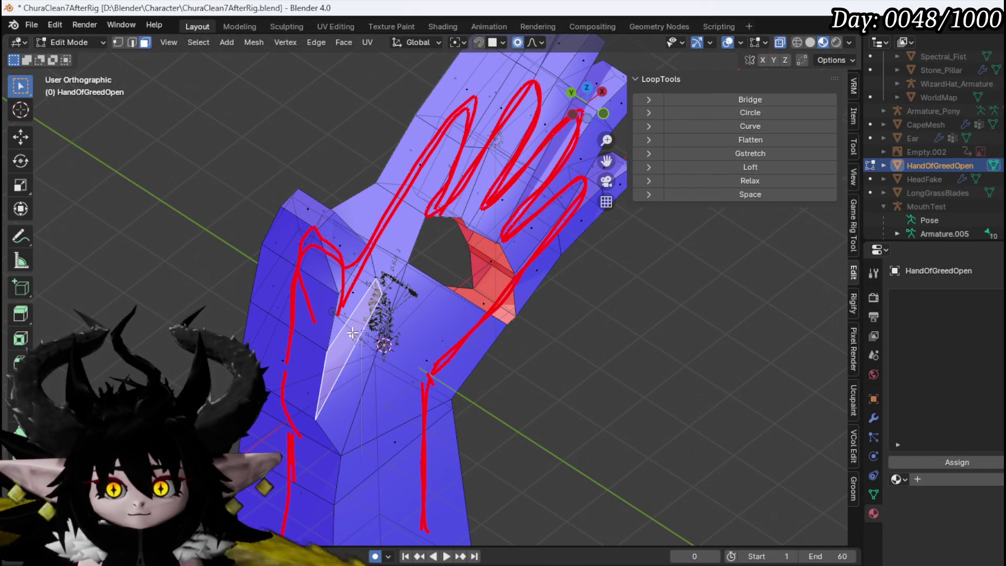
{"action": "mouse_move", "coordinate": [347, 295]}
{"action": "left_mouse_down"}
{"action": "mouse_move", "coordinate": [347, 266]}
{"action": "mouse_move", "coordinate": [370, 348]}
{"action": "mouse_move", "coordinate": [501, 351]}
{"action": "mouse_move", "coordinate": [513, 368]}
{"action": "mouse_move", "coordinate": [505, 224]}
{"action": "left_mouse_up"}
{"action": "key", "text": "KP_1"}
{"action": "key", "text": "KP_7"}
{"action": "left_click_drag", "start_coordinate": [435, 272], "coordinate": [440, 291]}
Step: Move the wrist face along Y and lower the selected edge to fit the sketch
{"action": "key", "text": "g"}
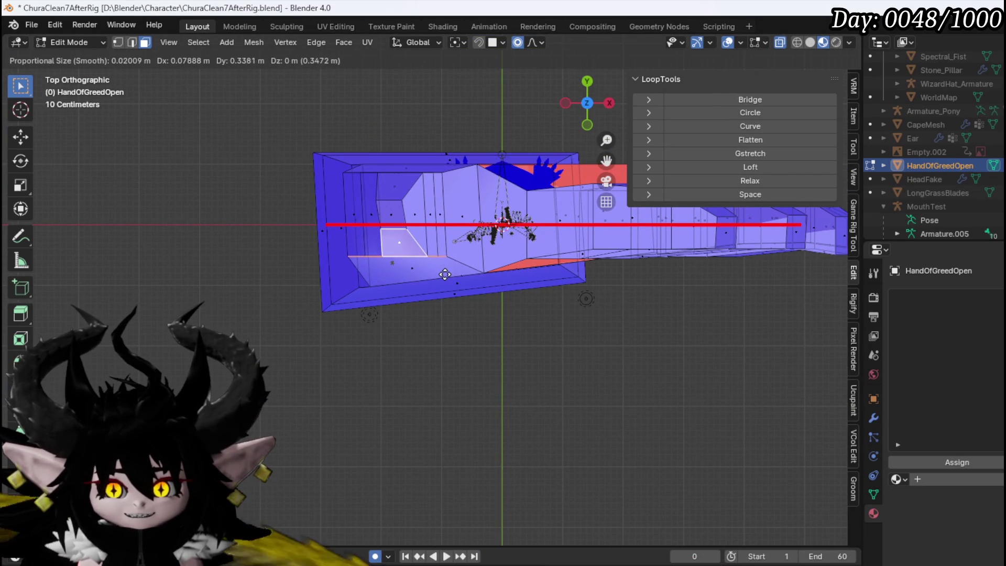
{"action": "key", "text": "y"}
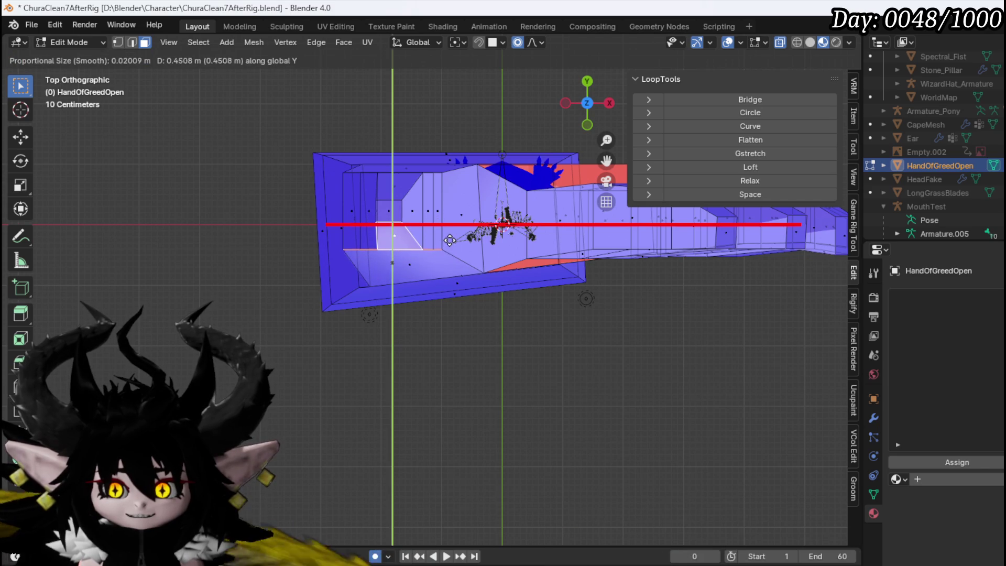
{"action": "left_click", "coordinate": [440, 239]}
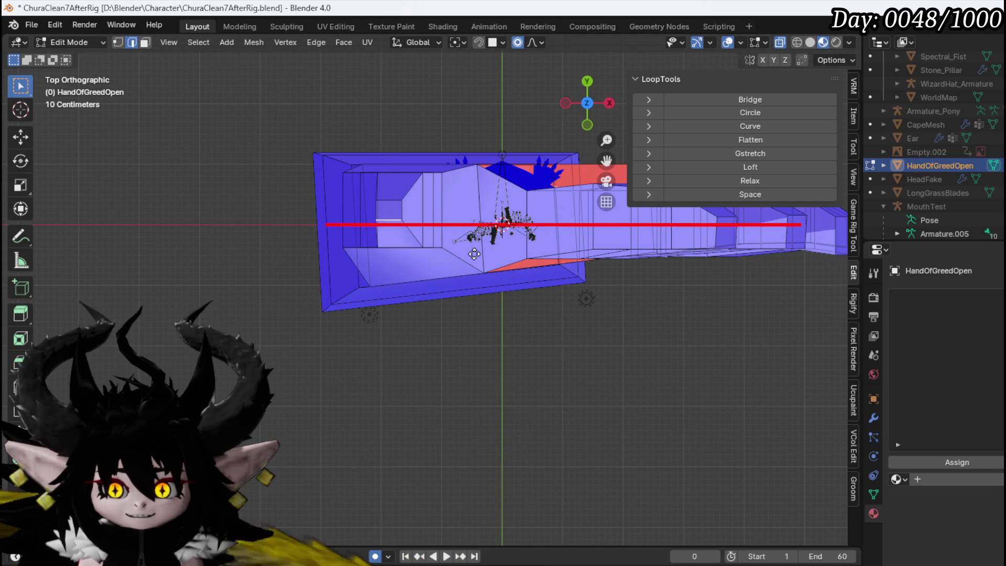
{"action": "left_click", "coordinate": [475, 277]}
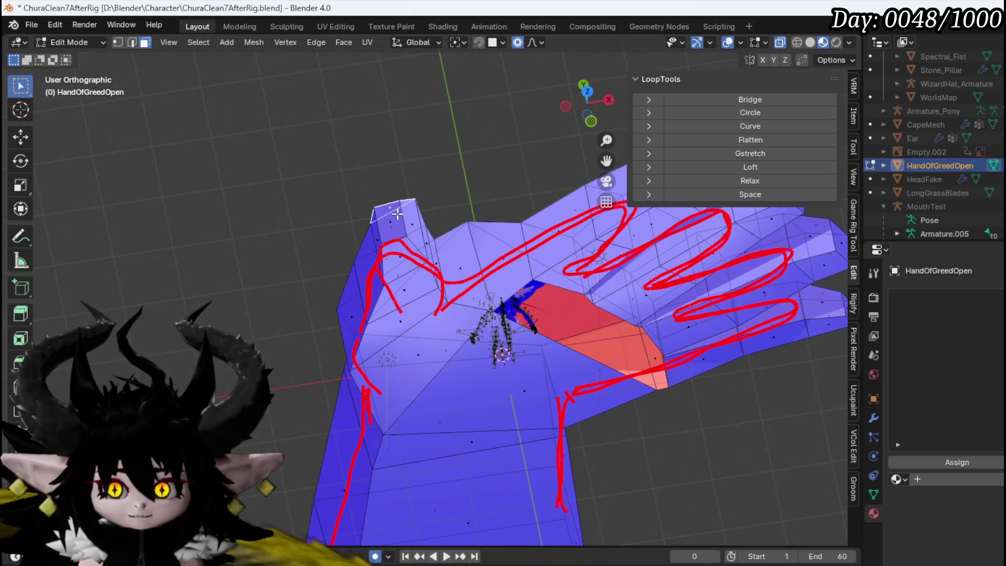
{"action": "key", "text": "KP_3"}
Step: In Front view, place the thumb tip onto the sketched outline with soft falloff
{"action": "key", "text": "KP_1"}
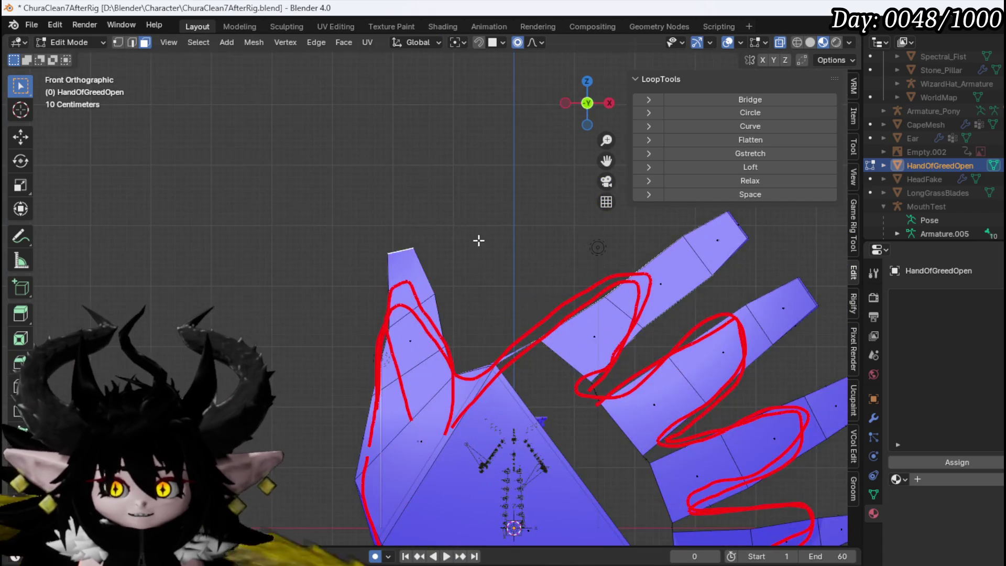
{"action": "key", "text": "g"}
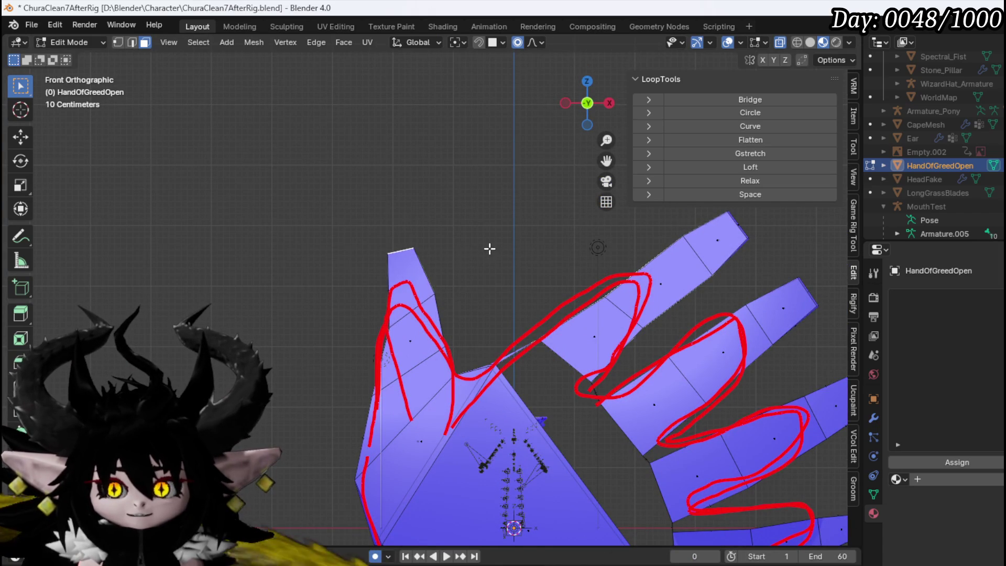
{"action": "left_click", "coordinate": [464, 275]}
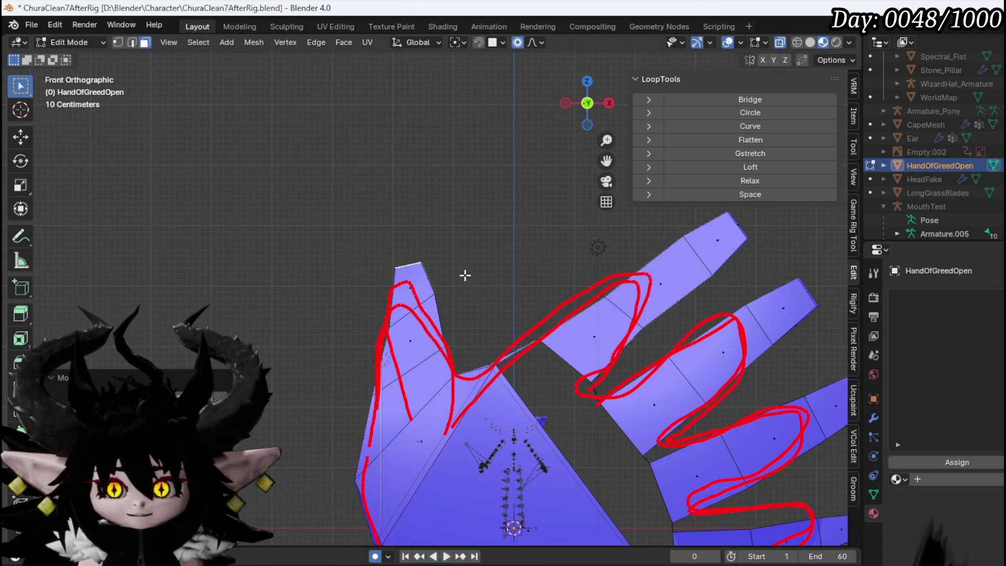
Step: Push the edge across the middle of the thumb along global Y
{"action": "left_click", "coordinate": [439, 296]}
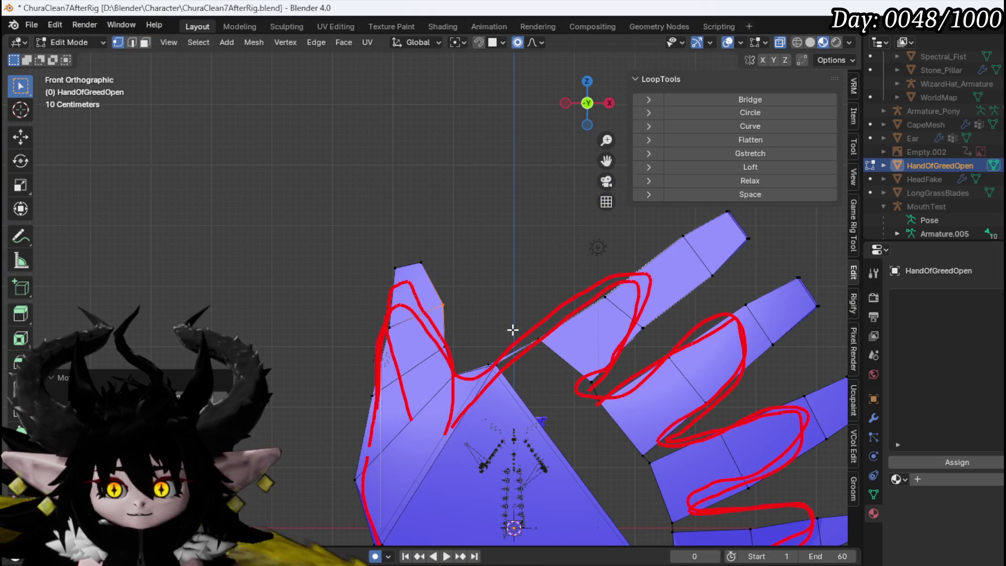
{"action": "mouse_move", "coordinate": [477, 328]}
{"action": "left_mouse_down"}
{"action": "mouse_move", "coordinate": [631, 330]}
{"action": "mouse_move", "coordinate": [598, 352]}
{"action": "left_mouse_up"}
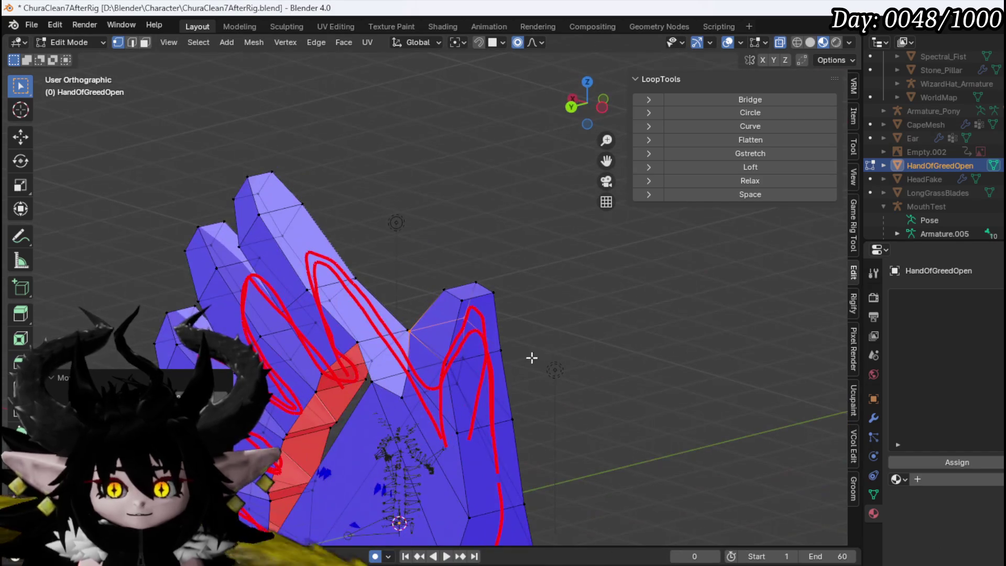
{"action": "key", "text": "g"}
{"action": "key", "text": "Escape"}
{"action": "key", "text": "g"}
{"action": "key", "text": "y"}
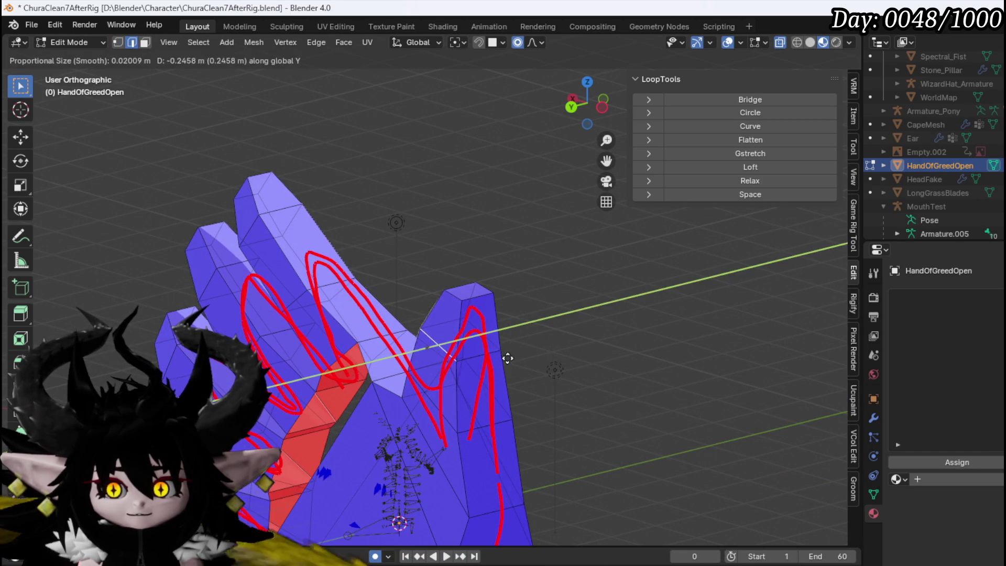
{"action": "left_click", "coordinate": [507, 358]}
Step: Shift the thumb edge along global X to line it up with the outline
{"action": "mouse_move", "coordinate": [482, 316]}
{"action": "left_mouse_down"}
{"action": "mouse_move", "coordinate": [580, 304]}
{"action": "mouse_move", "coordinate": [557, 296]}
{"action": "left_mouse_up"}
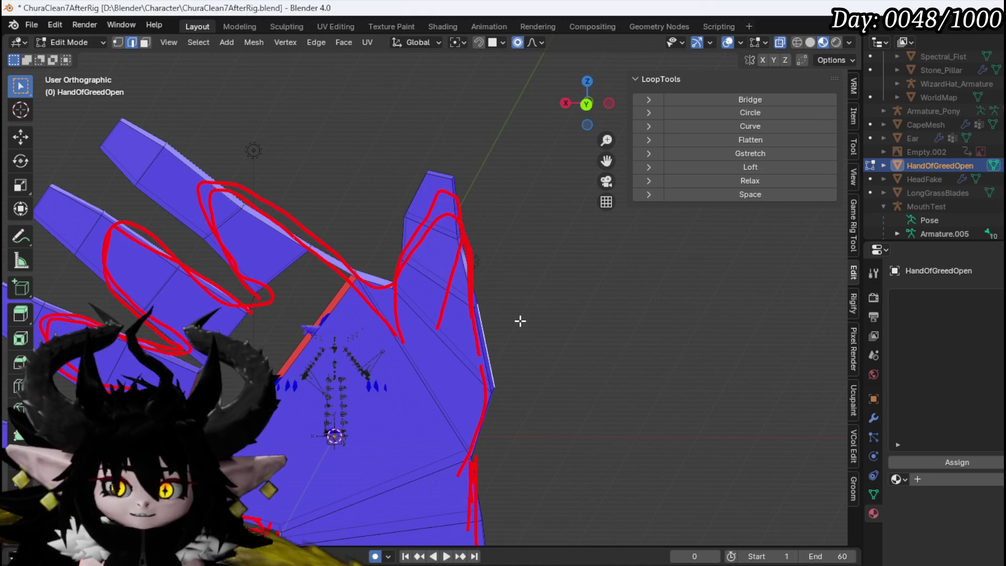
{"action": "mouse_move", "coordinate": [474, 306]}
{"action": "left_mouse_down"}
{"action": "mouse_move", "coordinate": [433, 337]}
{"action": "mouse_move", "coordinate": [561, 330]}
{"action": "mouse_move", "coordinate": [504, 341]}
{"action": "left_mouse_up"}
{"action": "key", "text": "g"}
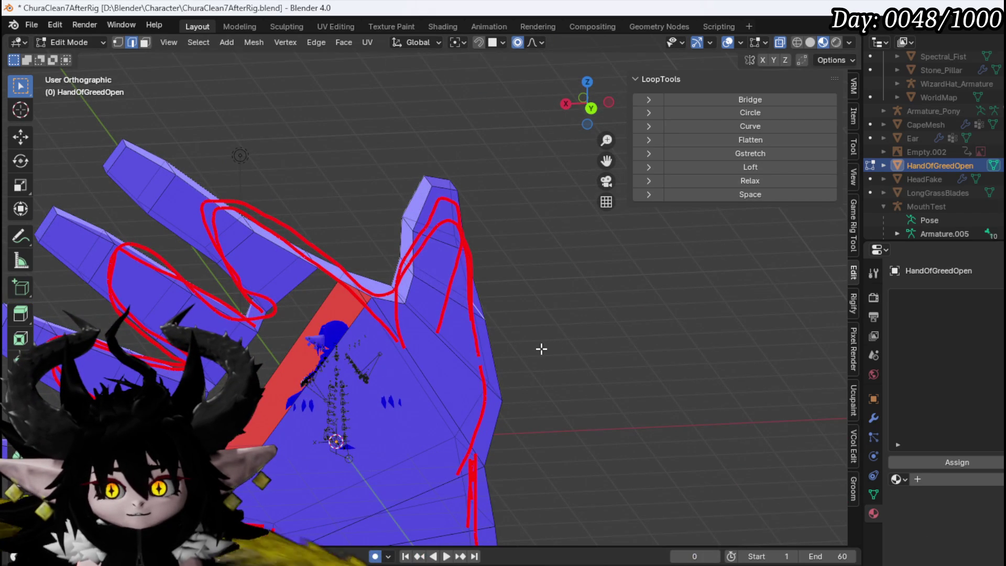
{"action": "key", "text": "y"}
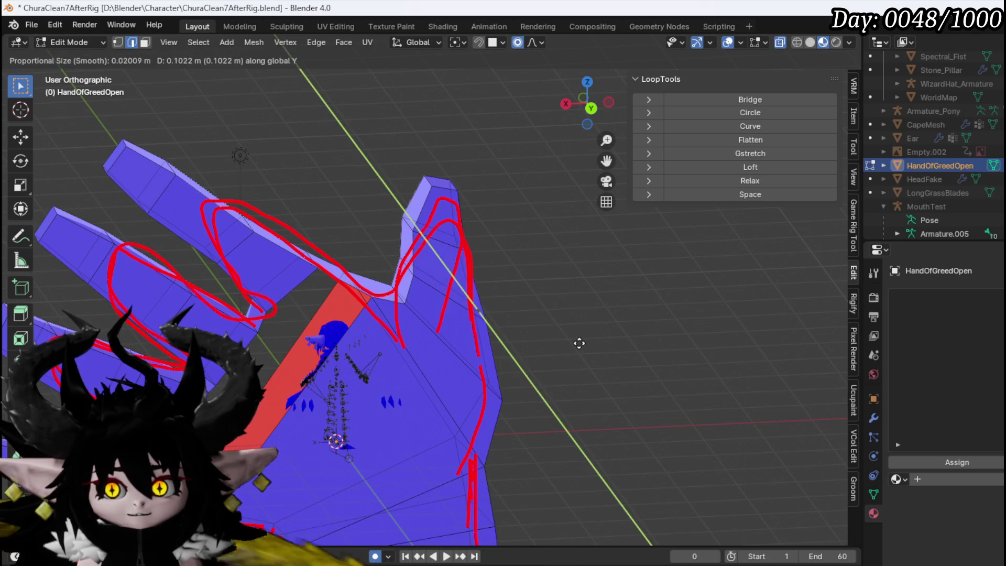
{"action": "key", "text": "x"}
{"action": "left_click", "coordinate": [600, 343]}
Step: From a side view, select the thumb tip vertices and angle them forward
{"action": "mouse_move", "coordinate": [599, 344]}
{"action": "left_mouse_down"}
{"action": "mouse_move", "coordinate": [539, 301]}
{"action": "mouse_move", "coordinate": [443, 366]}
{"action": "mouse_move", "coordinate": [398, 322]}
{"action": "left_mouse_up"}
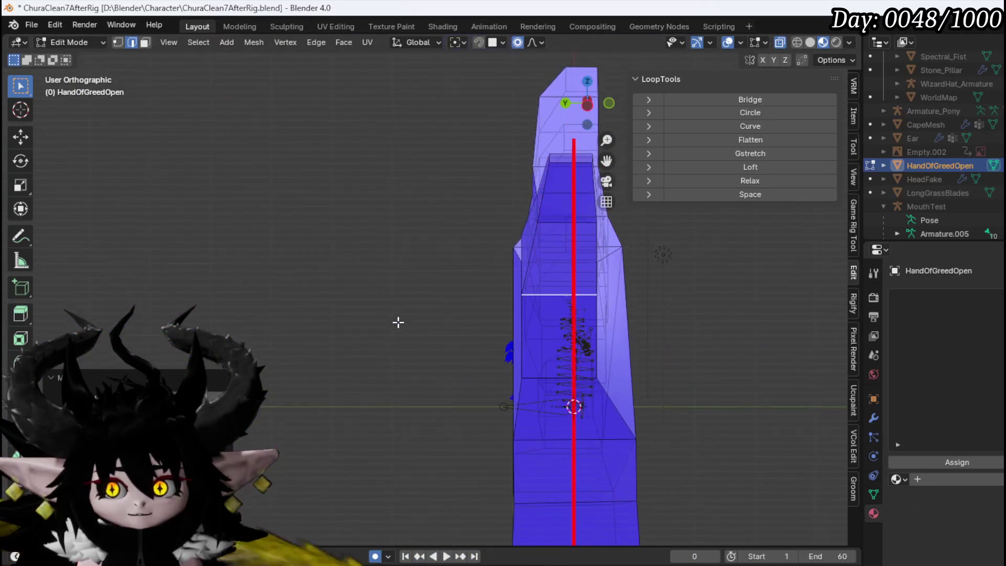
{"action": "mouse_move", "coordinate": [468, 250]}
{"action": "left_mouse_down"}
{"action": "mouse_move", "coordinate": [478, 226]}
{"action": "mouse_move", "coordinate": [512, 214]}
{"action": "mouse_move", "coordinate": [501, 239]}
{"action": "left_mouse_up"}
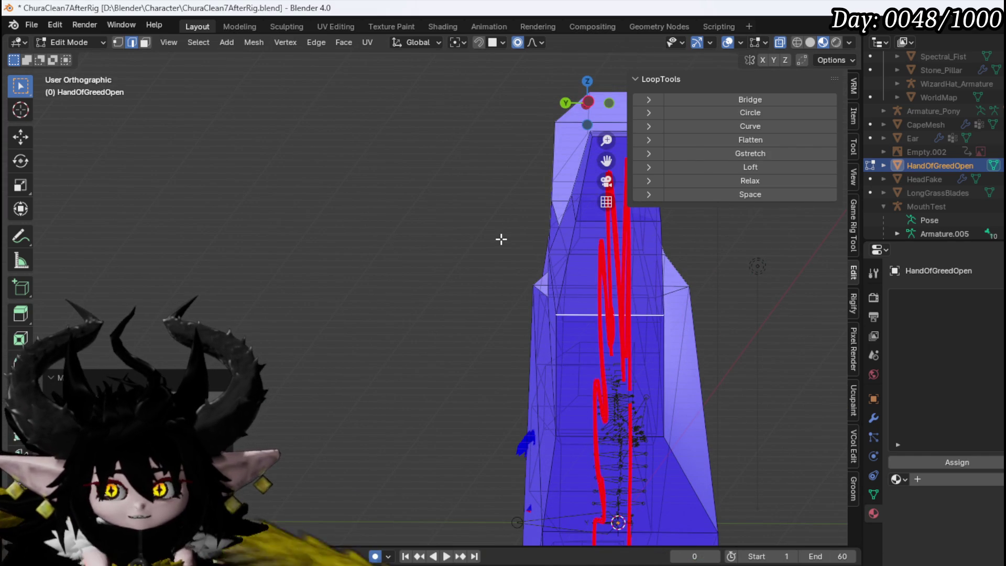
{"action": "mouse_move", "coordinate": [552, 222]}
{"action": "left_mouse_down"}
{"action": "mouse_move", "coordinate": [434, 196]}
{"action": "mouse_move", "coordinate": [433, 213]}
{"action": "mouse_move", "coordinate": [430, 199]}
{"action": "left_mouse_up"}
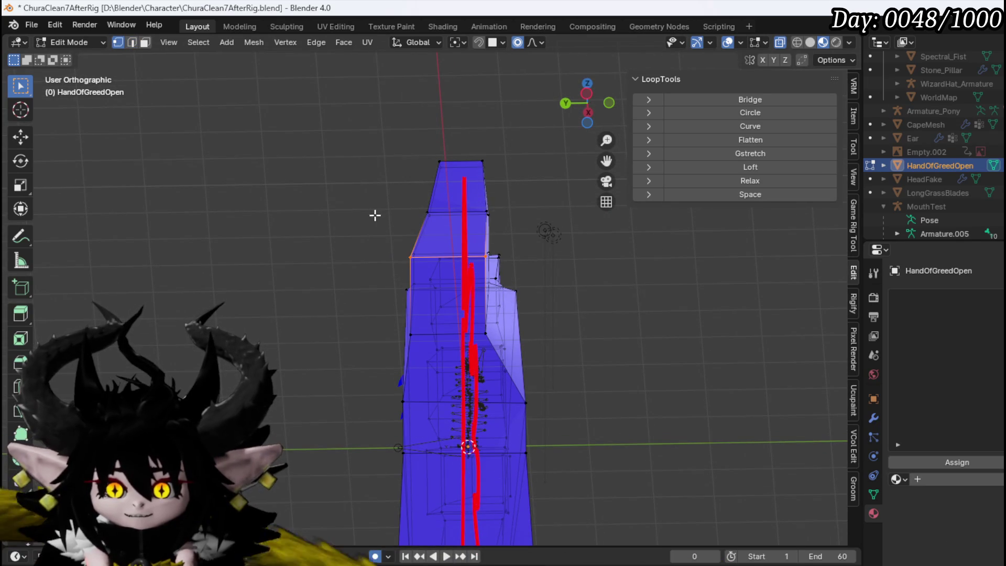
{"action": "left_click_drag", "start_coordinate": [412, 258], "coordinate": [413, 259]}
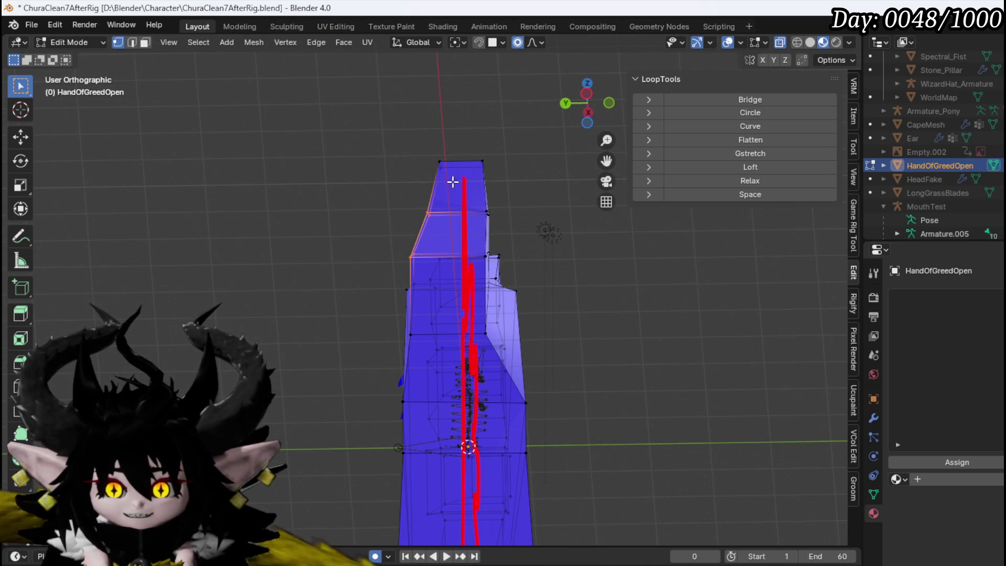
{"action": "left_click_drag", "start_coordinate": [457, 134], "coordinate": [458, 134]}
{"action": "key", "text": "g"}
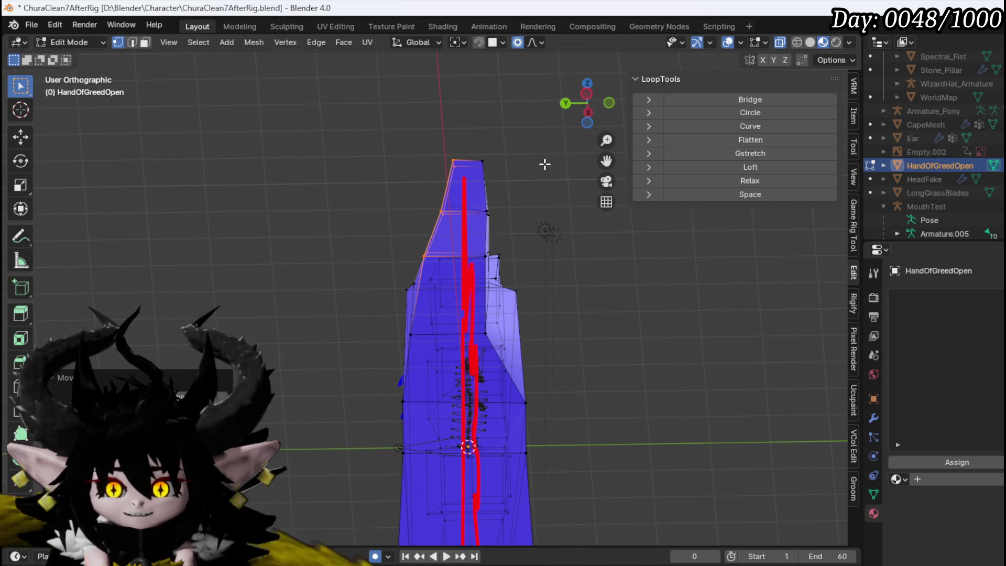
{"action": "left_click", "coordinate": [545, 162]}
{"action": "mouse_move", "coordinate": [546, 162]}
{"action": "left_mouse_down"}
{"action": "mouse_move", "coordinate": [433, 207]}
{"action": "mouse_move", "coordinate": [521, 259]}
{"action": "mouse_move", "coordinate": [415, 209]}
{"action": "mouse_move", "coordinate": [361, 168]}
{"action": "mouse_move", "coordinate": [722, 196]}
{"action": "mouse_move", "coordinate": [397, 138]}
{"action": "left_mouse_up"}
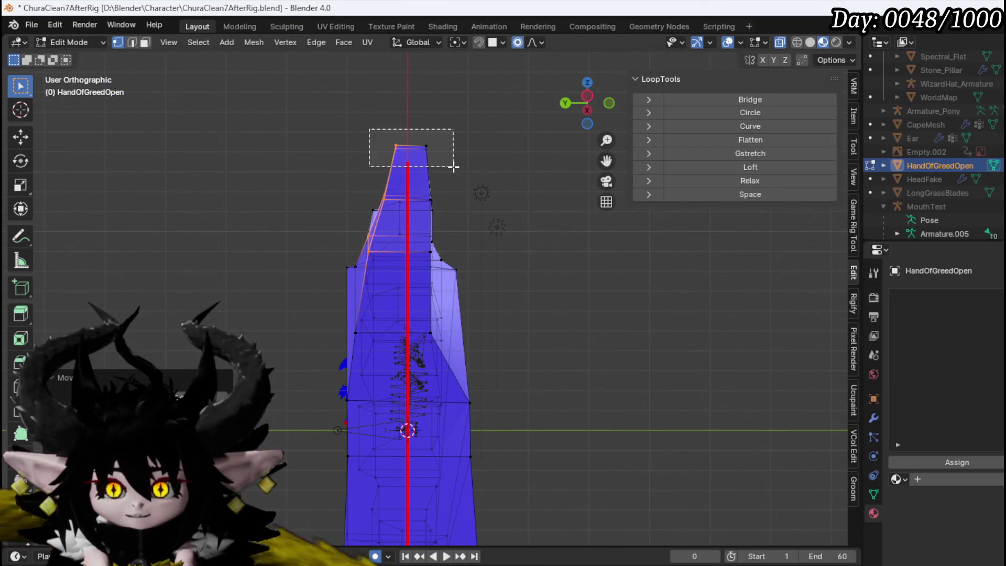
{"action": "left_click", "coordinate": [479, 149]}
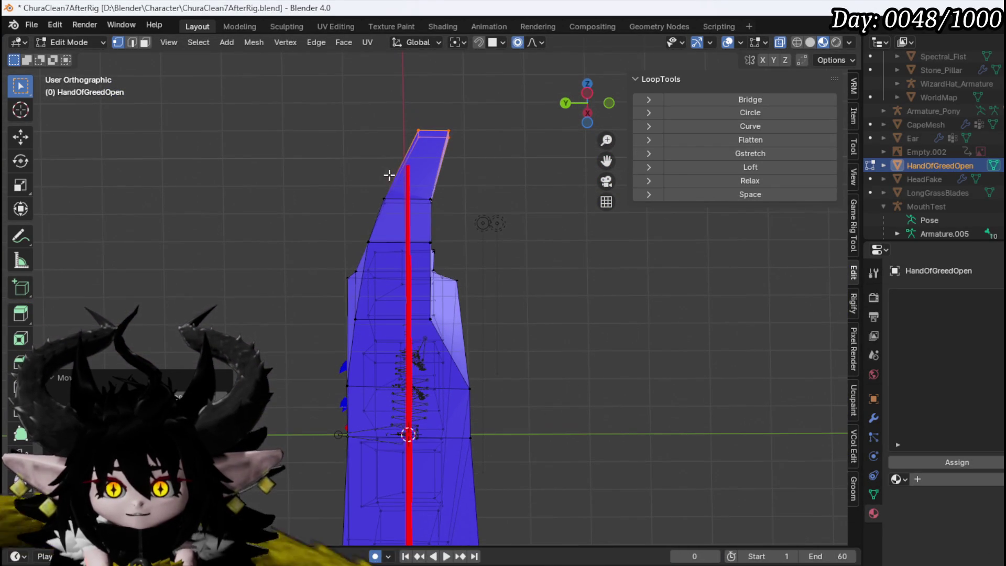
Step: Push the thumb along global Y, then reposition a single thumb vertex
{"action": "mouse_move", "coordinate": [464, 213]}
{"action": "left_mouse_down"}
{"action": "mouse_move", "coordinate": [328, 285]}
{"action": "mouse_move", "coordinate": [439, 294]}
{"action": "mouse_move", "coordinate": [546, 402]}
{"action": "left_mouse_up"}
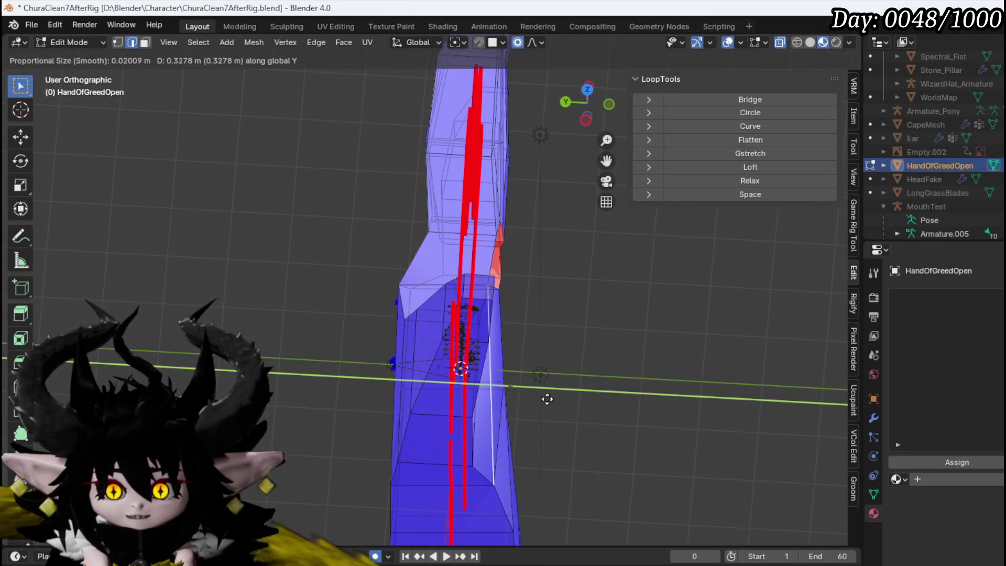
{"action": "left_click", "coordinate": [547, 399]}
{"action": "mouse_move", "coordinate": [553, 401]}
{"action": "left_mouse_down"}
{"action": "mouse_move", "coordinate": [419, 382]}
{"action": "mouse_move", "coordinate": [339, 330]}
{"action": "mouse_move", "coordinate": [333, 278]}
{"action": "mouse_move", "coordinate": [504, 343]}
{"action": "mouse_move", "coordinate": [642, 348]}
{"action": "mouse_move", "coordinate": [540, 413]}
{"action": "left_mouse_up"}
{"action": "key", "text": "1"}
{"action": "left_click_drag", "start_coordinate": [409, 262], "coordinate": [390, 281]}
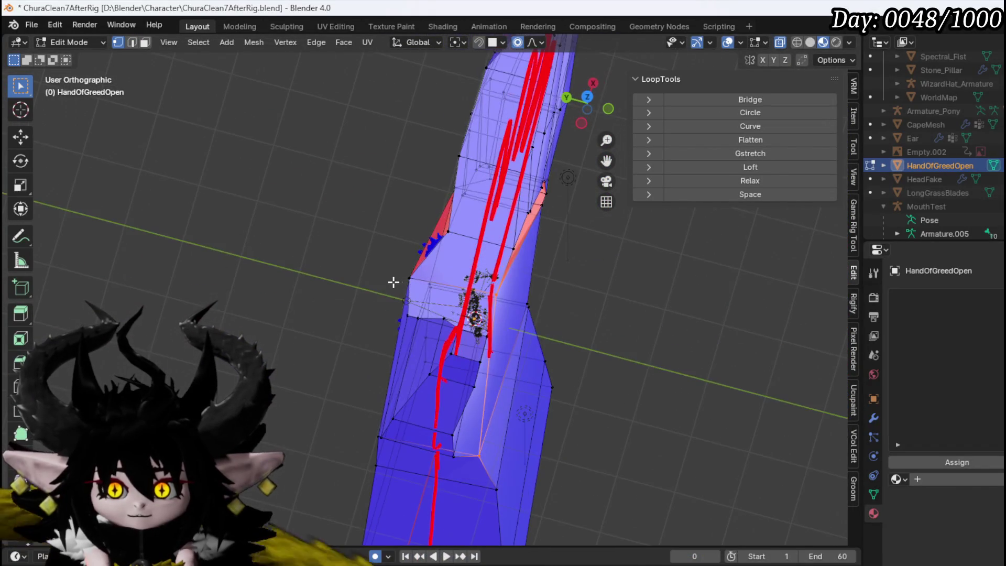
{"action": "key", "text": "g"}
{"action": "left_click", "coordinate": [479, 270]}
Step: Move the lowest finger's base edge in against the palm edge
{"action": "mouse_move", "coordinate": [479, 270]}
{"action": "left_mouse_down"}
{"action": "mouse_move", "coordinate": [472, 236]}
{"action": "mouse_move", "coordinate": [476, 255]}
{"action": "left_mouse_up"}
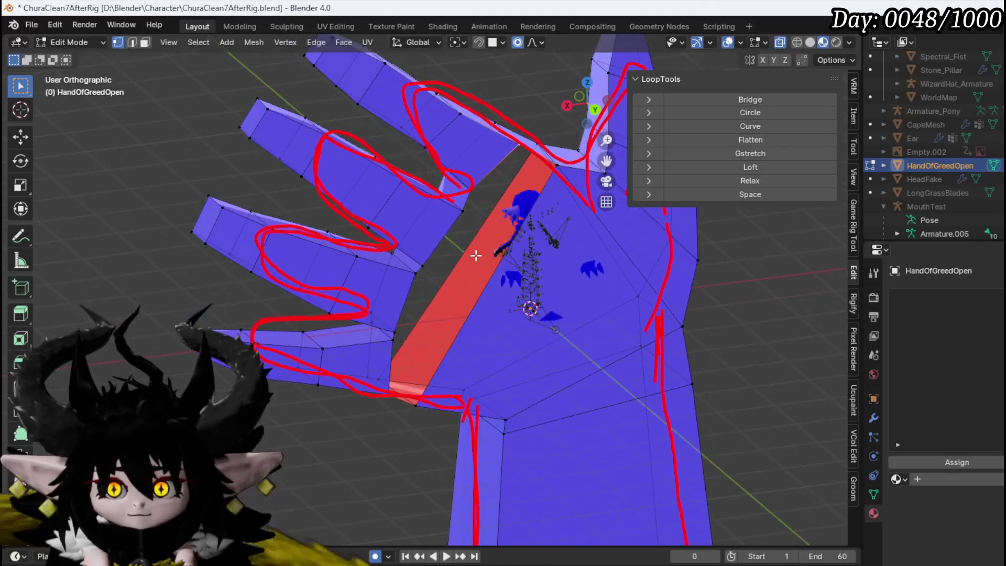
{"action": "key", "text": "2"}
{"action": "mouse_move", "coordinate": [462, 217]}
{"action": "left_mouse_down"}
{"action": "mouse_move", "coordinate": [454, 238]}
{"action": "mouse_move", "coordinate": [564, 304]}
{"action": "mouse_move", "coordinate": [518, 202]}
{"action": "mouse_move", "coordinate": [498, 313]}
{"action": "left_mouse_up"}
{"action": "key", "text": "g"}
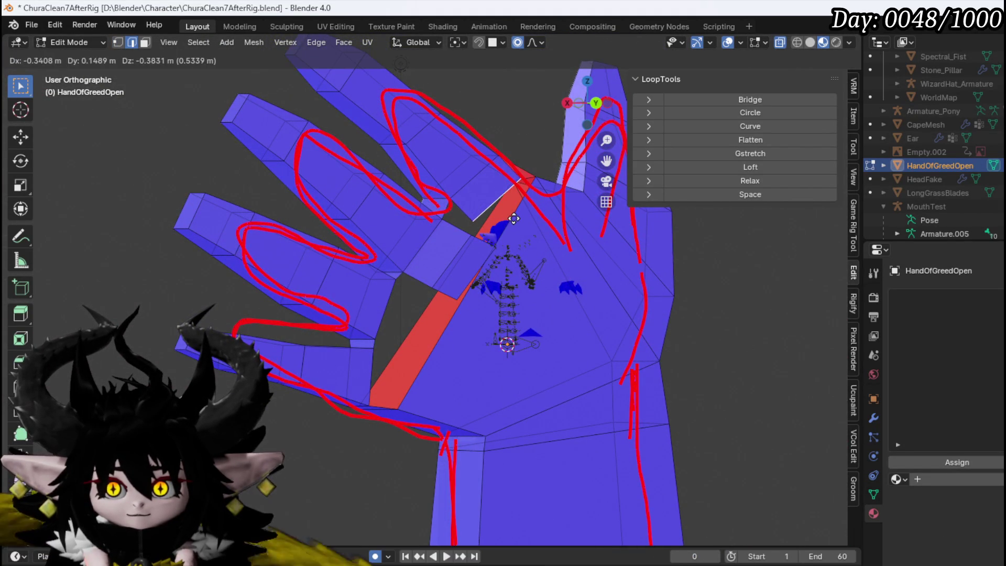
{"action": "key", "text": "g"}
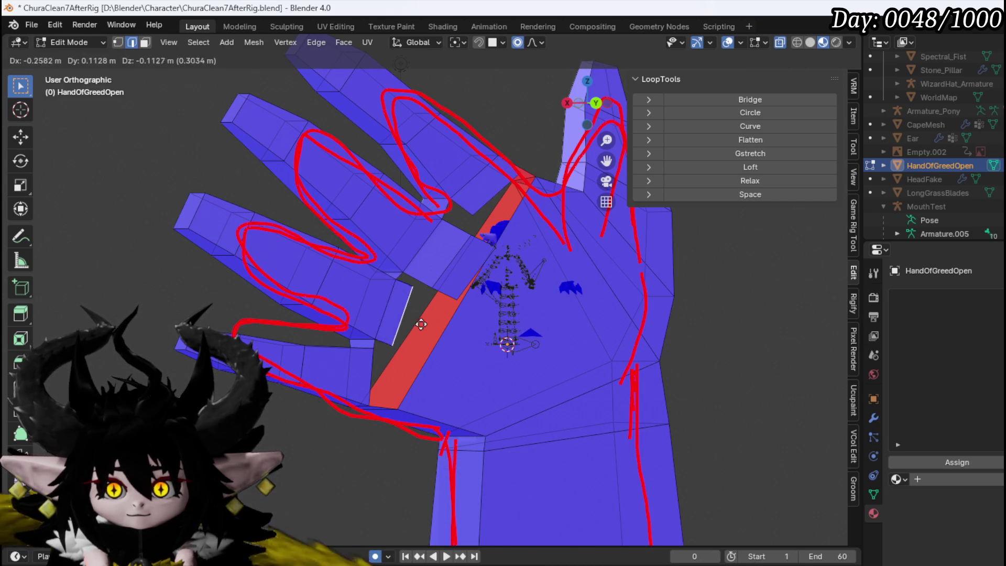
{"action": "left_click", "coordinate": [431, 326]}
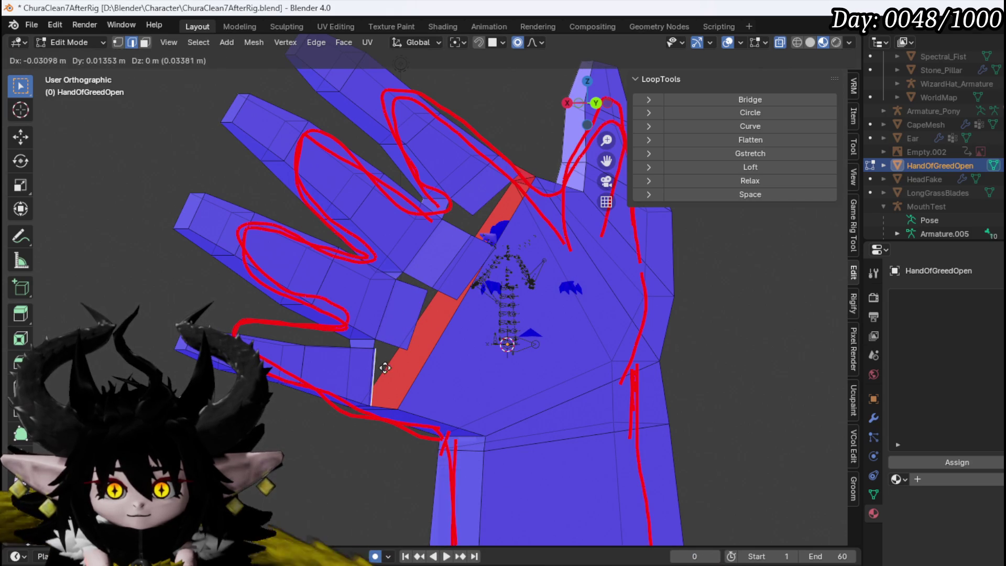
{"action": "left_click", "coordinate": [410, 371]}
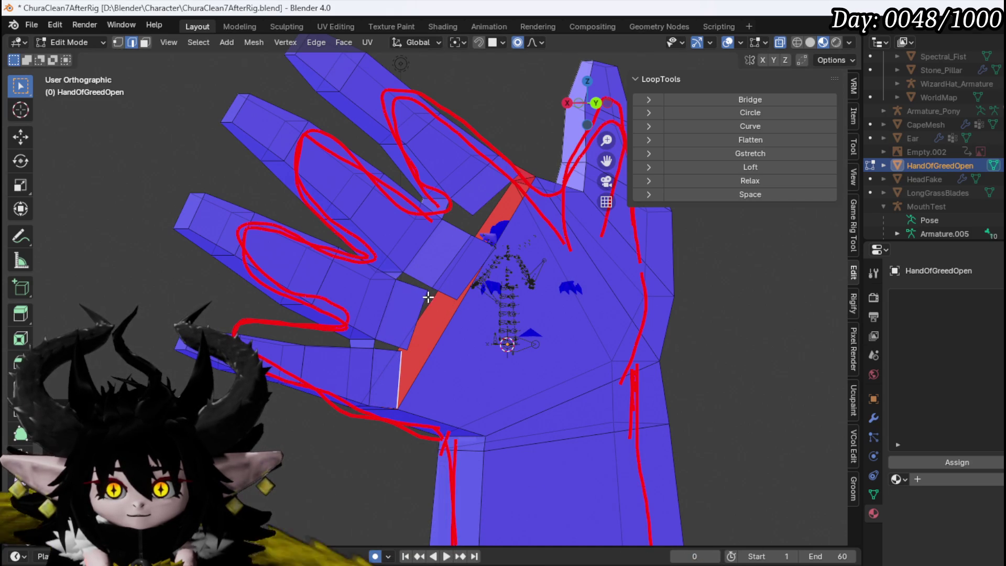
Step: Merge the loose finger-base vertices using Merge At Last
{"action": "scroll", "coordinate": [429, 297], "scroll_direction": "up", "scroll_amount": 4}
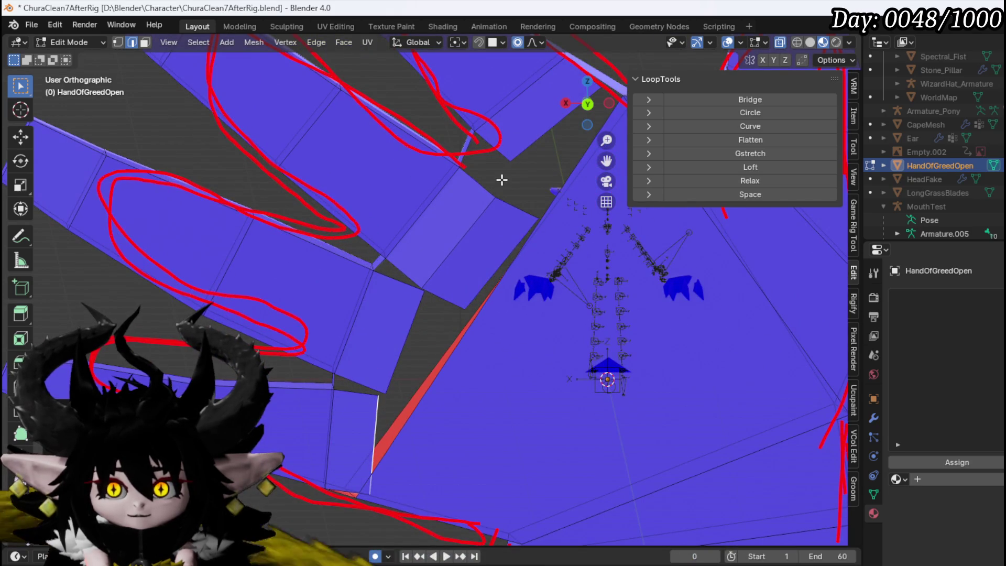
{"action": "key", "text": "1"}
{"action": "left_click_drag", "start_coordinate": [502, 180], "coordinate": [454, 301]}
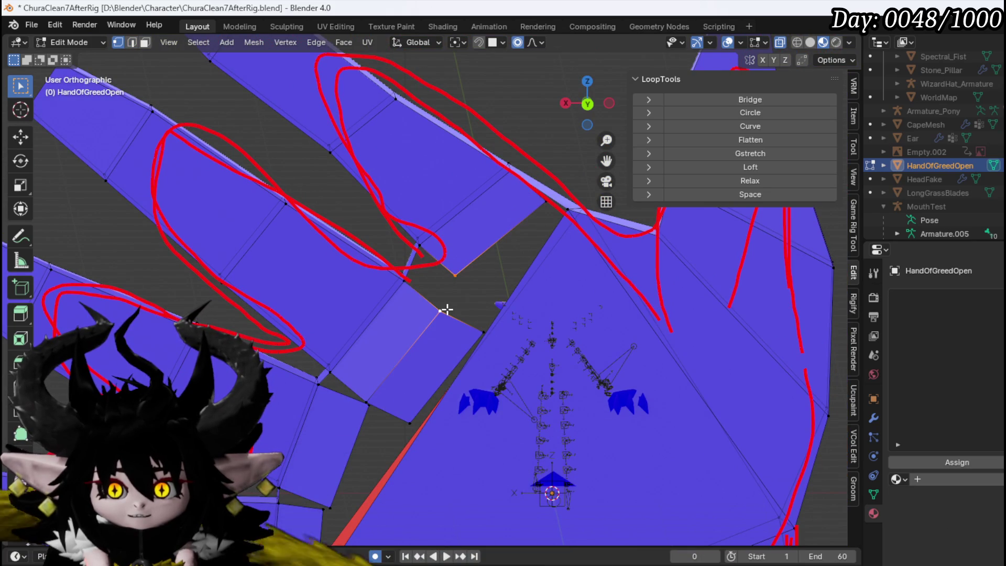
{"action": "key", "text": "m"}
{"action": "left_click", "coordinate": [414, 370]}
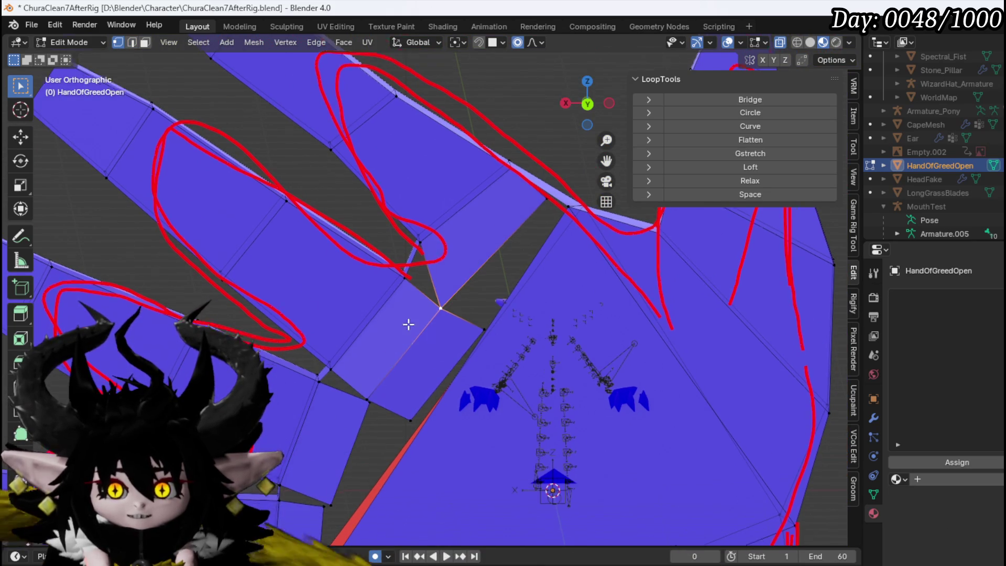
{"action": "left_click_drag", "start_coordinate": [407, 343], "coordinate": [453, 227]}
Step: Merge two sets of loose vertices where the finger meets the palm
{"action": "key", "text": "m"}
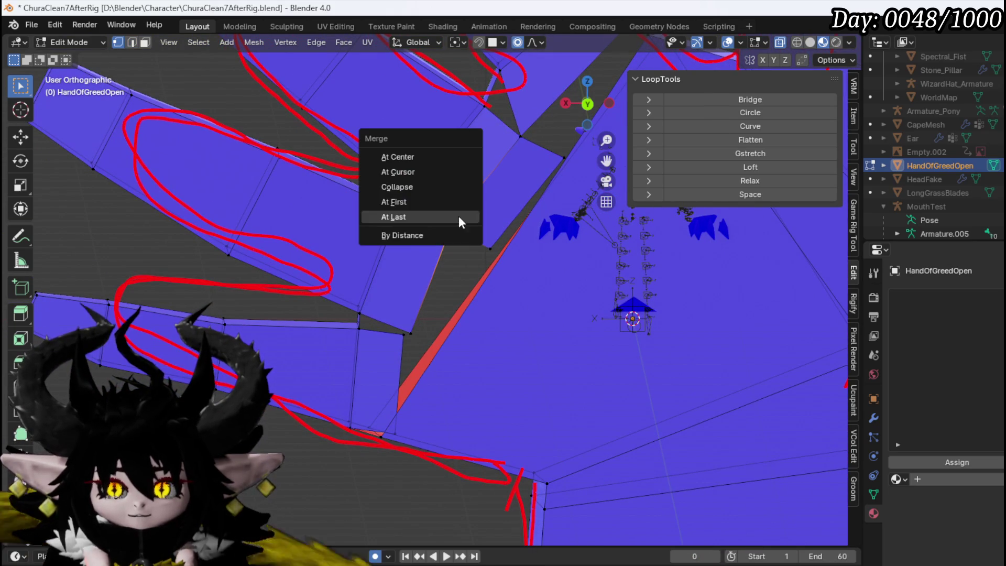
{"action": "left_click", "coordinate": [454, 217]}
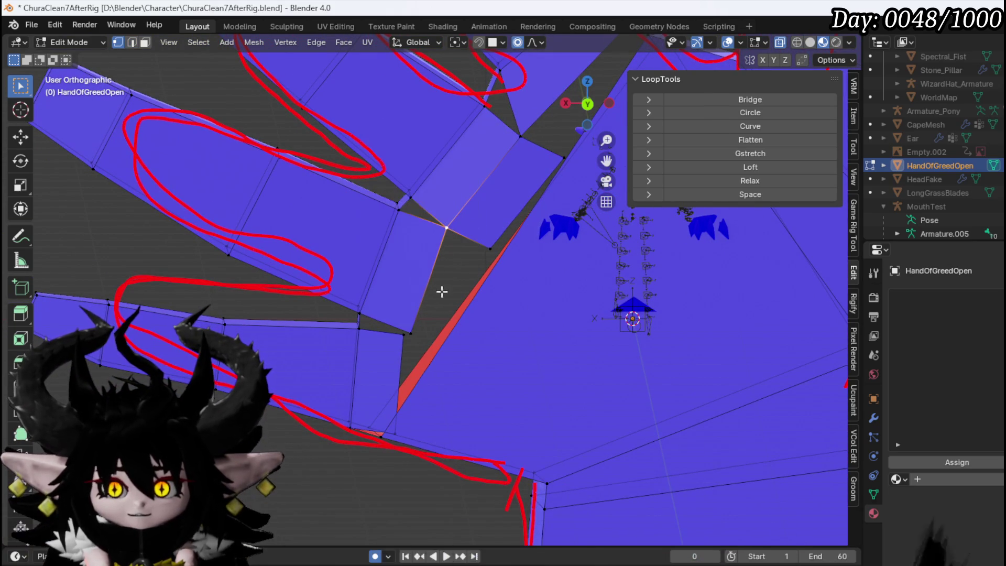
{"action": "key", "text": "m"}
{"action": "left_click", "coordinate": [414, 328]}
Step: Merge the remaining finger-base vertices at the last one, closing the palm corner
{"action": "key", "text": "2"}
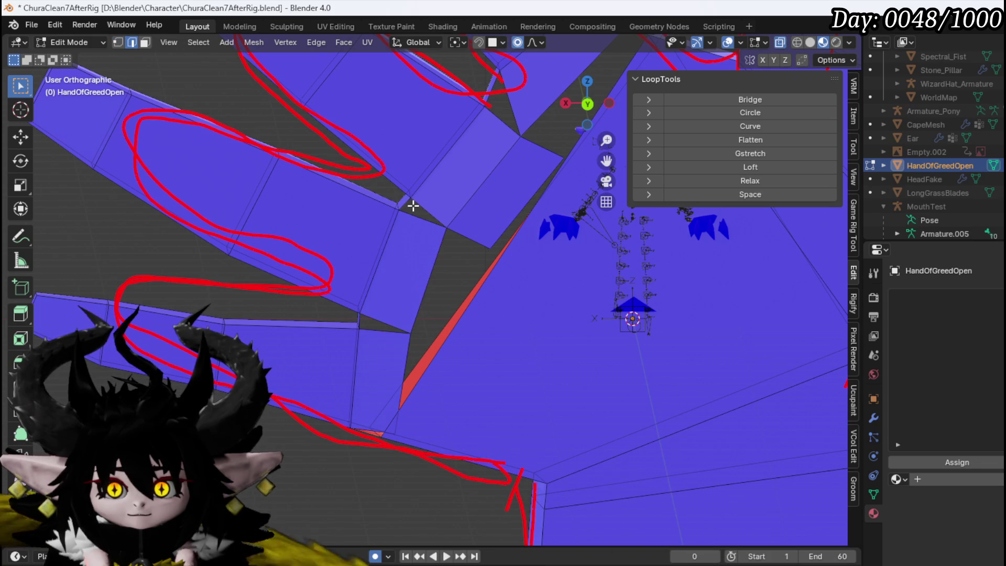
{"action": "left_click", "coordinate": [411, 201]}
{"action": "left_click_drag", "start_coordinate": [510, 135], "coordinate": [450, 218]}
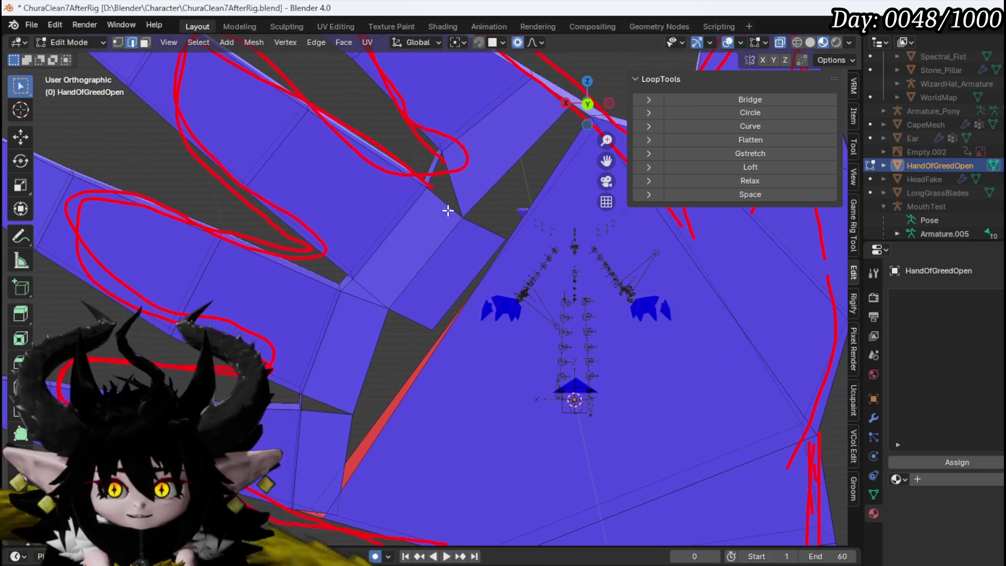
{"action": "mouse_move", "coordinate": [437, 169]}
{"action": "left_mouse_down"}
{"action": "mouse_move", "coordinate": [467, 206]}
{"action": "mouse_move", "coordinate": [395, 247]}
{"action": "mouse_move", "coordinate": [362, 309]}
{"action": "left_mouse_up"}
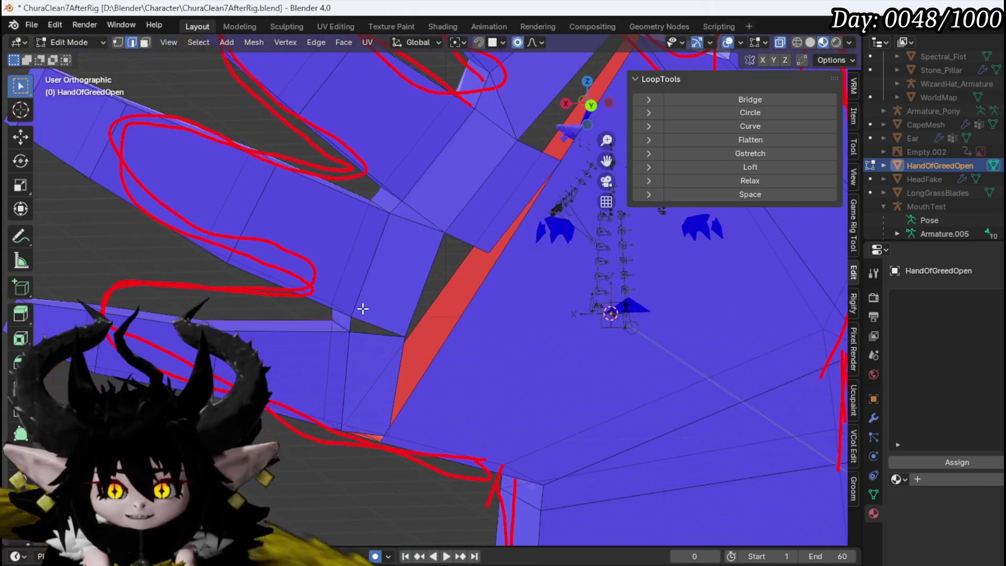
{"action": "left_click_drag", "start_coordinate": [429, 290], "coordinate": [292, 369]}
{"action": "mouse_move", "coordinate": [429, 180]}
{"action": "left_mouse_down"}
{"action": "mouse_move", "coordinate": [395, 186]}
{"action": "mouse_move", "coordinate": [458, 210]}
{"action": "left_mouse_up"}
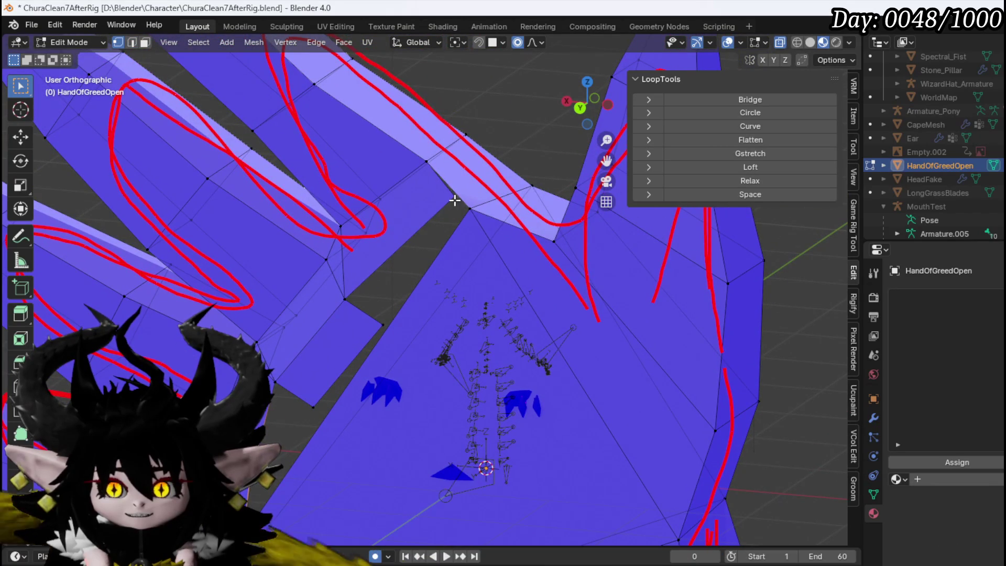
{"action": "key", "text": "m"}
{"action": "left_click", "coordinate": [474, 212]}
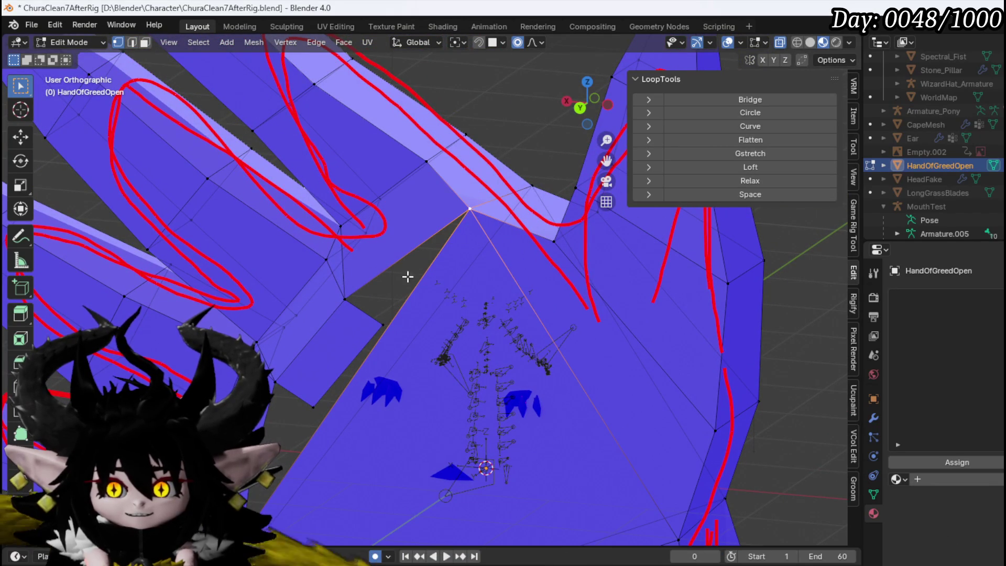
{"action": "mouse_move", "coordinate": [358, 304]}
{"action": "left_mouse_down"}
{"action": "mouse_move", "coordinate": [434, 225]}
{"action": "mouse_move", "coordinate": [429, 253]}
{"action": "mouse_move", "coordinate": [411, 265]}
{"action": "mouse_move", "coordinate": [417, 200]}
{"action": "mouse_move", "coordinate": [377, 265]}
{"action": "left_mouse_up"}
Step: Delete only the stray edge at the finger bases, undoing a trial vertex delete
{"action": "key", "text": "2"}
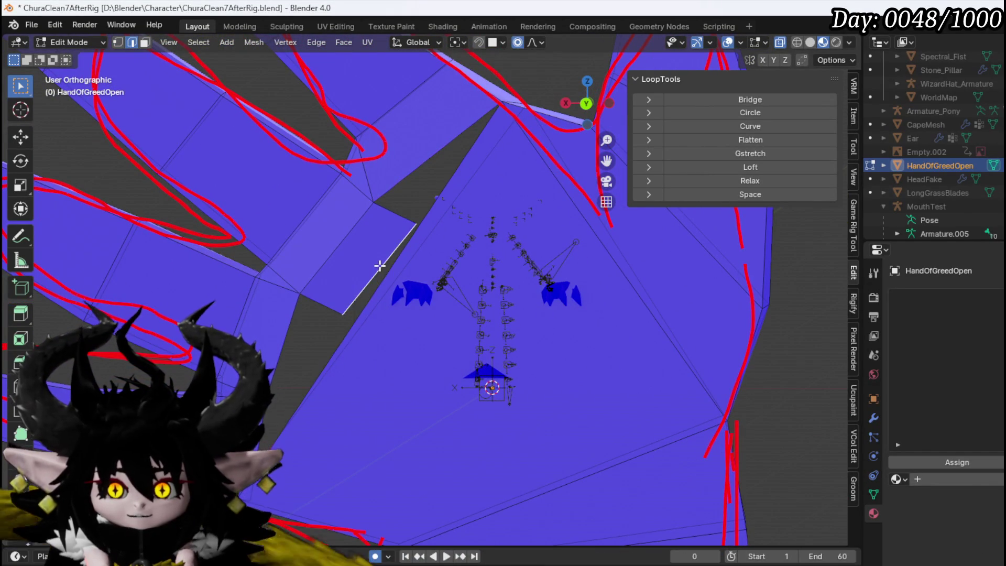
{"action": "key", "text": "x"}
{"action": "key", "text": "x"}
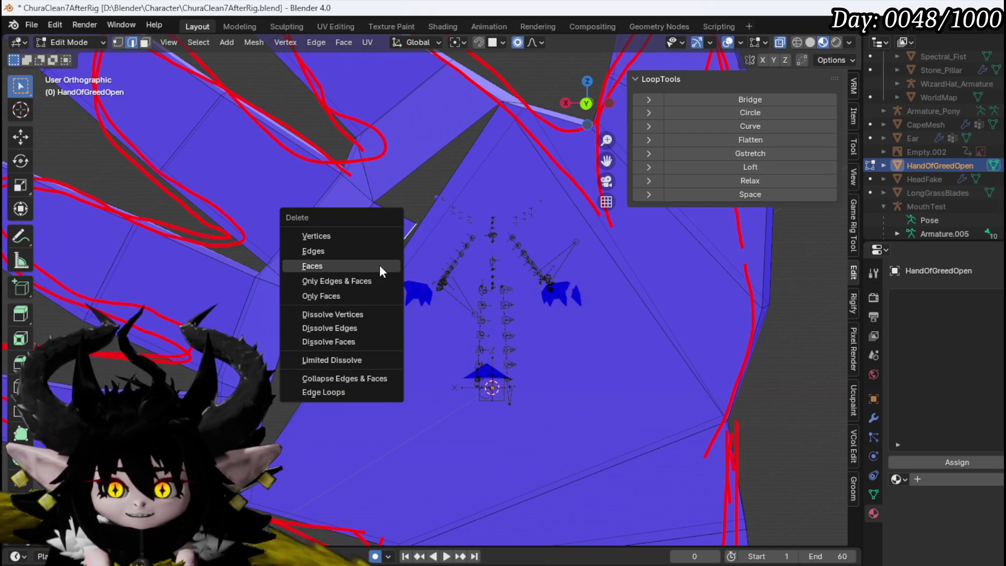
{"action": "left_click", "coordinate": [373, 252]}
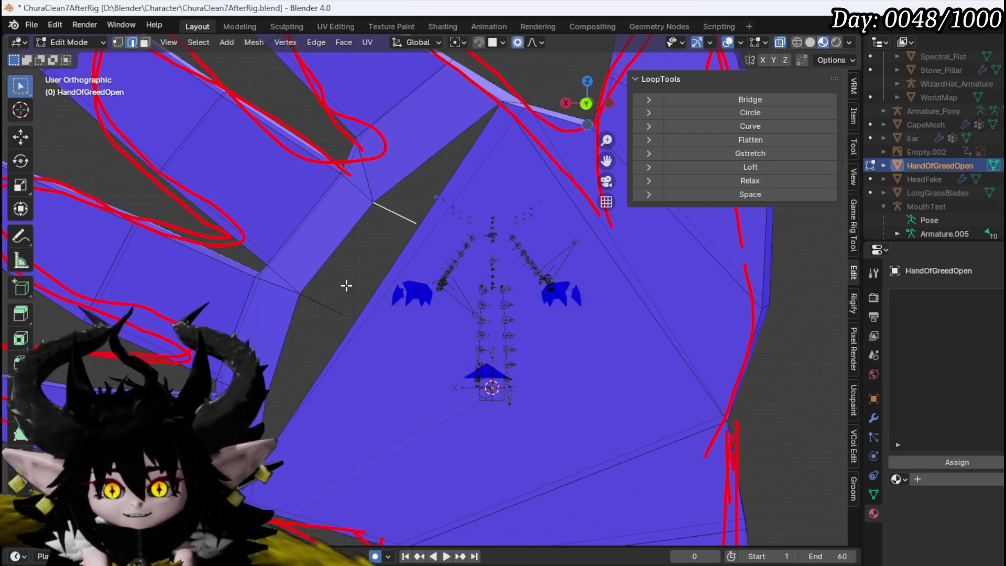
{"action": "key", "text": "x"}
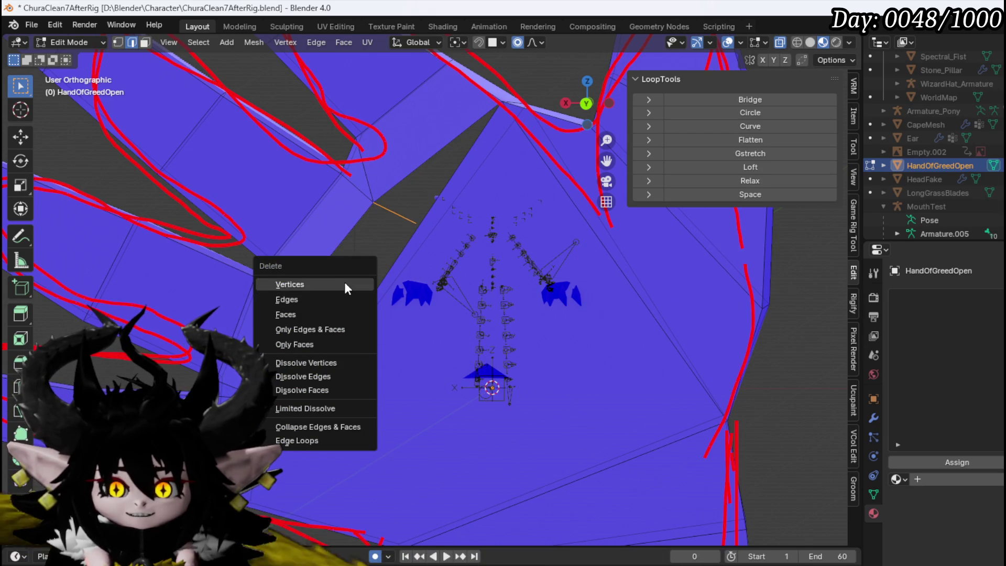
{"action": "left_click", "coordinate": [344, 283]}
{"action": "key", "text": "ctrl+z"}
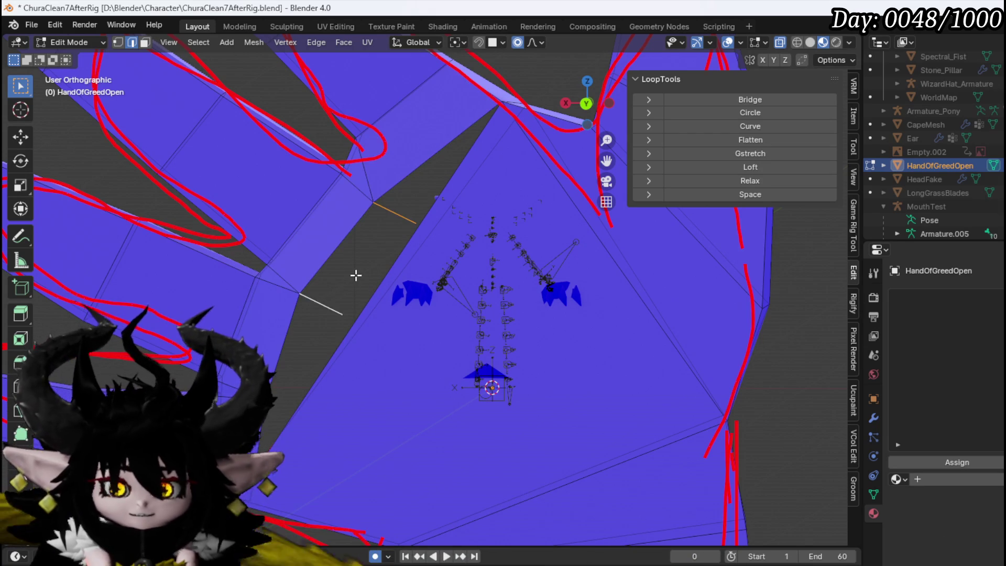
{"action": "key", "text": "x"}
{"action": "left_click", "coordinate": [353, 283]}
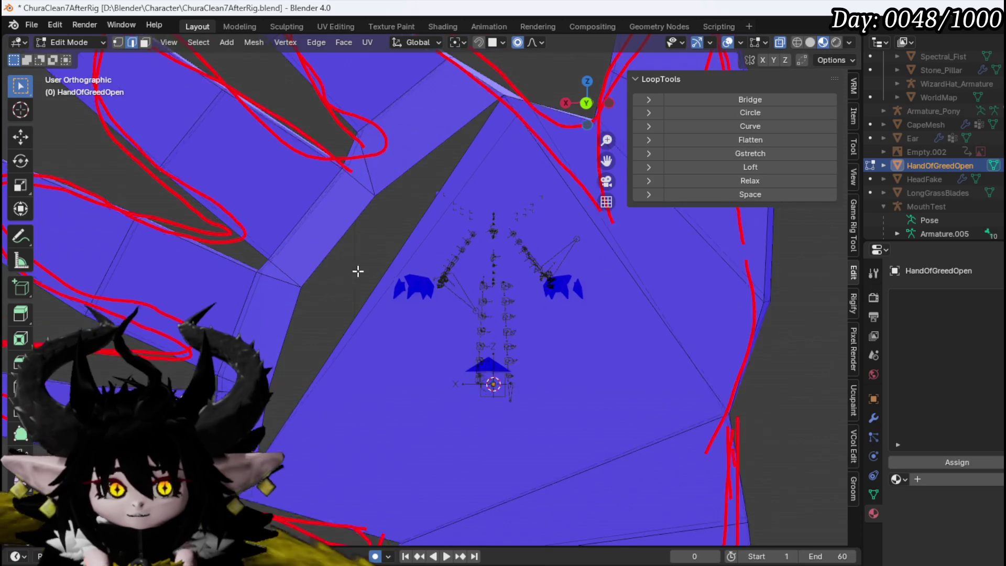
{"action": "mouse_move", "coordinate": [379, 215]}
{"action": "left_mouse_down"}
{"action": "mouse_move", "coordinate": [348, 315]}
{"action": "mouse_move", "coordinate": [361, 247]}
{"action": "mouse_move", "coordinate": [431, 298]}
{"action": "mouse_move", "coordinate": [374, 206]}
{"action": "mouse_move", "coordinate": [377, 151]}
{"action": "mouse_move", "coordinate": [325, 171]}
{"action": "mouse_move", "coordinate": [164, 289]}
{"action": "mouse_move", "coordinate": [263, 254]}
{"action": "mouse_move", "coordinate": [348, 198]}
{"action": "mouse_move", "coordinate": [334, 253]}
{"action": "mouse_move", "coordinate": [386, 202]}
{"action": "mouse_move", "coordinate": [274, 332]}
{"action": "mouse_move", "coordinate": [337, 278]}
{"action": "mouse_move", "coordinate": [330, 346]}
{"action": "mouse_move", "coordinate": [443, 279]}
{"action": "left_mouse_up"}
Step: Reposition the wrist-end vertices, sliding the bottom wrist vertices along Y
{"action": "key", "text": "1"}
{"action": "key", "text": "g"}
{"action": "left_click", "coordinate": [283, 367]}
{"action": "left_click", "coordinate": [430, 329]}
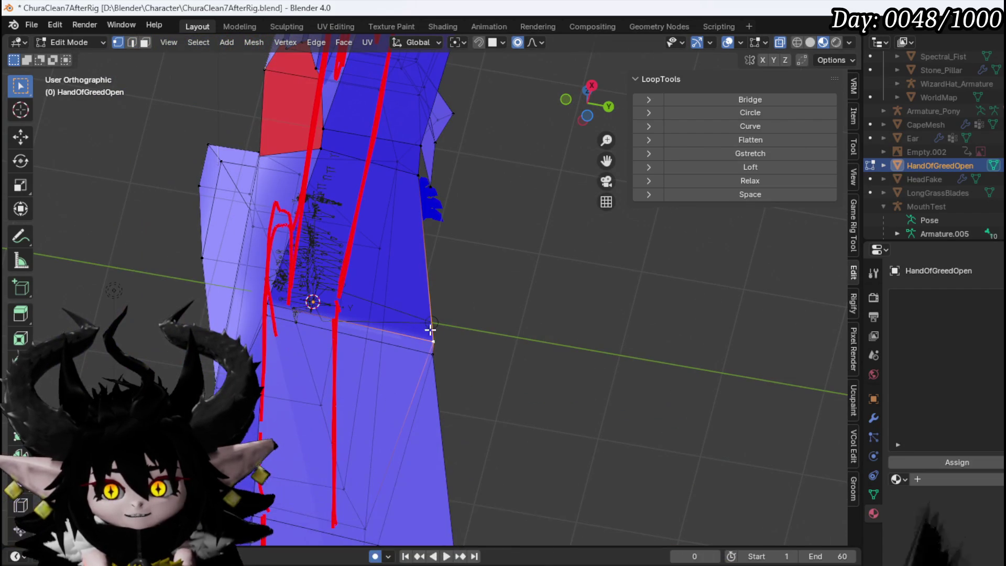
{"action": "key", "text": "g"}
{"action": "left_click", "coordinate": [456, 341]}
{"action": "mouse_move", "coordinate": [456, 341]}
{"action": "left_mouse_down"}
{"action": "mouse_move", "coordinate": [408, 348]}
{"action": "mouse_move", "coordinate": [387, 366]}
{"action": "mouse_move", "coordinate": [445, 336]}
{"action": "mouse_move", "coordinate": [303, 409]}
{"action": "mouse_move", "coordinate": [458, 363]}
{"action": "mouse_move", "coordinate": [408, 413]}
{"action": "mouse_move", "coordinate": [462, 433]}
{"action": "mouse_move", "coordinate": [406, 482]}
{"action": "left_mouse_up"}
{"action": "scroll", "coordinate": [408, 348], "scroll_direction": "down", "scroll_amount": 5}
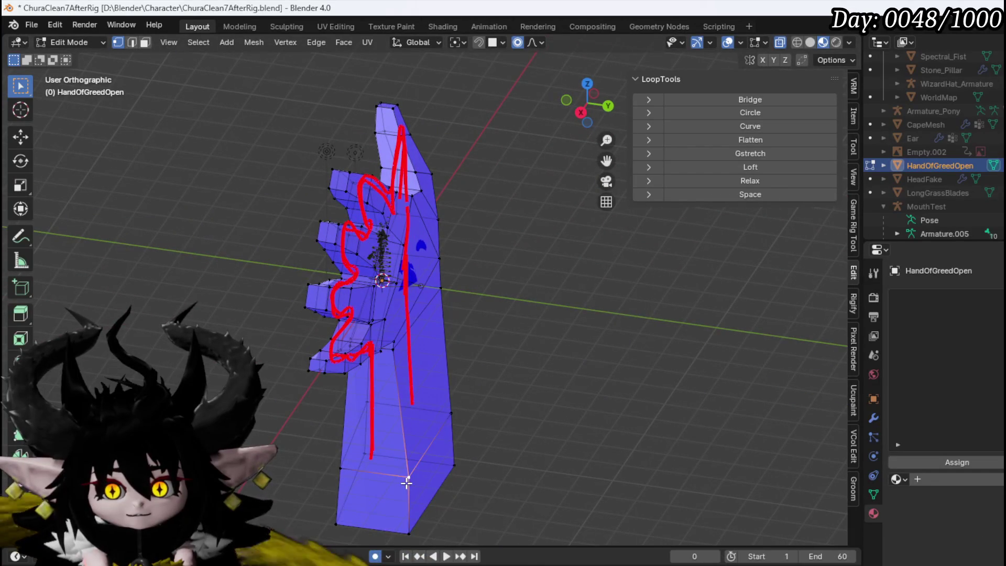
{"action": "key", "text": "g"}
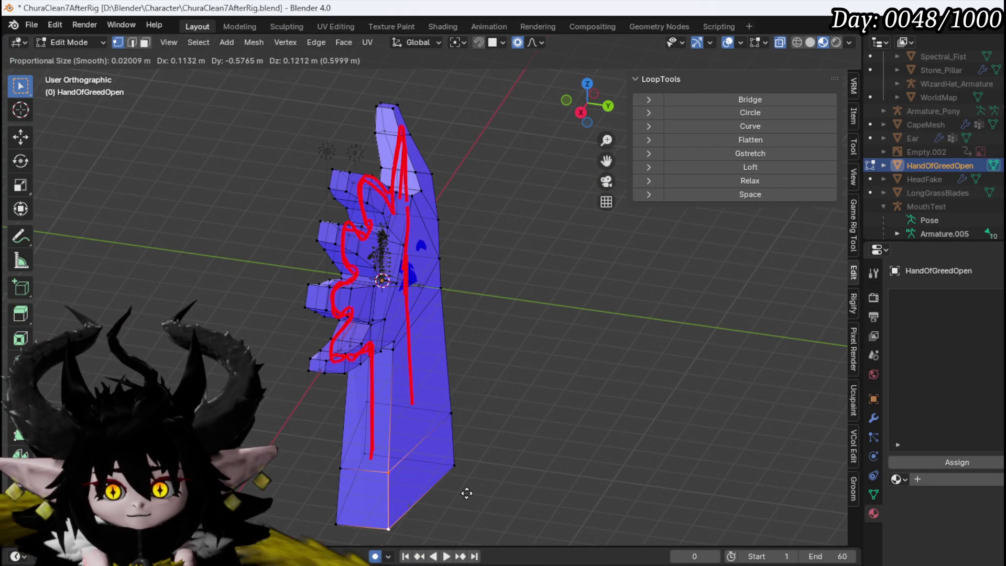
{"action": "key", "text": "y"}
{"action": "left_click", "coordinate": [449, 488]}
Step: Add three lengthwise edge loops down the forearm and deselect them
{"action": "mouse_move", "coordinate": [449, 473]}
{"action": "left_mouse_down"}
{"action": "mouse_move", "coordinate": [333, 481]}
{"action": "mouse_move", "coordinate": [403, 436]}
{"action": "left_mouse_up"}
{"action": "scroll", "coordinate": [401, 444], "scroll_direction": "up", "scroll_amount": 2}
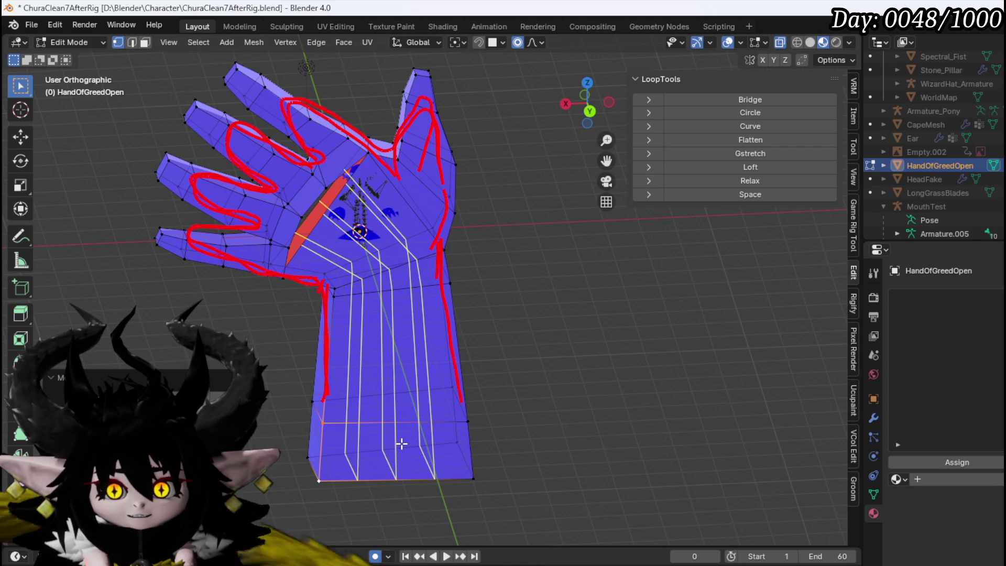
{"action": "left_click", "coordinate": [401, 443]}
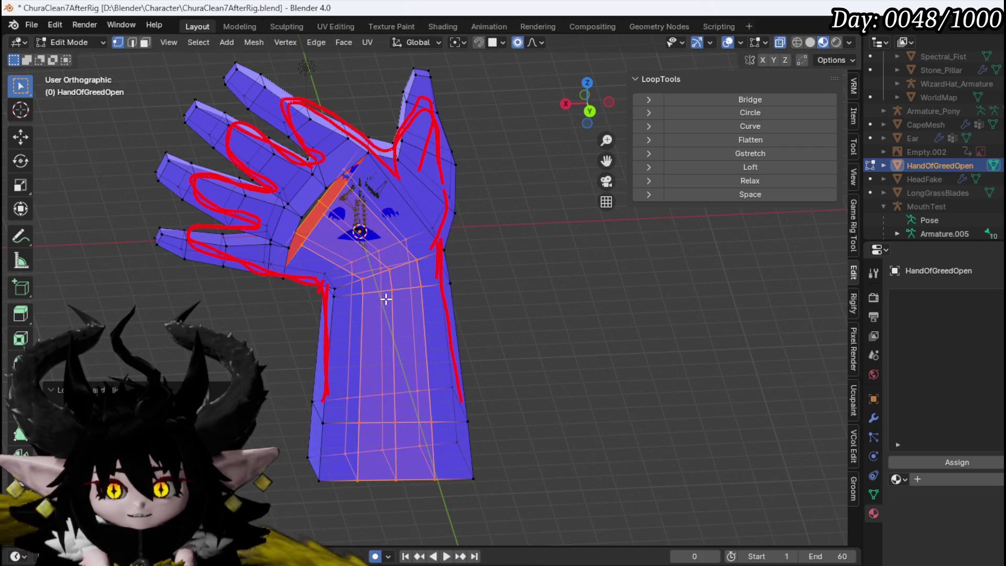
{"action": "key", "text": "2"}
{"action": "key", "text": "alt+a"}
{"action": "mouse_move", "coordinate": [395, 331]}
{"action": "left_mouse_down"}
{"action": "mouse_move", "coordinate": [445, 382]}
{"action": "mouse_move", "coordinate": [483, 391]}
{"action": "mouse_move", "coordinate": [392, 401]}
{"action": "mouse_move", "coordinate": [502, 393]}
{"action": "left_mouse_up"}
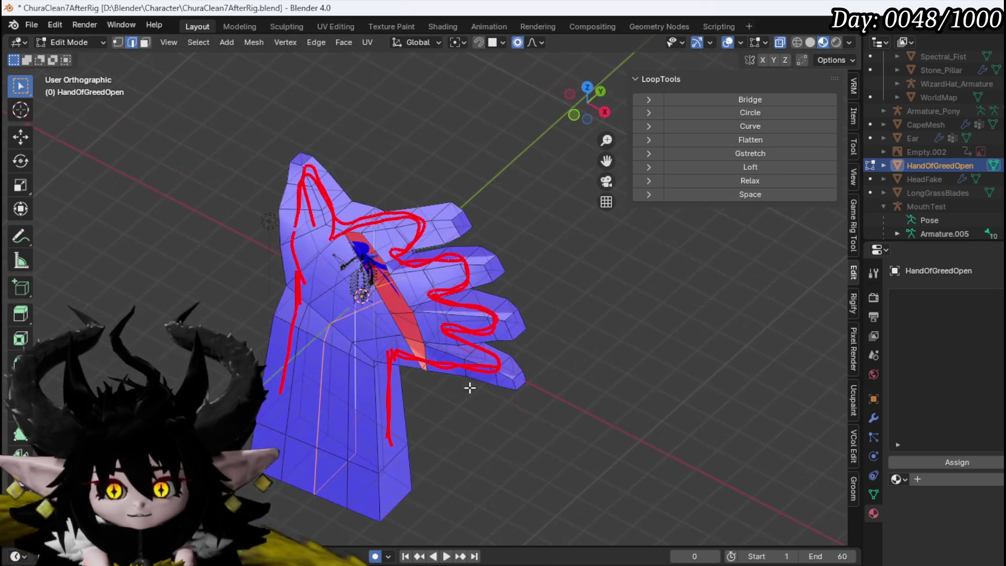
Step: Knife-cut a new line down the palm side of the forearm to its bottom edge
{"action": "mouse_move", "coordinate": [344, 317]}
{"action": "left_mouse_down"}
{"action": "mouse_move", "coordinate": [253, 325]}
{"action": "mouse_move", "coordinate": [507, 341]}
{"action": "left_mouse_up"}
{"action": "scroll", "coordinate": [516, 376], "scroll_direction": "up", "scroll_amount": 3}
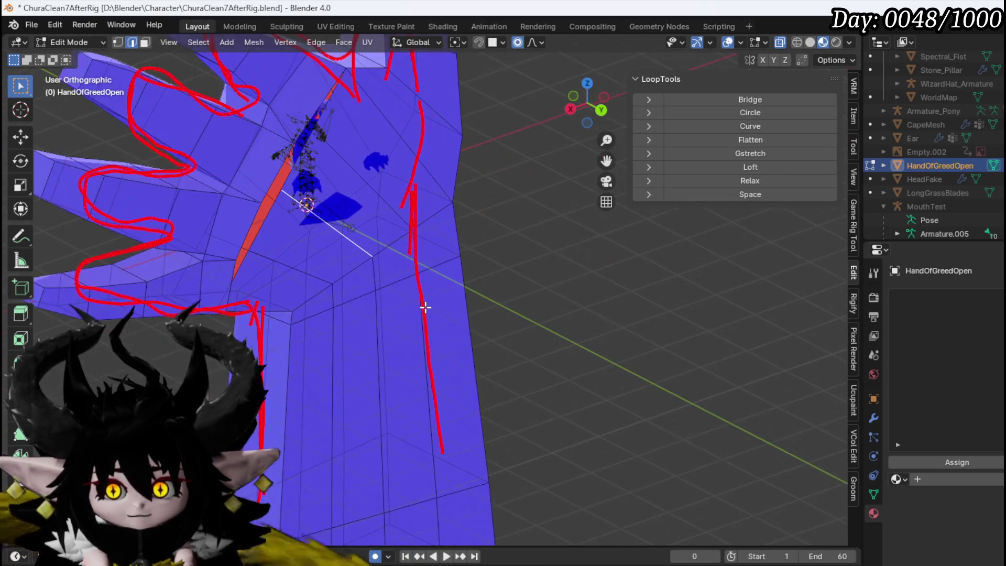
{"action": "left_click", "coordinate": [387, 282]}
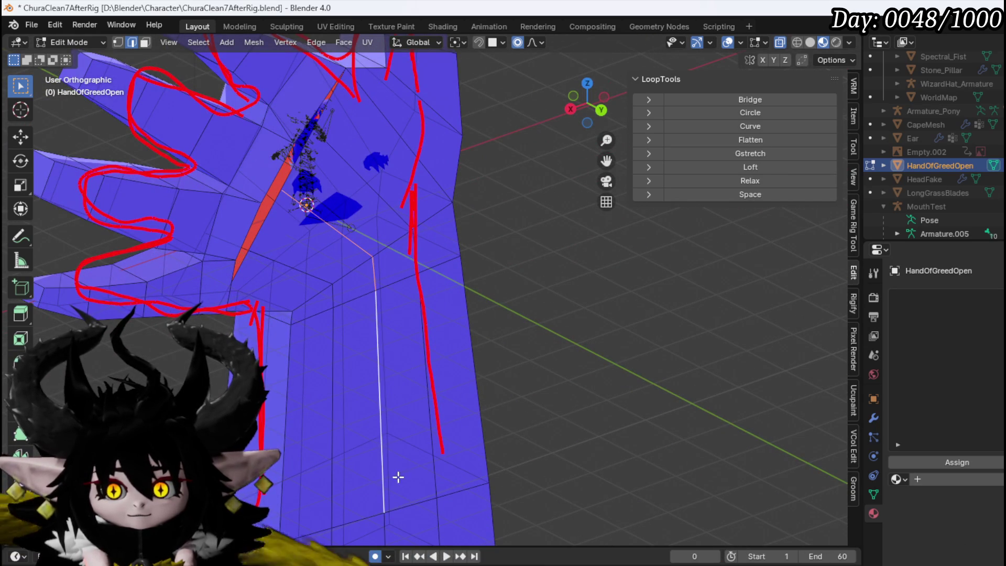
{"action": "left_click", "coordinate": [398, 475]}
{"action": "scroll", "coordinate": [397, 446], "scroll_direction": "down", "scroll_amount": 3}
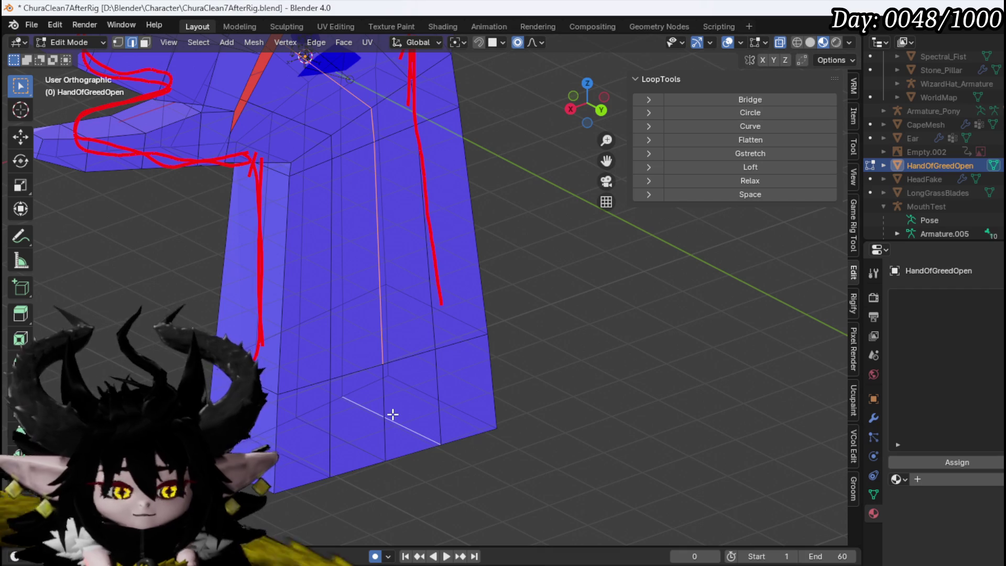
{"action": "scroll", "coordinate": [451, 436], "scroll_direction": "down", "scroll_amount": 2}
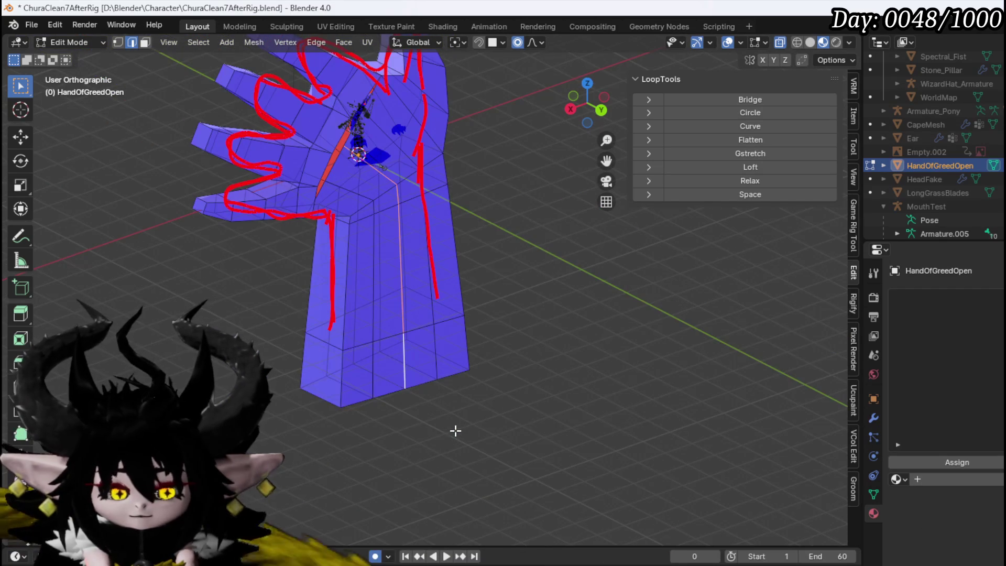
Step: Pull the cut edge about 0.55 m along Y with an enlarged proportional falloff
{"action": "key", "text": "g"}
{"action": "key", "text": "y"}
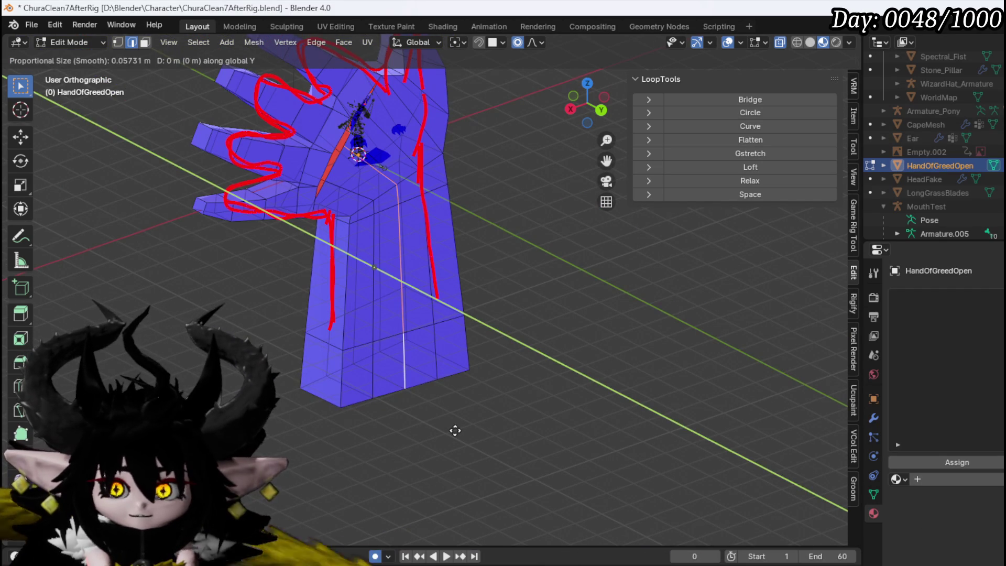
{"action": "scroll", "coordinate": [456, 430], "scroll_direction": "down", "scroll_amount": 15}
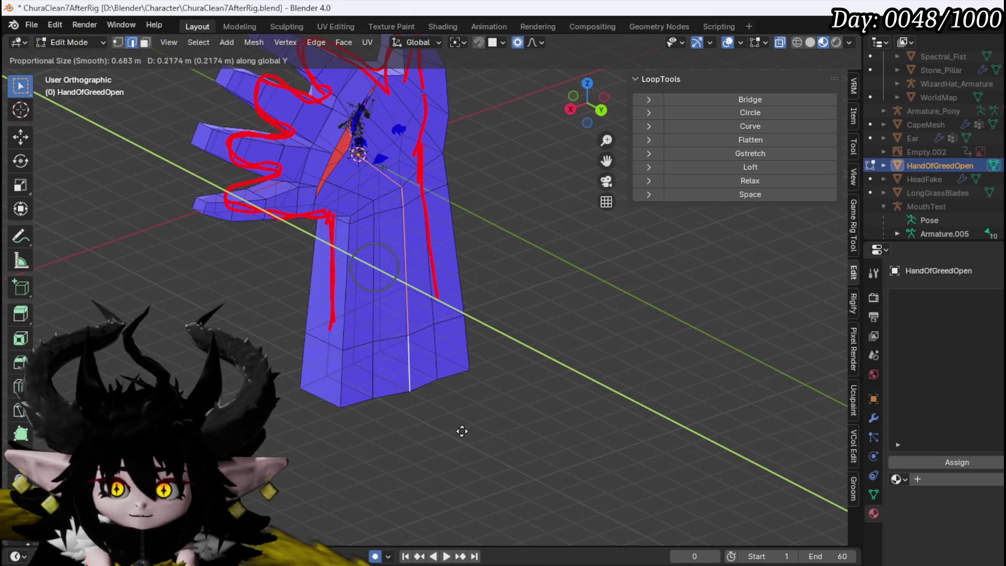
{"action": "scroll", "coordinate": [464, 432], "scroll_direction": "down", "scroll_amount": 9}
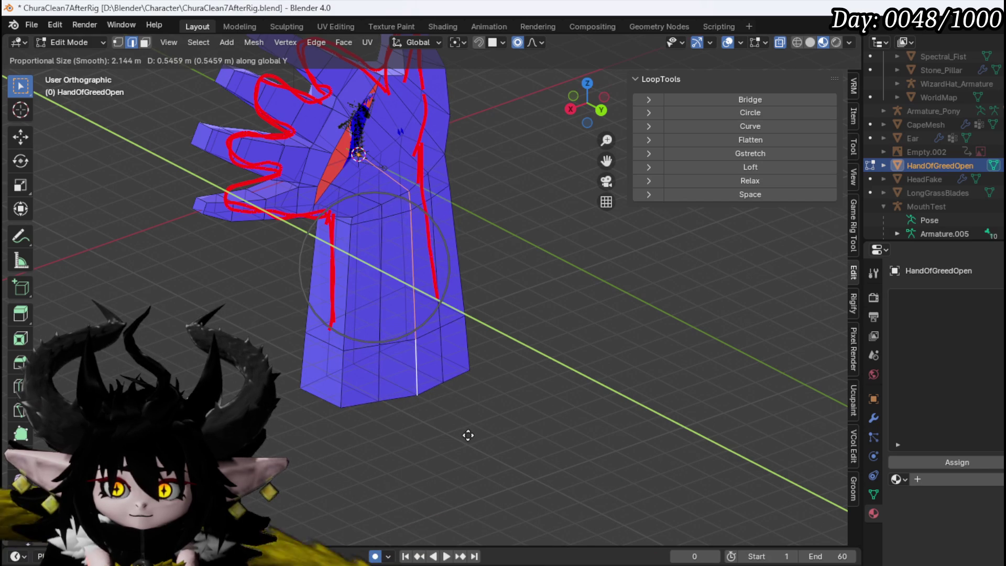
{"action": "left_click", "coordinate": [469, 438]}
Step: Select all faces of one finger in front view
{"action": "key", "text": "KP_1"}
{"action": "key", "text": "3"}
{"action": "mouse_move", "coordinate": [388, 254]}
{"action": "left_mouse_down"}
{"action": "mouse_move", "coordinate": [450, 332]}
{"action": "mouse_move", "coordinate": [425, 341]}
{"action": "left_mouse_up"}
Step: Move the selected finger faces out in front of the hand
{"action": "scroll", "coordinate": [380, 334], "scroll_direction": "up", "scroll_amount": 3}
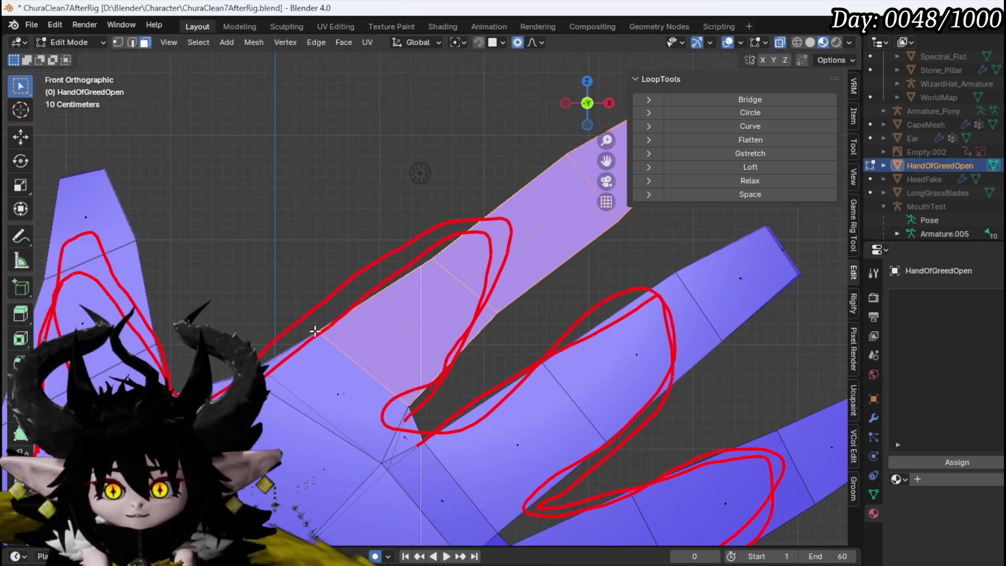
{"action": "scroll", "coordinate": [420, 328], "scroll_direction": "down", "scroll_amount": 5}
{"action": "key", "text": "g"}
{"action": "left_click", "coordinate": [452, 325]}
{"action": "key", "text": "KP_7"}
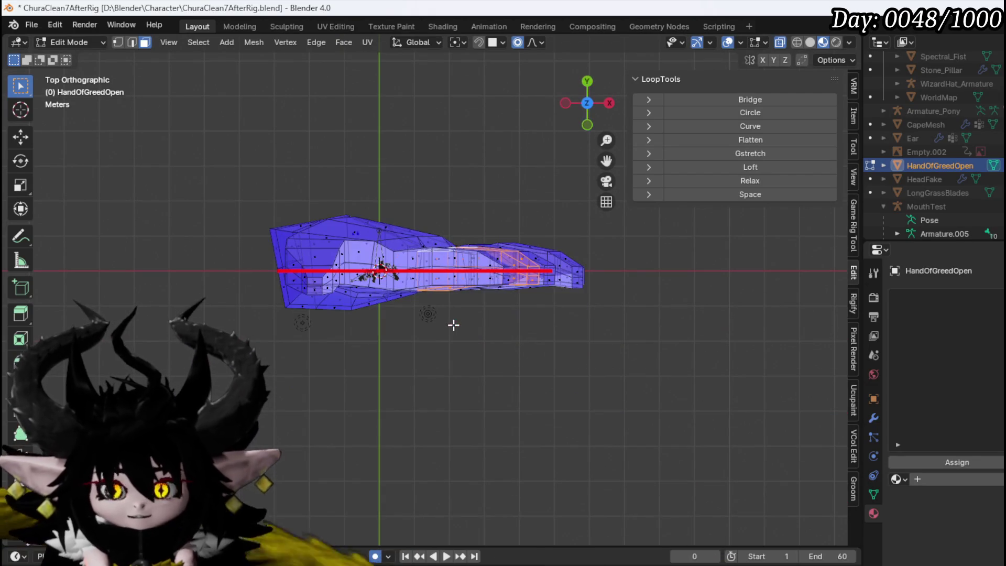
{"action": "key", "text": "g"}
{"action": "left_click", "coordinate": [446, 359]}
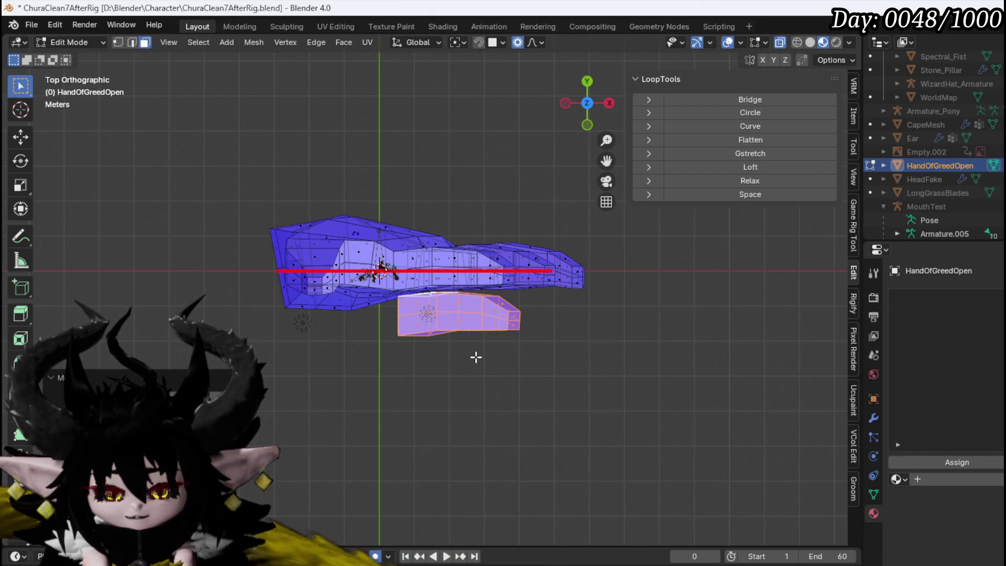
Step: Tilt the finger piece about 18° in front view; a trial extrude is cancelled
{"action": "key", "text": "KP_1"}
{"action": "key", "text": "r"}
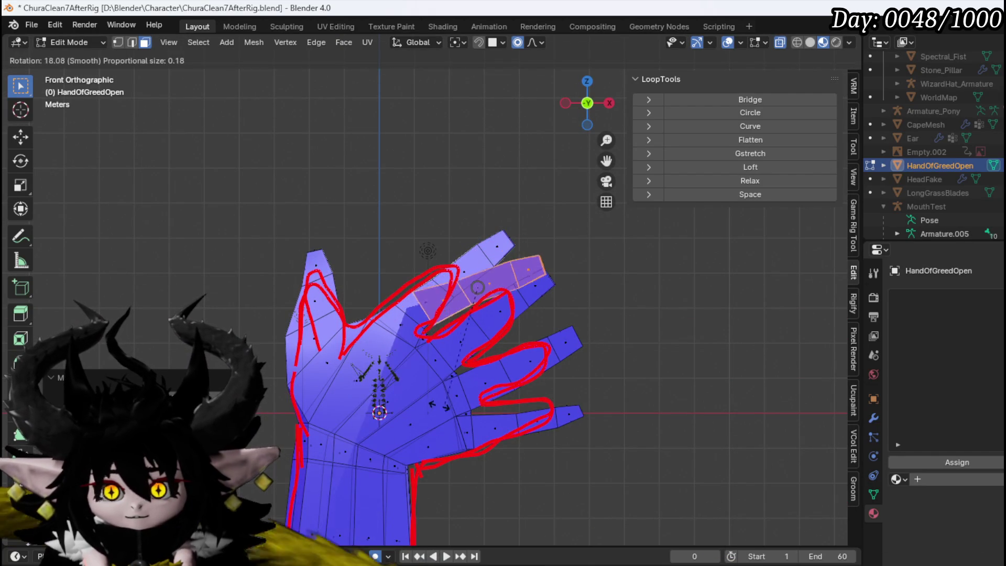
{"action": "left_click", "coordinate": [466, 435]}
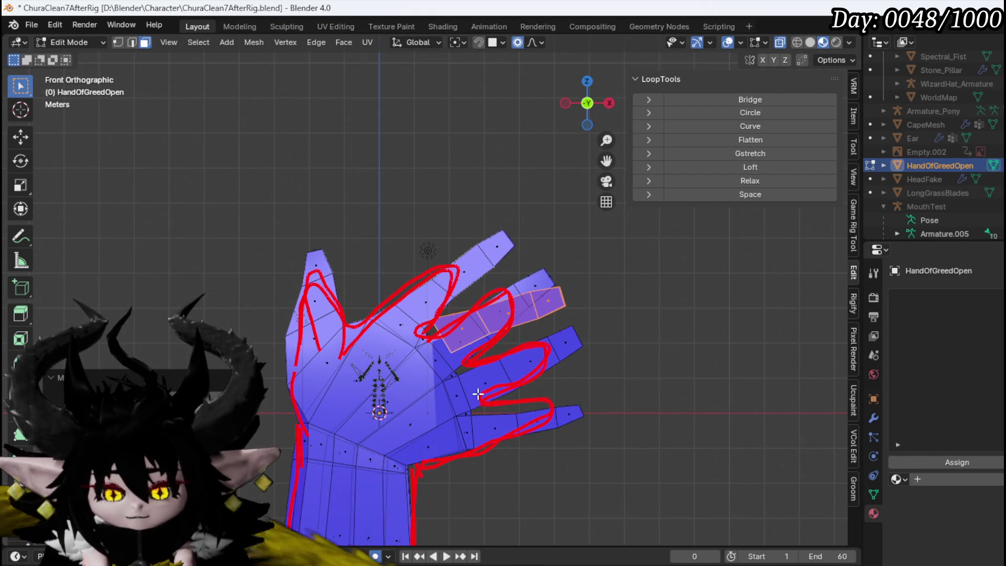
{"action": "key", "text": "KP_7"}
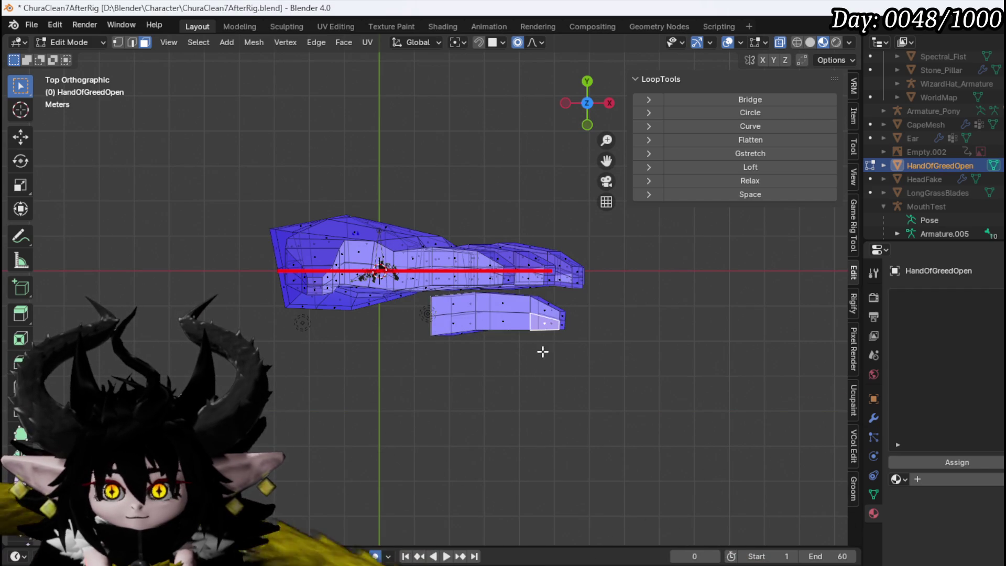
{"action": "key", "text": "e"}
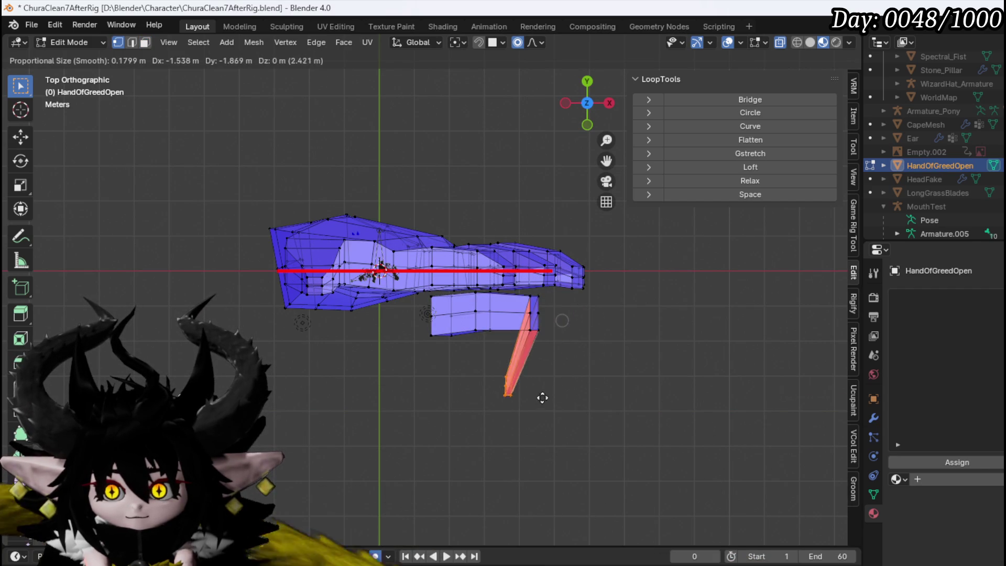
{"action": "key", "text": "Escape"}
Step: Rotate the finger tip twice so it bends right and then downward
{"action": "mouse_move", "coordinate": [501, 356]}
{"action": "left_mouse_down"}
{"action": "mouse_move", "coordinate": [631, 344]}
{"action": "mouse_move", "coordinate": [605, 382]}
{"action": "left_mouse_up"}
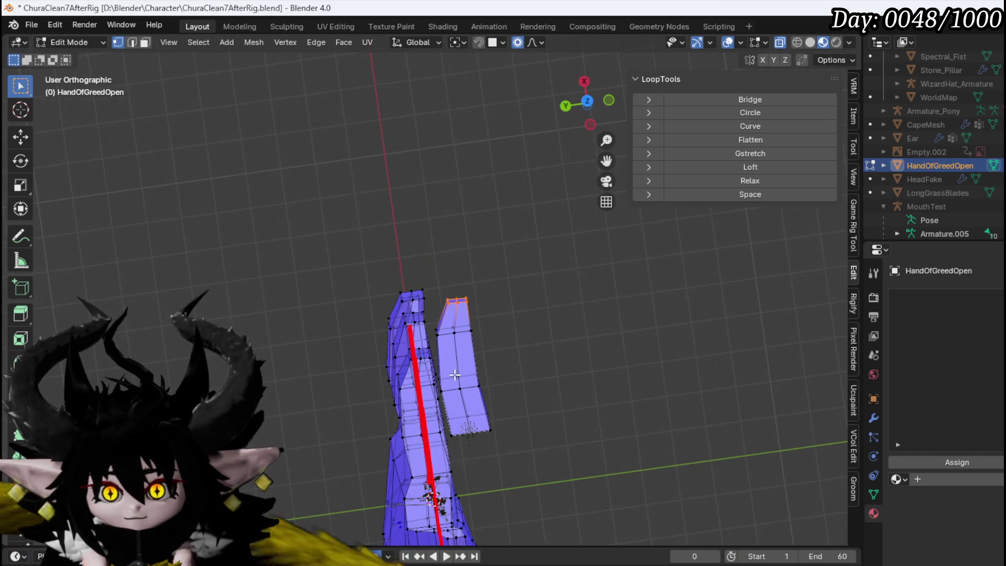
{"action": "left_click_drag", "start_coordinate": [448, 357], "coordinate": [442, 349]}
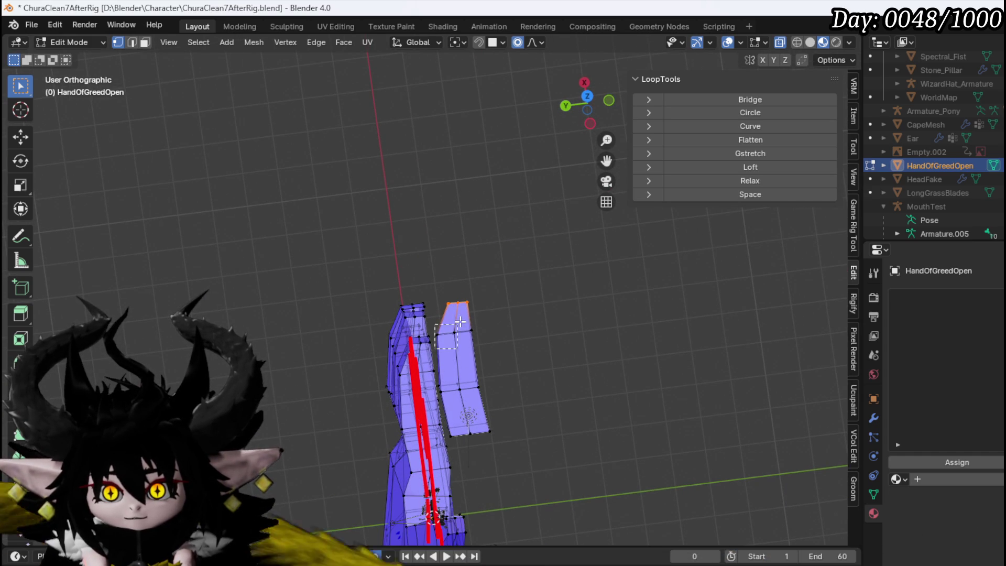
{"action": "key", "text": "r"}
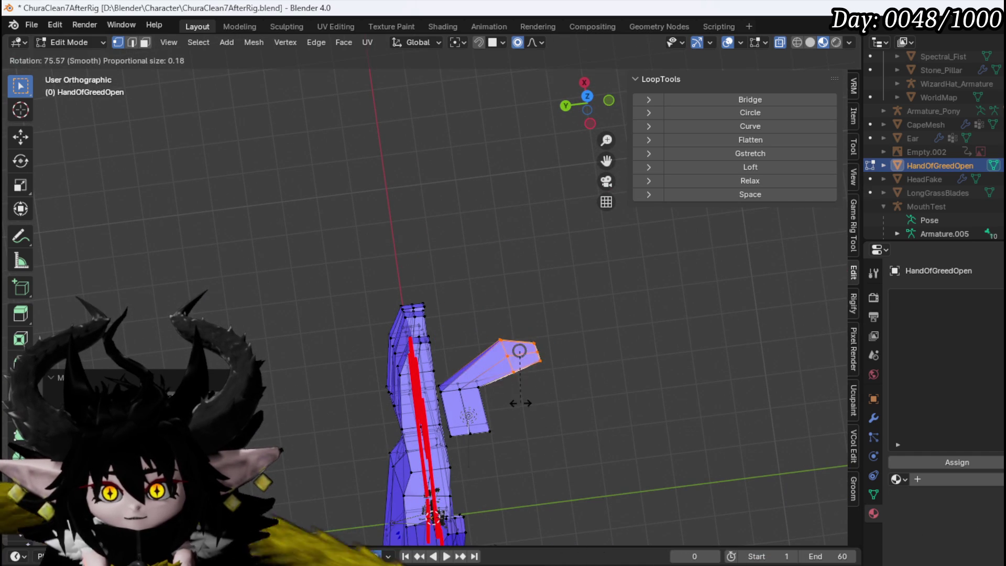
{"action": "left_click", "coordinate": [535, 405]}
{"action": "key", "text": "r"}
{"action": "left_click", "coordinate": [532, 452]}
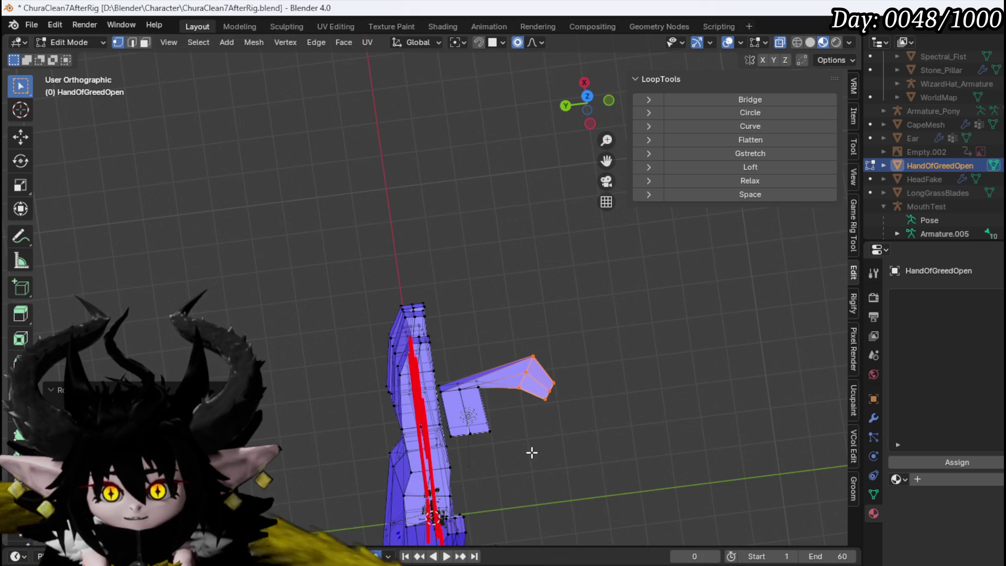
Step: Add an edge loop across the finger and slide it toward the hand
{"action": "key", "text": "ctrl+r"}
{"action": "key", "text": "g"}
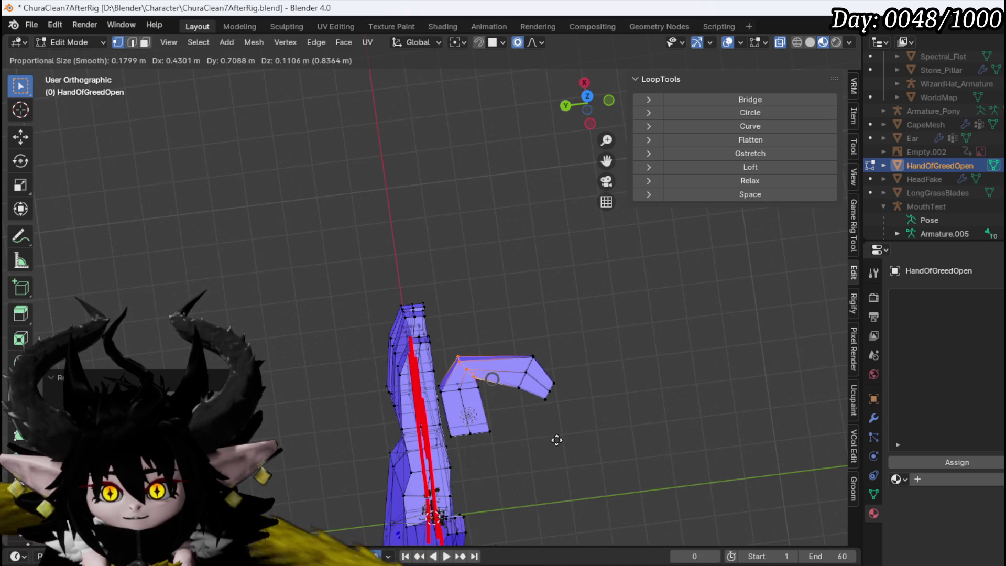
{"action": "right_click", "coordinate": [557, 440]}
{"action": "key", "text": "g"}
{"action": "key", "text": "g"}
{"action": "left_click", "coordinate": [527, 357]}
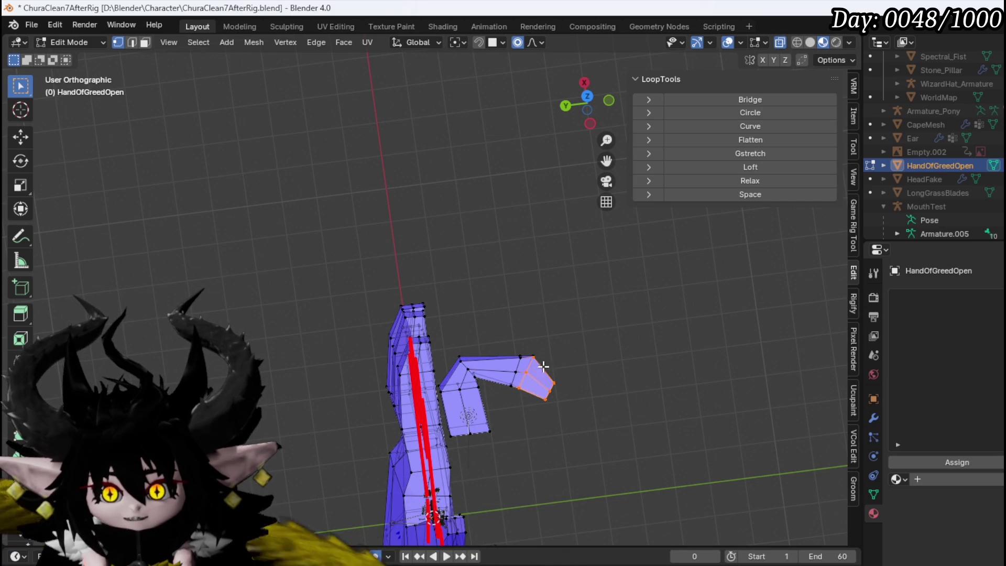
{"action": "key", "text": "ctrl+r"}
{"action": "key", "text": "Escape"}
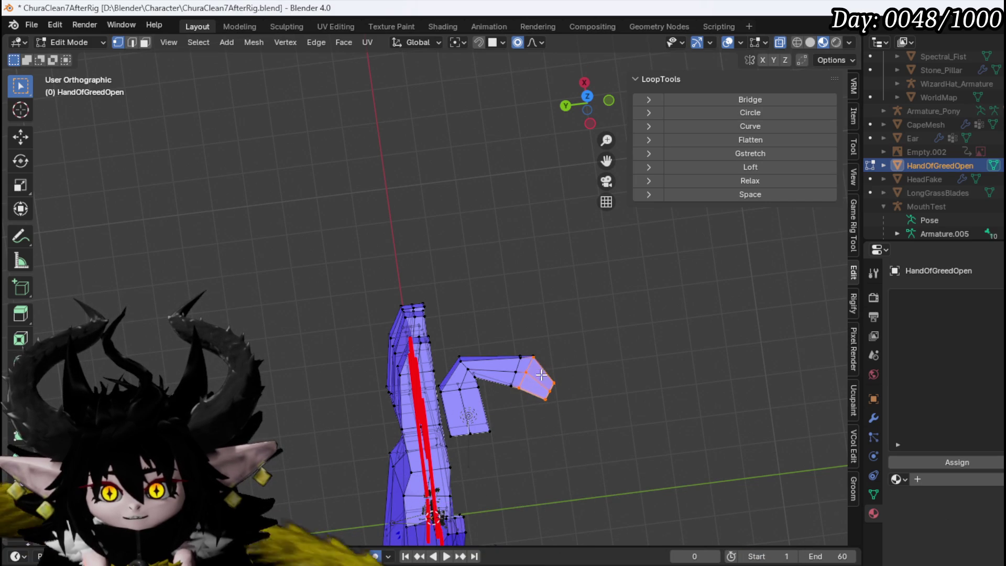
Step: Bend the fingertip faces further, then select and reorient the whole finger piece
{"action": "key", "text": "r"}
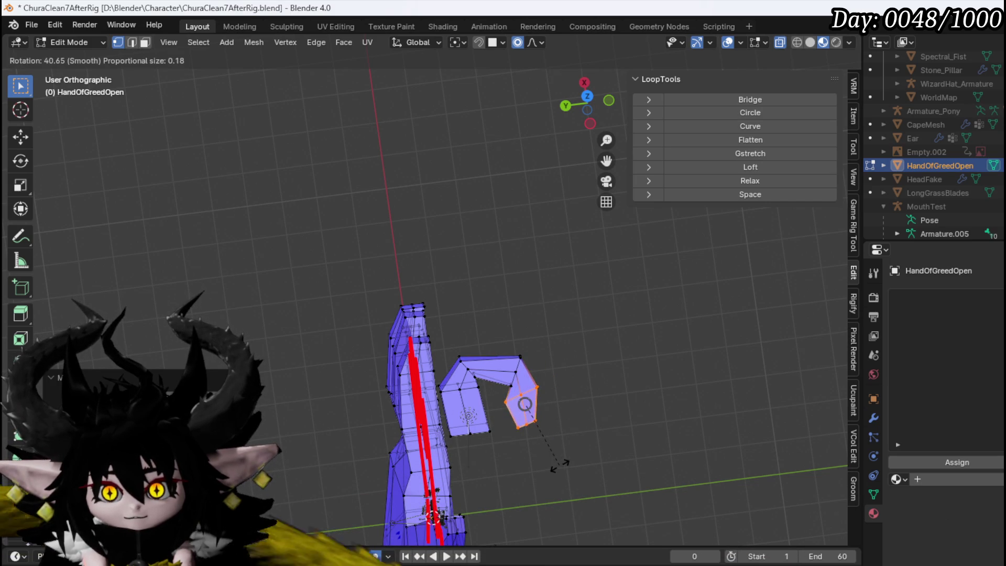
{"action": "left_click", "coordinate": [540, 456]}
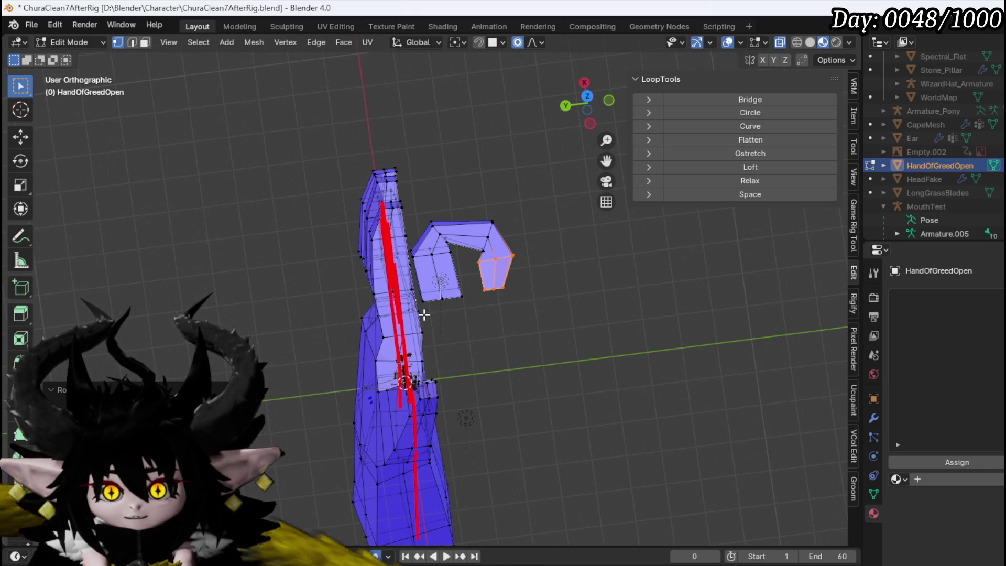
{"action": "left_click_drag", "start_coordinate": [482, 257], "coordinate": [493, 219]}
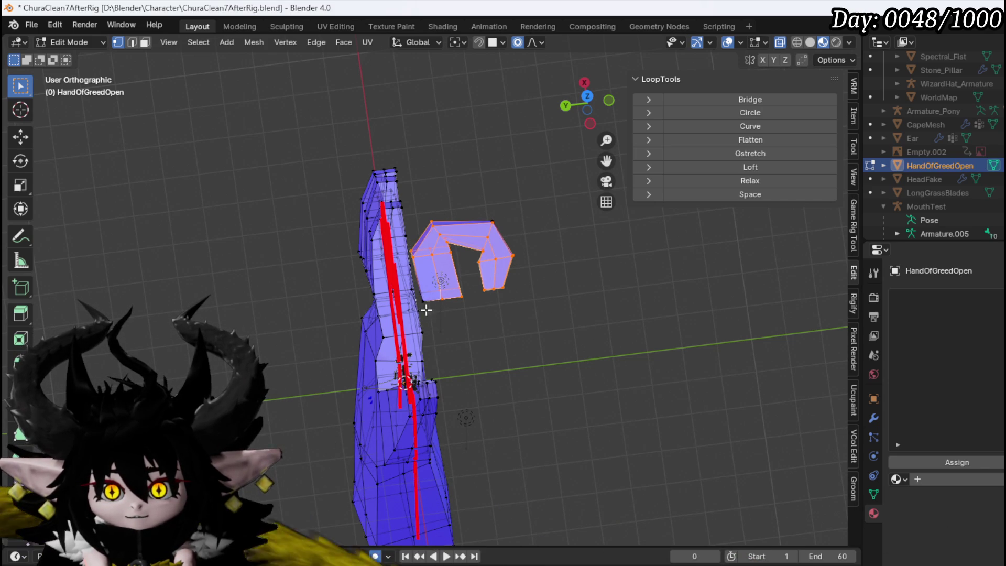
{"action": "key", "text": "r"}
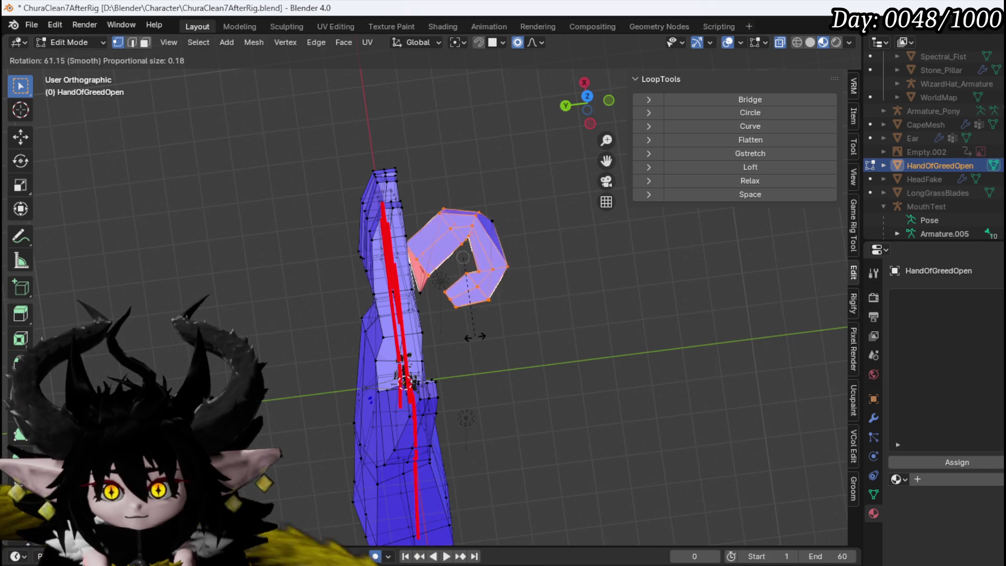
{"action": "key", "text": "Escape"}
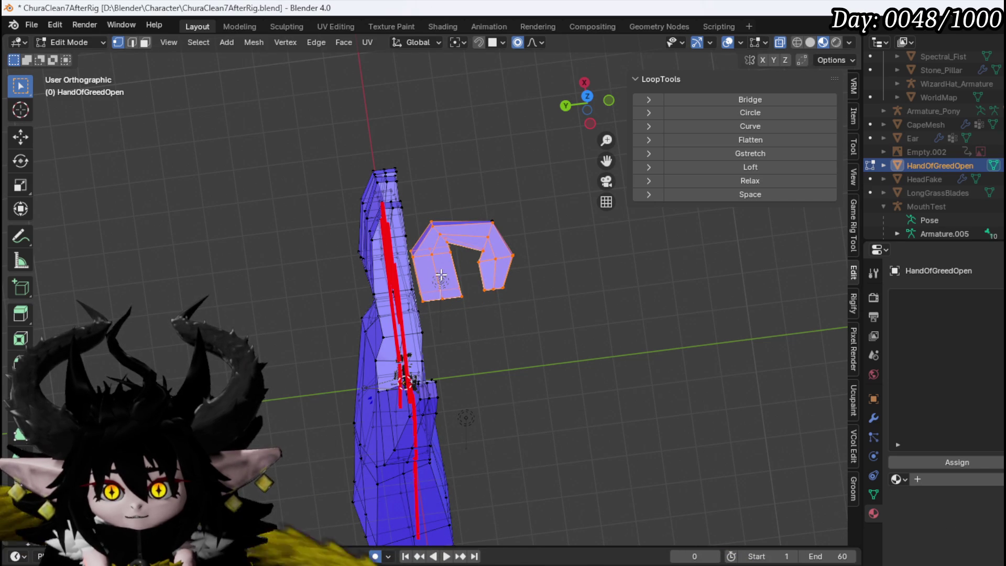
{"action": "key", "text": "r"}
{"action": "left_click", "coordinate": [428, 346]}
Step: Rotate the finger piece so its curl opens left and move it beside the arm
{"action": "right_click", "coordinate": [449, 354]}
{"action": "key", "text": "Escape"}
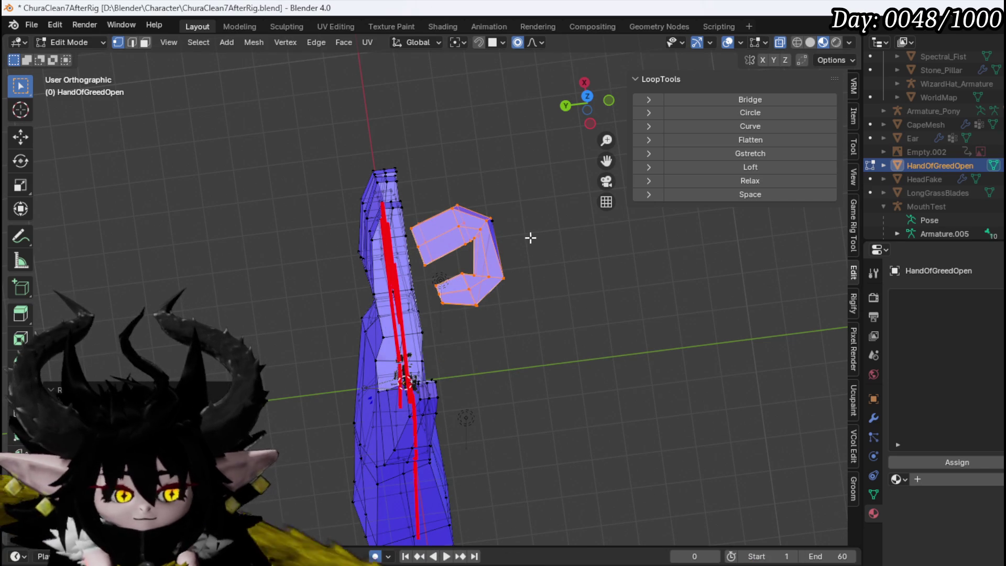
{"action": "key", "text": "ctrl+z"}
{"action": "key", "text": "r"}
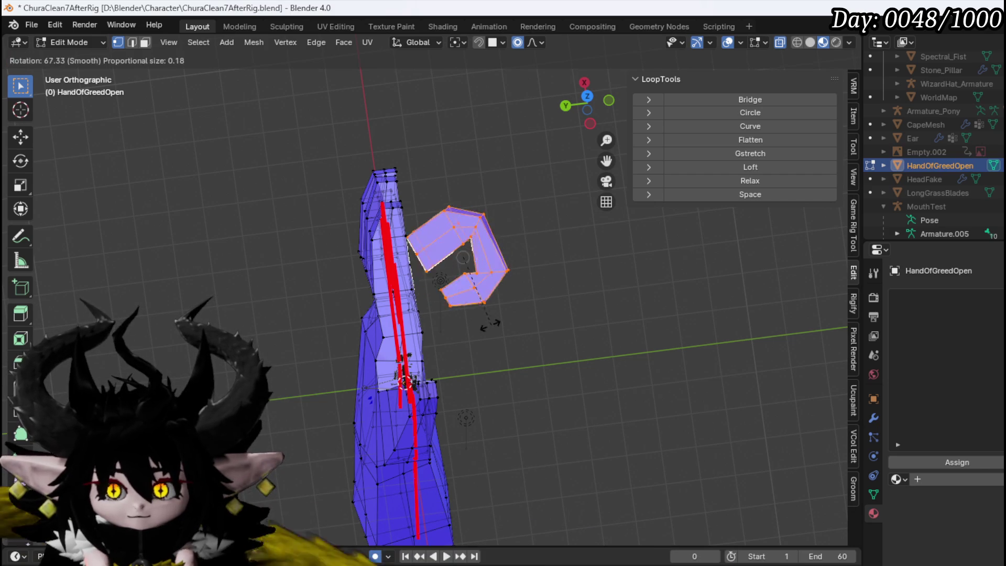
{"action": "left_click", "coordinate": [472, 326]}
{"action": "key", "text": "g"}
{"action": "left_click", "coordinate": [479, 403]}
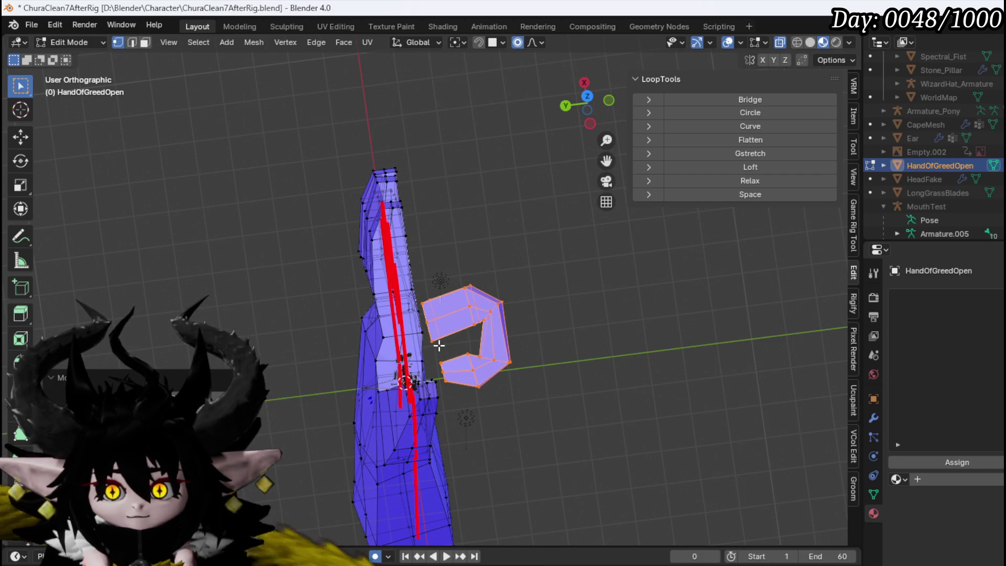
Step: Rotate the finger's lower tip downward and move it up beside the arm
{"action": "left_click", "coordinate": [467, 401]}
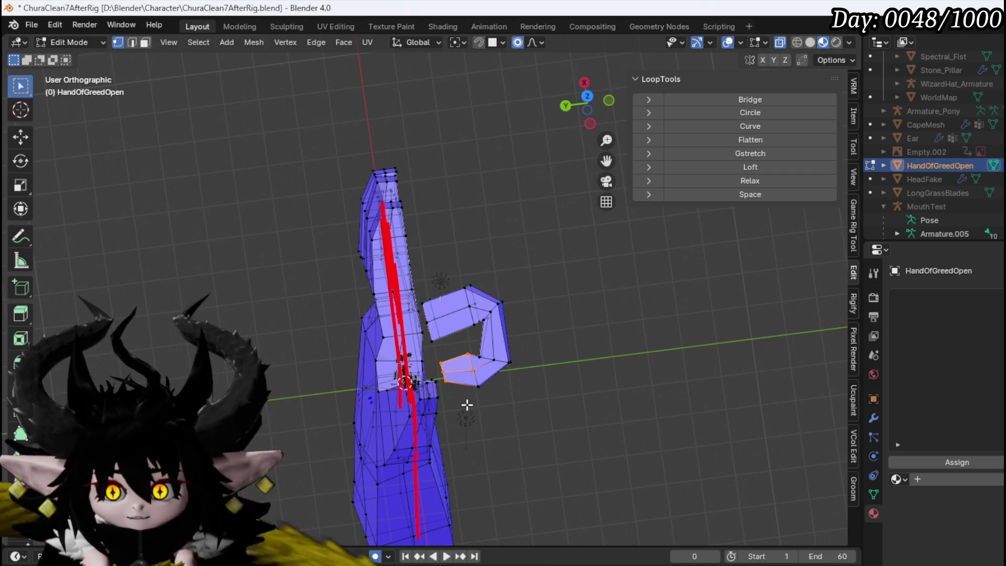
{"action": "key", "text": "r"}
{"action": "left_click", "coordinate": [537, 411]}
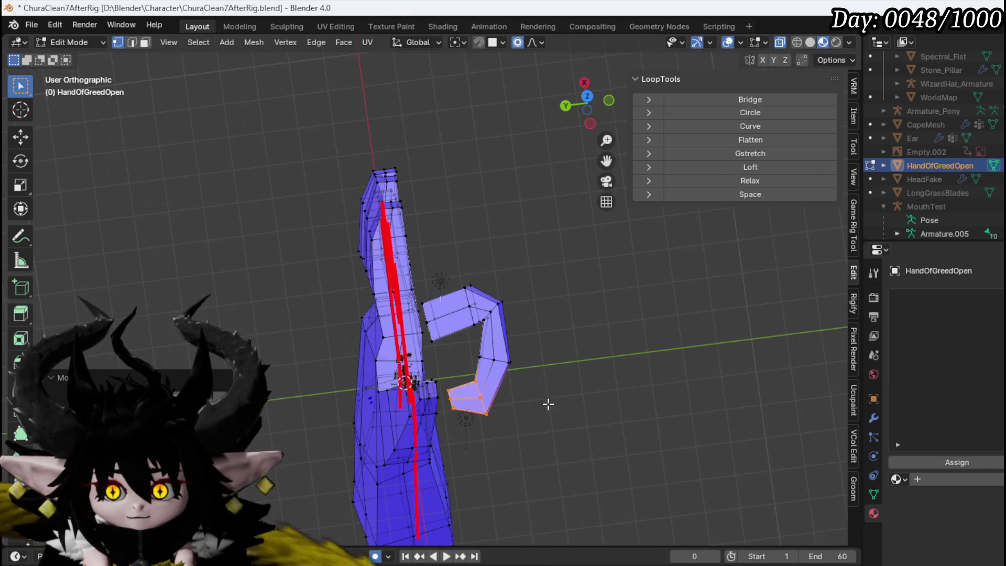
{"action": "key", "text": "g"}
{"action": "left_click", "coordinate": [577, 353]}
{"action": "key", "text": "g"}
{"action": "left_click", "coordinate": [492, 247]}
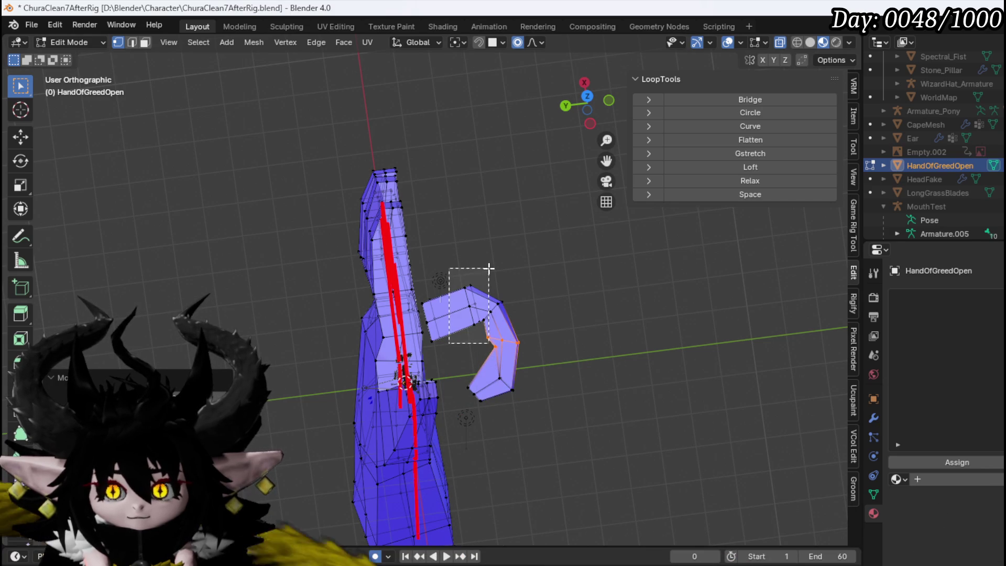
Step: Adjust the outer and inner finger joint vertices to reshape the curl
{"action": "left_click_drag", "start_coordinate": [489, 268], "coordinate": [488, 269]}
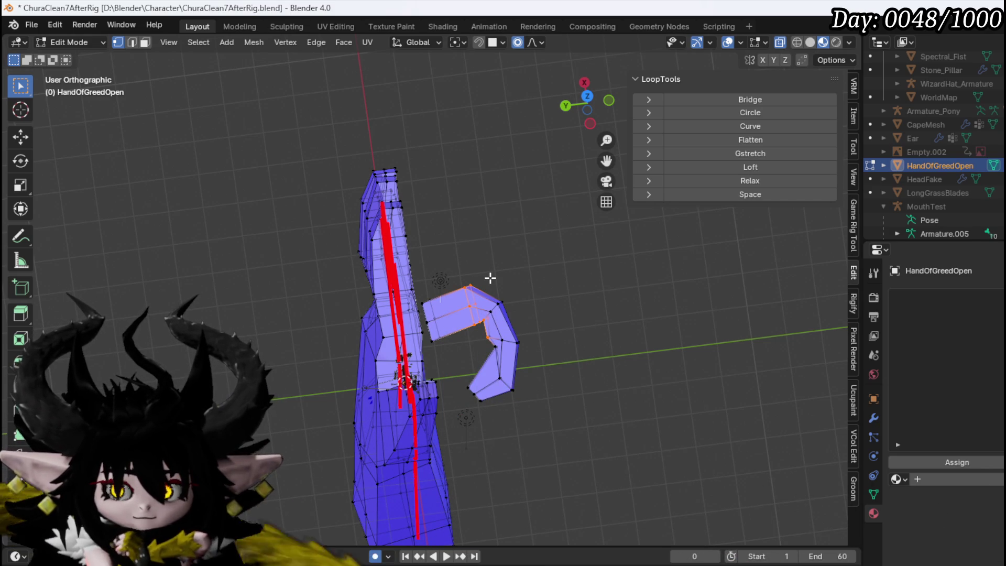
{"action": "key", "text": "g"}
{"action": "left_click", "coordinate": [488, 345]}
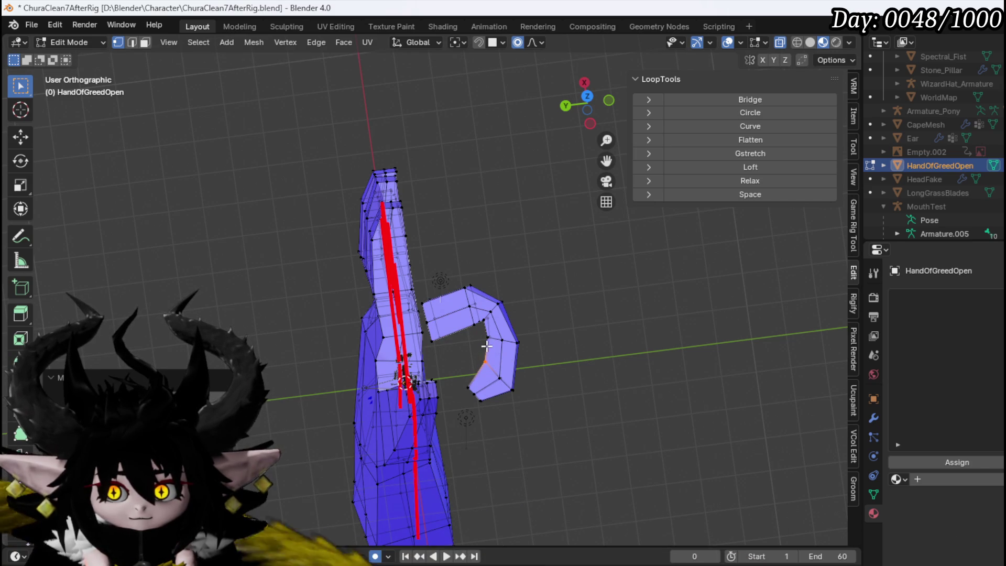
{"action": "left_click_drag", "start_coordinate": [507, 340], "coordinate": [546, 344]}
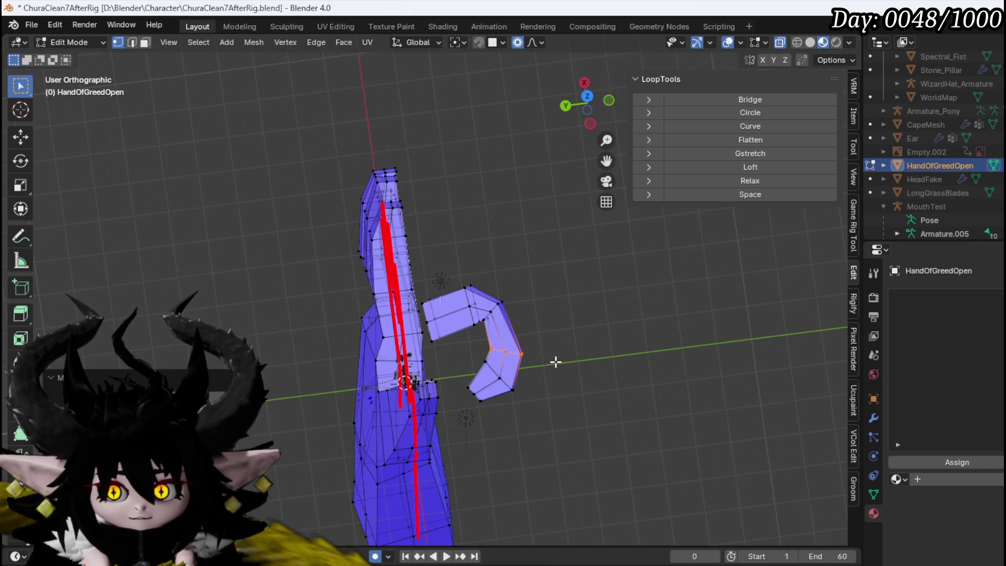
{"action": "left_click", "coordinate": [481, 325]}
{"action": "key", "text": "g"}
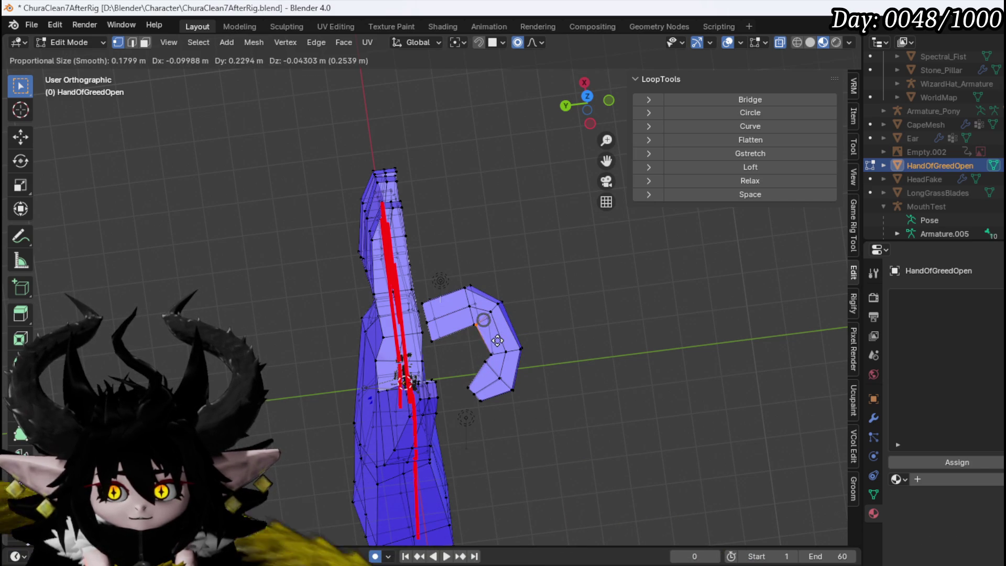
{"action": "left_click", "coordinate": [503, 341]}
Step: Tuck the fingertip faces back in toward the palm
{"action": "left_click_drag", "start_coordinate": [467, 401], "coordinate": [541, 365]}
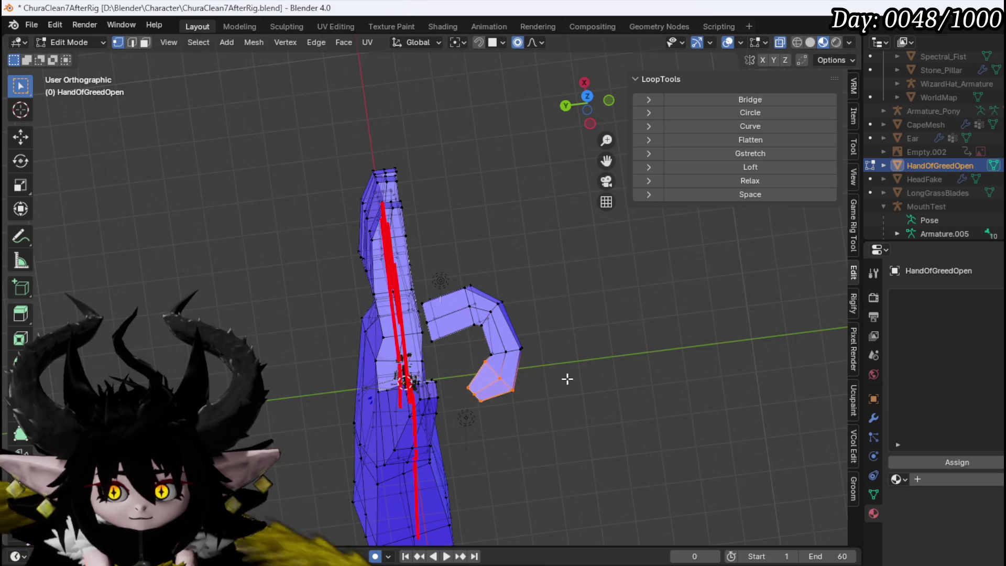
{"action": "key", "text": "g"}
{"action": "left_click", "coordinate": [473, 385]}
{"action": "key", "text": "g"}
{"action": "left_click", "coordinate": [479, 376]}
Step: Pull the curl's inner corner vertex upward and the lower inner vertex up-left
{"action": "scroll", "coordinate": [481, 380], "scroll_direction": "up", "scroll_amount": 5}
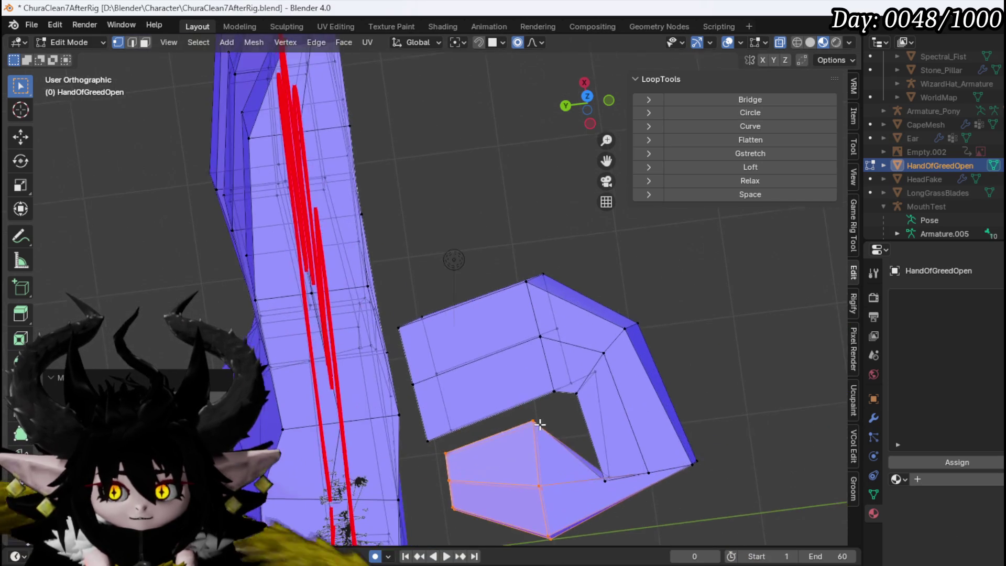
{"action": "left_click", "coordinate": [465, 402]}
{"action": "key", "text": "g"}
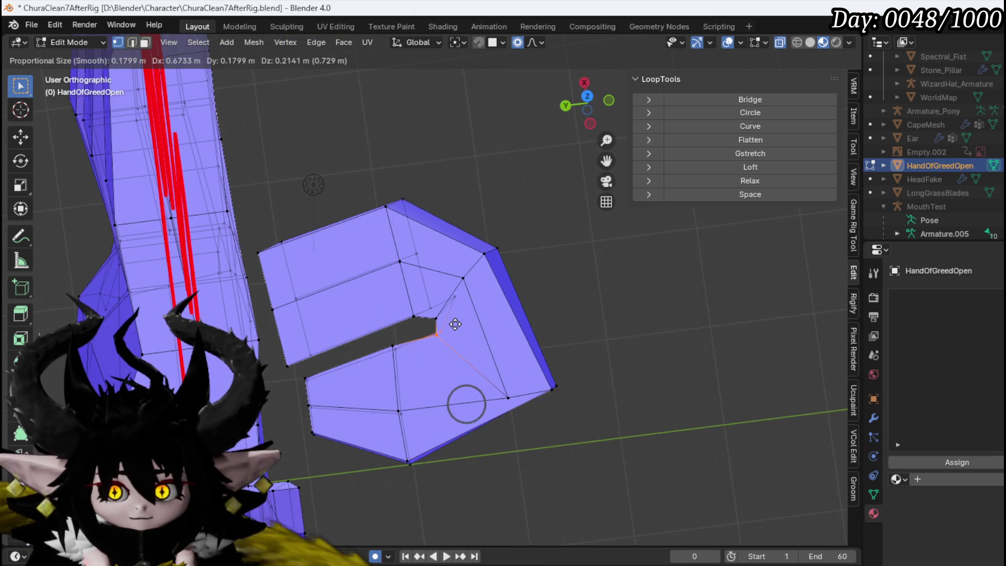
{"action": "left_click", "coordinate": [454, 325]}
{"action": "left_click", "coordinate": [508, 397]}
{"action": "key", "text": "g"}
{"action": "left_click", "coordinate": [525, 362]}
Step: Rotate the fingertip's left edge to straighten the tip end
{"action": "left_click", "coordinate": [542, 418]}
{"action": "key", "text": "g"}
{"action": "right_click", "coordinate": [533, 362]}
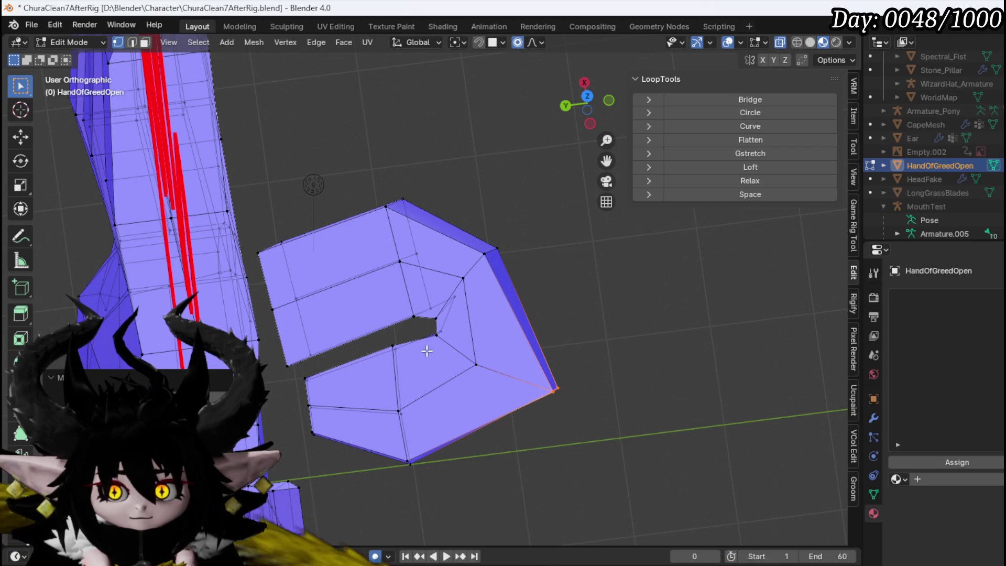
{"action": "left_click", "coordinate": [293, 401], "text": "alt"}
{"action": "key", "text": "r"}
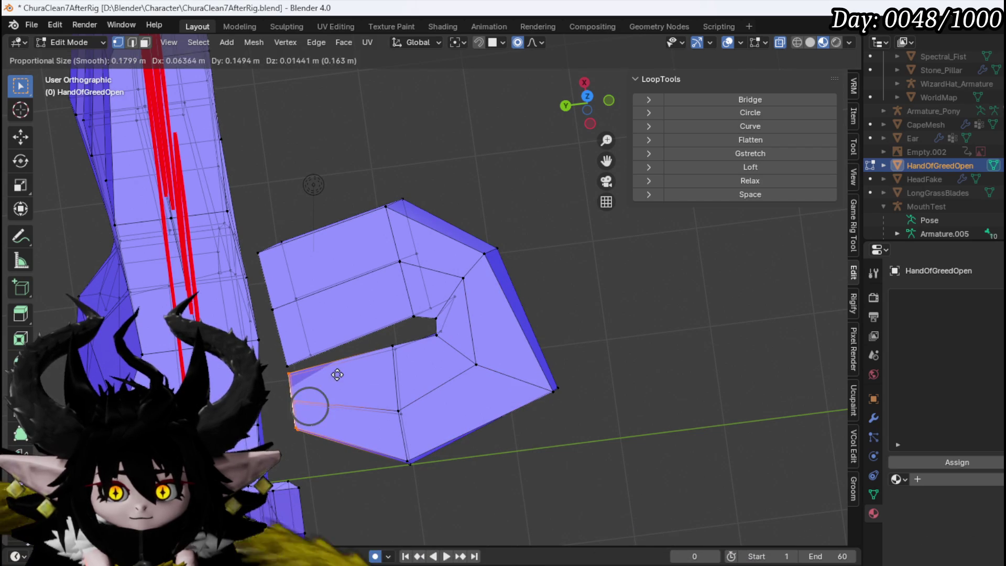
{"action": "left_click", "coordinate": [429, 405]}
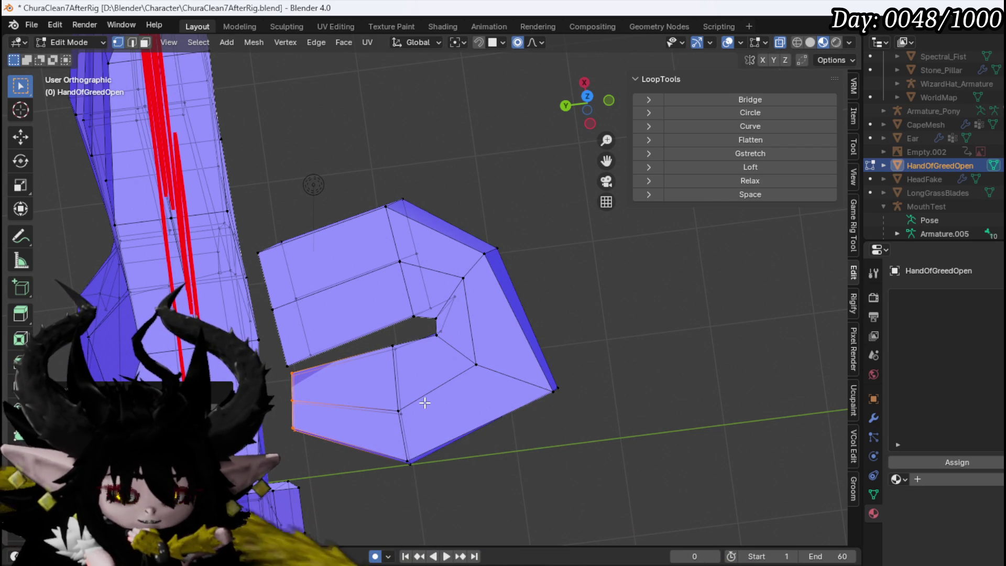
{"action": "scroll", "coordinate": [426, 388], "scroll_direction": "down", "scroll_amount": 2}
Step: Select the whole curled finger piece with linked selection
{"action": "mouse_move", "coordinate": [385, 393]}
{"action": "left_mouse_down"}
{"action": "mouse_move", "coordinate": [225, 263]}
{"action": "mouse_move", "coordinate": [247, 217]}
{"action": "mouse_move", "coordinate": [188, 126]}
{"action": "left_mouse_up"}
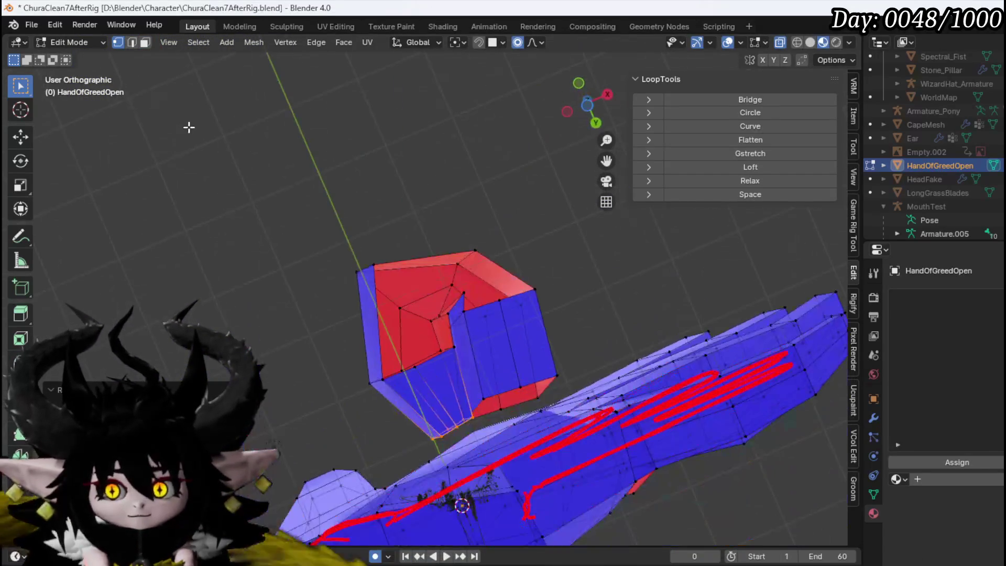
{"action": "mouse_move", "coordinate": [375, 272]}
{"action": "left_mouse_down"}
{"action": "mouse_move", "coordinate": [449, 433]}
{"action": "mouse_move", "coordinate": [521, 401]}
{"action": "mouse_move", "coordinate": [526, 447]}
{"action": "left_mouse_up"}
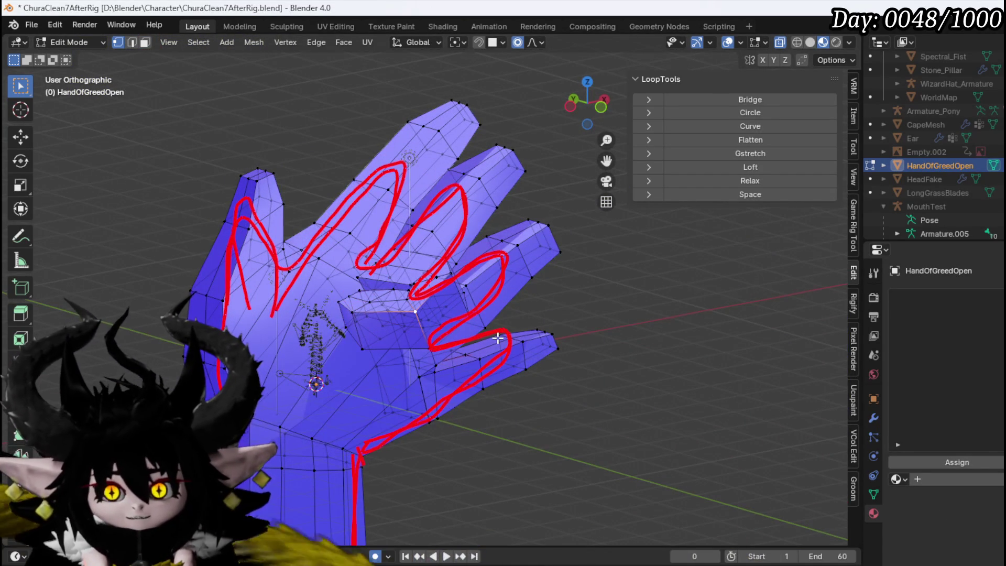
{"action": "key", "text": "ctrl+l"}
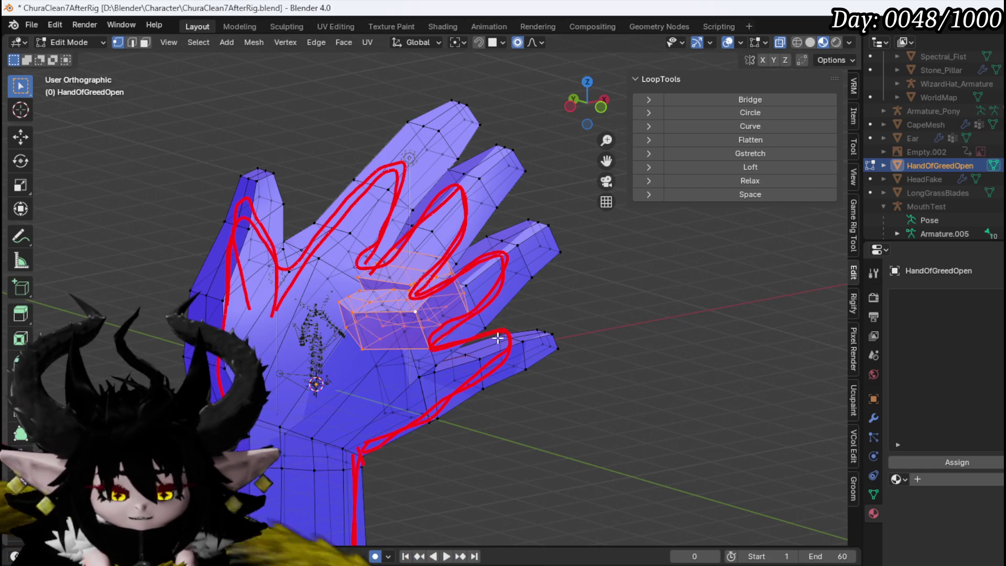
{"action": "key", "text": "KP_7"}
{"action": "key", "text": "g"}
{"action": "mouse_move", "coordinate": [498, 312]}
{"action": "left_mouse_down"}
{"action": "mouse_move", "coordinate": [482, 259]}
{"action": "mouse_move", "coordinate": [550, 242]}
{"action": "mouse_move", "coordinate": [580, 252]}
{"action": "left_mouse_up"}
Step: Rotate the curled piece in front view and shift it about 0.27 m over the finger base
{"action": "key", "text": "KP_3"}
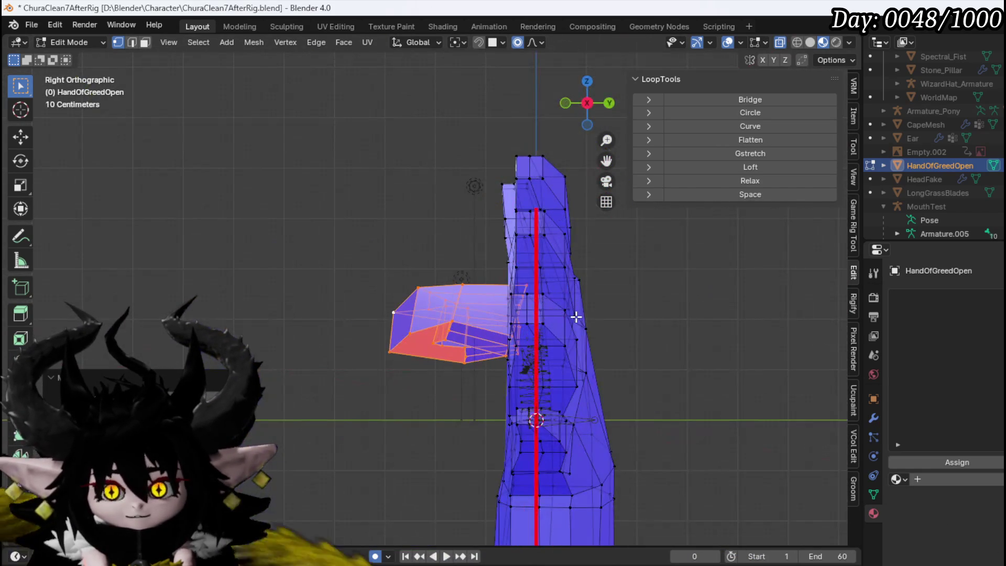
{"action": "key", "text": "KP_1"}
{"action": "key", "text": "r"}
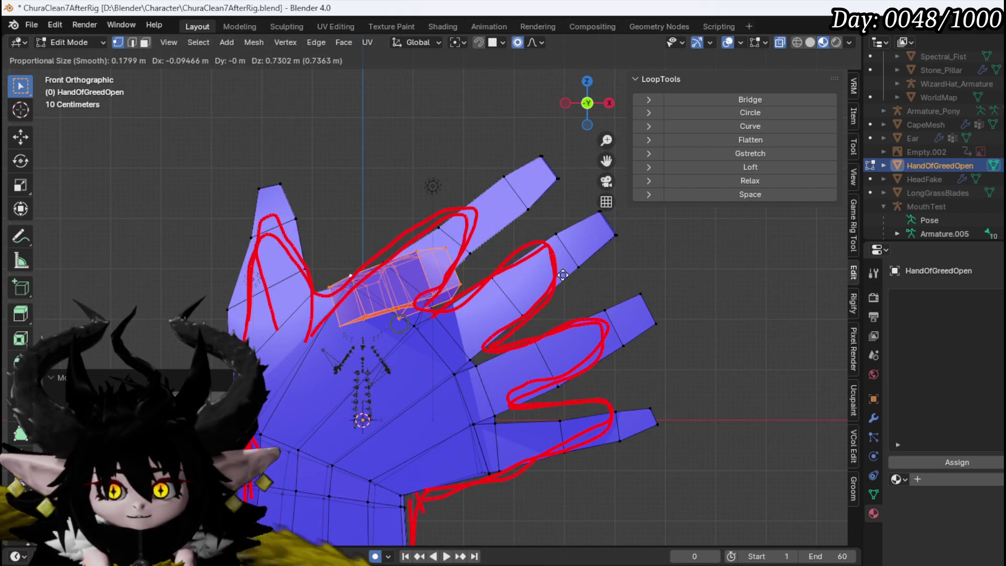
{"action": "left_click", "coordinate": [575, 245]}
{"action": "key", "text": "g"}
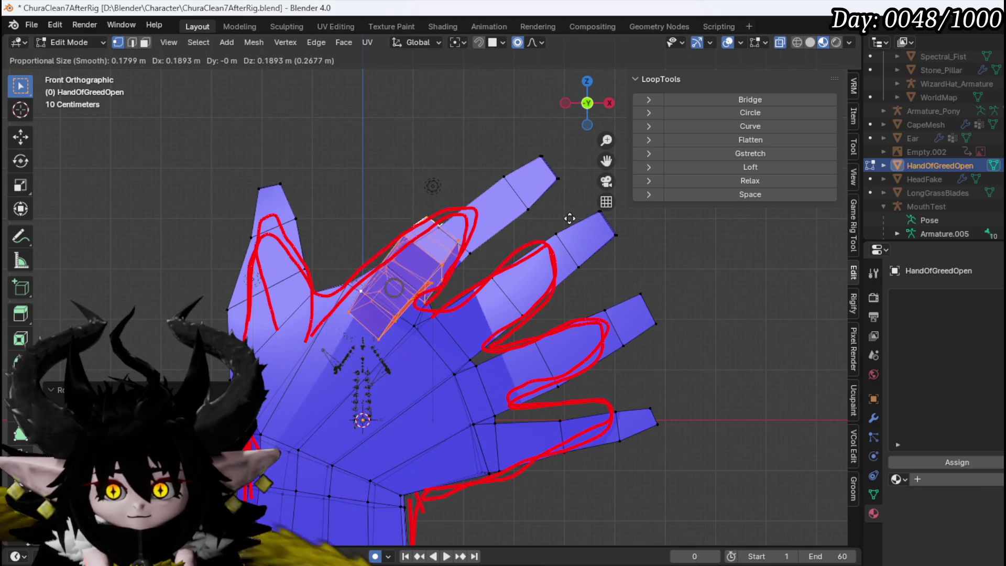
{"action": "left_click", "coordinate": [534, 233]}
Step: Select the thumb tip vertices and the thumb's left edge in front view
{"action": "mouse_move", "coordinate": [535, 234]}
{"action": "left_mouse_down"}
{"action": "mouse_move", "coordinate": [430, 293]}
{"action": "mouse_move", "coordinate": [186, 190]}
{"action": "mouse_move", "coordinate": [222, 205]}
{"action": "left_mouse_up"}
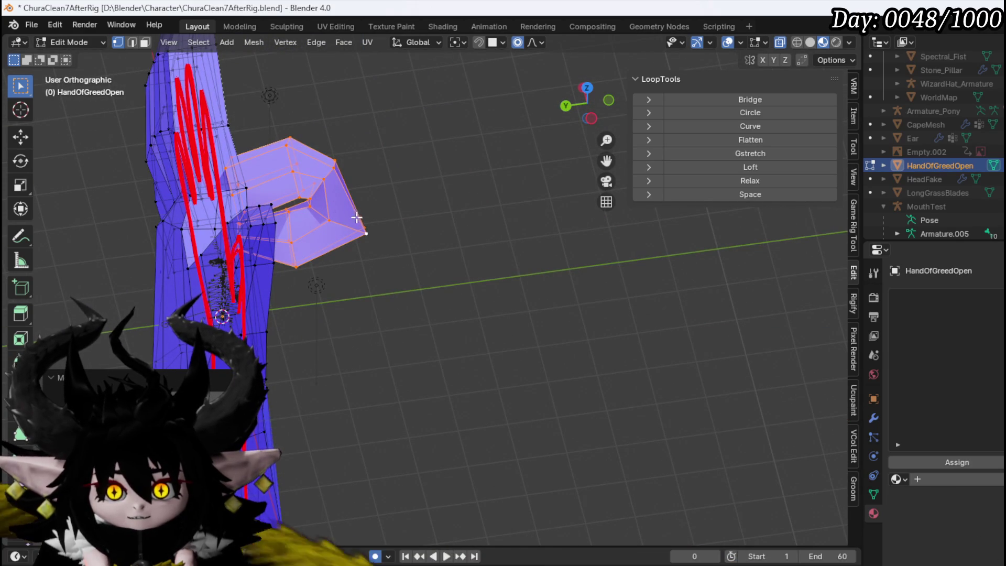
{"action": "scroll", "coordinate": [336, 208], "scroll_direction": "down", "scroll_amount": 5}
{"action": "left_click_drag", "start_coordinate": [336, 208], "coordinate": [176, 121]}
{"action": "key", "text": "KP_1"}
{"action": "left_click_drag", "start_coordinate": [176, 82], "coordinate": [284, 178]}
{"action": "left_click_drag", "start_coordinate": [152, 250], "coordinate": [281, 166]}
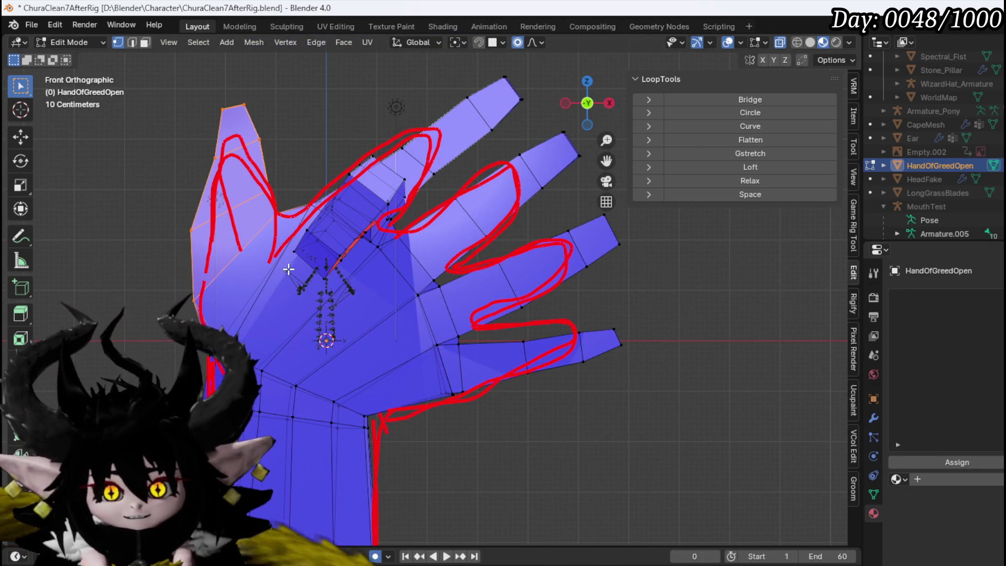
Step: Raise the thumb tip along the sketch, then shift and rotate the selected finger faces in side and top views
{"action": "key", "text": "g"}
{"action": "left_click", "coordinate": [276, 241]}
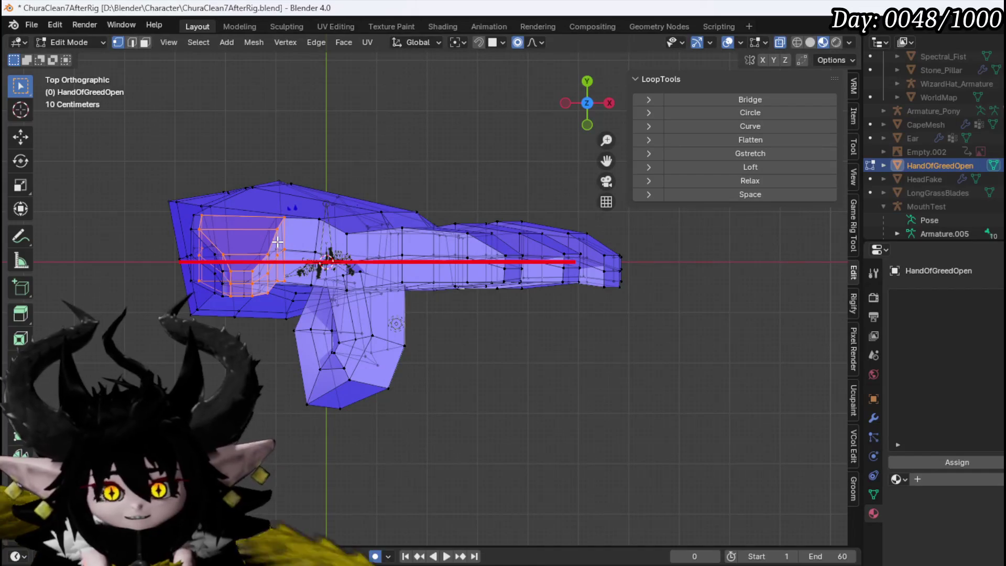
{"action": "key", "text": "KP_3"}
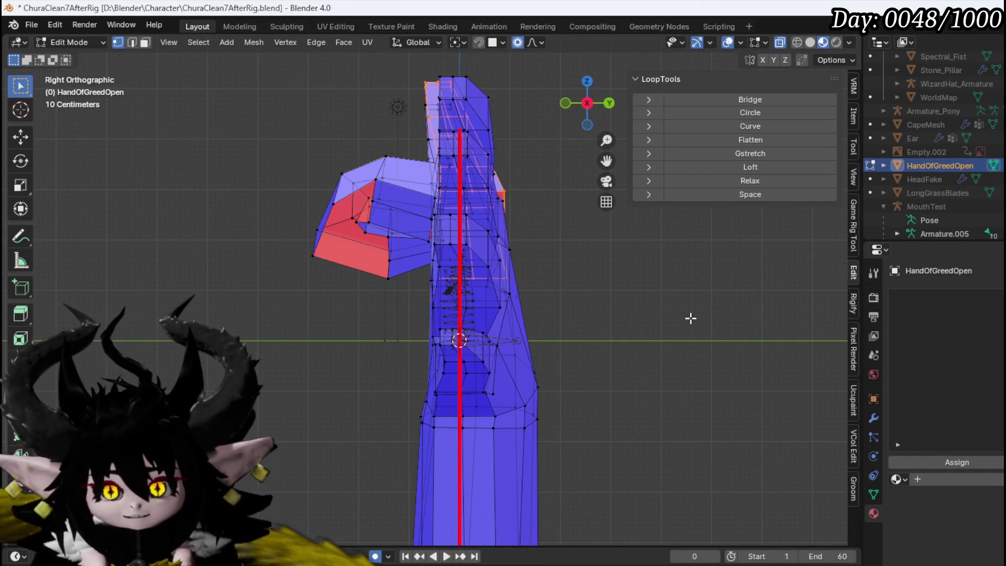
{"action": "key", "text": "g"}
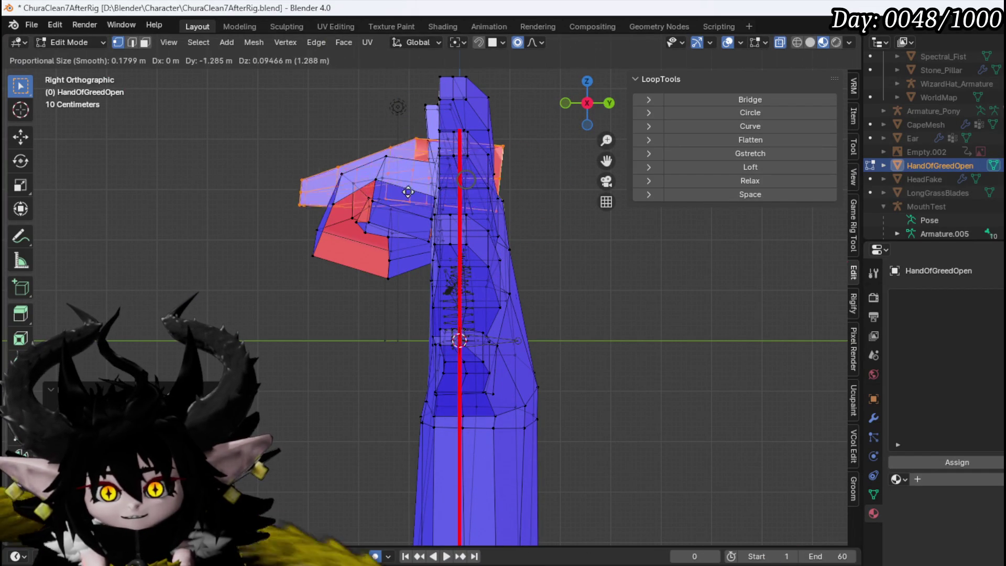
{"action": "left_click", "coordinate": [393, 236]}
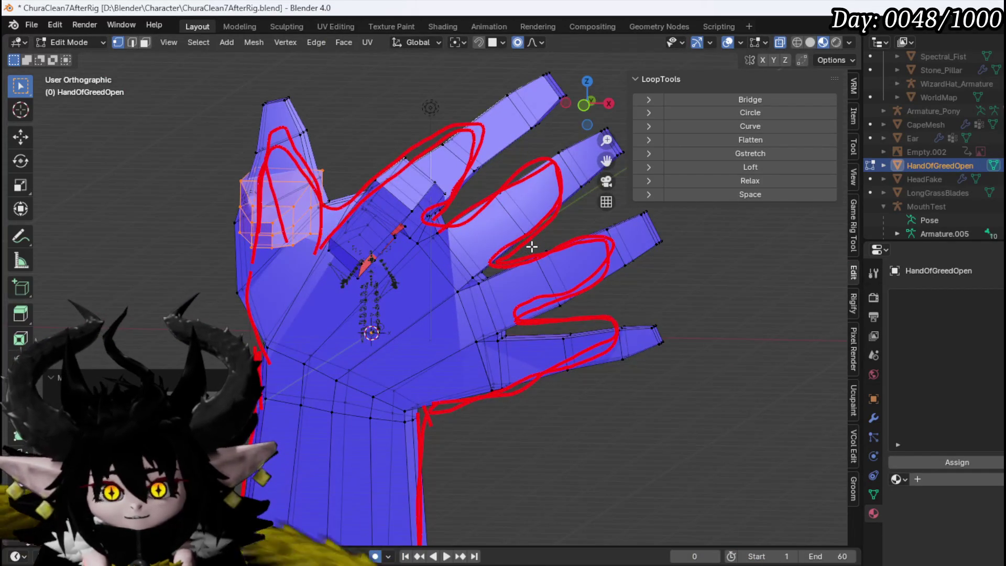
{"action": "key", "text": "KP_1"}
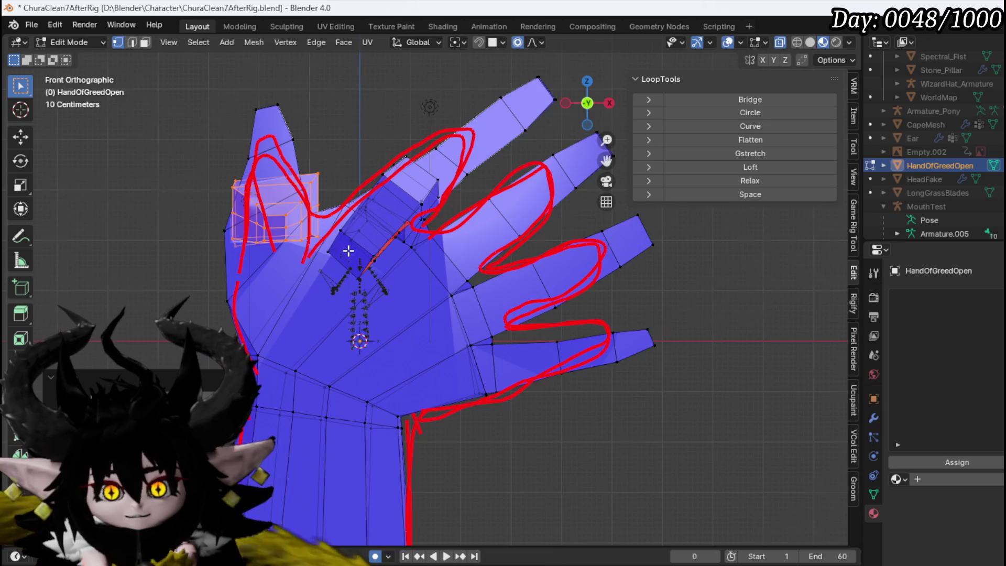
{"action": "key", "text": "KP_7"}
{"action": "key", "text": "r"}
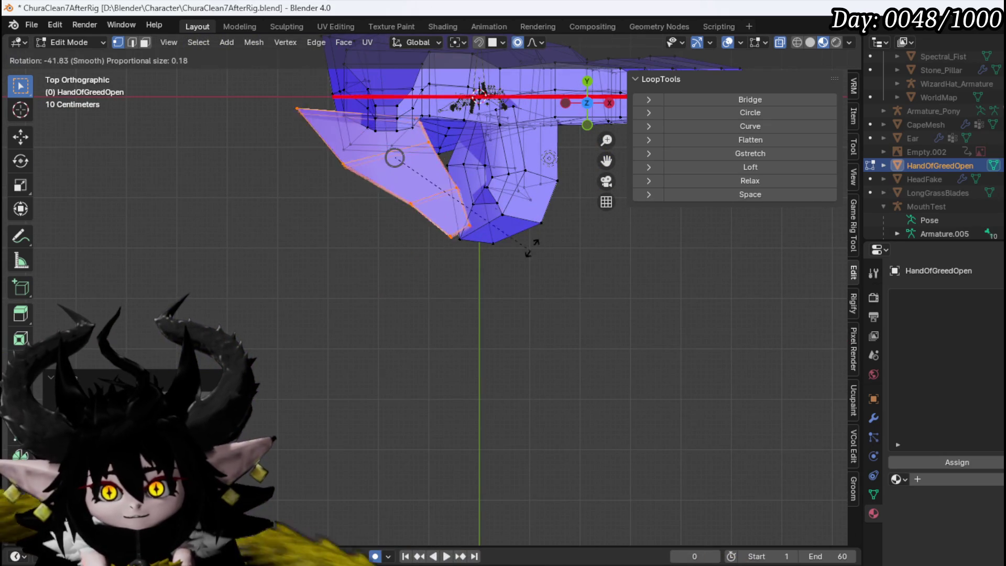
{"action": "left_click", "coordinate": [541, 191]}
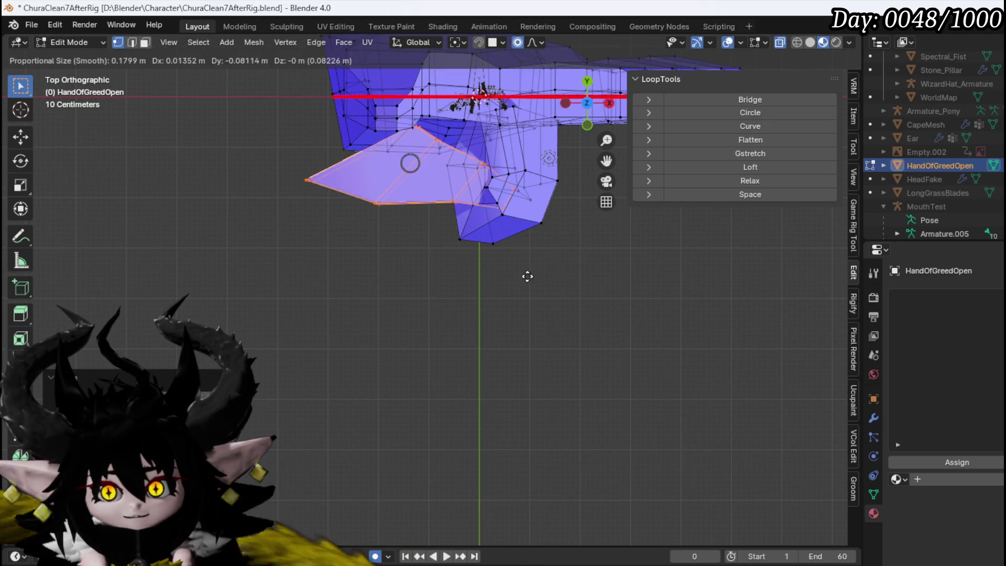
Step: Move the finger faces across the palm and lay them horizontal, then swing them back to the upper left
{"action": "key", "text": "KP_2"}
{"action": "key", "text": "KP_2"}
{"action": "key", "text": "KP_2"}
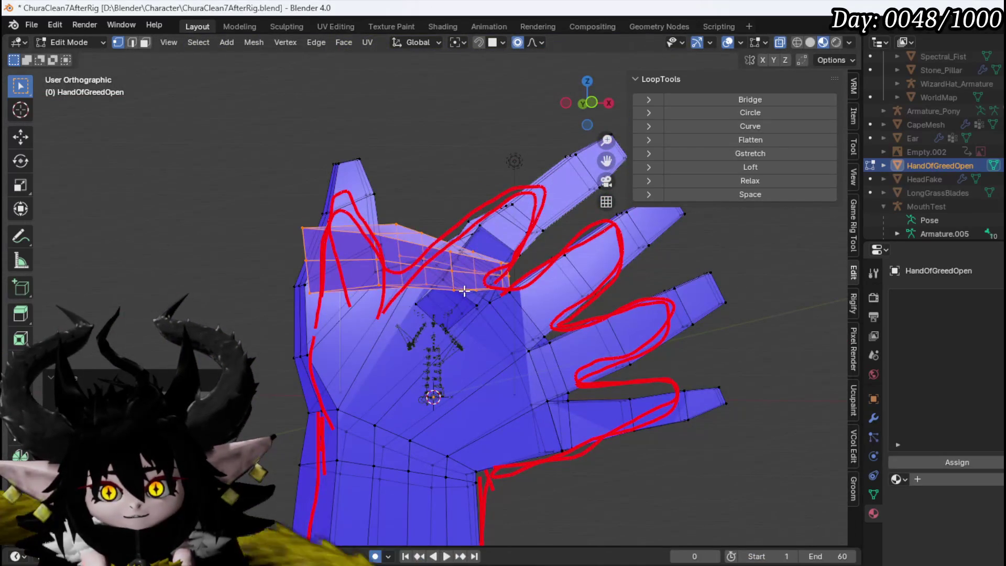
{"action": "key", "text": "g"}
{"action": "left_click", "coordinate": [523, 373]}
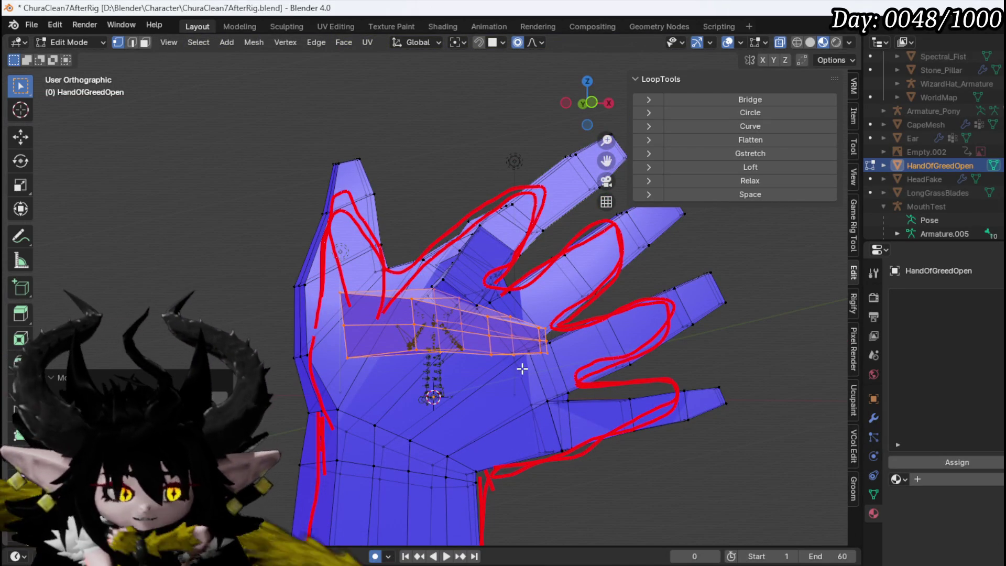
{"action": "key", "text": "r"}
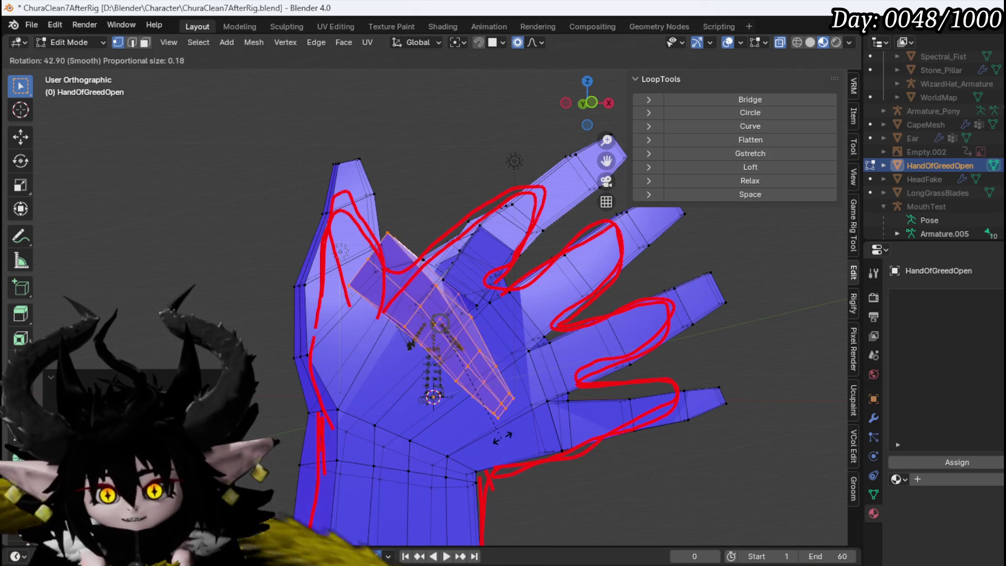
{"action": "left_click", "coordinate": [540, 361]}
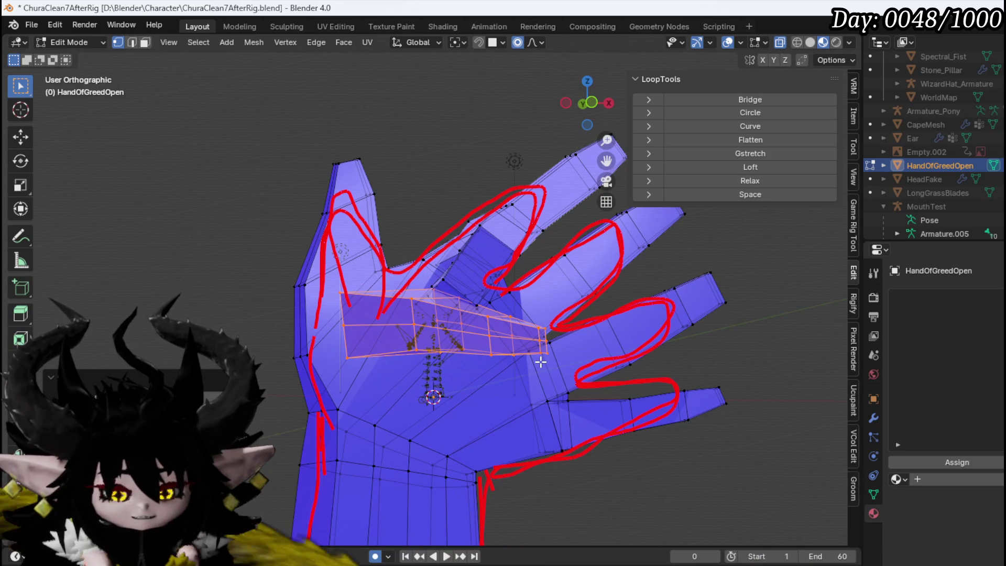
{"action": "left_click_drag", "start_coordinate": [535, 357], "coordinate": [625, 360]}
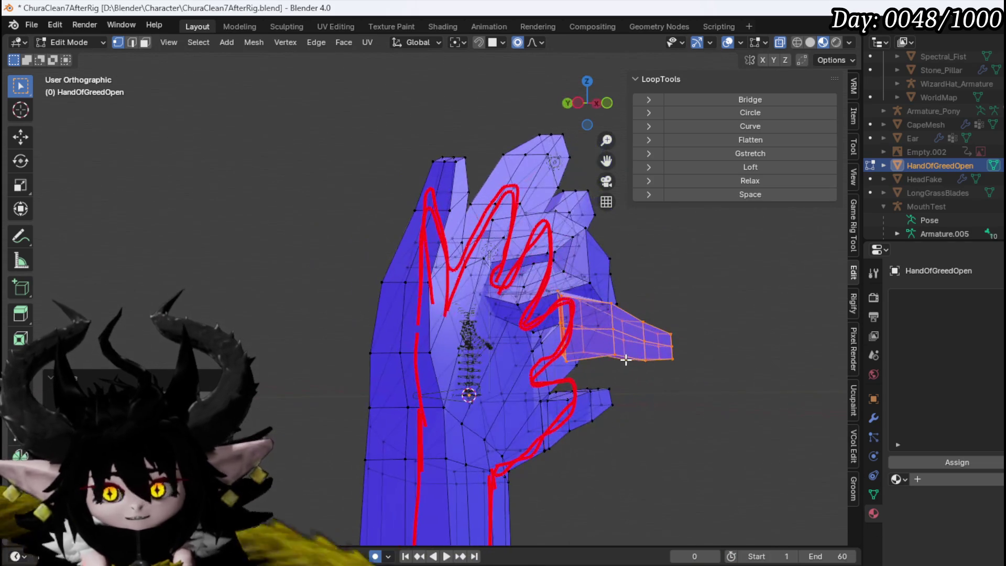
{"action": "key", "text": "r"}
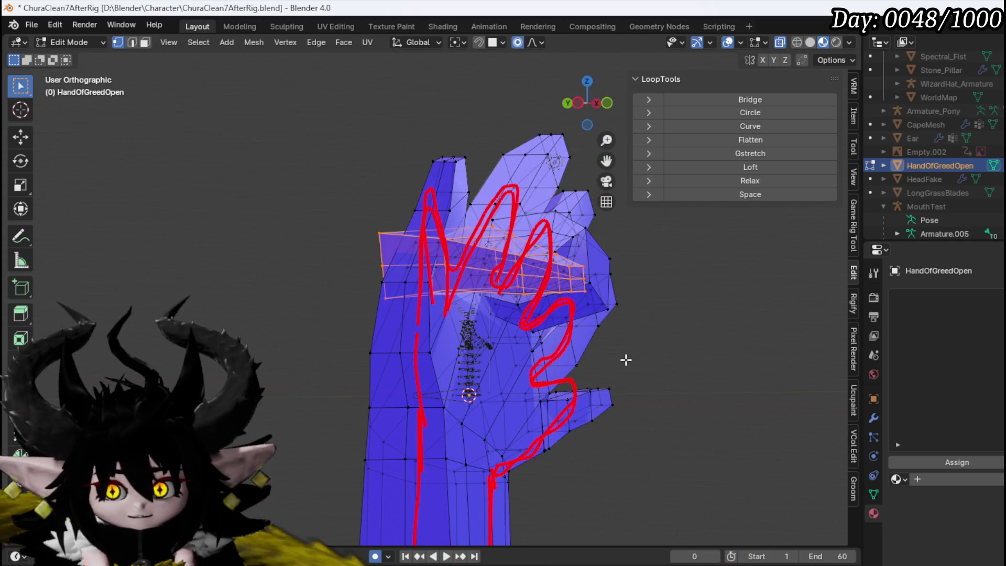
{"action": "left_click", "coordinate": [626, 360]}
{"action": "key", "text": "KP_1"}
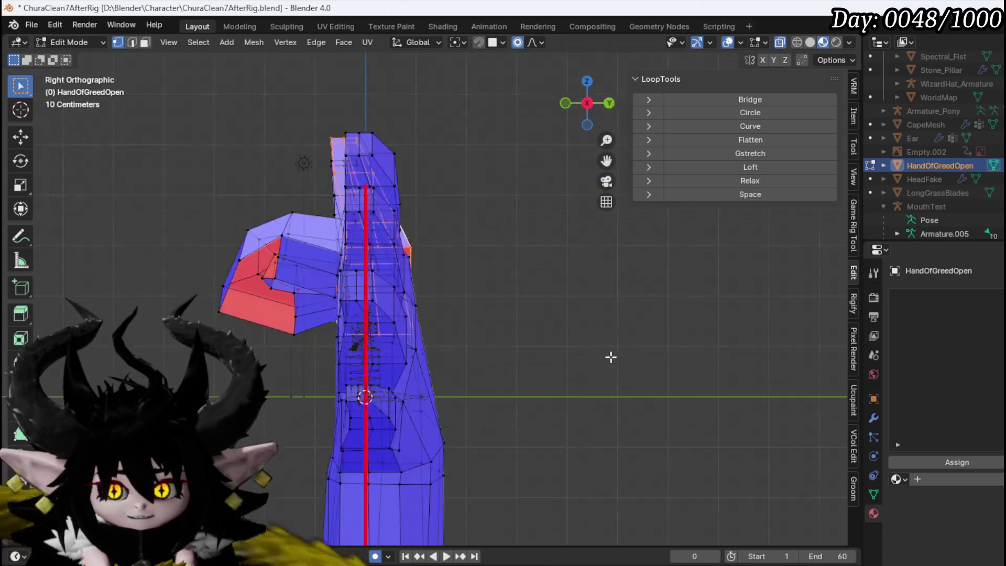
{"action": "left_click_drag", "start_coordinate": [362, 302], "coordinate": [535, 319]}
{"action": "key", "text": "KP_1"}
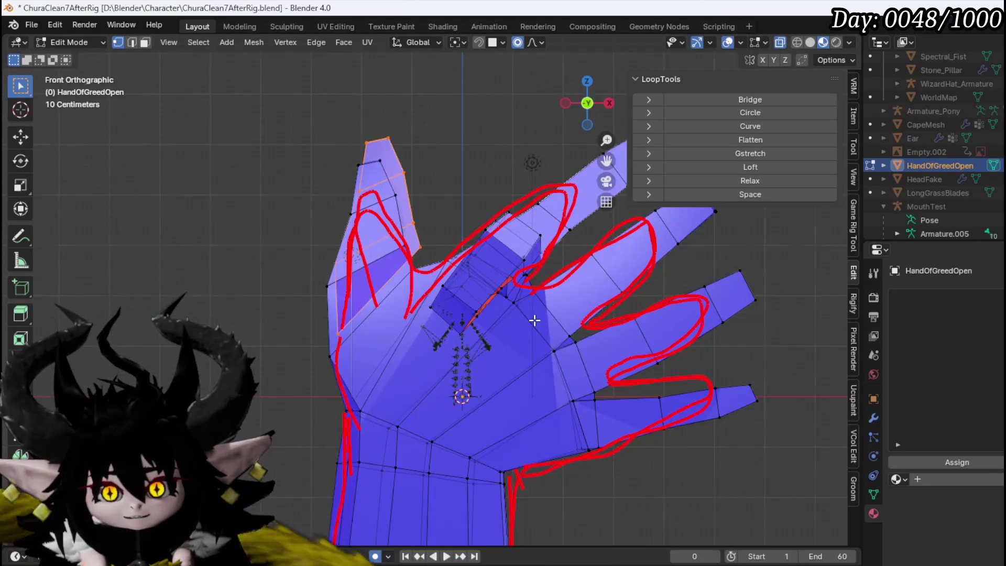
Step: Tilt and rotate the thumb vertices, then stretch the thumb tip diagonally across the palm
{"action": "key", "text": "KP_3"}
{"action": "key", "text": "r"}
{"action": "left_click", "coordinate": [501, 331]}
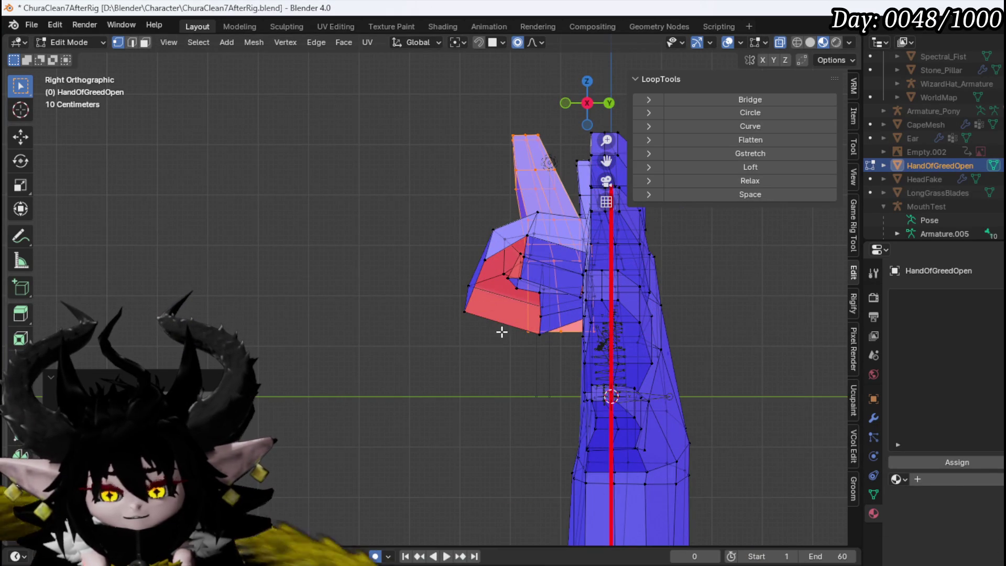
{"action": "key", "text": "KP_7"}
{"action": "key", "text": "r"}
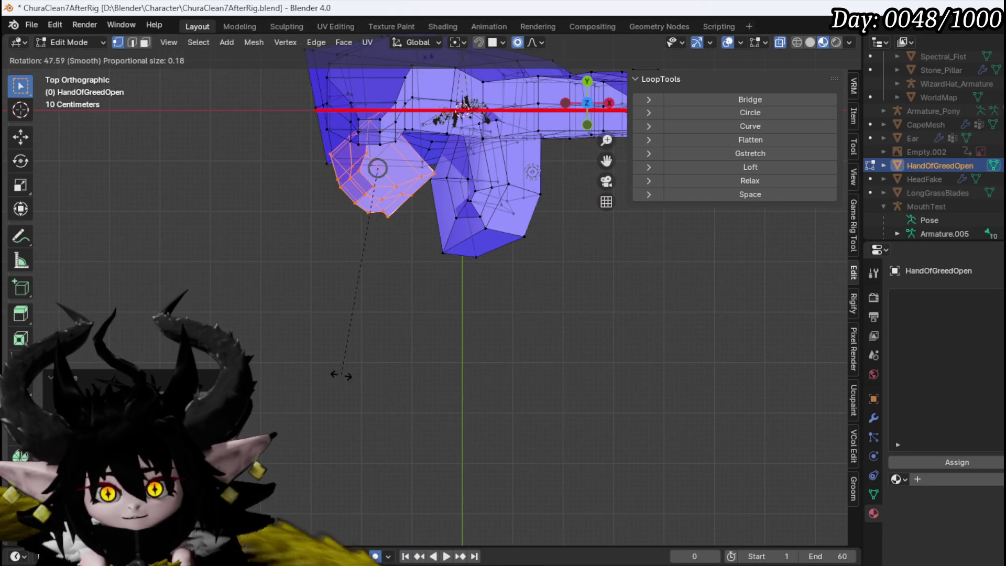
{"action": "left_click", "coordinate": [342, 375]}
{"action": "mouse_move", "coordinate": [355, 359]}
{"action": "left_mouse_down"}
{"action": "mouse_move", "coordinate": [388, 293]}
{"action": "mouse_move", "coordinate": [373, 209]}
{"action": "mouse_move", "coordinate": [296, 215]}
{"action": "left_mouse_up"}
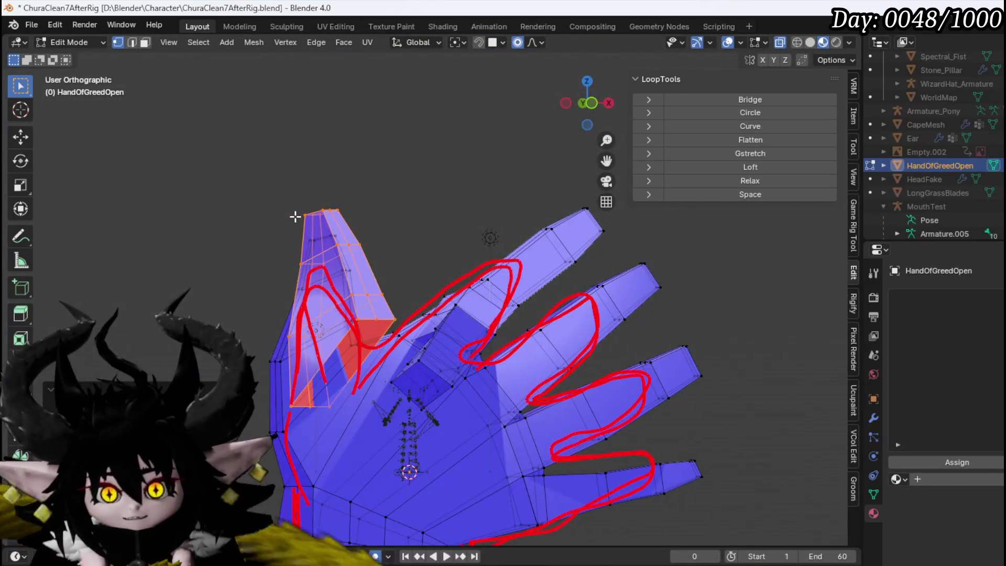
{"action": "key", "text": "g"}
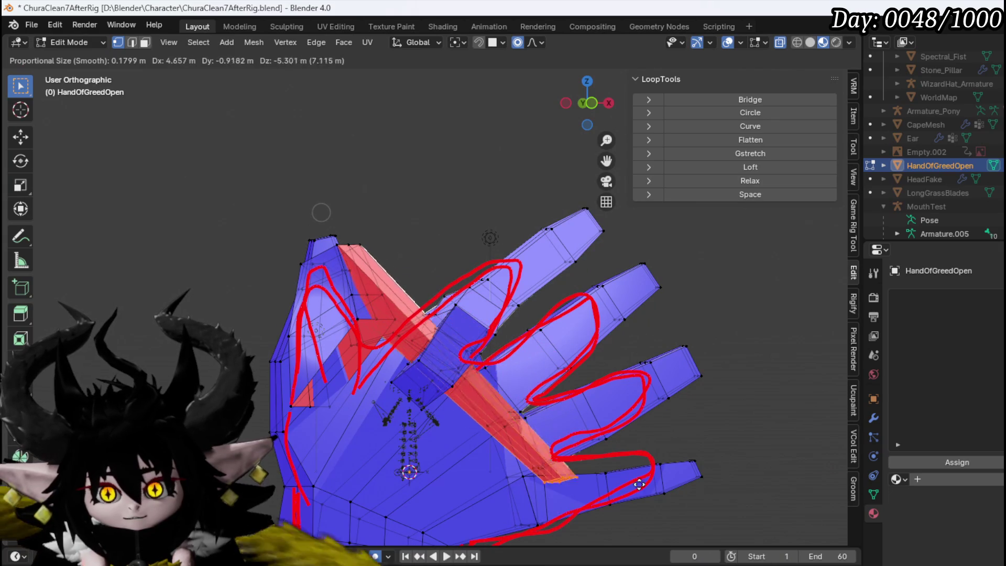
{"action": "left_click", "coordinate": [654, 406]}
Step: Undo the thumb strip rotation, cancel the tip move and select the face at the thumb's top
{"action": "key", "text": "r"}
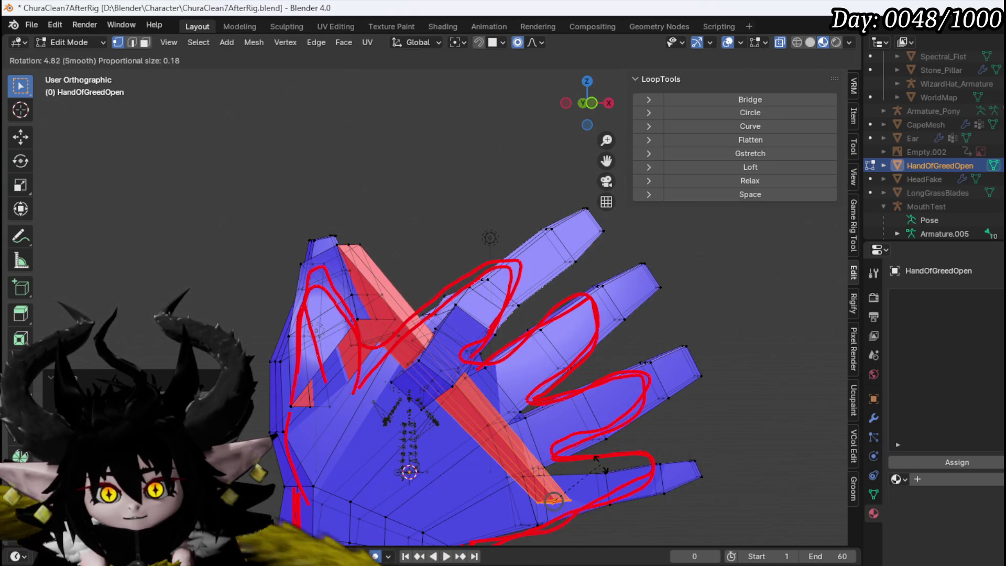
{"action": "scroll", "coordinate": [382, 253], "scroll_direction": "down", "scroll_amount": 5}
{"action": "key", "text": "r"}
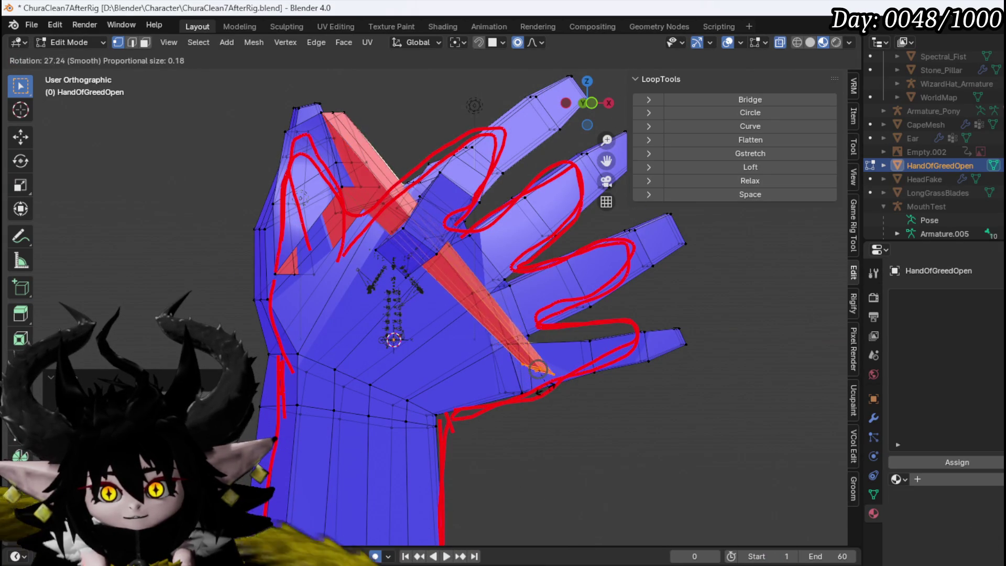
{"action": "left_click", "coordinate": [543, 372]}
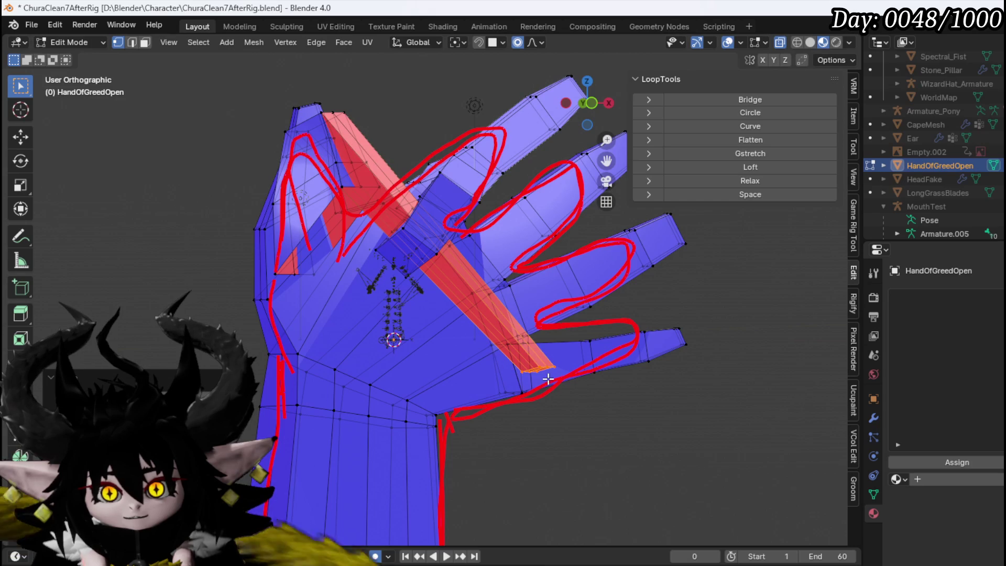
{"action": "key", "text": "ctrl+z"}
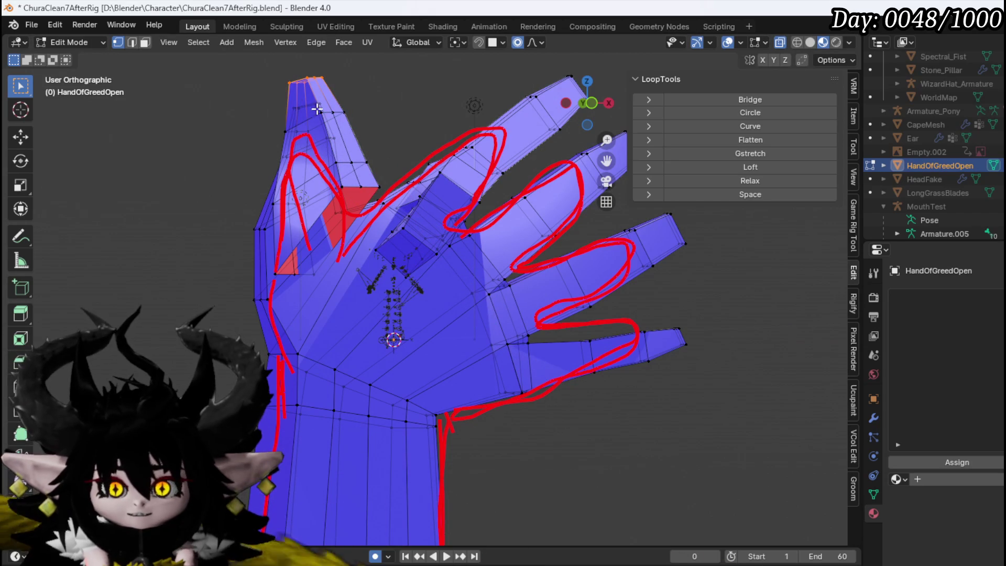
{"action": "left_click_drag", "start_coordinate": [255, 141], "coordinate": [360, 66]}
{"action": "right_click", "coordinate": [372, 139]}
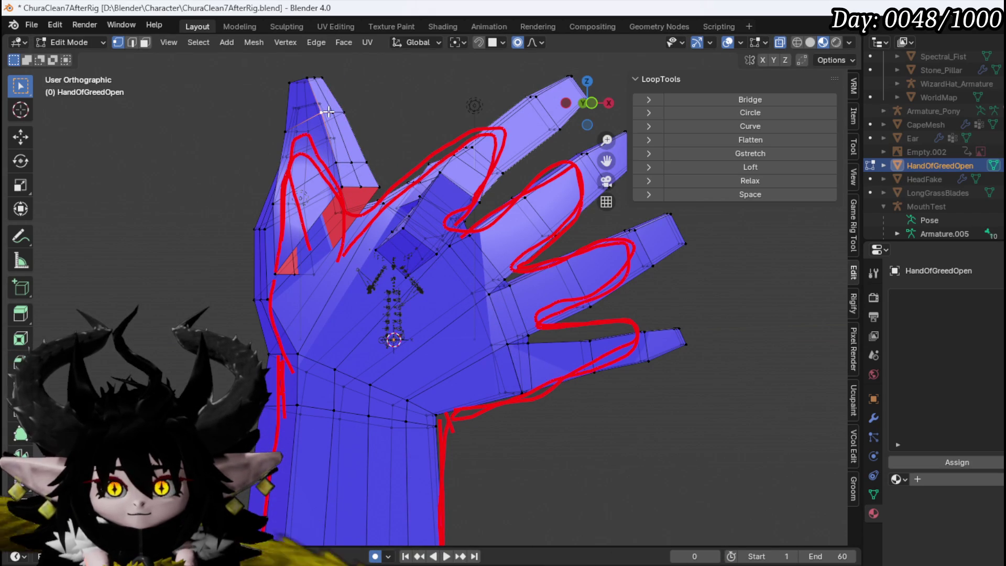
{"action": "left_click", "coordinate": [322, 94]}
{"action": "mouse_move", "coordinate": [342, 106]}
{"action": "left_mouse_down"}
{"action": "mouse_move", "coordinate": [370, 113]}
{"action": "mouse_move", "coordinate": [309, 99]}
{"action": "left_mouse_up"}
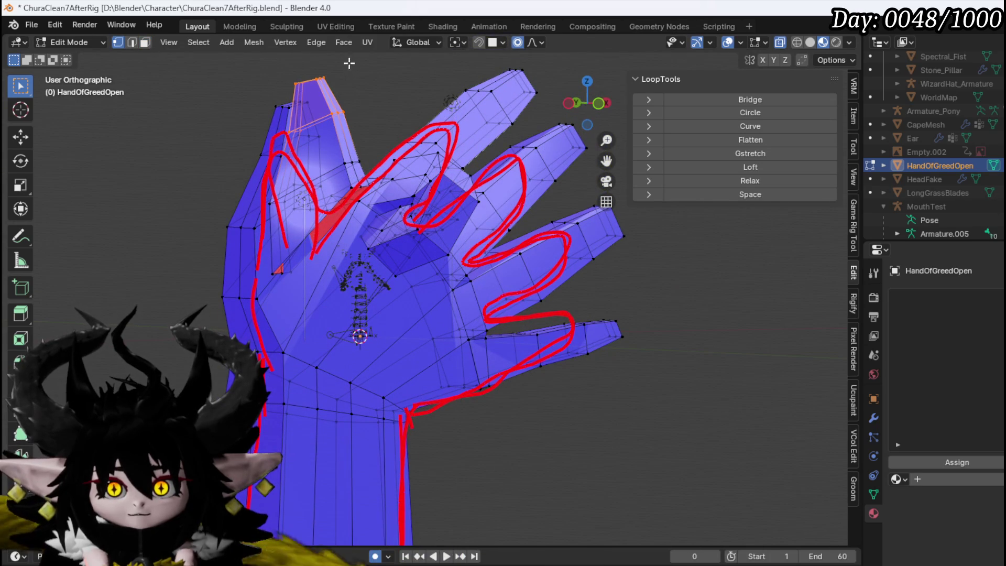
Step: Rotate and move the thumb tip down onto the palm, checking the fold from below and the front
{"action": "key", "text": "r"}
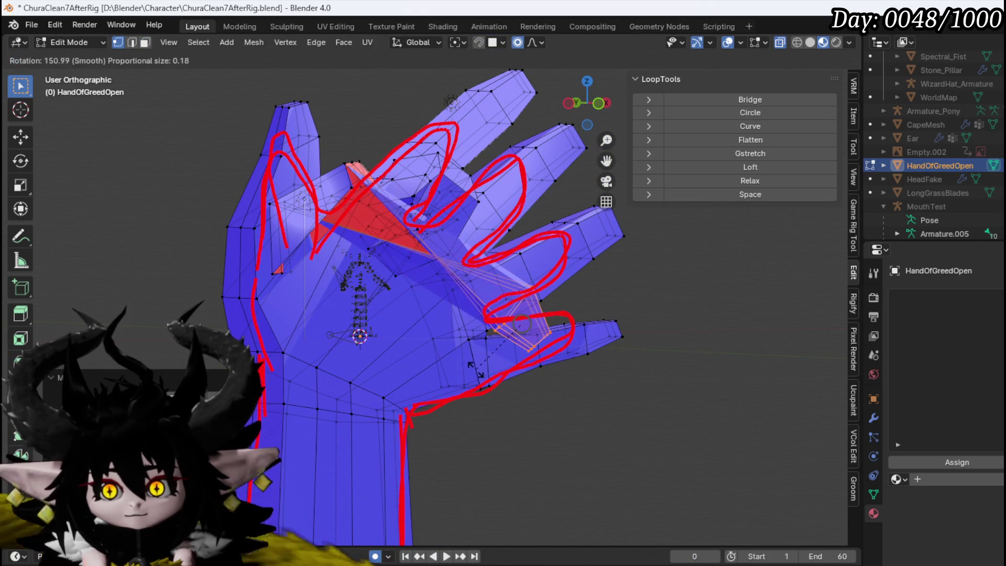
{"action": "left_click", "coordinate": [515, 414]}
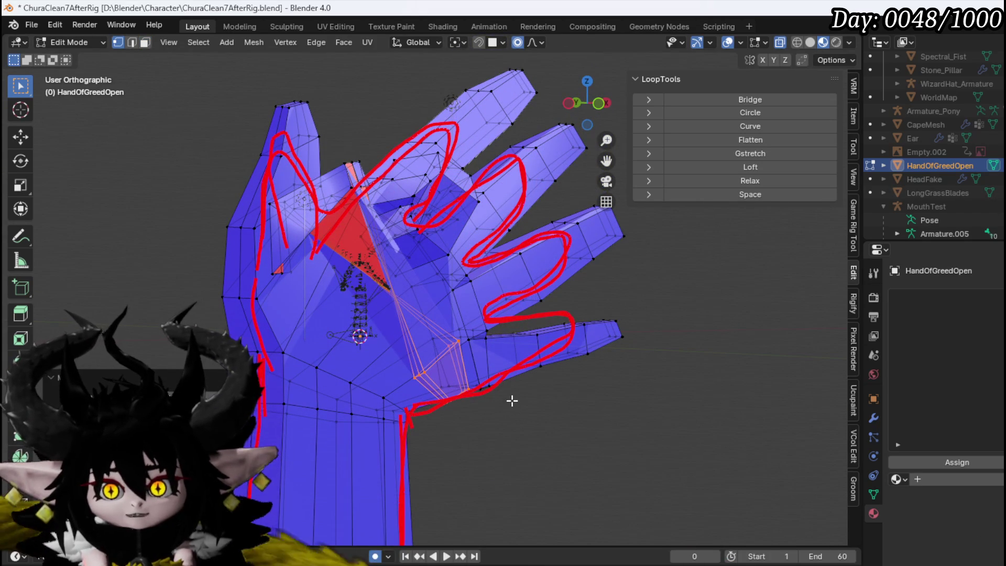
{"action": "key", "text": "g"}
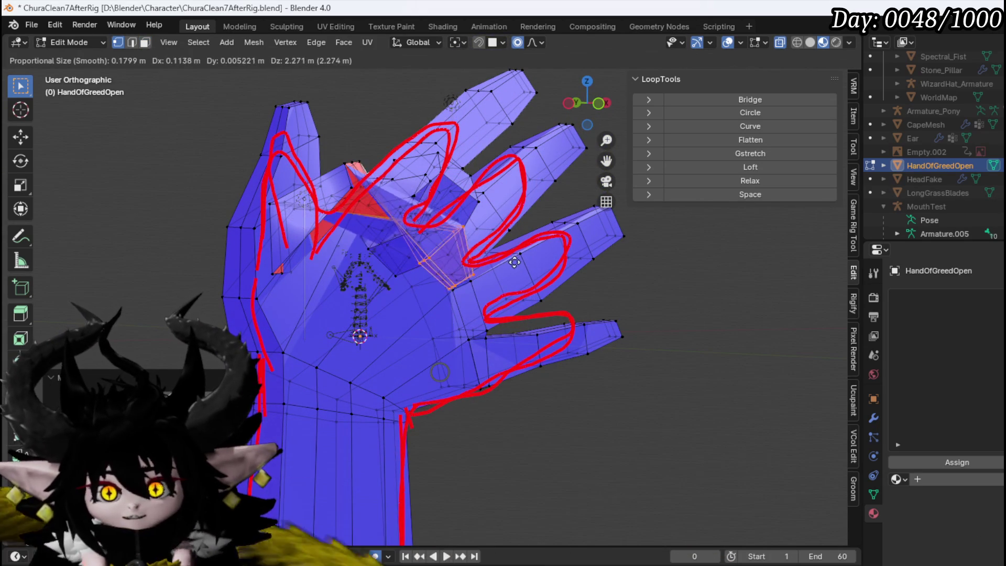
{"action": "left_click", "coordinate": [524, 262]}
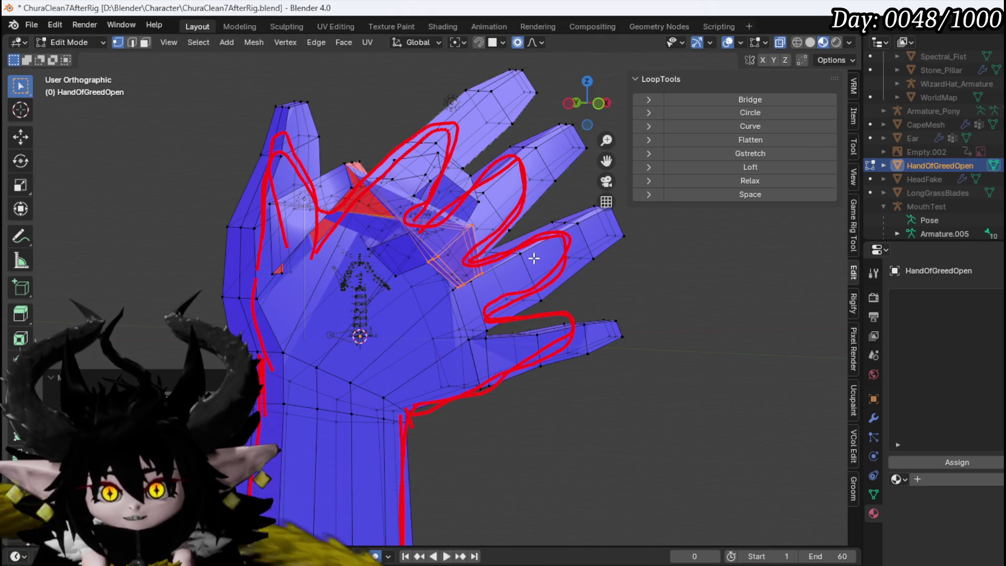
{"action": "key", "text": "r"}
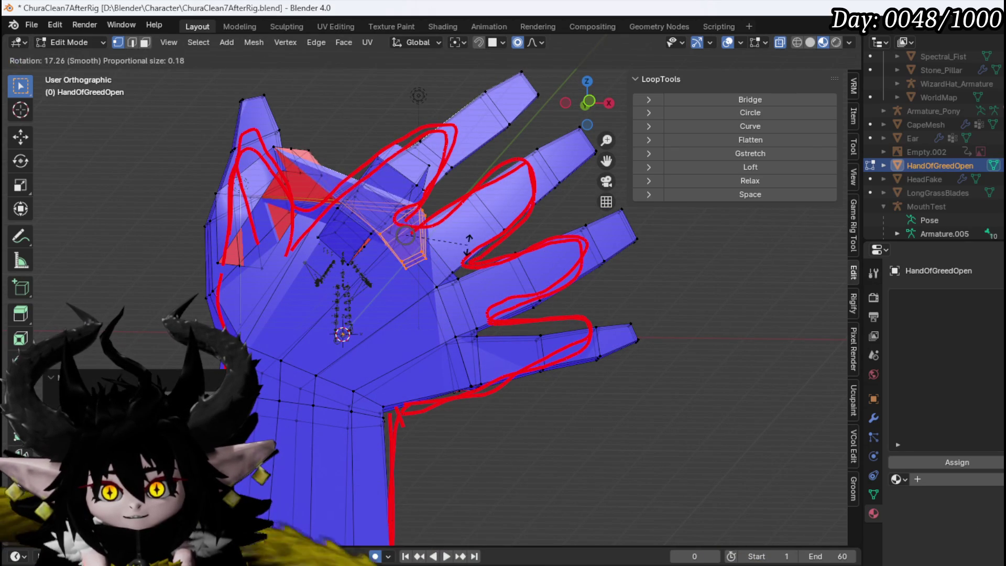
{"action": "mouse_move", "coordinate": [339, 217]}
{"action": "left_mouse_down"}
{"action": "mouse_move", "coordinate": [402, 282]}
{"action": "mouse_move", "coordinate": [400, 269]}
{"action": "left_mouse_up"}
{"action": "left_click_drag", "start_coordinate": [272, 180], "coordinate": [362, 285]}
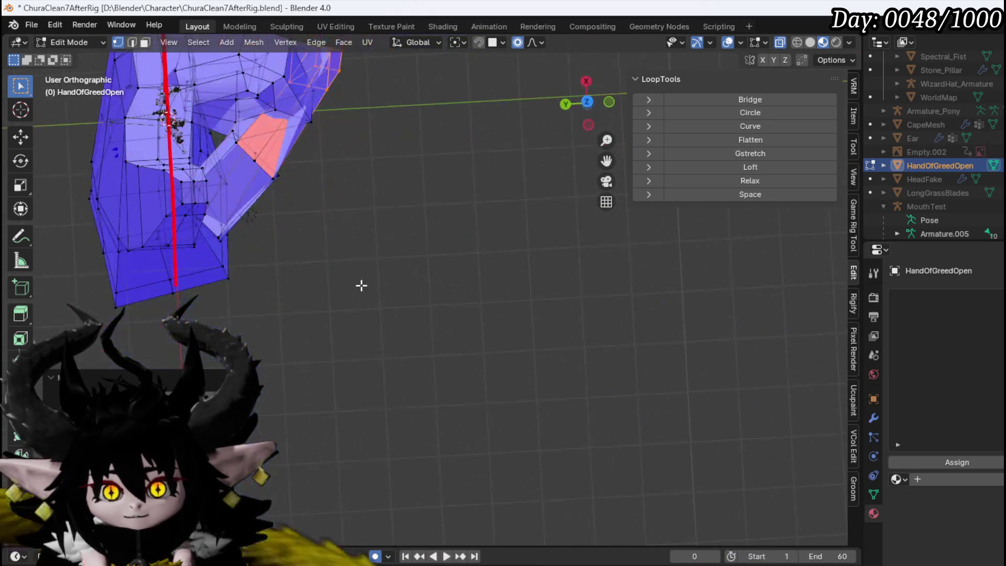
{"action": "left_click", "coordinate": [276, 183]}
{"action": "mouse_move", "coordinate": [271, 174]}
{"action": "left_mouse_down"}
{"action": "mouse_move", "coordinate": [423, 204]}
{"action": "mouse_move", "coordinate": [402, 168]}
{"action": "left_mouse_up"}
{"action": "key", "text": "KP_1"}
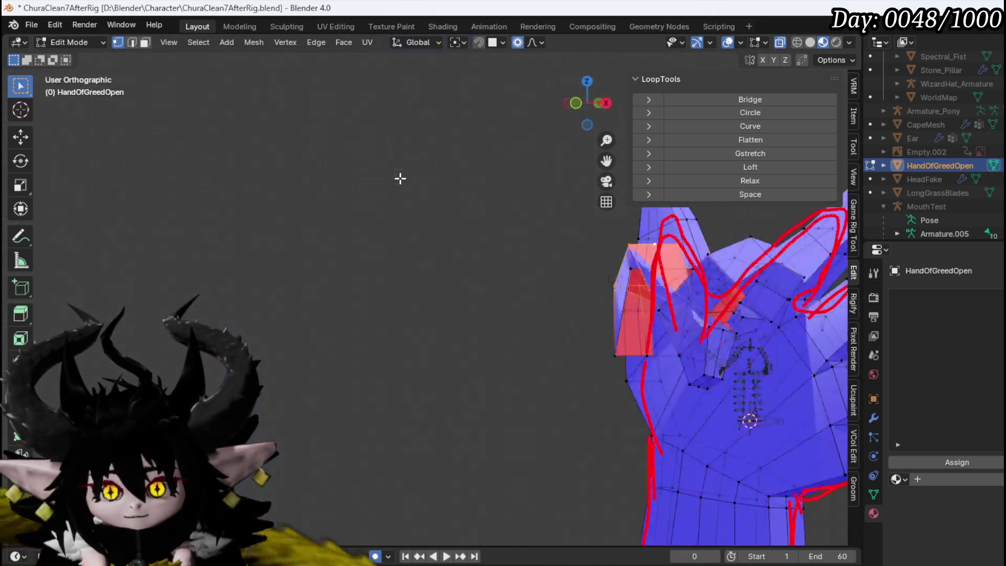
{"action": "mouse_move", "coordinate": [600, 256]}
{"action": "left_mouse_down"}
{"action": "mouse_move", "coordinate": [456, 248]}
{"action": "mouse_move", "coordinate": [458, 292]}
{"action": "mouse_move", "coordinate": [501, 359]}
{"action": "mouse_move", "coordinate": [442, 271]}
{"action": "mouse_move", "coordinate": [456, 312]}
{"action": "mouse_move", "coordinate": [410, 299]}
{"action": "mouse_move", "coordinate": [530, 331]}
{"action": "mouse_move", "coordinate": [503, 377]}
{"action": "mouse_move", "coordinate": [524, 340]}
{"action": "left_mouse_up"}
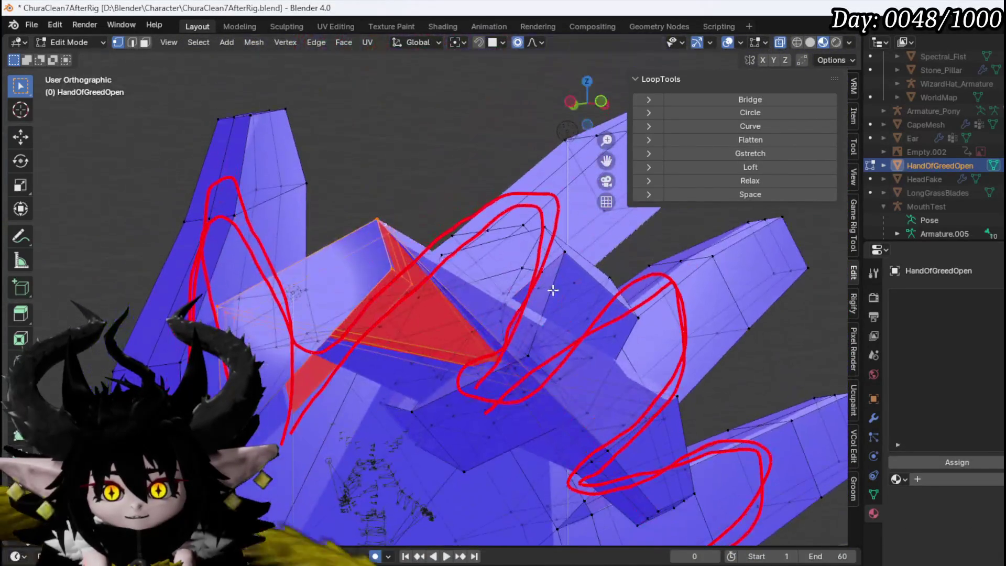
Step: Rotate the red finger faces inward, move and flatten them, then check from side and front views
{"action": "key", "text": "r"}
{"action": "mouse_move", "coordinate": [297, 321]}
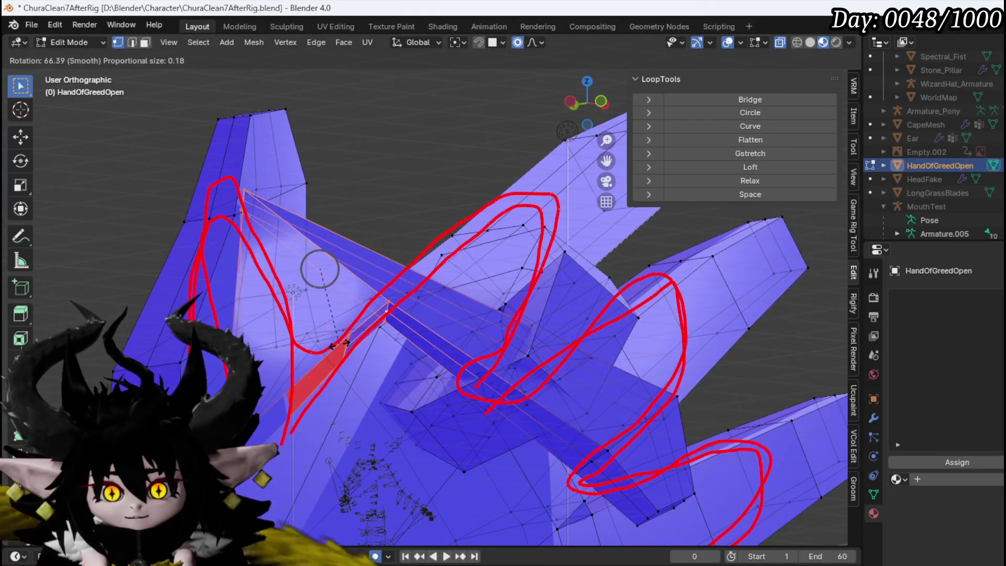
{"action": "key", "text": "g"}
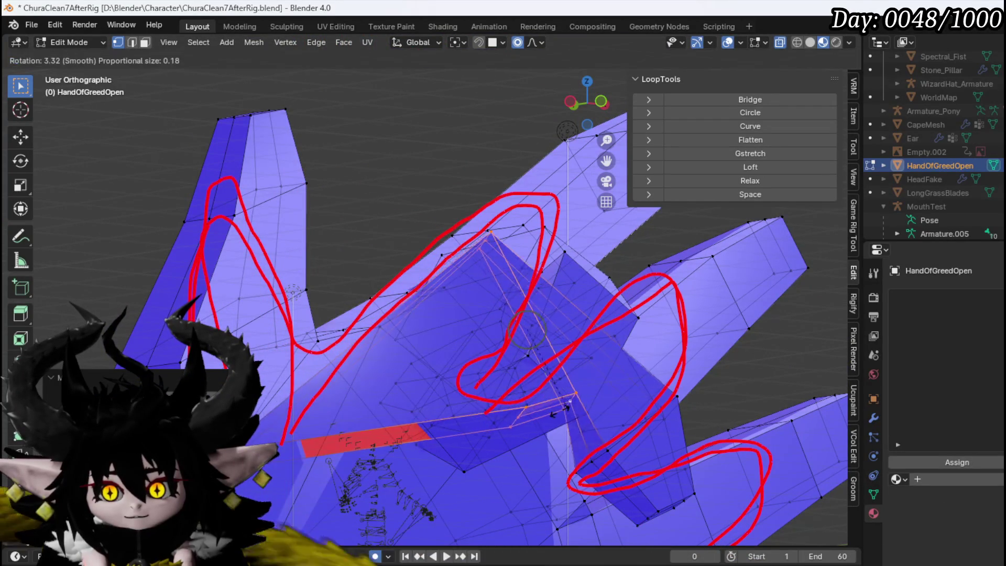
{"action": "mouse_move", "coordinate": [483, 422]}
{"action": "left_mouse_down"}
{"action": "mouse_move", "coordinate": [444, 259]}
{"action": "mouse_move", "coordinate": [377, 355]}
{"action": "mouse_move", "coordinate": [391, 344]}
{"action": "mouse_move", "coordinate": [324, 310]}
{"action": "mouse_move", "coordinate": [328, 252]}
{"action": "mouse_move", "coordinate": [410, 329]}
{"action": "left_mouse_up"}
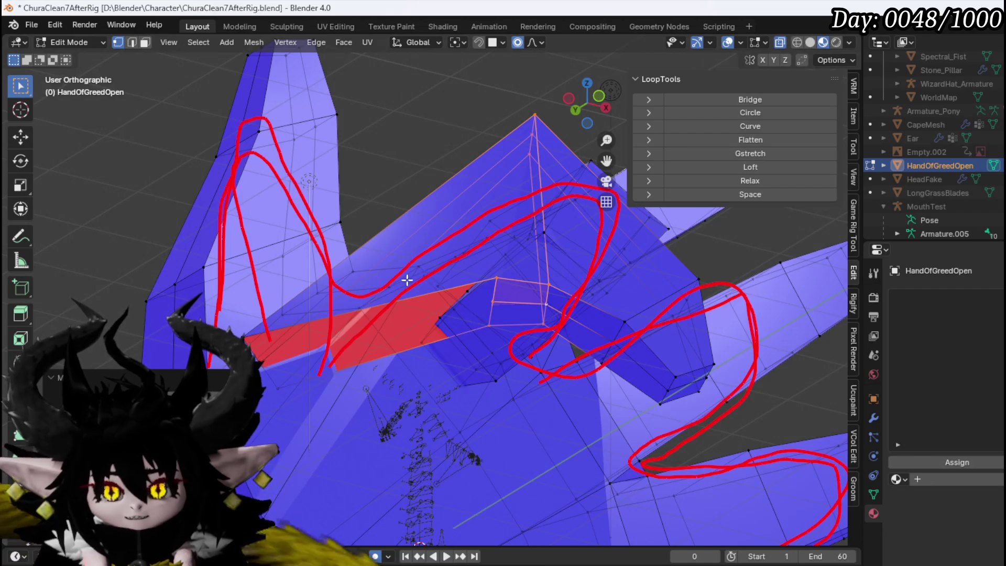
{"action": "left_click_drag", "start_coordinate": [413, 280], "coordinate": [357, 258]}
{"action": "key", "text": "g"}
{"action": "left_click", "coordinate": [592, 295]}
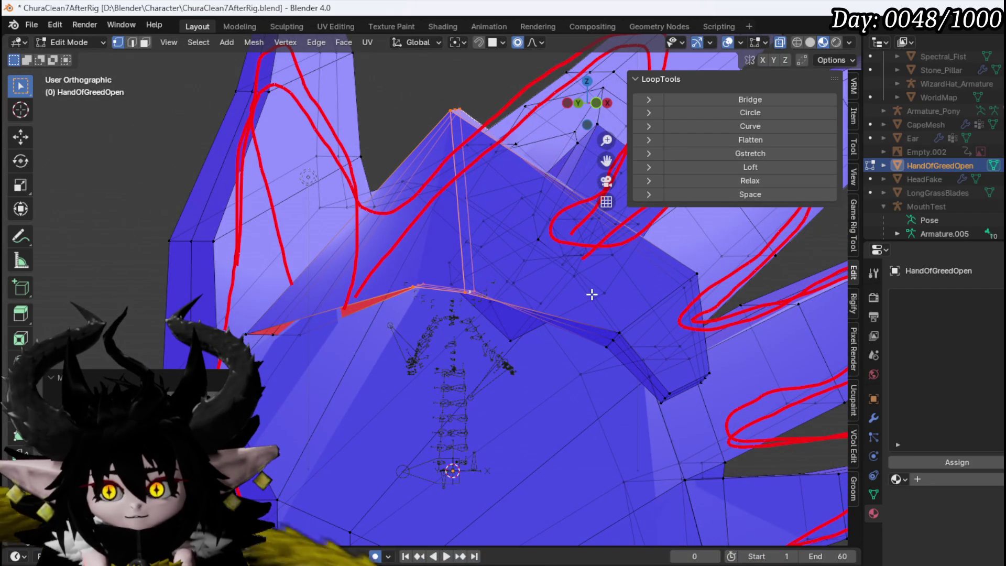
{"action": "key", "text": "KP_3"}
{"action": "key", "text": "KP_1"}
{"action": "scroll", "coordinate": [568, 298], "scroll_direction": "down", "scroll_amount": 2}
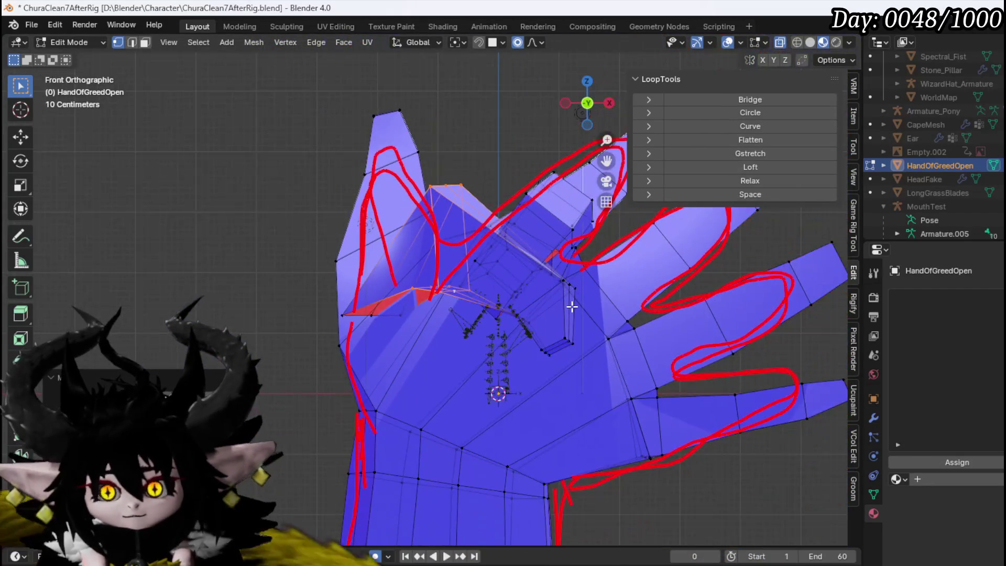
{"action": "mouse_move", "coordinate": [566, 305]}
{"action": "left_mouse_down"}
{"action": "mouse_move", "coordinate": [543, 297]}
{"action": "mouse_move", "coordinate": [545, 240]}
{"action": "mouse_move", "coordinate": [474, 180]}
{"action": "mouse_move", "coordinate": [517, 299]}
{"action": "mouse_move", "coordinate": [373, 315]}
{"action": "mouse_move", "coordinate": [399, 348]}
{"action": "mouse_move", "coordinate": [374, 379]}
{"action": "left_mouse_up"}
Step: Move the fingertip vertices with proportional falloff so the finger starts bending toward the palm
{"action": "key", "text": "g"}
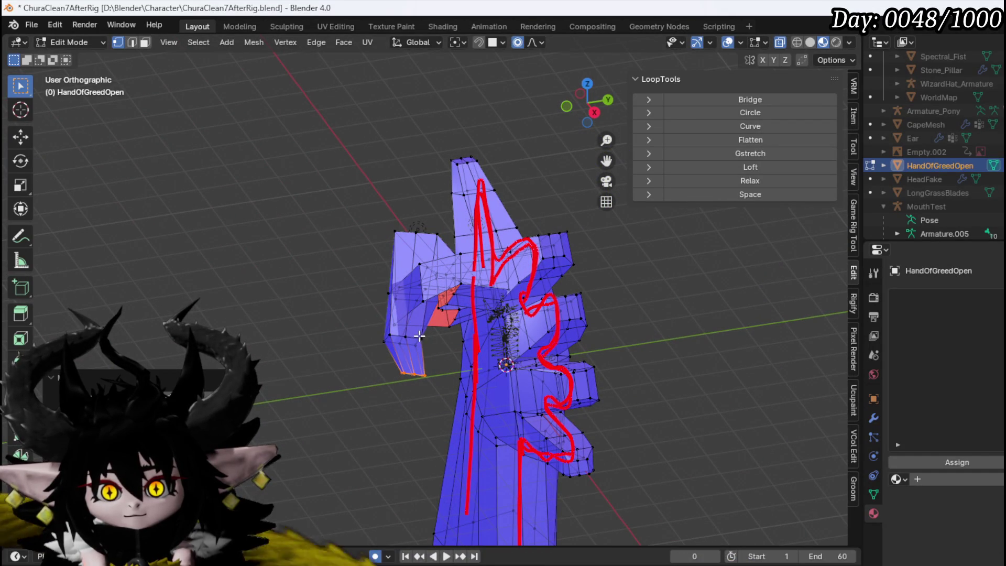
{"action": "key", "text": "g"}
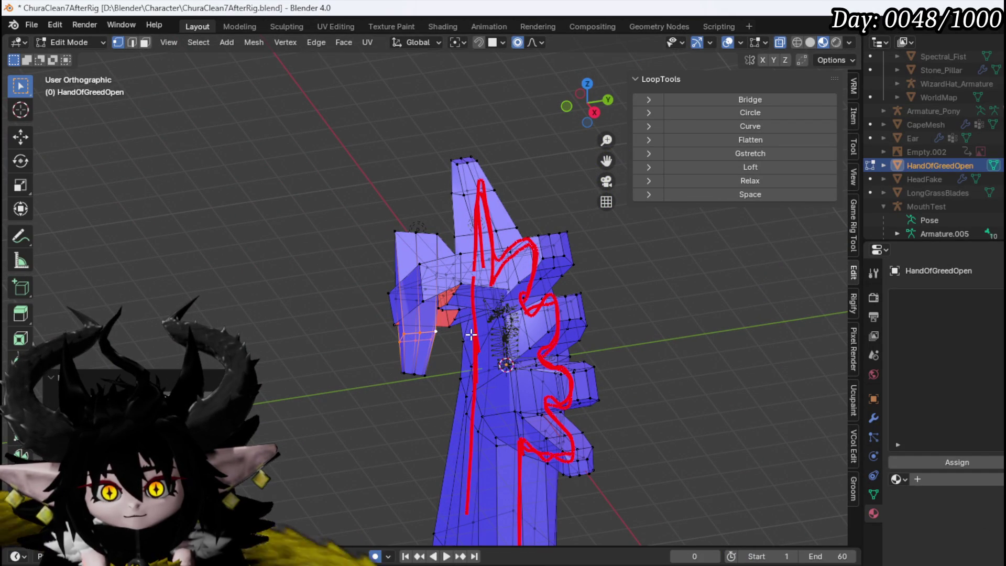
{"action": "left_click", "coordinate": [446, 375]}
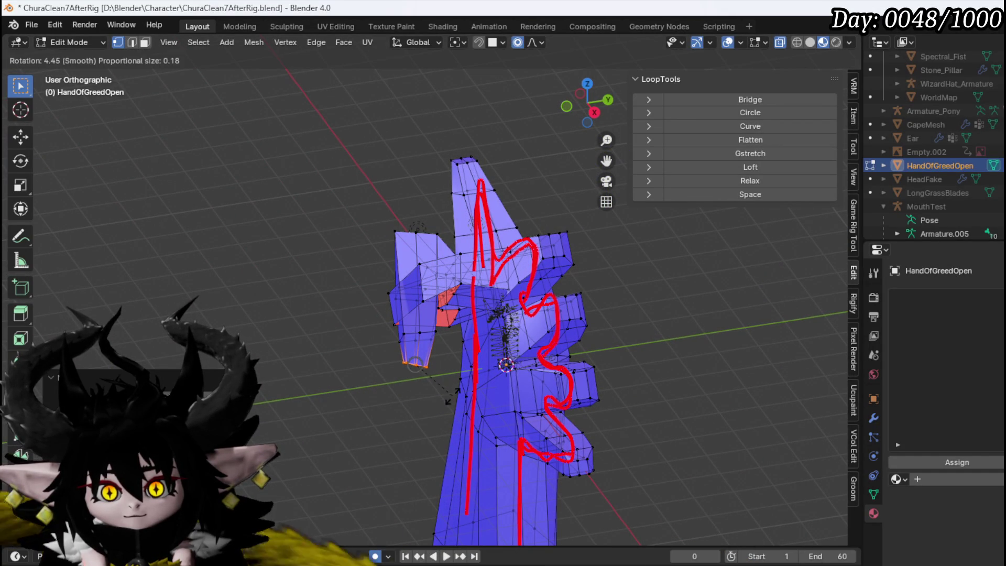
{"action": "left_click", "coordinate": [463, 370]}
{"action": "mouse_move", "coordinate": [391, 341]}
{"action": "left_mouse_down"}
{"action": "mouse_move", "coordinate": [352, 292]}
{"action": "mouse_move", "coordinate": [277, 366]}
{"action": "left_mouse_up"}
{"action": "left_click_drag", "start_coordinate": [357, 327], "coordinate": [379, 340]}
{"action": "key", "text": "g"}
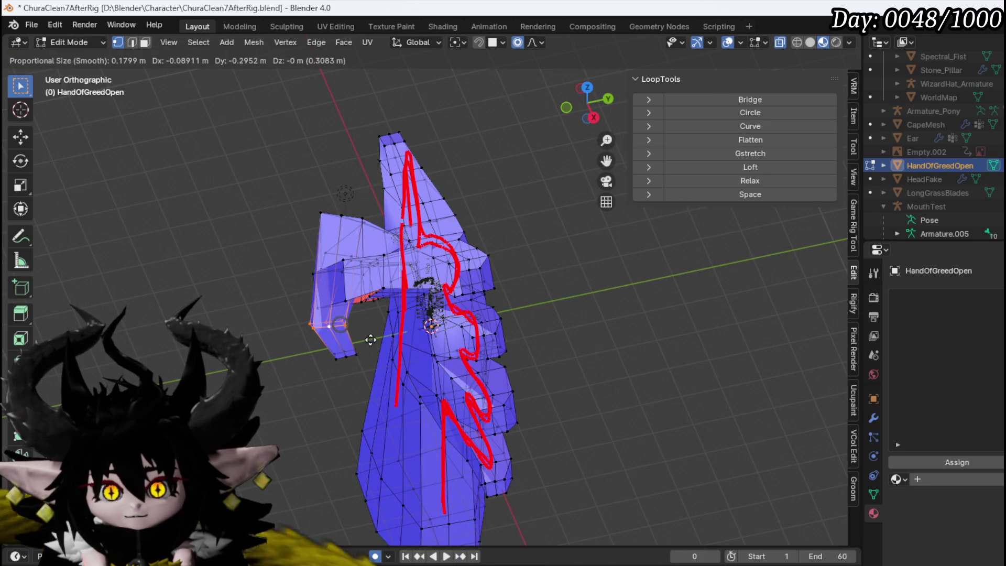
{"action": "left_click_drag", "start_coordinate": [337, 212], "coordinate": [597, 244]}
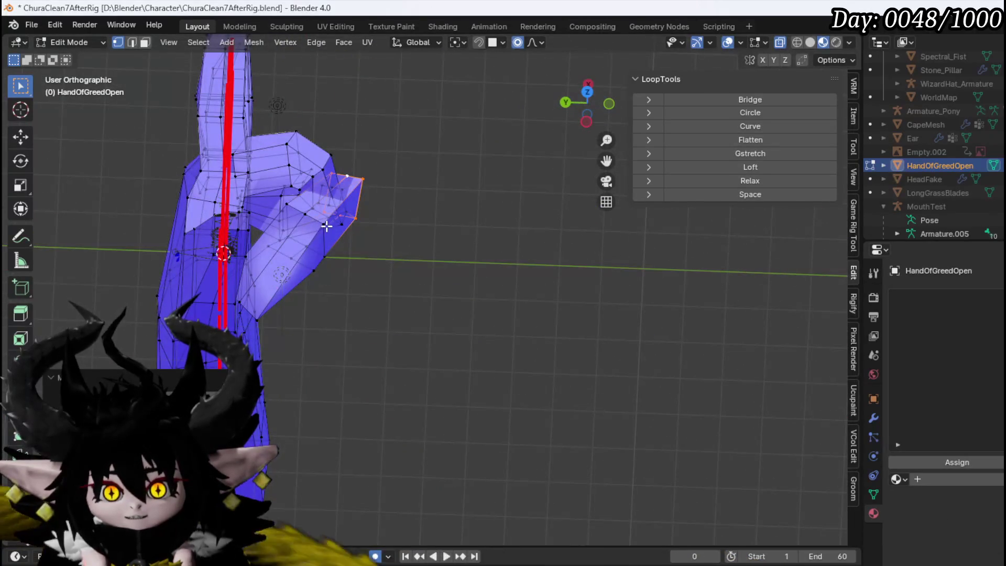
{"action": "mouse_move", "coordinate": [341, 237]}
{"action": "left_mouse_down"}
{"action": "mouse_move", "coordinate": [388, 281]}
{"action": "mouse_move", "coordinate": [367, 272]}
{"action": "mouse_move", "coordinate": [341, 287]}
{"action": "mouse_move", "coordinate": [382, 251]}
{"action": "mouse_move", "coordinate": [495, 320]}
{"action": "left_mouse_up"}
{"action": "key", "text": "g"}
{"action": "left_click", "coordinate": [402, 281]}
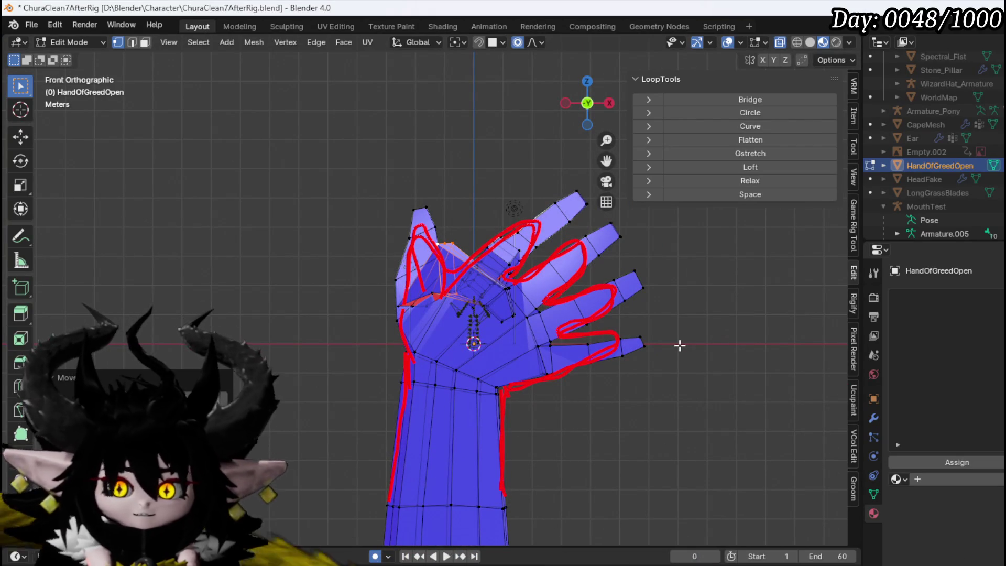
Step: Select the finger-base edge loop and alternately rotate and move it to curl the finger down
{"action": "scroll", "coordinate": [514, 340], "scroll_direction": "up", "scroll_amount": 2}
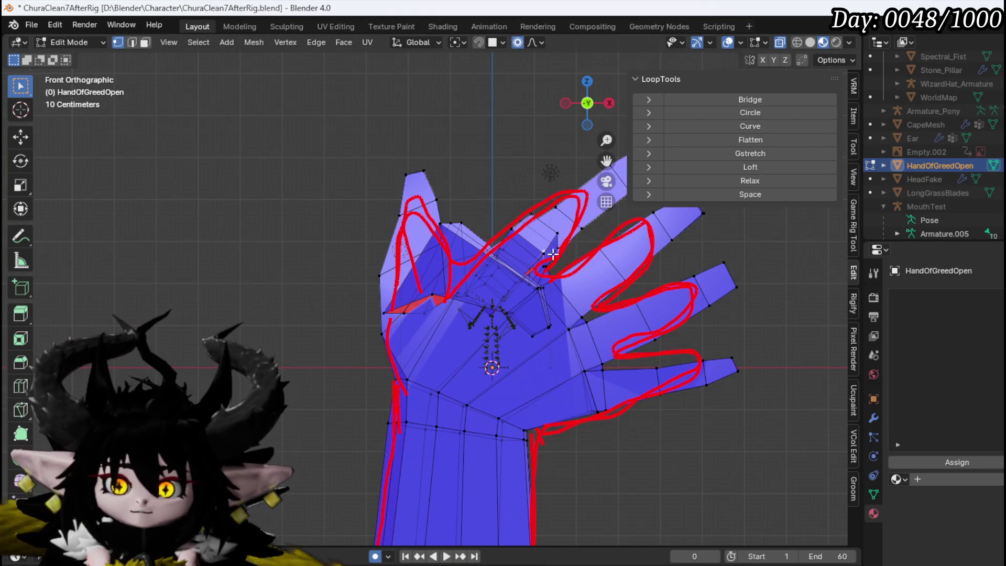
{"action": "left_click", "coordinate": [573, 276], "text": "alt"}
{"action": "key", "text": "r"}
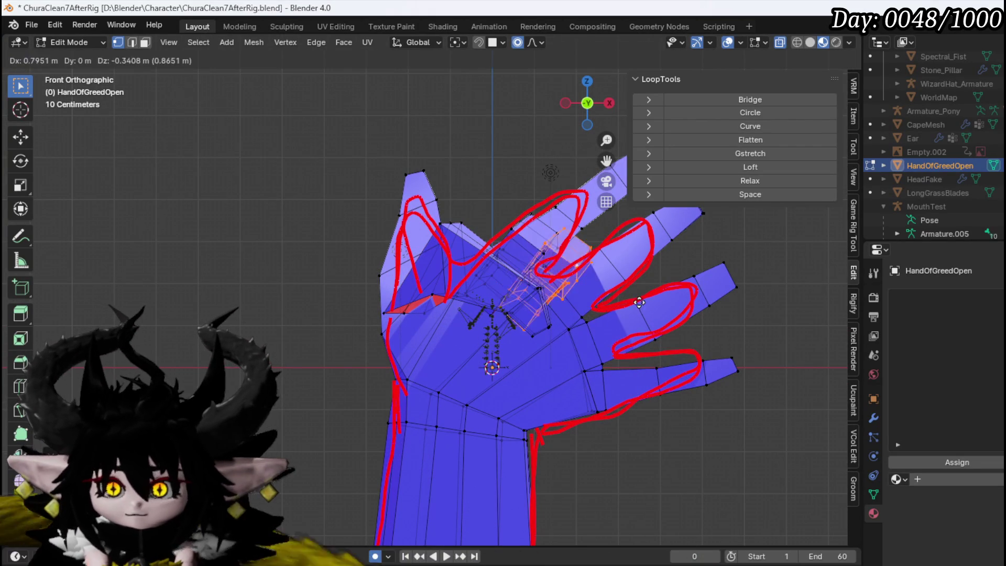
{"action": "left_click", "coordinate": [646, 346]}
{"action": "key", "text": "g"}
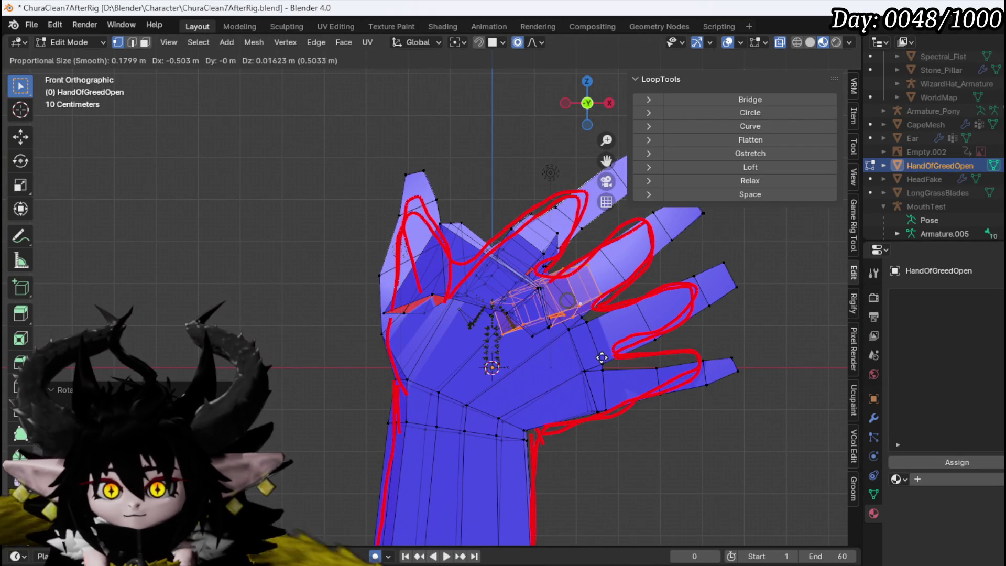
{"action": "key", "text": "r"}
{"action": "left_click", "coordinate": [603, 335]}
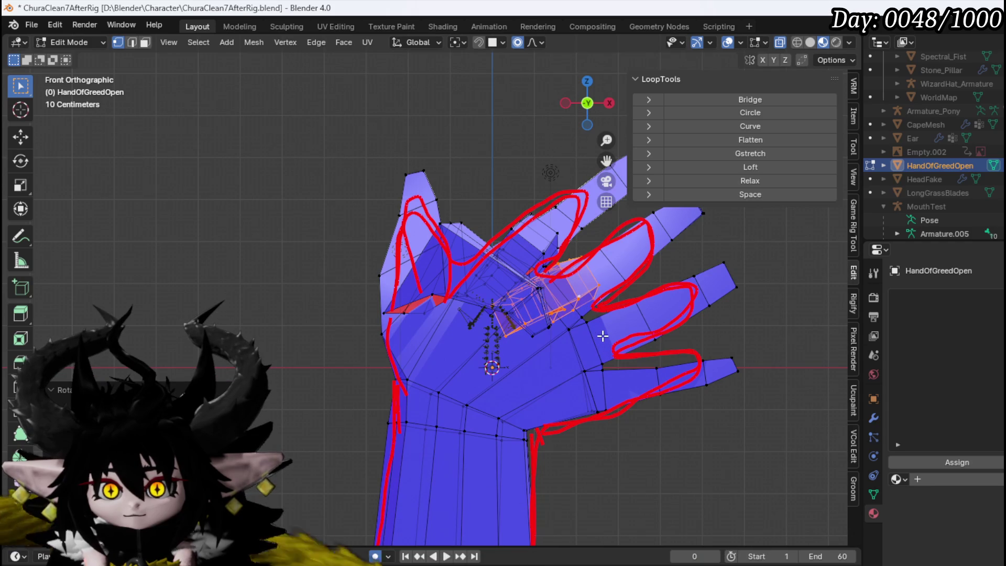
{"action": "key", "text": "r"}
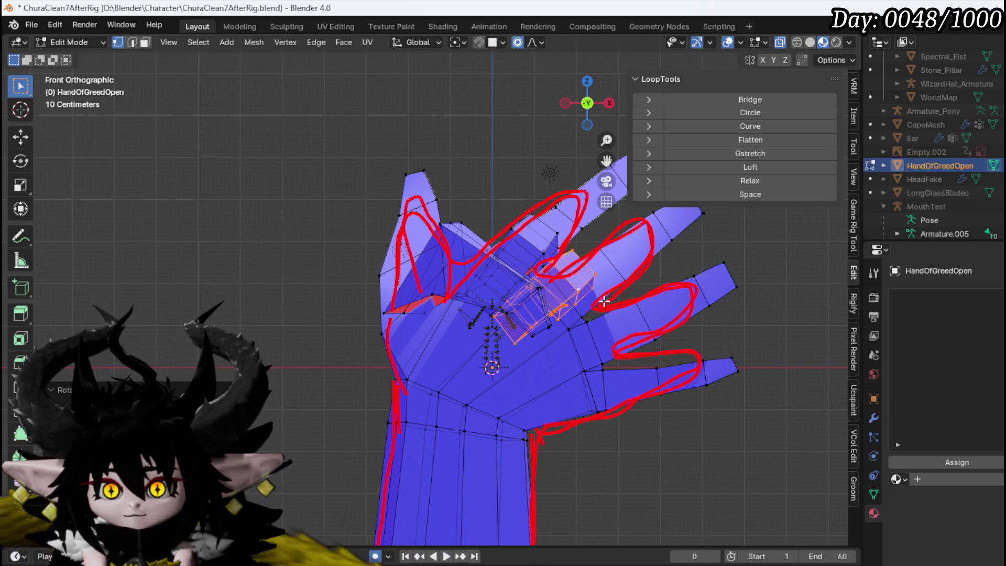
{"action": "key", "text": "g"}
{"action": "key", "text": "r"}
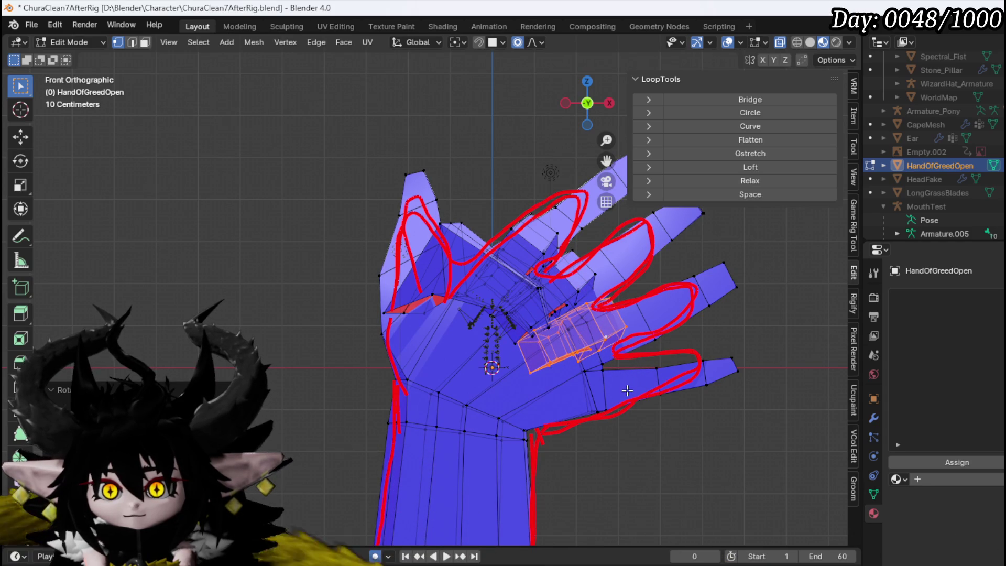
{"action": "key", "text": "r"}
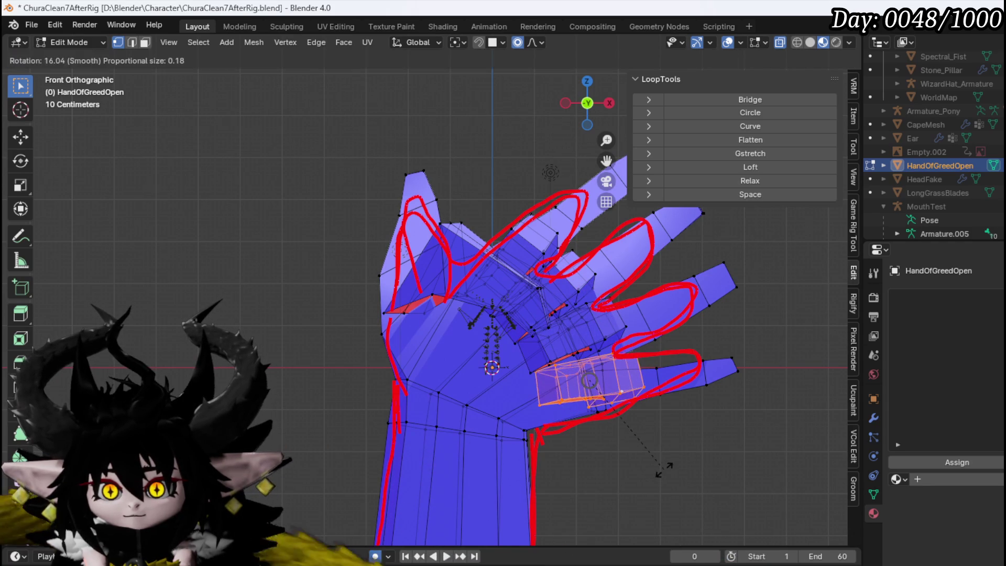
{"action": "left_click", "coordinate": [654, 470]}
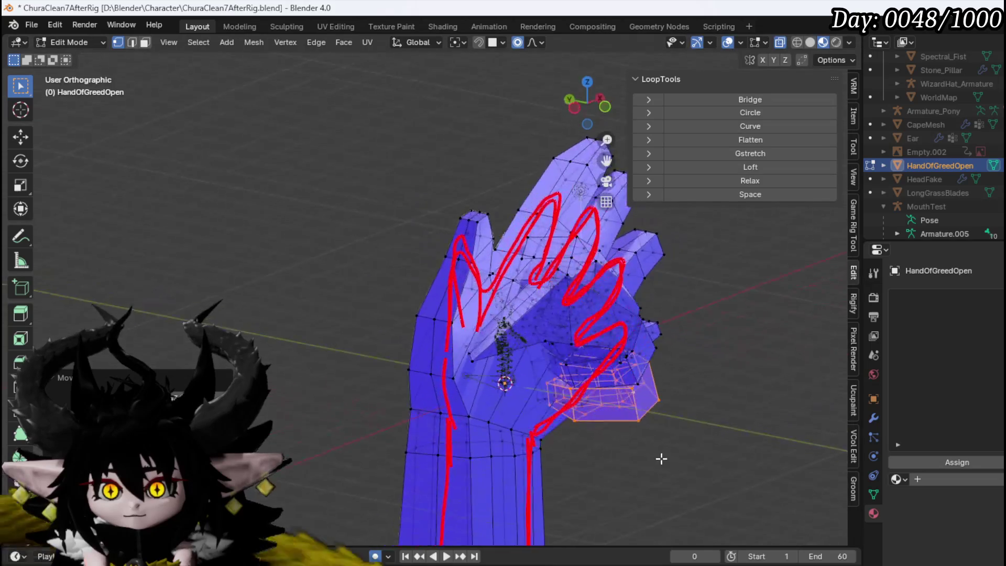
Step: Inspect the curled finger from an orbited angle and the front view
{"action": "mouse_move", "coordinate": [493, 430]}
{"action": "left_mouse_down"}
{"action": "mouse_move", "coordinate": [460, 438]}
{"action": "mouse_move", "coordinate": [555, 442]}
{"action": "mouse_move", "coordinate": [660, 426]}
{"action": "mouse_move", "coordinate": [541, 442]}
{"action": "mouse_move", "coordinate": [316, 438]}
{"action": "mouse_move", "coordinate": [420, 433]}
{"action": "mouse_move", "coordinate": [473, 330]}
{"action": "mouse_move", "coordinate": [756, 426]}
{"action": "mouse_move", "coordinate": [393, 476]}
{"action": "mouse_move", "coordinate": [633, 466]}
{"action": "mouse_move", "coordinate": [579, 449]}
{"action": "mouse_move", "coordinate": [564, 385]}
{"action": "left_mouse_up"}
{"action": "key", "text": "KP_1"}
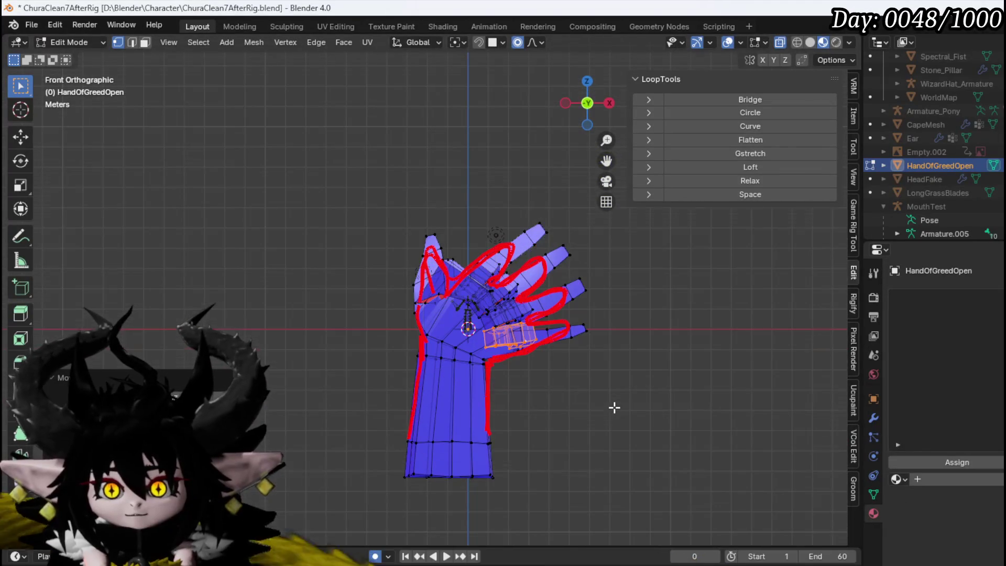
{"action": "scroll", "coordinate": [615, 354], "scroll_direction": "up", "scroll_amount": 2}
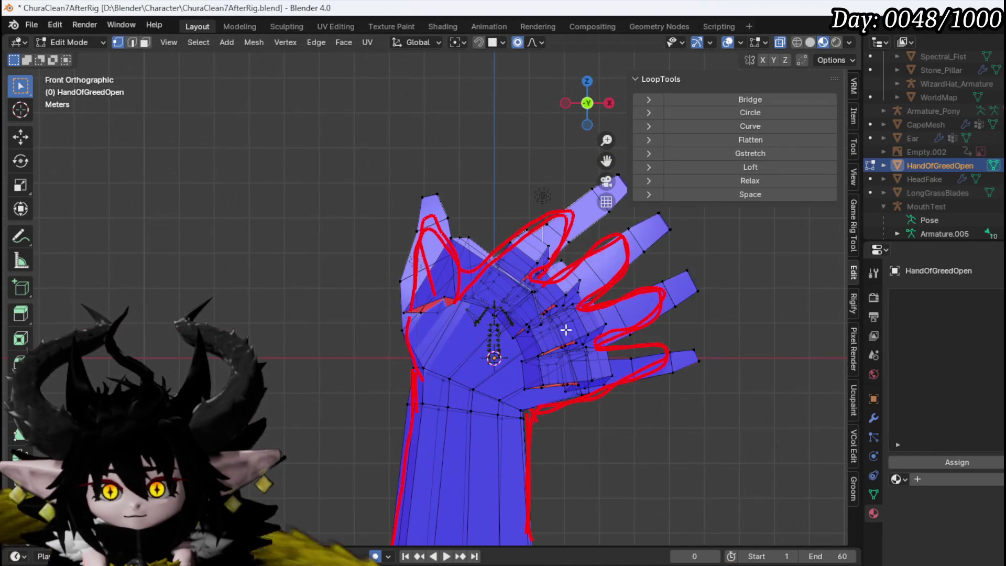
{"action": "scroll", "coordinate": [216, 171], "scroll_direction": "down", "scroll_amount": 1}
{"action": "left_click", "coordinate": [22, 244]}
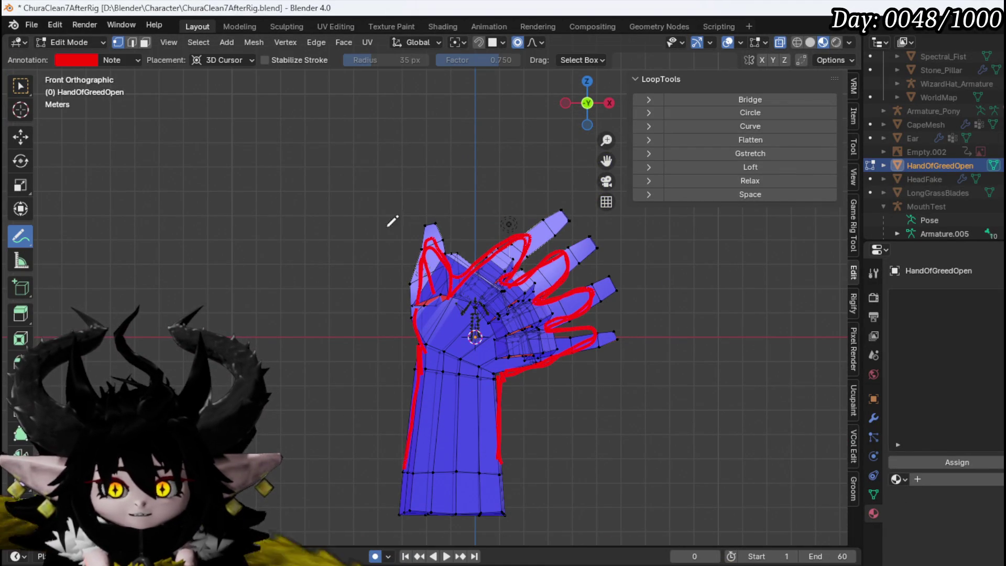
Step: Erase the red sketch lines over the thumb, middle fingers and palm
{"action": "left_click_drag", "start_coordinate": [412, 216], "coordinate": [447, 242]}
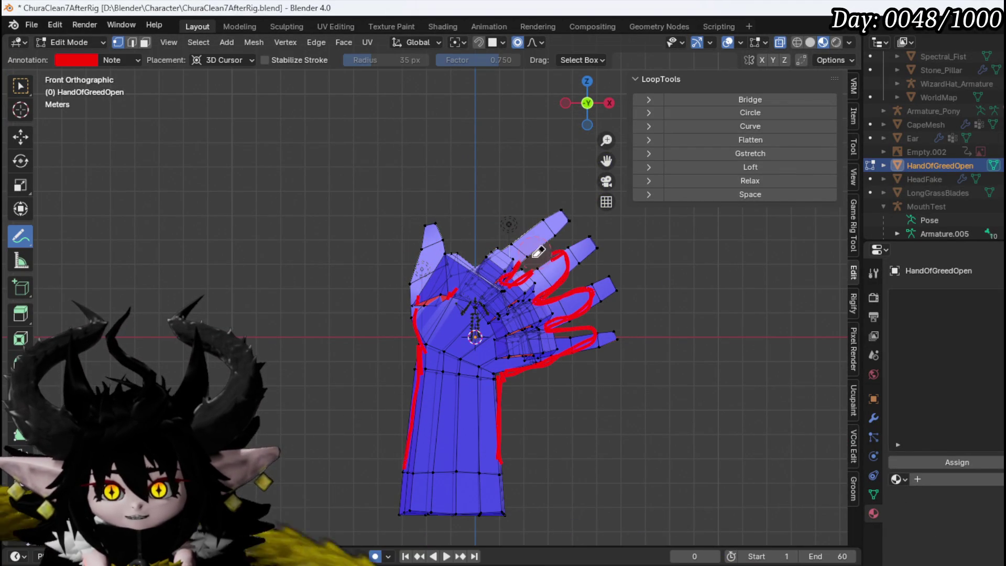
{"action": "left_click_drag", "start_coordinate": [559, 254], "coordinate": [532, 296]}
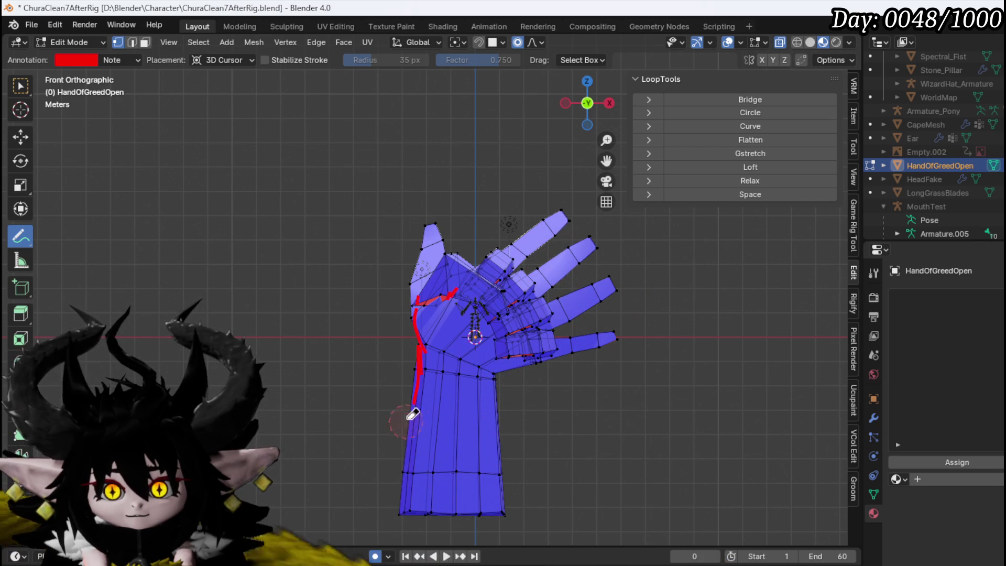
{"action": "left_click_drag", "start_coordinate": [423, 278], "coordinate": [479, 300]}
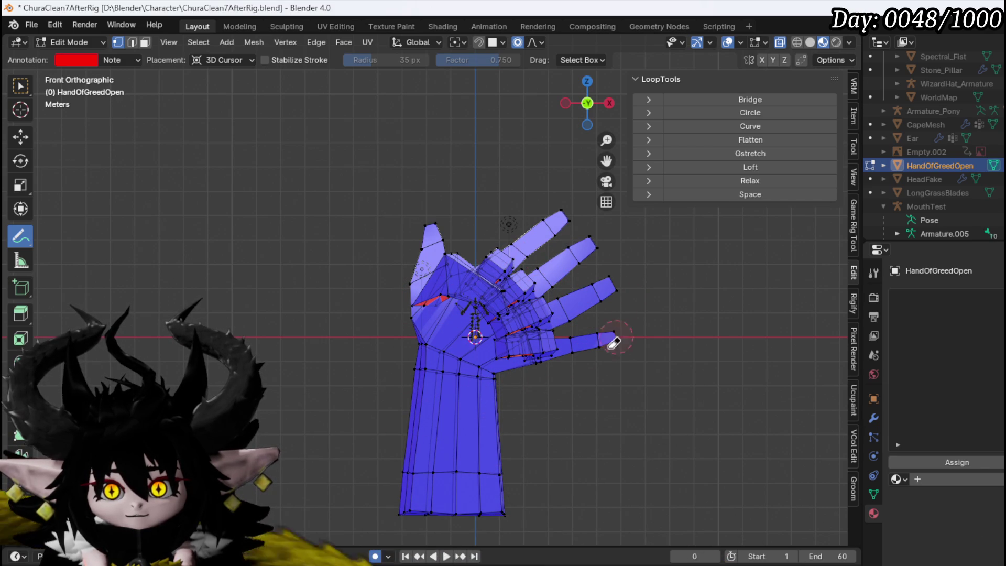
Step: Select and hide the connected open-hand mesh, then box-select the curled finger pieces
{"action": "left_click", "coordinate": [20, 86]}
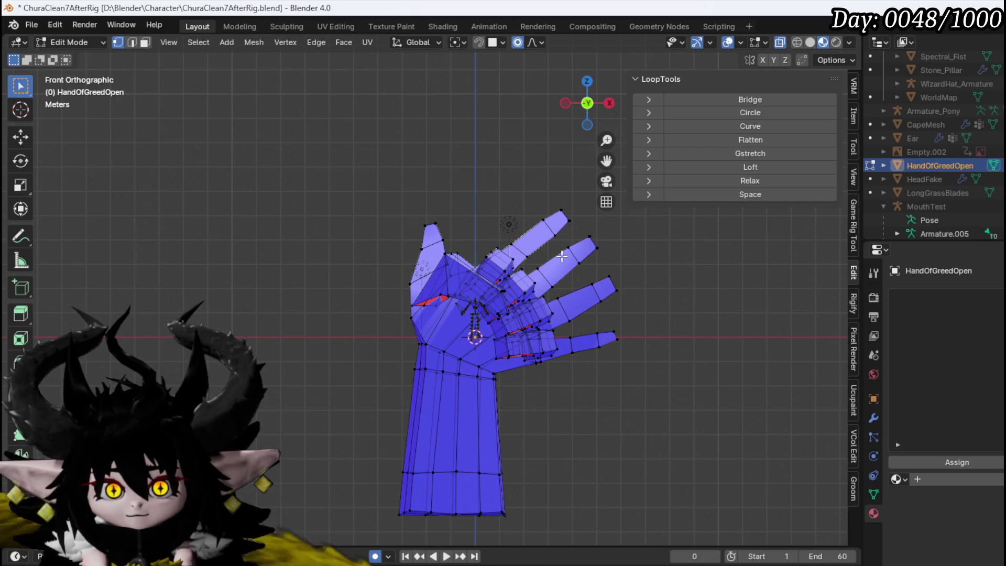
{"action": "left_click", "coordinate": [584, 263]}
{"action": "key", "text": "ctrl+l"}
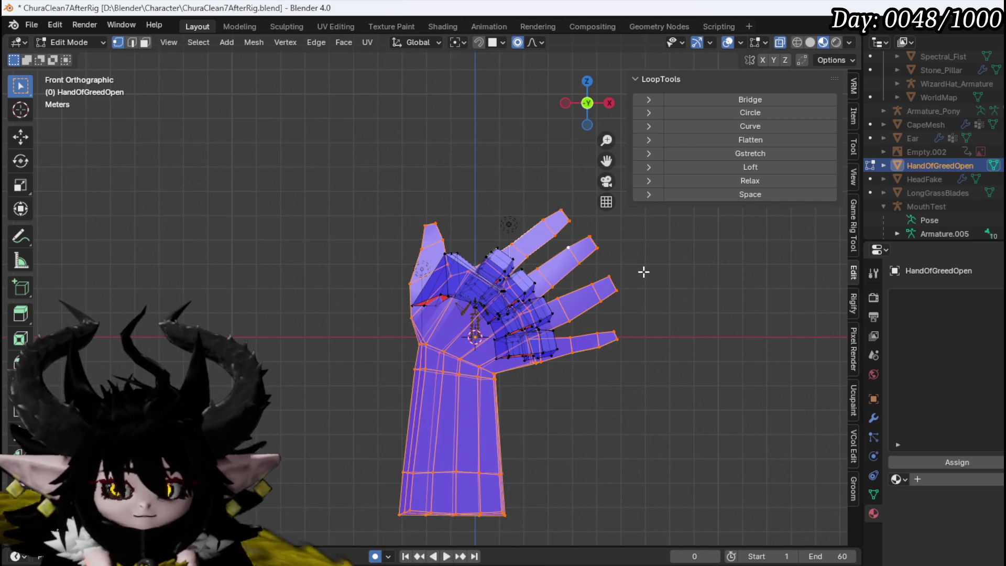
{"action": "mouse_move", "coordinate": [625, 273]}
{"action": "left_mouse_down"}
{"action": "mouse_move", "coordinate": [638, 314]}
{"action": "mouse_move", "coordinate": [489, 326]}
{"action": "mouse_move", "coordinate": [292, 278]}
{"action": "mouse_move", "coordinate": [418, 285]}
{"action": "left_mouse_up"}
{"action": "key", "text": "h"}
{"action": "scroll", "coordinate": [648, 284], "scroll_direction": "up", "scroll_amount": 3}
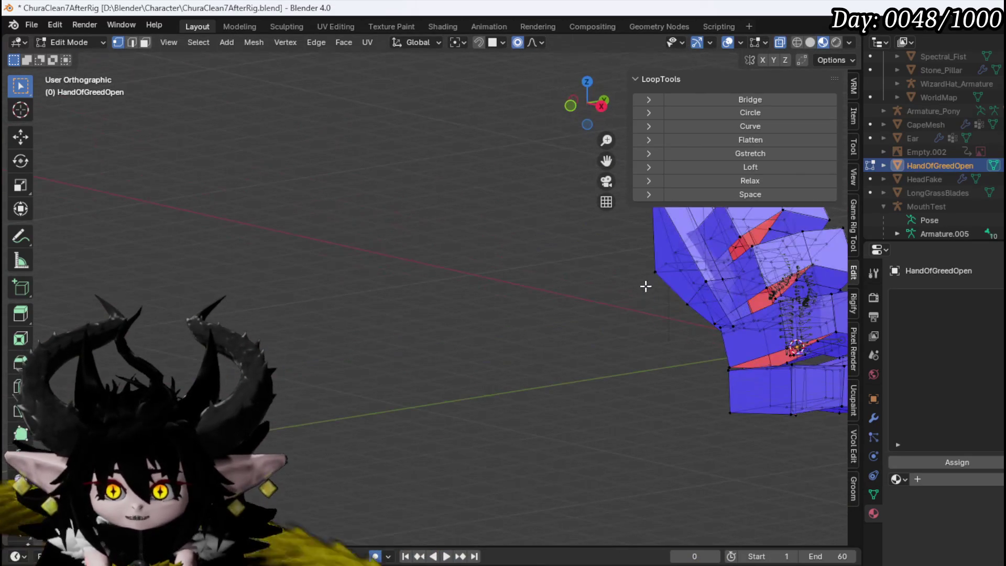
{"action": "mouse_move", "coordinate": [681, 307]}
{"action": "left_mouse_down"}
{"action": "mouse_move", "coordinate": [485, 292]}
{"action": "mouse_move", "coordinate": [703, 307]}
{"action": "mouse_move", "coordinate": [445, 292]}
{"action": "mouse_move", "coordinate": [635, 303]}
{"action": "mouse_move", "coordinate": [471, 293]}
{"action": "left_mouse_up"}
{"action": "mouse_move", "coordinate": [546, 285]}
{"action": "left_mouse_down"}
{"action": "mouse_move", "coordinate": [382, 298]}
{"action": "mouse_move", "coordinate": [456, 308]}
{"action": "mouse_move", "coordinate": [512, 285]}
{"action": "mouse_move", "coordinate": [519, 292]}
{"action": "mouse_move", "coordinate": [484, 329]}
{"action": "mouse_move", "coordinate": [508, 364]}
{"action": "mouse_move", "coordinate": [564, 373]}
{"action": "mouse_move", "coordinate": [539, 415]}
{"action": "mouse_move", "coordinate": [433, 376]}
{"action": "mouse_move", "coordinate": [499, 371]}
{"action": "mouse_move", "coordinate": [524, 419]}
{"action": "mouse_move", "coordinate": [294, 416]}
{"action": "mouse_move", "coordinate": [377, 431]}
{"action": "mouse_move", "coordinate": [379, 343]}
{"action": "mouse_move", "coordinate": [335, 301]}
{"action": "mouse_move", "coordinate": [295, 386]}
{"action": "mouse_move", "coordinate": [352, 411]}
{"action": "mouse_move", "coordinate": [498, 385]}
{"action": "left_mouse_up"}
{"action": "scroll", "coordinate": [519, 292], "scroll_direction": "up", "scroll_amount": 6}
{"action": "mouse_move", "coordinate": [533, 419]}
{"action": "left_mouse_down"}
{"action": "mouse_move", "coordinate": [566, 429]}
{"action": "mouse_move", "coordinate": [420, 422]}
{"action": "mouse_move", "coordinate": [465, 386]}
{"action": "left_mouse_up"}
{"action": "mouse_move", "coordinate": [483, 320]}
{"action": "left_mouse_down"}
{"action": "mouse_move", "coordinate": [395, 370]}
{"action": "mouse_move", "coordinate": [433, 426]}
{"action": "mouse_move", "coordinate": [530, 198]}
{"action": "mouse_move", "coordinate": [555, 175]}
{"action": "left_mouse_up"}
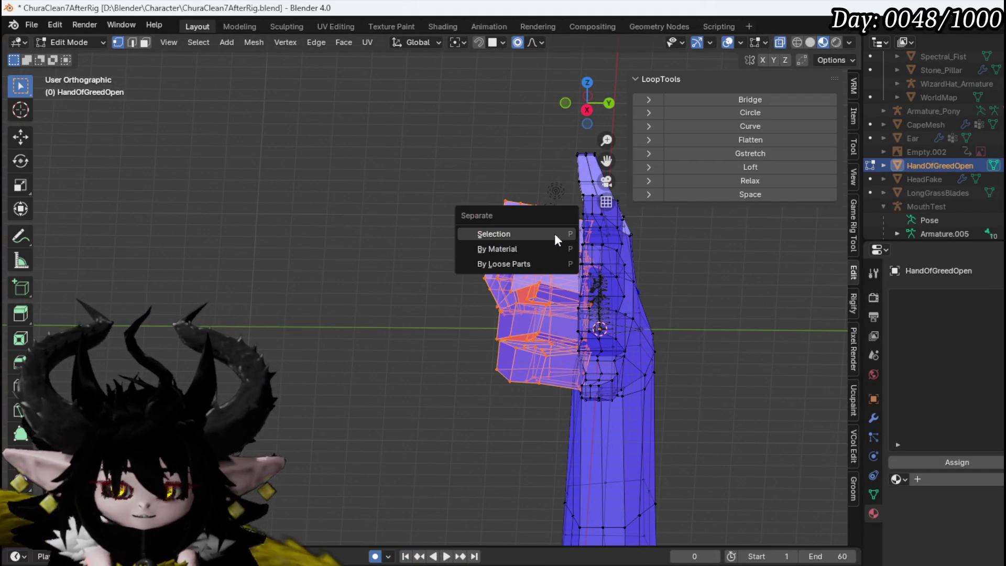
Step: Separate the selected curled fingers into a new object and return to Object Mode
{"action": "key", "text": "p"}
{"action": "left_click", "coordinate": [552, 230]}
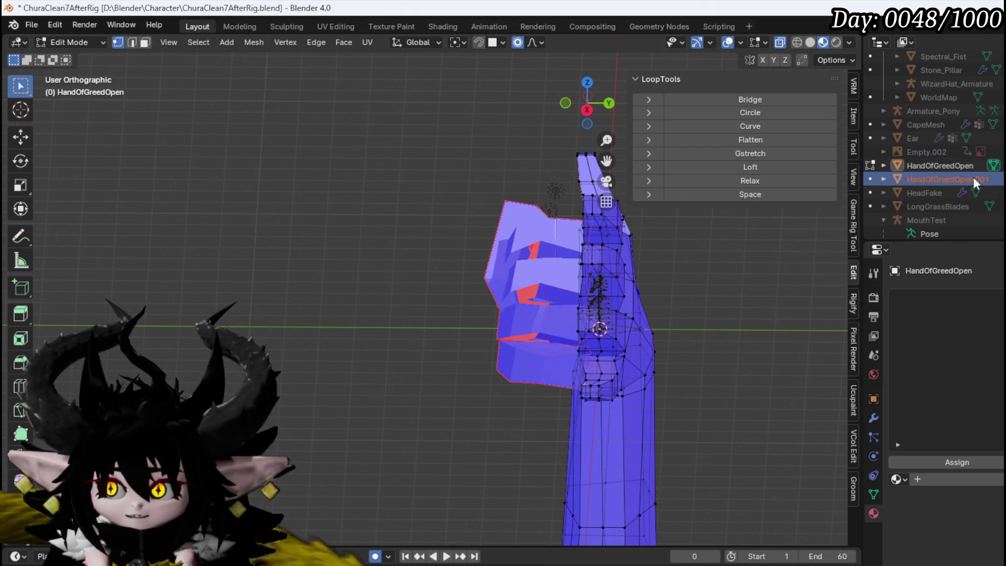
{"action": "left_click", "coordinate": [66, 42]}
{"action": "left_click", "coordinate": [74, 54]}
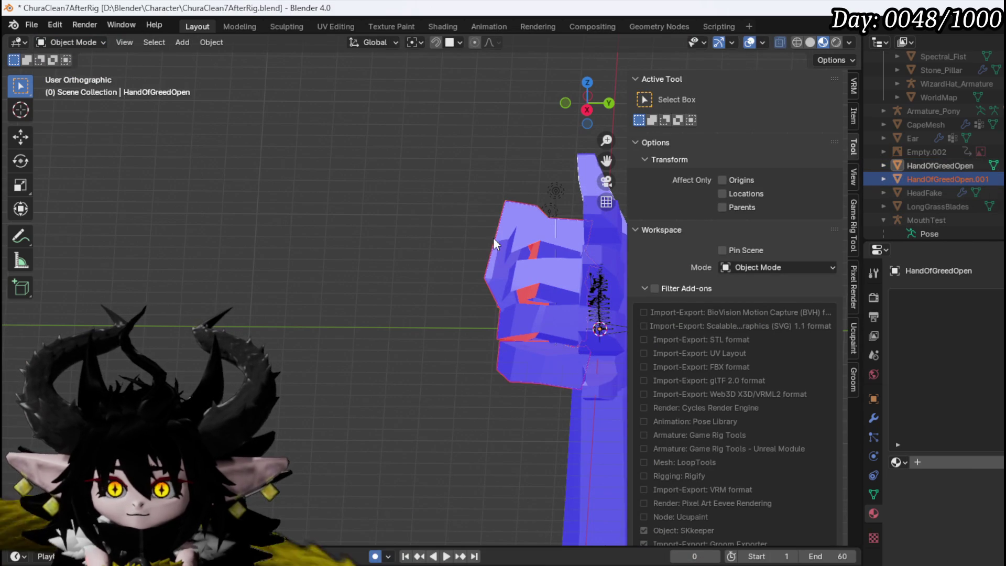
Step: Rename HandOfGreedOpen.001 to HandOfGreedClosed in the Outliner and view the hand from the front
{"action": "double_click", "coordinate": [951, 180]}
{"action": "scroll", "coordinate": [969, 179], "scroll_direction": "down", "scroll_amount": 3}
{"action": "type", "text": "Clos"}
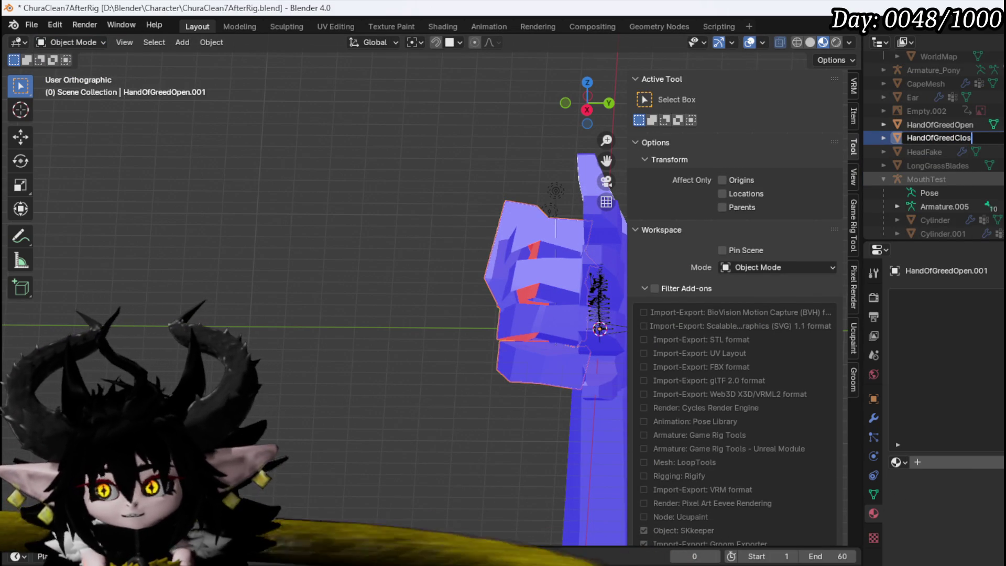
{"action": "type", "text": "ed"}
{"action": "key", "text": "Return"}
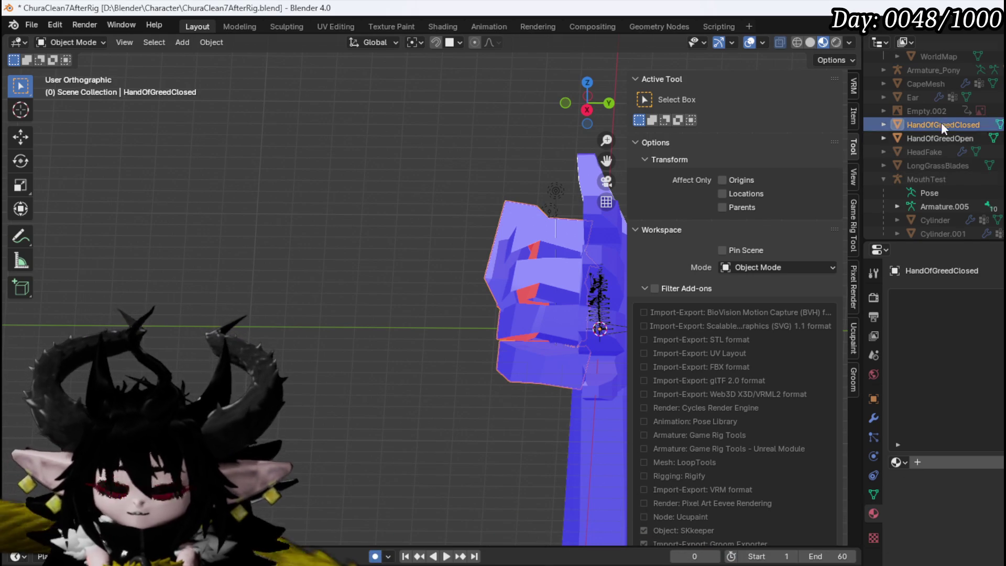
{"action": "mouse_move", "coordinate": [492, 250]}
{"action": "left_mouse_down"}
{"action": "mouse_move", "coordinate": [679, 268]}
{"action": "mouse_move", "coordinate": [453, 275]}
{"action": "mouse_move", "coordinate": [520, 292]}
{"action": "mouse_move", "coordinate": [475, 266]}
{"action": "left_mouse_up"}
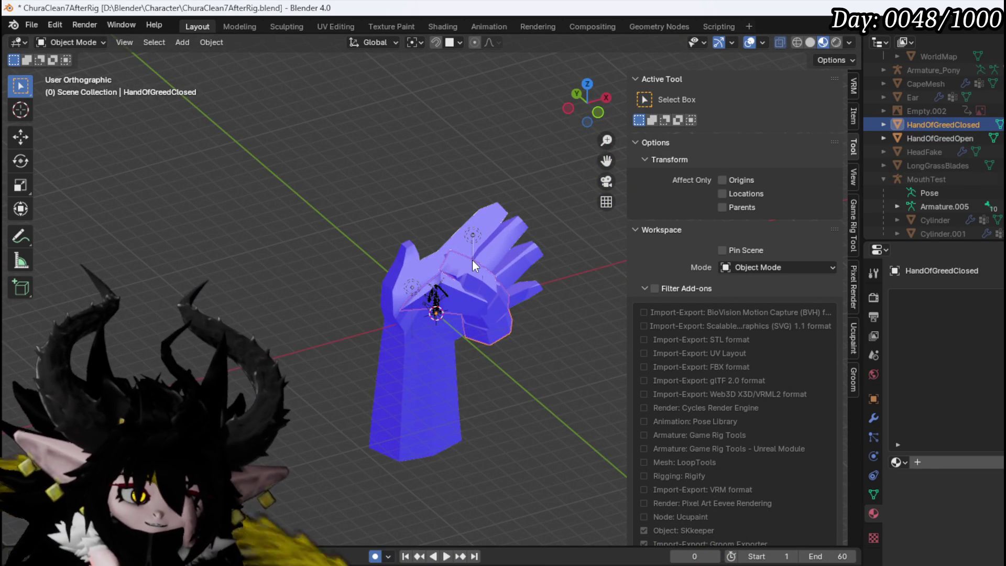
{"action": "key", "text": "KP_1"}
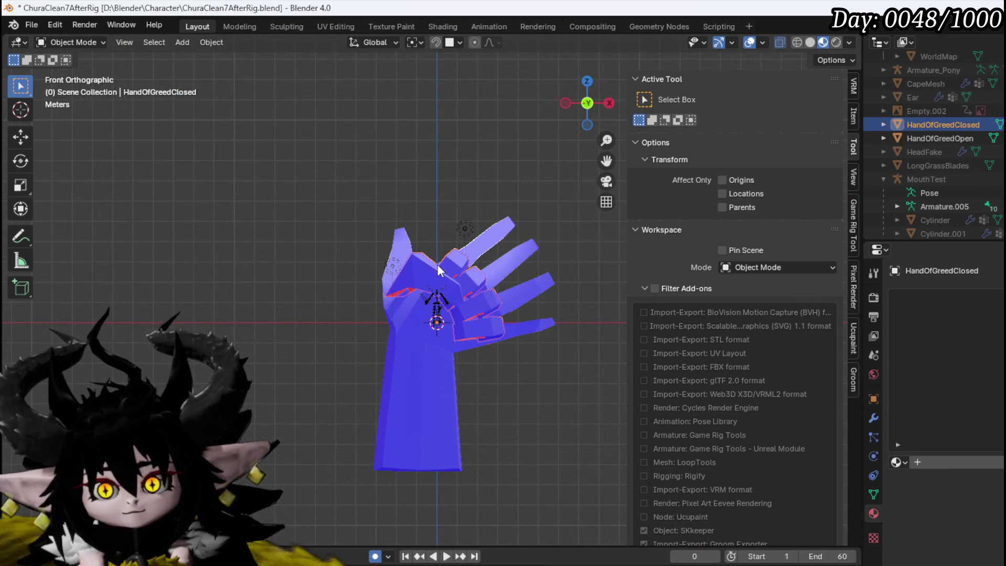
Step: Select HandOfGreedOpen in the viewport and switch it into Edit Mode from the mode list
{"action": "scroll", "coordinate": [430, 285], "scroll_direction": "up", "scroll_amount": 2}
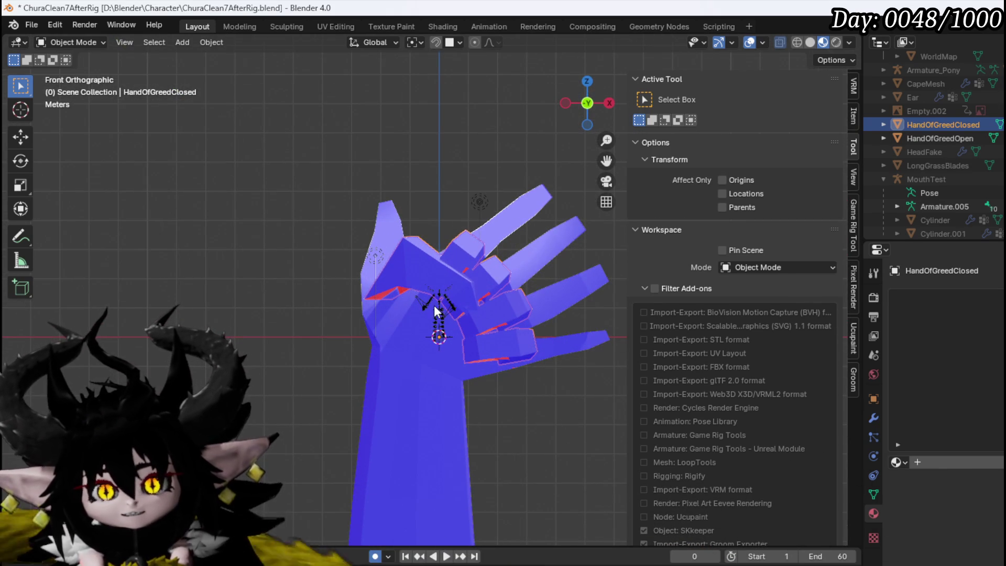
{"action": "left_click", "coordinate": [445, 348]}
{"action": "mouse_move", "coordinate": [448, 235]}
{"action": "left_mouse_down"}
{"action": "mouse_move", "coordinate": [276, 264]}
{"action": "mouse_move", "coordinate": [454, 272]}
{"action": "mouse_move", "coordinate": [321, 254]}
{"action": "left_mouse_up"}
{"action": "left_click", "coordinate": [51, 41]}
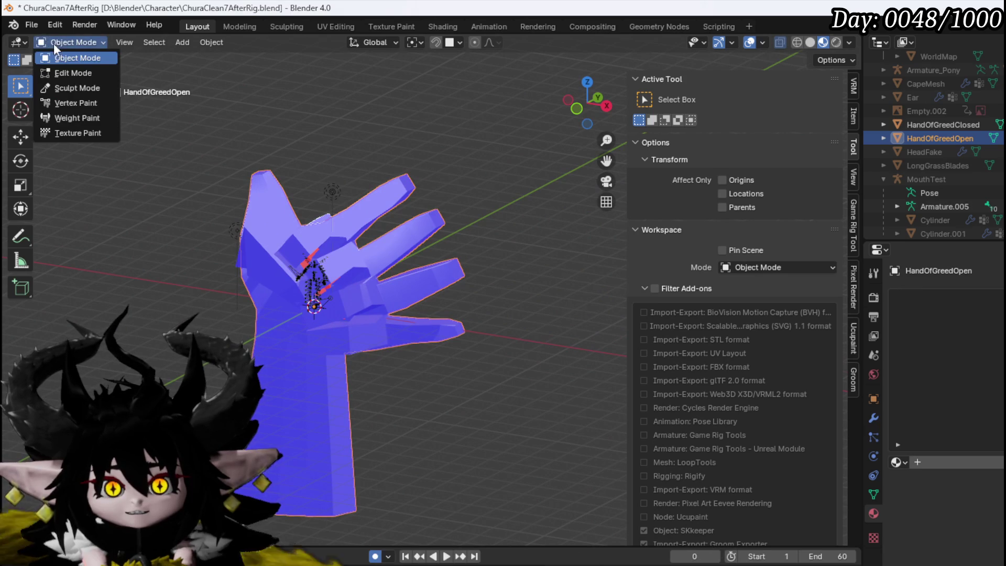
{"action": "left_click", "coordinate": [64, 42]}
{"action": "left_click", "coordinate": [61, 74]}
{"action": "mouse_move", "coordinate": [417, 243]}
{"action": "left_mouse_down"}
{"action": "mouse_move", "coordinate": [262, 235]}
{"action": "mouse_move", "coordinate": [218, 222]}
{"action": "mouse_move", "coordinate": [294, 285]}
{"action": "mouse_move", "coordinate": [381, 216]}
{"action": "mouse_move", "coordinate": [302, 257]}
{"action": "left_mouse_up"}
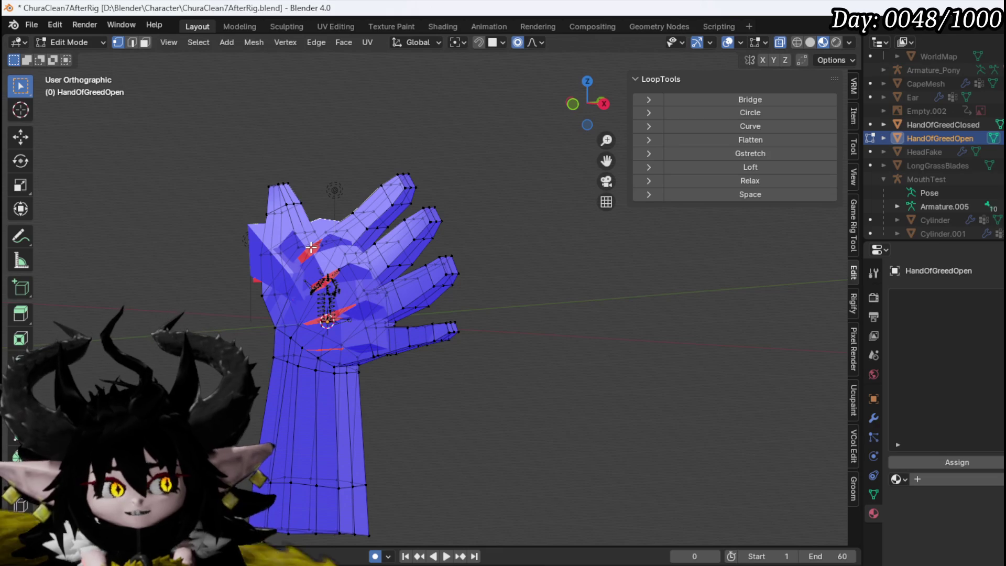
{"action": "mouse_move", "coordinate": [290, 254]}
{"action": "left_mouse_down"}
{"action": "mouse_move", "coordinate": [262, 235]}
{"action": "mouse_move", "coordinate": [309, 246]}
{"action": "left_mouse_up"}
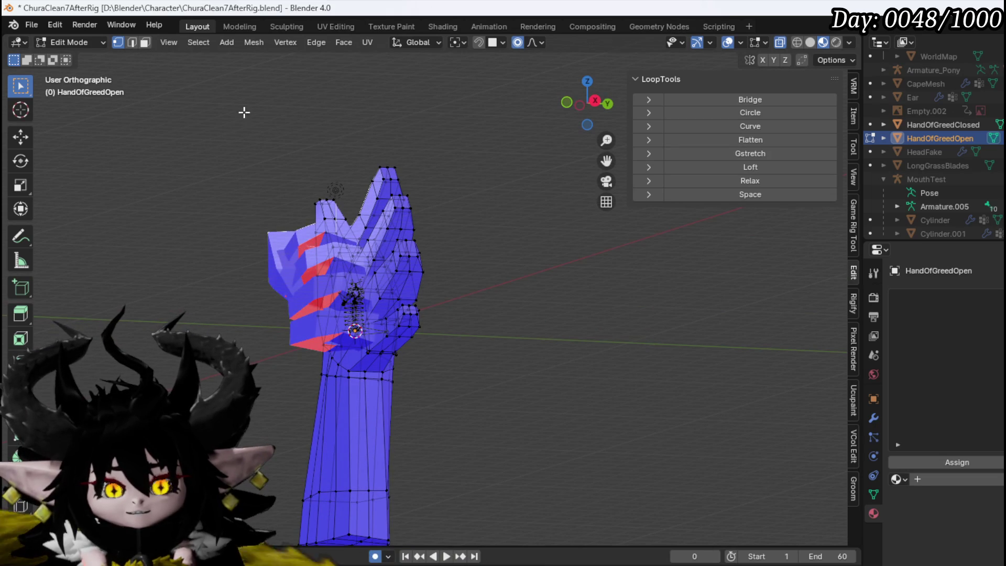
{"action": "mouse_move", "coordinate": [396, 239]}
{"action": "left_mouse_down"}
{"action": "mouse_move", "coordinate": [388, 308]}
{"action": "mouse_move", "coordinate": [564, 383]}
{"action": "mouse_move", "coordinate": [555, 371]}
{"action": "mouse_move", "coordinate": [566, 419]}
{"action": "mouse_move", "coordinate": [597, 402]}
{"action": "left_mouse_up"}
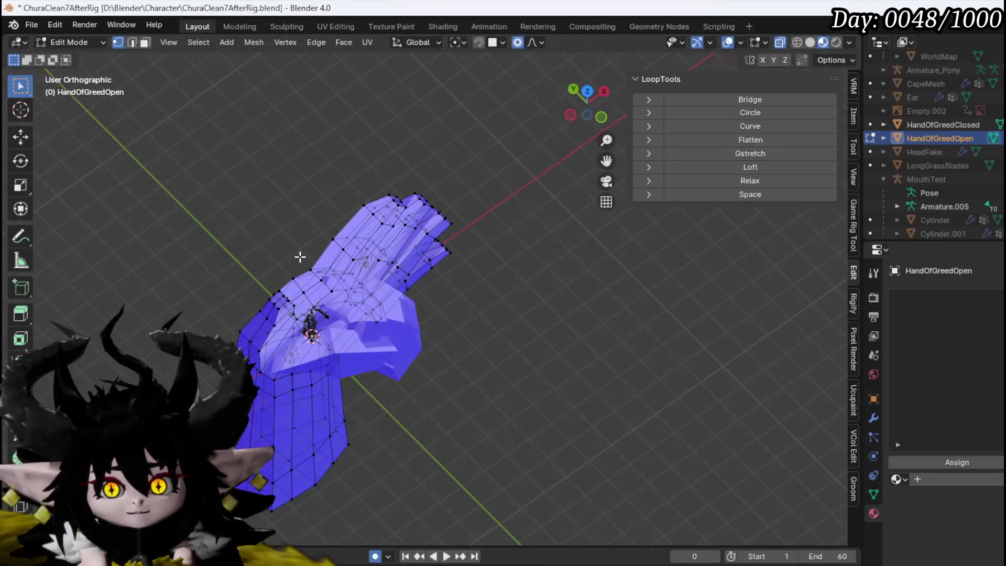
{"action": "mouse_move", "coordinate": [299, 253]}
{"action": "left_mouse_down"}
{"action": "mouse_move", "coordinate": [577, 218]}
{"action": "mouse_move", "coordinate": [472, 252]}
{"action": "left_mouse_up"}
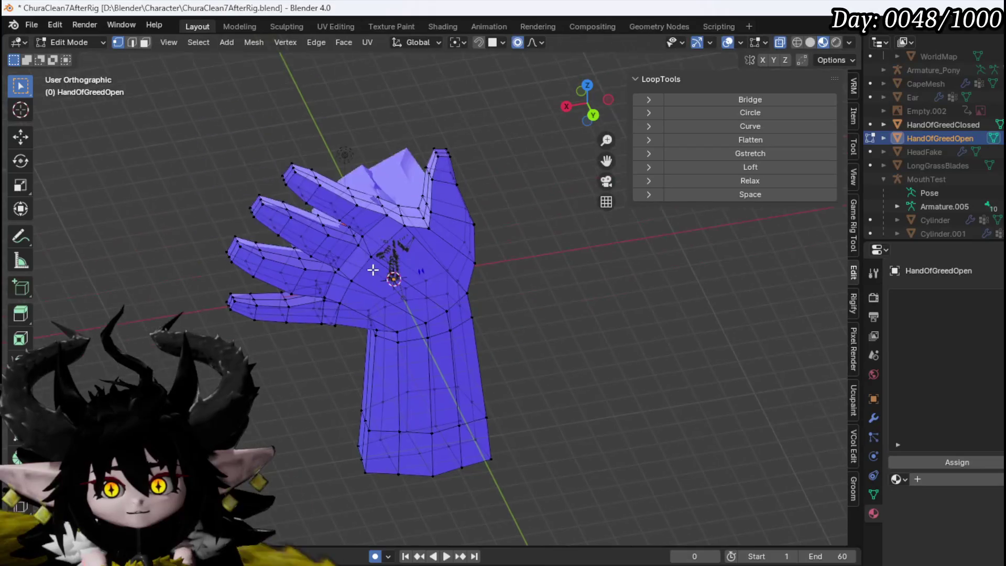
{"action": "scroll", "coordinate": [408, 289], "scroll_direction": "up", "scroll_amount": 3}
{"action": "mouse_move", "coordinate": [408, 288]}
{"action": "left_mouse_down"}
{"action": "mouse_move", "coordinate": [382, 253]}
{"action": "mouse_move", "coordinate": [414, 231]}
{"action": "mouse_move", "coordinate": [395, 265]}
{"action": "mouse_move", "coordinate": [296, 293]}
{"action": "mouse_move", "coordinate": [412, 278]}
{"action": "mouse_move", "coordinate": [356, 303]}
{"action": "left_mouse_up"}
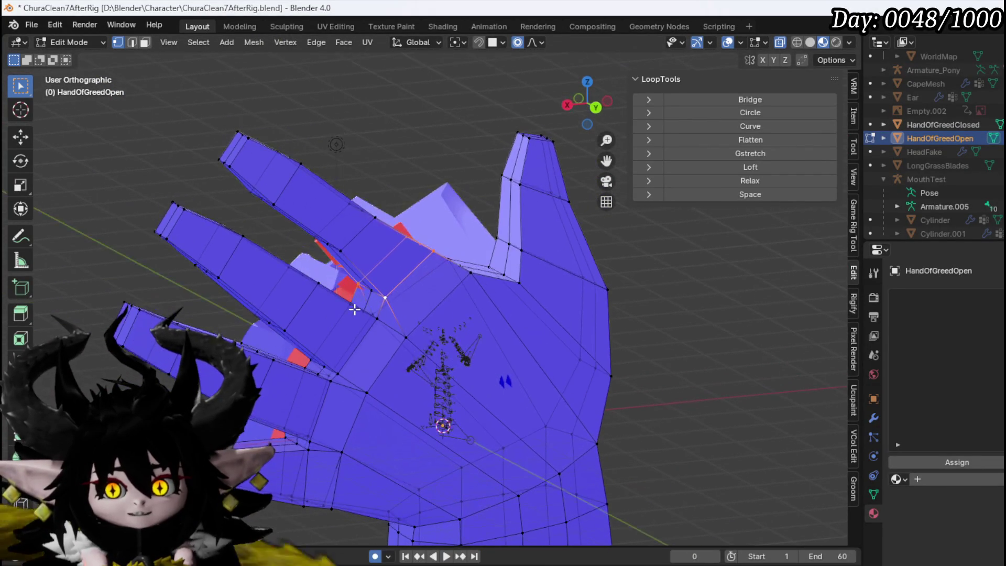
{"action": "mouse_move", "coordinate": [382, 339]}
{"action": "left_mouse_down"}
{"action": "mouse_move", "coordinate": [455, 317]}
{"action": "mouse_move", "coordinate": [392, 344]}
{"action": "mouse_move", "coordinate": [328, 398]}
{"action": "left_mouse_up"}
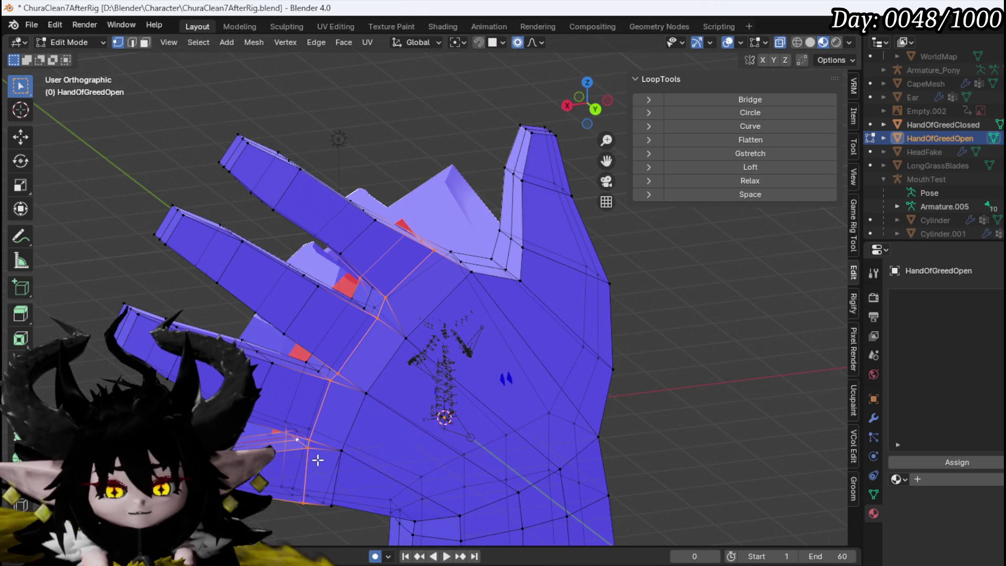
Step: Toggle the outer hand loop in and out of the selection and pick a vertex beside the finger loop
{"action": "left_click", "coordinate": [319, 370], "text": "alt+shift"}
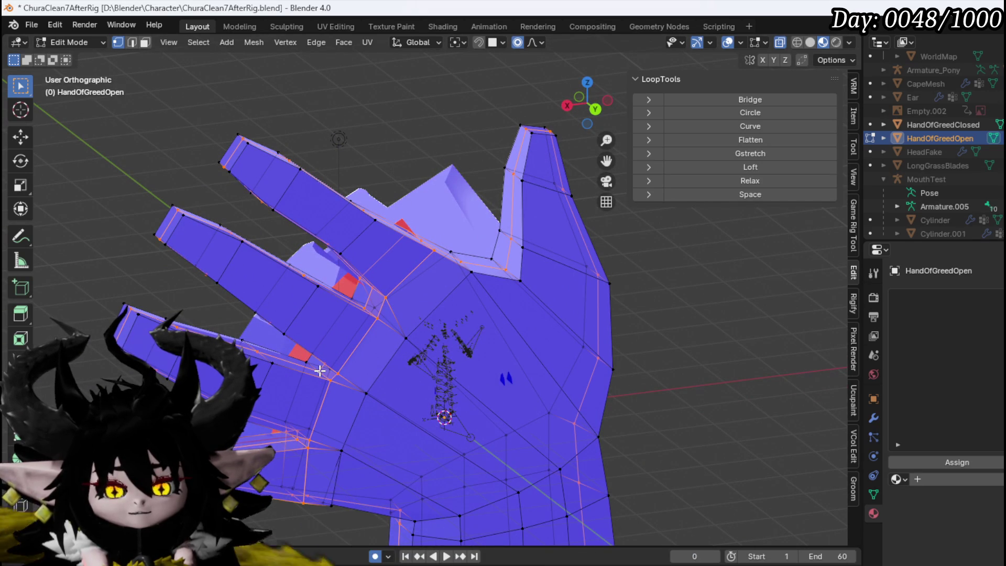
{"action": "left_click", "coordinate": [321, 376], "text": "alt+shift"}
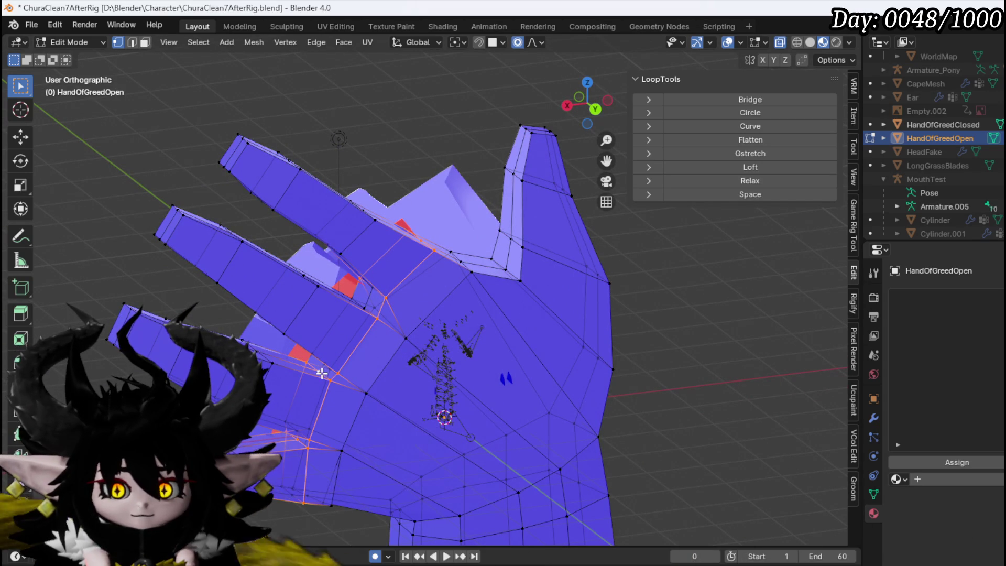
{"action": "mouse_move", "coordinate": [360, 311]}
{"action": "left_mouse_down"}
{"action": "mouse_move", "coordinate": [449, 288]}
{"action": "mouse_move", "coordinate": [326, 352]}
{"action": "mouse_move", "coordinate": [478, 254]}
{"action": "mouse_move", "coordinate": [418, 260]}
{"action": "mouse_move", "coordinate": [367, 199]}
{"action": "mouse_move", "coordinate": [358, 335]}
{"action": "left_mouse_up"}
{"action": "scroll", "coordinate": [358, 336], "scroll_direction": "up", "scroll_amount": 3}
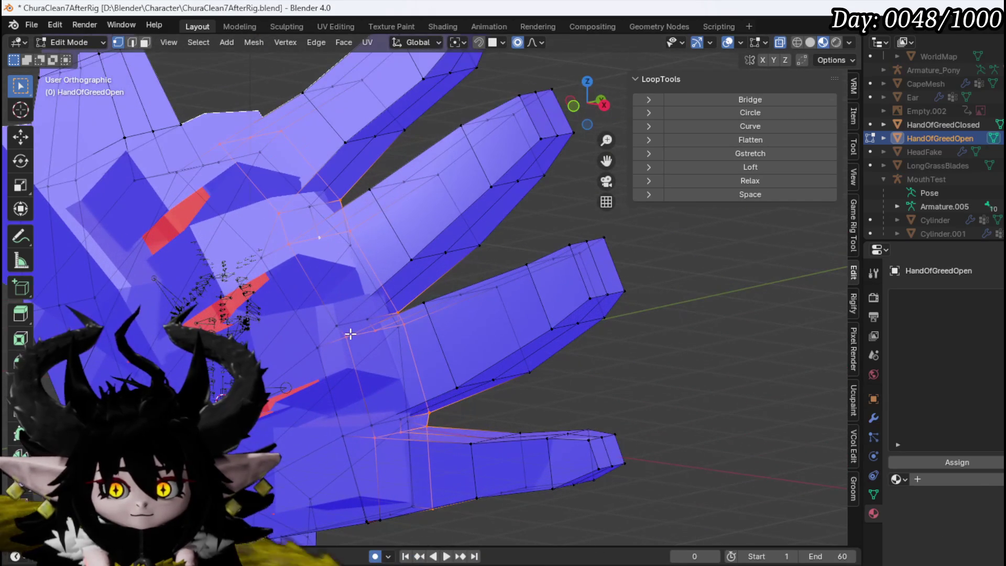
{"action": "left_click", "coordinate": [359, 321], "text": "shift"}
{"action": "mouse_move", "coordinate": [390, 433]}
{"action": "left_mouse_down"}
{"action": "mouse_move", "coordinate": [366, 411]}
{"action": "mouse_move", "coordinate": [400, 431]}
{"action": "mouse_move", "coordinate": [400, 418]}
{"action": "mouse_move", "coordinate": [411, 442]}
{"action": "mouse_move", "coordinate": [377, 404]}
{"action": "mouse_move", "coordinate": [284, 342]}
{"action": "mouse_move", "coordinate": [312, 299]}
{"action": "mouse_move", "coordinate": [433, 419]}
{"action": "left_mouse_up"}
{"action": "mouse_move", "coordinate": [521, 422]}
{"action": "left_mouse_down"}
{"action": "mouse_move", "coordinate": [446, 429]}
{"action": "mouse_move", "coordinate": [588, 337]}
{"action": "mouse_move", "coordinate": [418, 417]}
{"action": "mouse_move", "coordinate": [348, 503]}
{"action": "mouse_move", "coordinate": [414, 388]}
{"action": "mouse_move", "coordinate": [234, 321]}
{"action": "mouse_move", "coordinate": [337, 310]}
{"action": "mouse_move", "coordinate": [43, 294]}
{"action": "mouse_move", "coordinate": [209, 294]}
{"action": "mouse_move", "coordinate": [851, 218]}
{"action": "mouse_move", "coordinate": [273, 311]}
{"action": "left_mouse_up"}
{"action": "scroll", "coordinate": [272, 312], "scroll_direction": "up", "scroll_amount": 3}
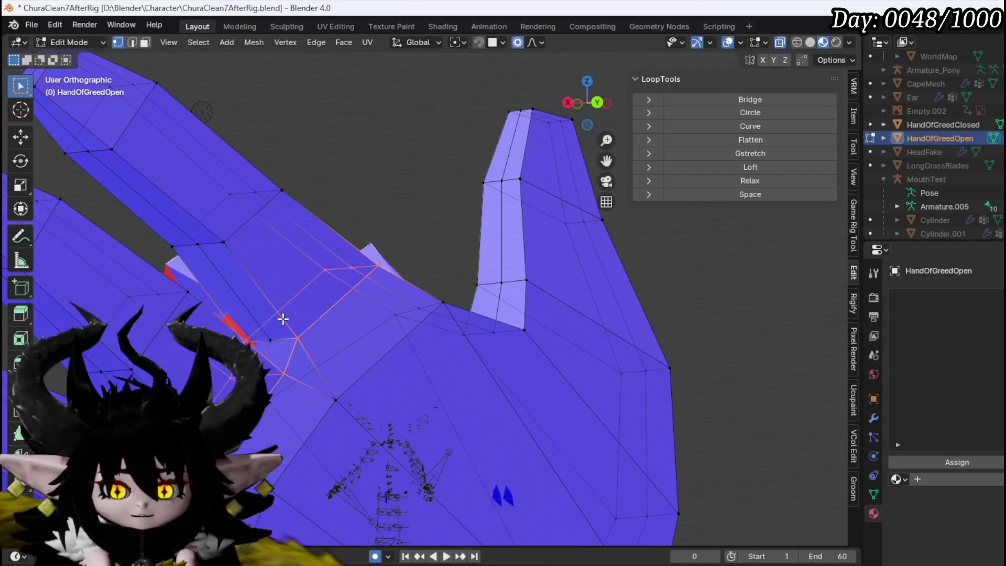
{"action": "mouse_move", "coordinate": [353, 312]}
{"action": "left_mouse_down"}
{"action": "mouse_move", "coordinate": [290, 369]}
{"action": "mouse_move", "coordinate": [353, 250]}
{"action": "left_mouse_up"}
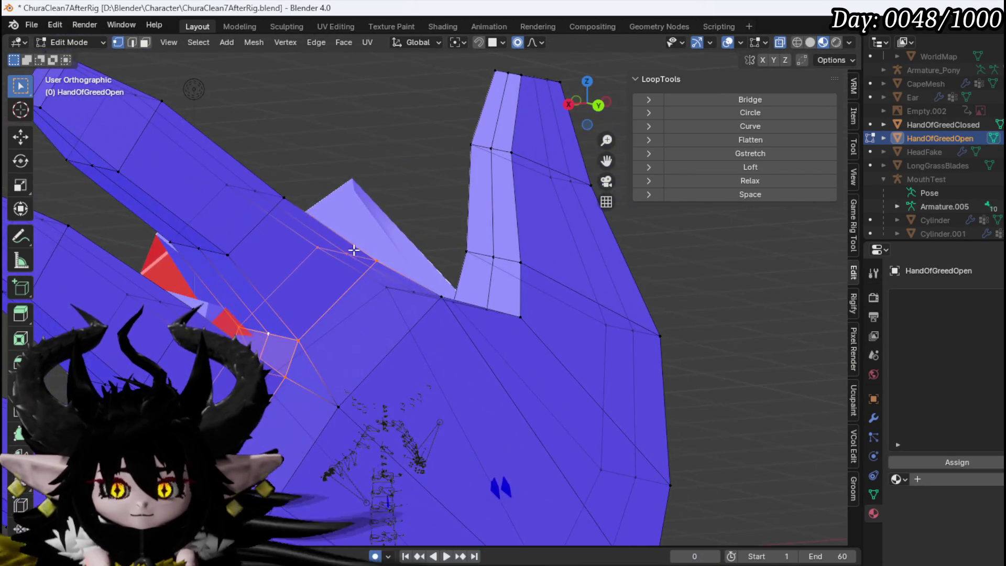
Step: Switch to Edge select mode and start a new edge cut across the finger-base faces
{"action": "left_click", "coordinate": [131, 42]}
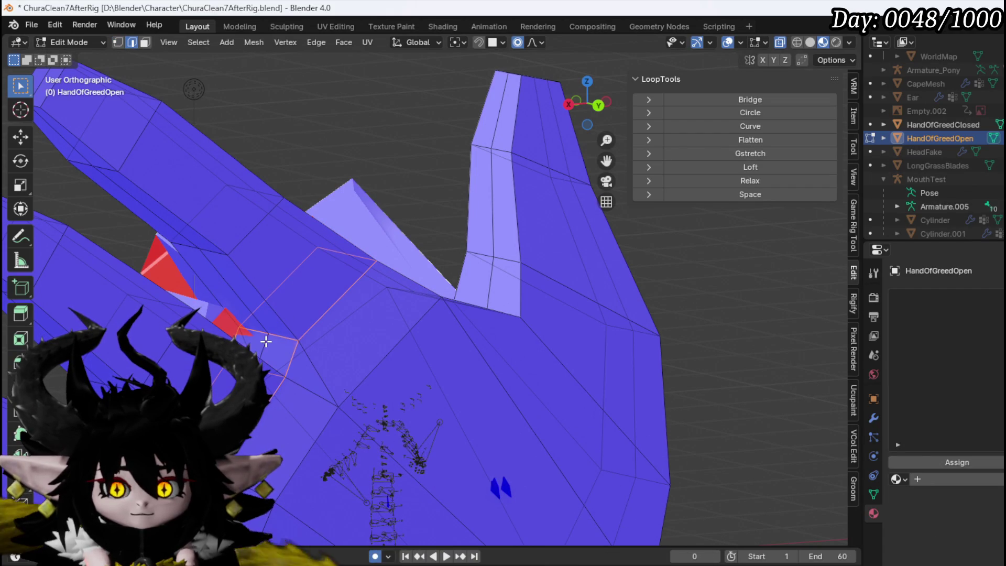
{"action": "scroll", "coordinate": [306, 356], "scroll_direction": "down", "scroll_amount": 5}
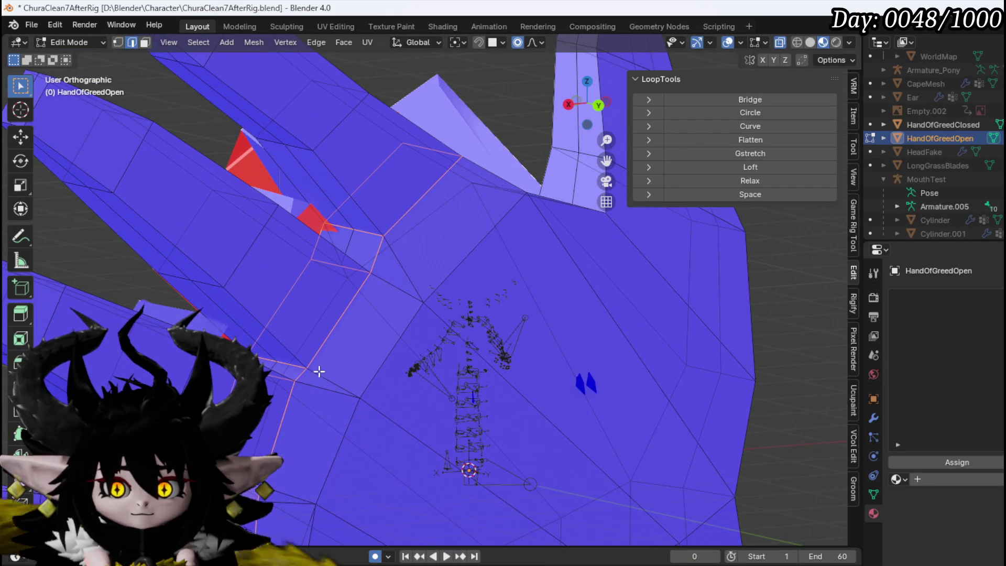
{"action": "scroll", "coordinate": [316, 370], "scroll_direction": "down", "scroll_amount": 3}
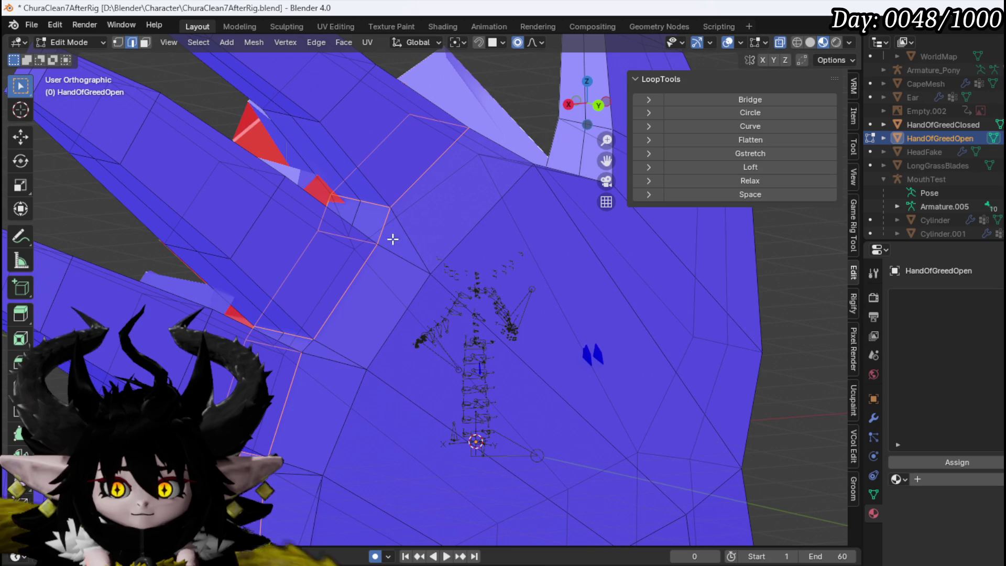
{"action": "key", "text": "ctrl+r"}
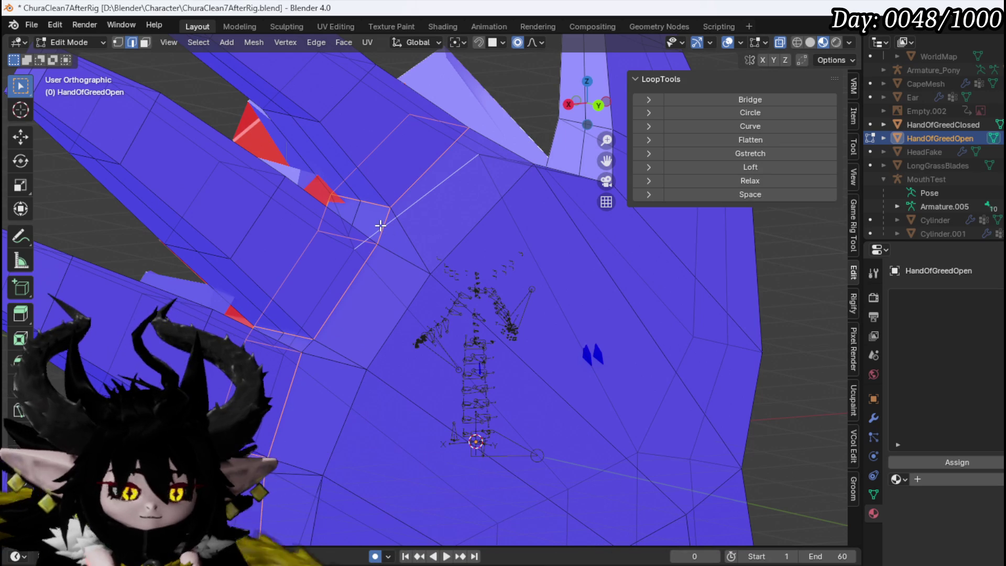
{"action": "scroll", "coordinate": [378, 226], "scroll_direction": "down", "scroll_amount": 2}
{"action": "scroll", "coordinate": [458, 215], "scroll_direction": "up", "scroll_amount": 3}
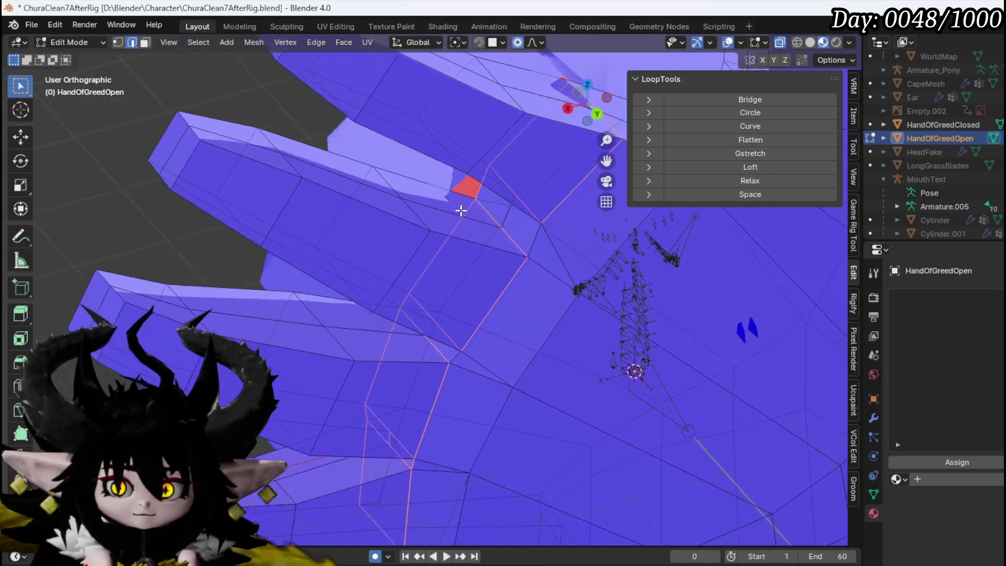
{"action": "scroll", "coordinate": [465, 213], "scroll_direction": "down", "scroll_amount": 5}
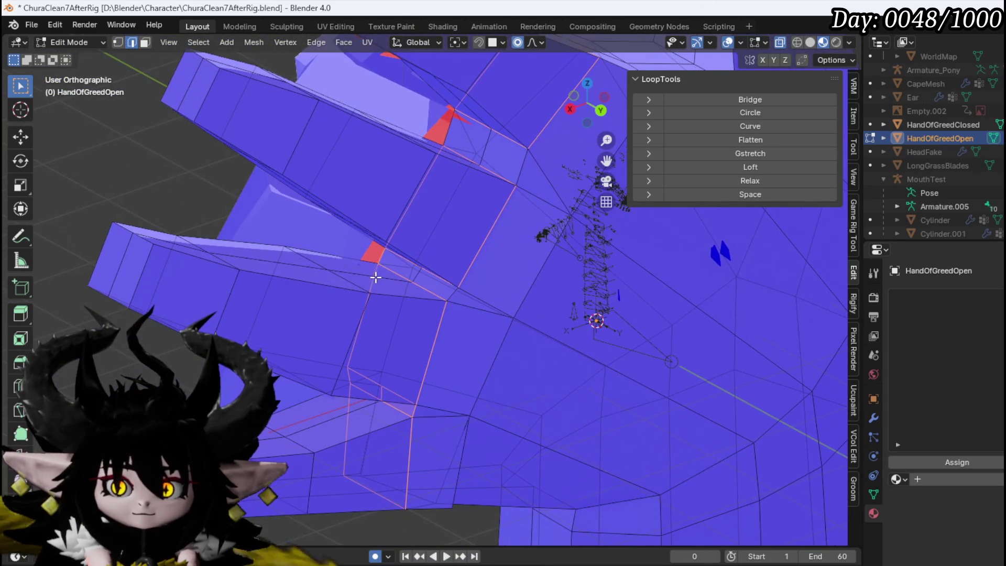
{"action": "scroll", "coordinate": [382, 257], "scroll_direction": "down", "scroll_amount": 4}
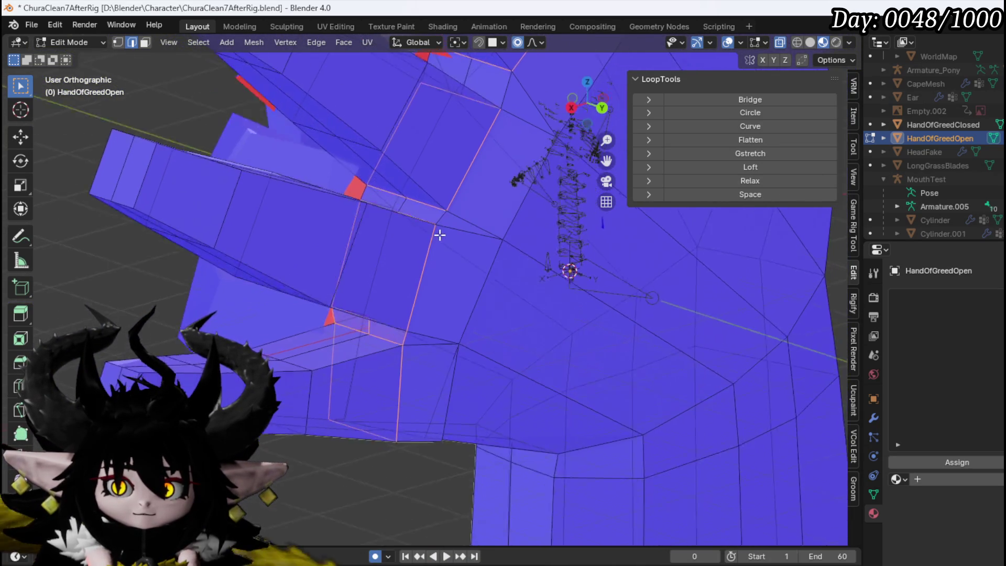
{"action": "scroll", "coordinate": [430, 225], "scroll_direction": "down", "scroll_amount": 2}
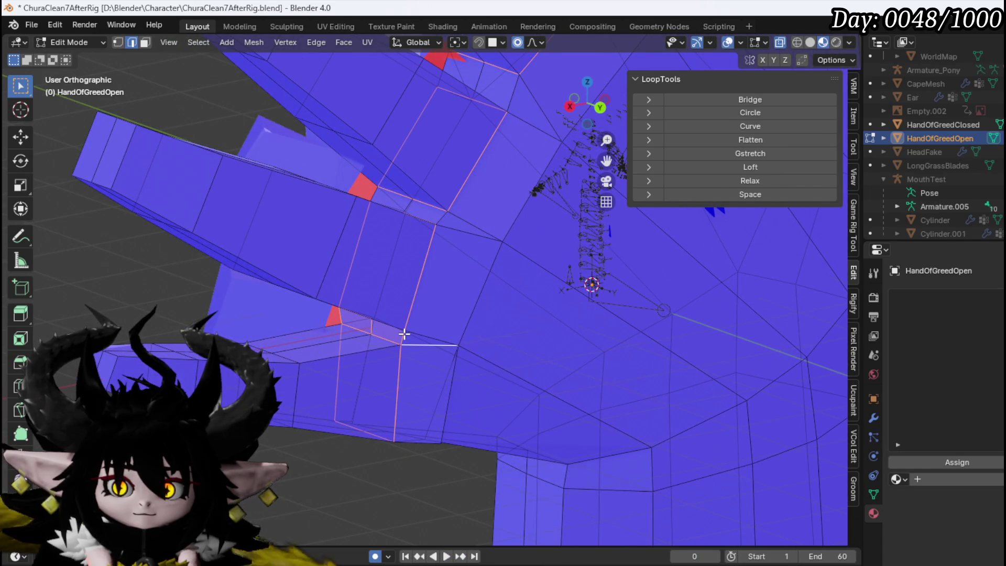
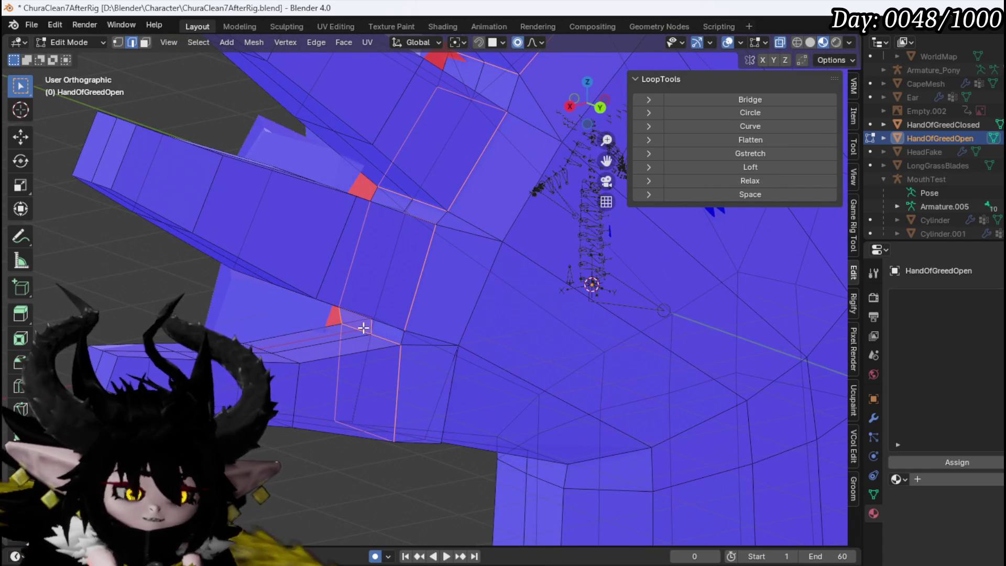
Step: Mark the selected finger edges of the open hand as UV seams
{"action": "scroll", "coordinate": [474, 309], "scroll_direction": "up", "scroll_amount": 3}
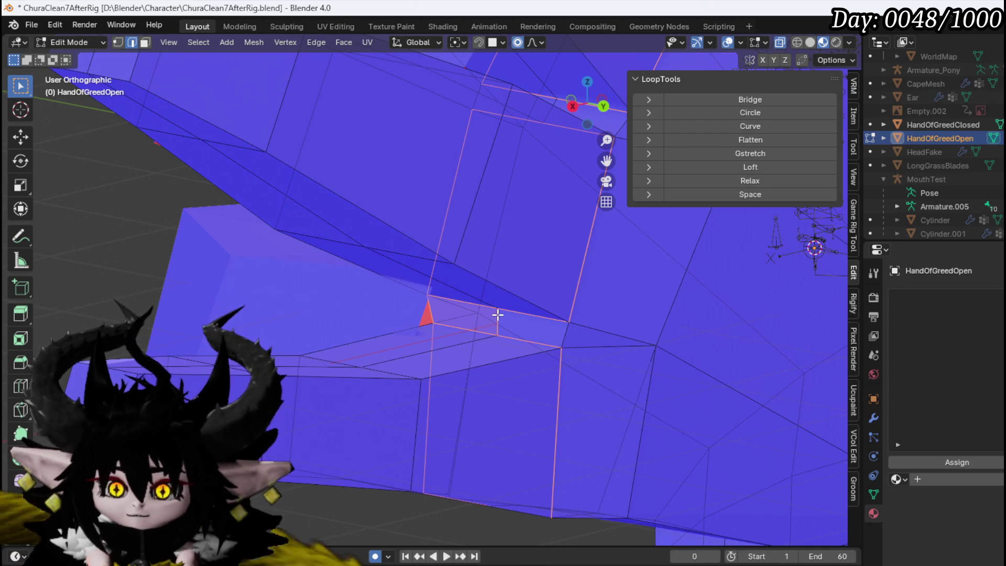
{"action": "scroll", "coordinate": [487, 321], "scroll_direction": "down", "scroll_amount": 2}
{"action": "mouse_move", "coordinate": [503, 360]}
{"action": "left_mouse_down"}
{"action": "mouse_move", "coordinate": [358, 302]}
{"action": "mouse_move", "coordinate": [379, 256]}
{"action": "mouse_move", "coordinate": [378, 220]}
{"action": "mouse_move", "coordinate": [330, 276]}
{"action": "mouse_move", "coordinate": [393, 296]}
{"action": "mouse_move", "coordinate": [364, 271]}
{"action": "mouse_move", "coordinate": [346, 292]}
{"action": "mouse_move", "coordinate": [409, 262]}
{"action": "left_mouse_up"}
{"action": "left_click", "coordinate": [366, 44]}
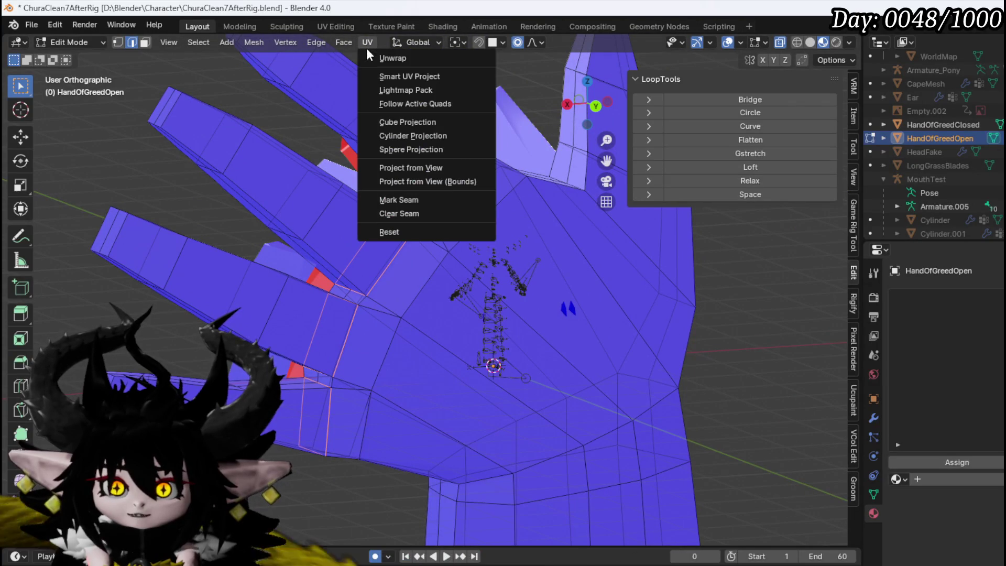
{"action": "left_click", "coordinate": [401, 198]}
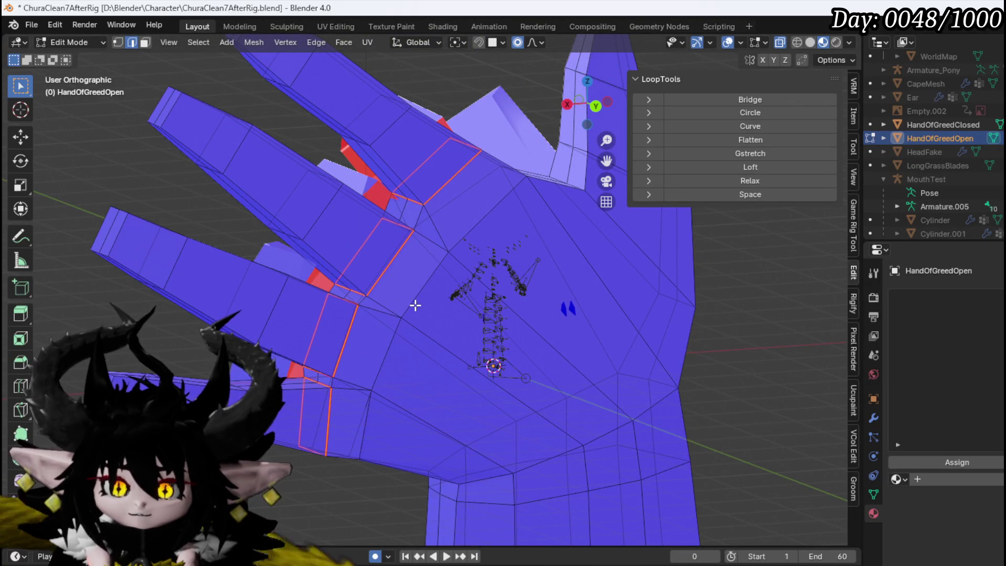
Step: Weld the two loose vertices on the hand with Merge
{"action": "left_click_drag", "start_coordinate": [415, 305], "coordinate": [377, 327]}
{"action": "key", "text": "1"}
{"action": "left_click", "coordinate": [349, 464]}
{"action": "key", "text": "m"}
{"action": "left_click", "coordinate": [348, 463]}
Step: Select the seam-bounded region and mark the palm's boundary edges as UV seams
{"action": "mouse_move", "coordinate": [348, 464]}
{"action": "left_mouse_down"}
{"action": "mouse_move", "coordinate": [393, 400]}
{"action": "mouse_move", "coordinate": [298, 454]}
{"action": "left_mouse_up"}
{"action": "key", "text": "3"}
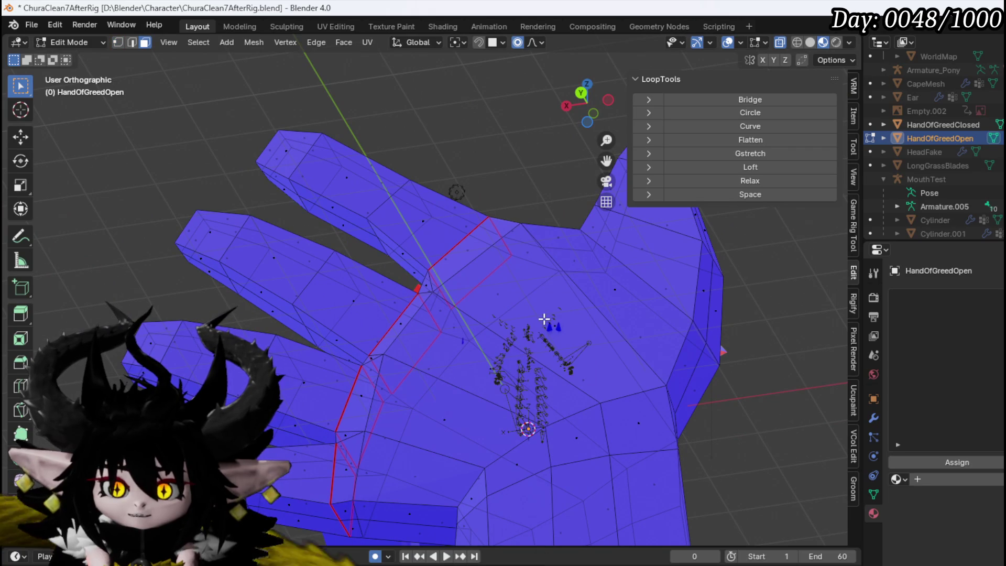
{"action": "left_click", "coordinate": [545, 319]}
{"action": "key", "text": "ctrl+l"}
{"action": "mouse_move", "coordinate": [365, 347]}
{"action": "left_mouse_down"}
{"action": "mouse_move", "coordinate": [410, 407]}
{"action": "mouse_move", "coordinate": [530, 347]}
{"action": "mouse_move", "coordinate": [370, 367]}
{"action": "mouse_move", "coordinate": [254, 337]}
{"action": "mouse_move", "coordinate": [253, 310]}
{"action": "mouse_move", "coordinate": [190, 319]}
{"action": "left_mouse_up"}
{"action": "scroll", "coordinate": [366, 335], "scroll_direction": "up", "scroll_amount": 5}
{"action": "key", "text": "2"}
{"action": "mouse_move", "coordinate": [399, 345]}
{"action": "left_mouse_down"}
{"action": "mouse_move", "coordinate": [435, 366]}
{"action": "mouse_move", "coordinate": [686, 378]}
{"action": "mouse_move", "coordinate": [494, 388]}
{"action": "mouse_move", "coordinate": [514, 370]}
{"action": "mouse_move", "coordinate": [496, 285]}
{"action": "mouse_move", "coordinate": [585, 308]}
{"action": "mouse_move", "coordinate": [518, 246]}
{"action": "left_mouse_up"}
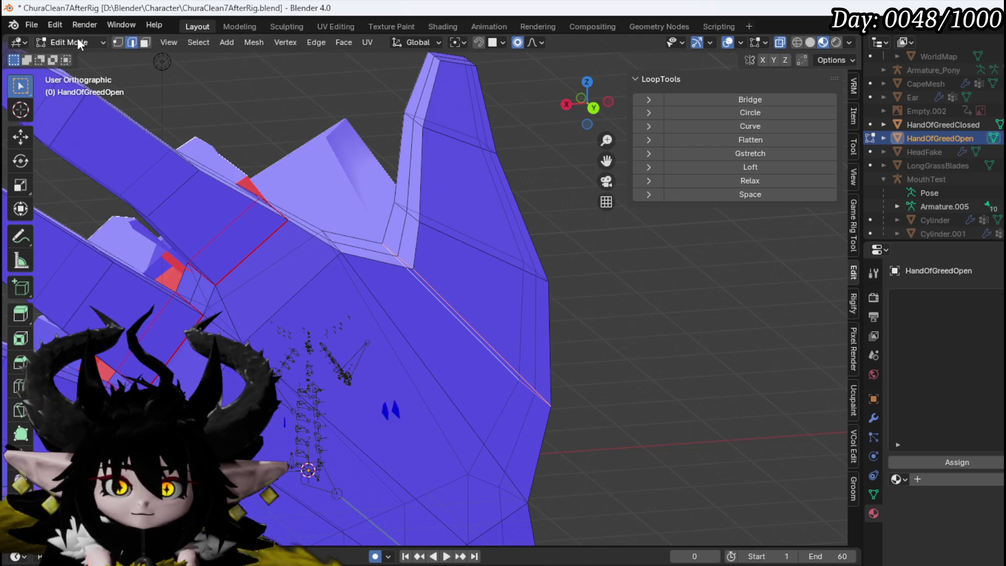
{"action": "left_click", "coordinate": [366, 42]}
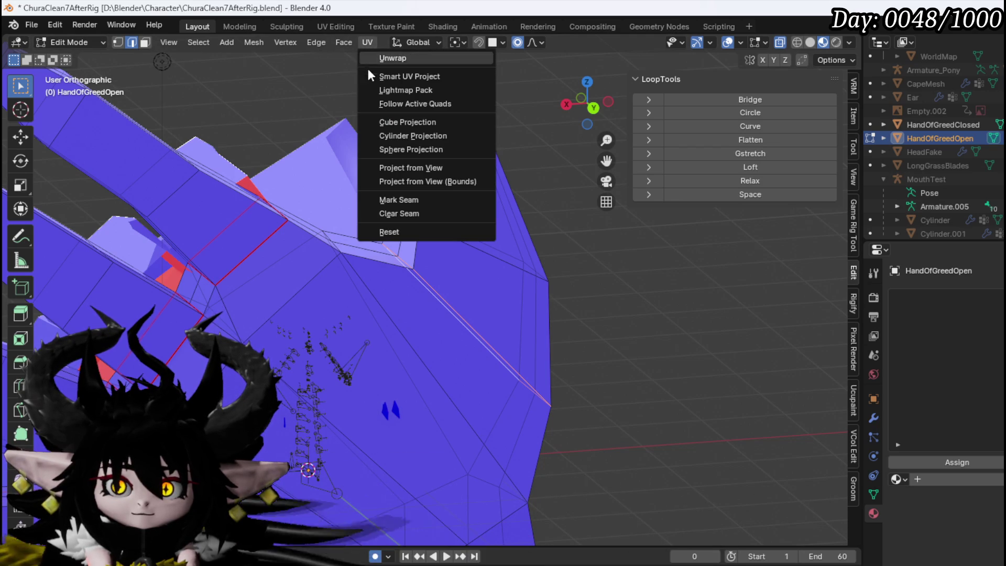
{"action": "left_click", "coordinate": [408, 201]}
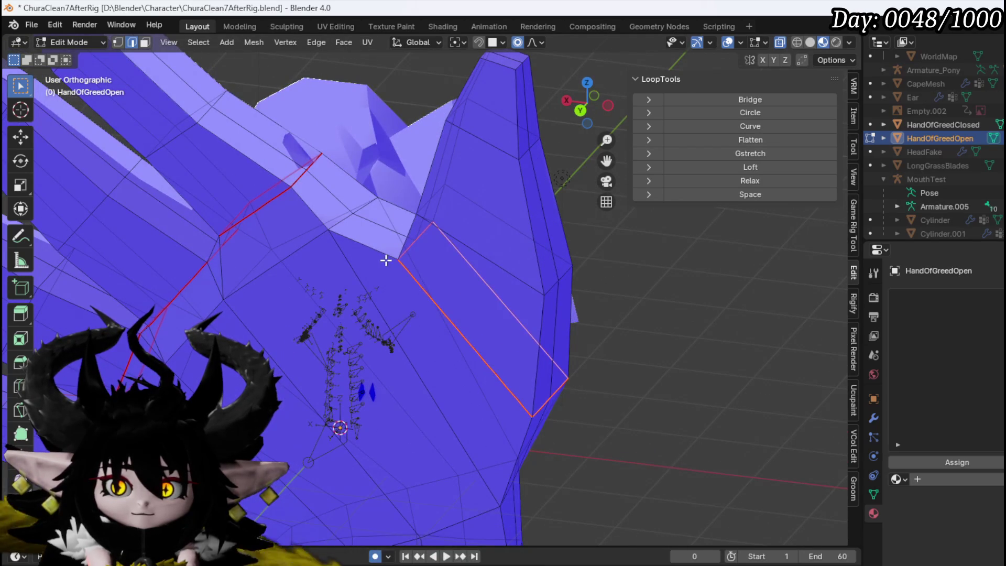
Step: Select the palm-and-wrist island bounded by the new seams
{"action": "left_click", "coordinate": [373, 246]}
{"action": "key", "text": "l"}
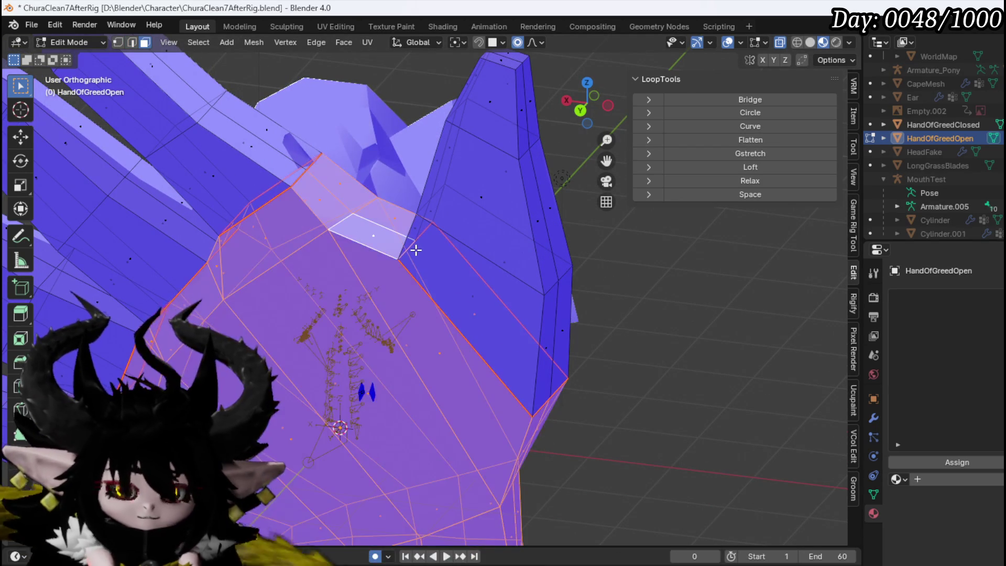
{"action": "scroll", "coordinate": [429, 196], "scroll_direction": "down", "scroll_amount": 3}
{"action": "key", "text": "ctrl+z"}
{"action": "key", "text": "ctrl+shift+z"}
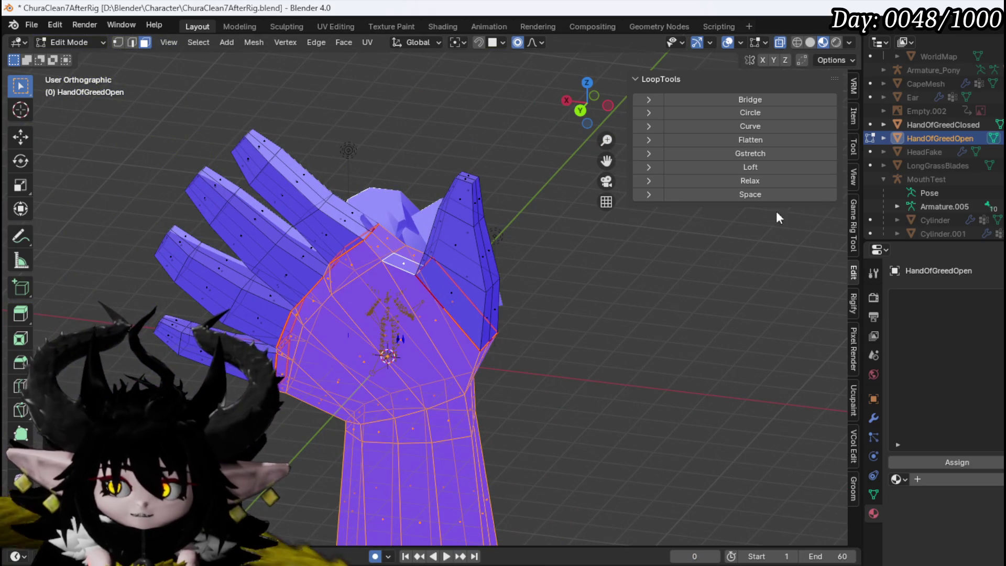
Step: Separate the selected palm into HandOfGreedOpen.001 and return to Object Mode
{"action": "key", "text": "p"}
{"action": "left_click", "coordinate": [516, 223]}
{"action": "left_click", "coordinate": [87, 41]}
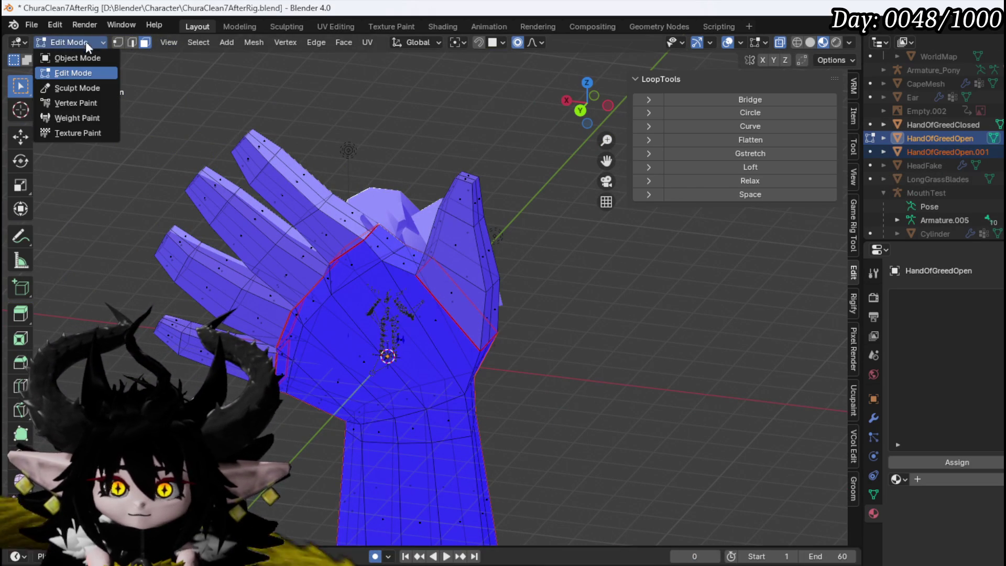
{"action": "left_click", "coordinate": [78, 58]}
Step: Join HandOfGreedOpen.001 into HandOfGreedClosed, with HandOfGreedClosed as the active object
{"action": "left_click", "coordinate": [938, 152]}
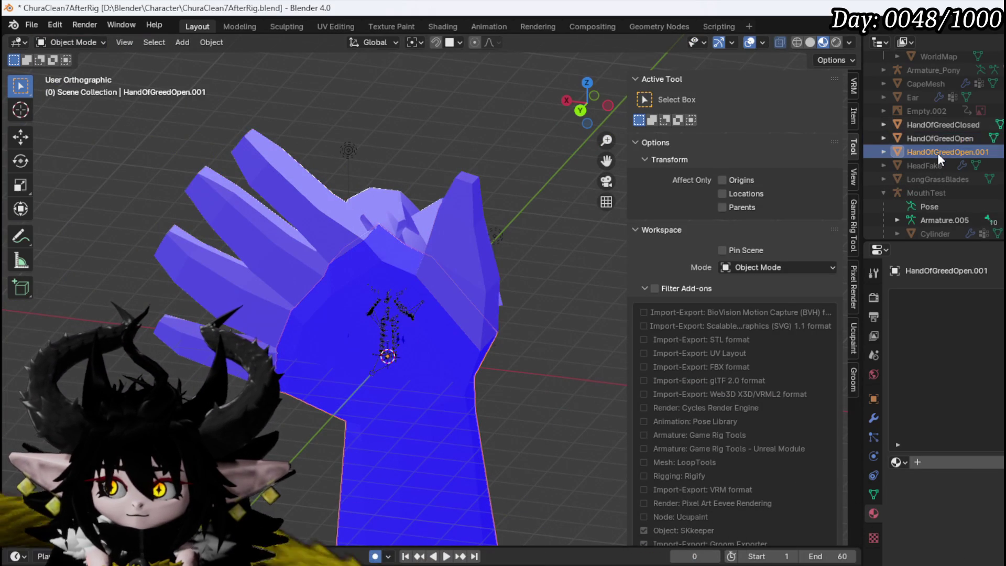
{"action": "left_click", "coordinate": [943, 124]}
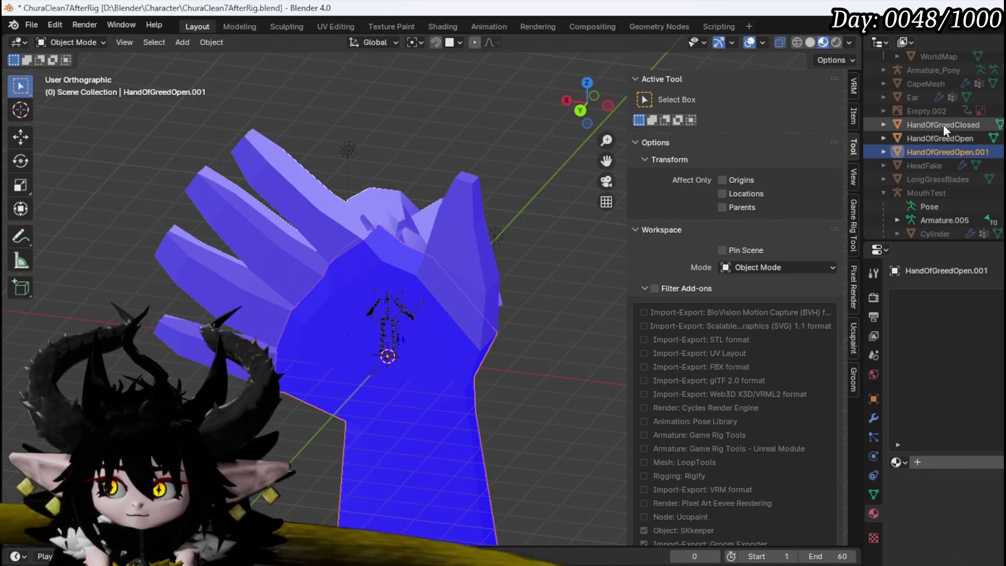
{"action": "left_click", "coordinate": [950, 152], "text": "ctrl"}
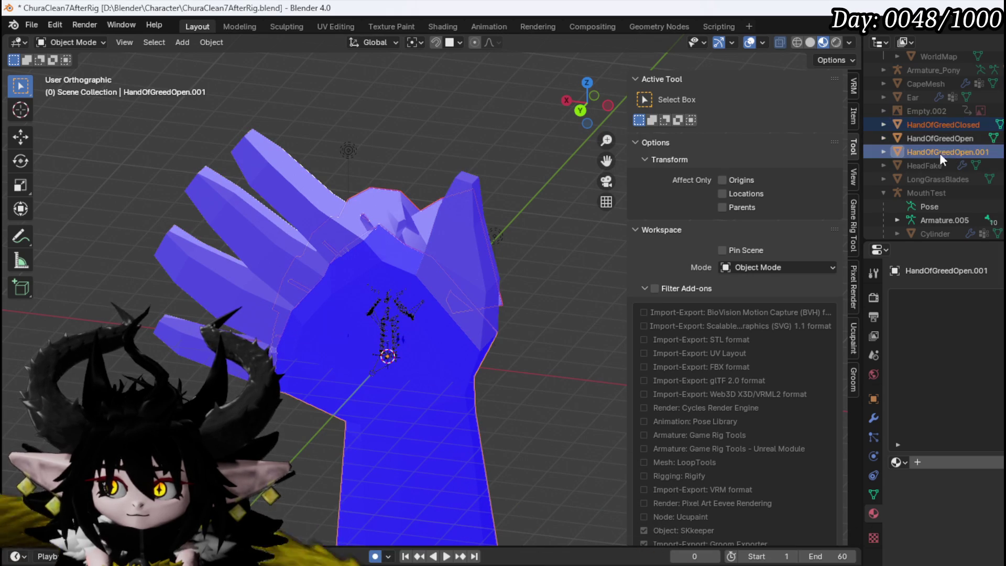
{"action": "key", "text": "ctrl+j"}
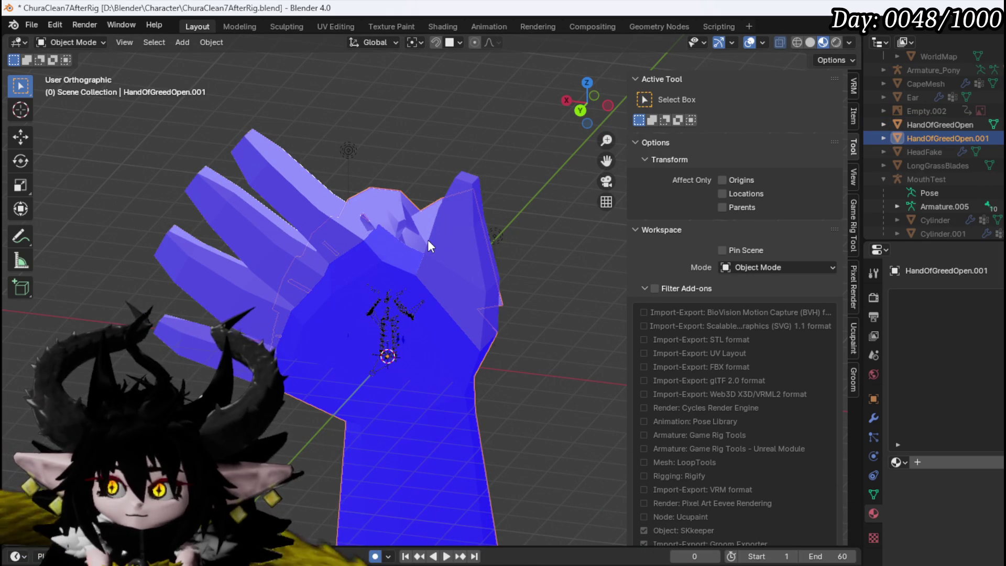
{"action": "key", "text": "ctrl+z"}
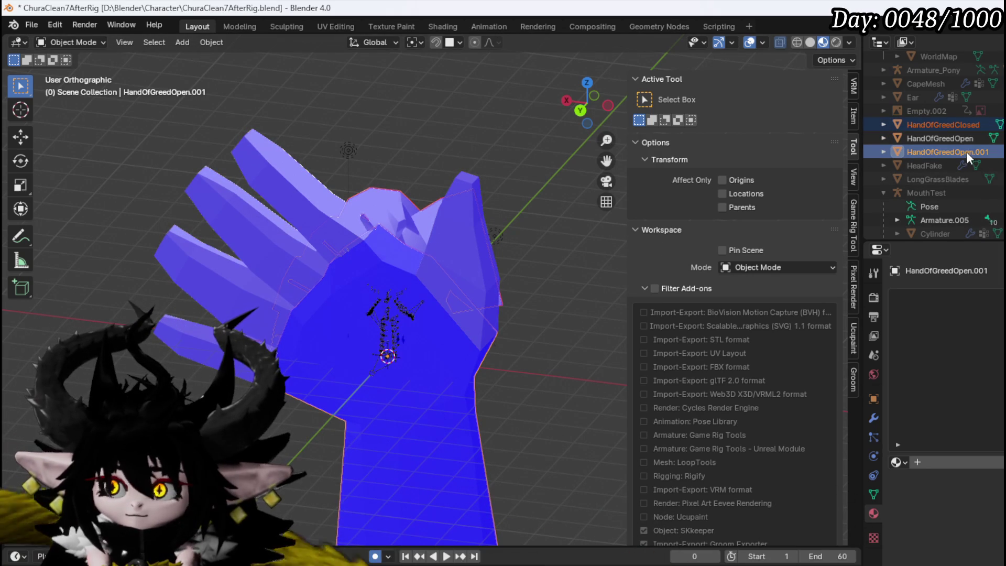
{"action": "left_click", "coordinate": [947, 126], "text": "ctrl"}
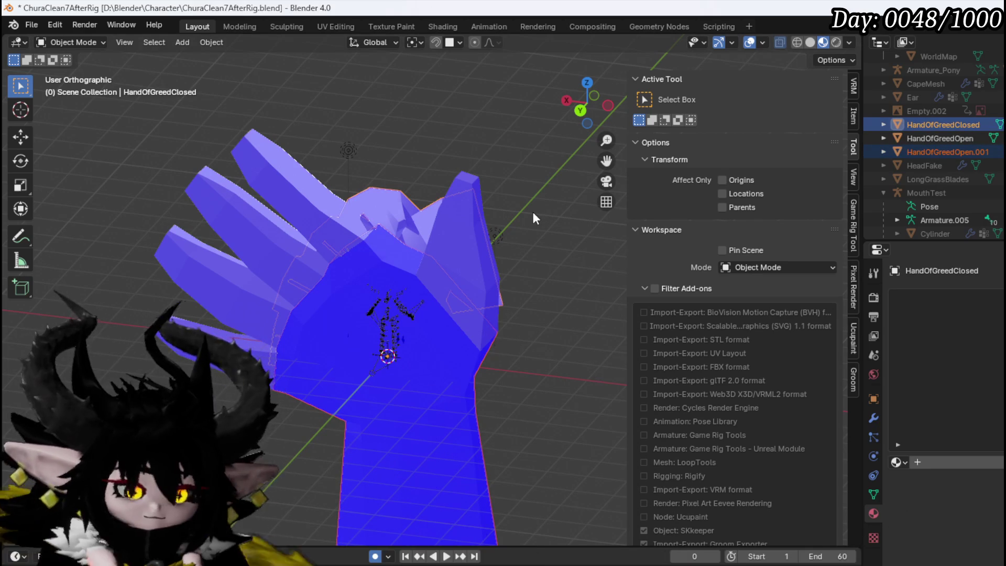
{"action": "key", "text": "ctrl+j"}
Step: Orbit around the joined mesh to inspect it and reselect HandOfGreedClosed
{"action": "mouse_move", "coordinate": [543, 305]}
{"action": "left_mouse_down"}
{"action": "mouse_move", "coordinate": [366, 310]}
{"action": "mouse_move", "coordinate": [450, 316]}
{"action": "mouse_move", "coordinate": [468, 281]}
{"action": "left_mouse_up"}
{"action": "left_click", "coordinate": [527, 271]}
{"action": "mouse_move", "coordinate": [527, 271]}
{"action": "left_mouse_down"}
{"action": "mouse_move", "coordinate": [379, 285]}
{"action": "mouse_move", "coordinate": [457, 283]}
{"action": "mouse_move", "coordinate": [459, 145]}
{"action": "left_mouse_up"}
{"action": "left_click", "coordinate": [459, 145]}
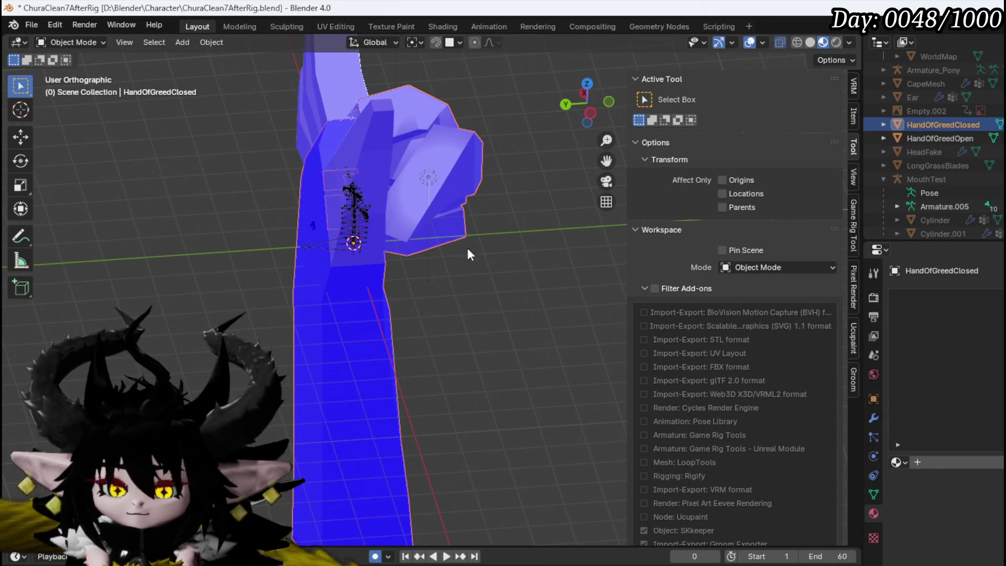
{"action": "mouse_move", "coordinate": [467, 227]}
{"action": "left_mouse_down"}
{"action": "mouse_move", "coordinate": [318, 207]}
{"action": "mouse_move", "coordinate": [379, 252]}
{"action": "mouse_move", "coordinate": [441, 162]}
{"action": "mouse_move", "coordinate": [361, 216]}
{"action": "left_mouse_up"}
{"action": "left_click", "coordinate": [442, 164]}
{"action": "left_click_drag", "start_coordinate": [238, 227], "coordinate": [334, 241]}
{"action": "left_click", "coordinate": [294, 183]}
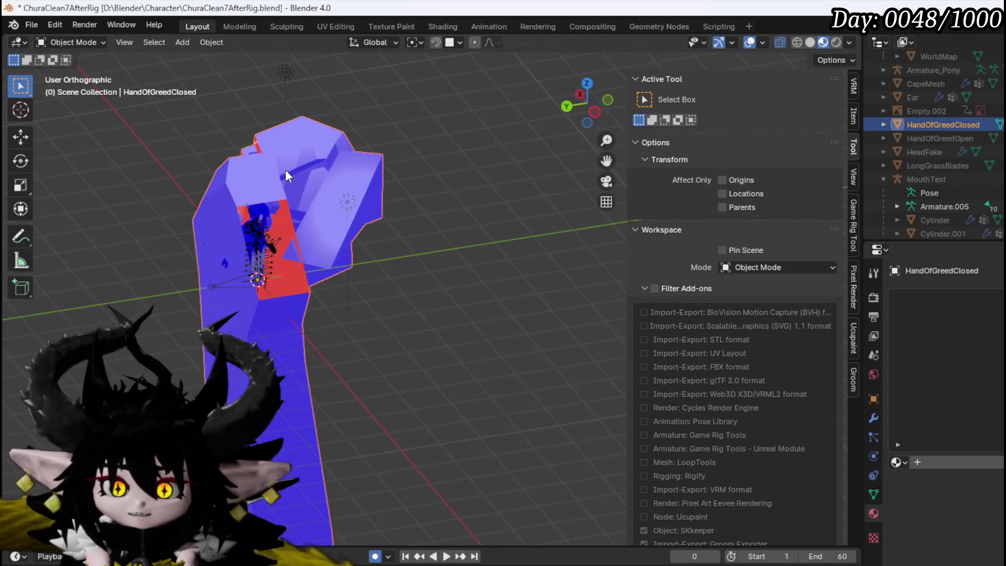
Step: Put HandOfGreedClosed into Edit Mode and zoom in on the hand
{"action": "left_click", "coordinate": [67, 42]}
{"action": "left_click", "coordinate": [73, 59]}
{"action": "scroll", "coordinate": [306, 273], "scroll_direction": "up", "scroll_amount": 3}
{"action": "mouse_move", "coordinate": [273, 252]}
{"action": "left_mouse_down"}
{"action": "mouse_move", "coordinate": [306, 273]}
{"action": "mouse_move", "coordinate": [157, 236]}
{"action": "mouse_move", "coordinate": [46, 184]}
{"action": "left_mouse_up"}
{"action": "scroll", "coordinate": [306, 273], "scroll_direction": "down", "scroll_amount": 2}
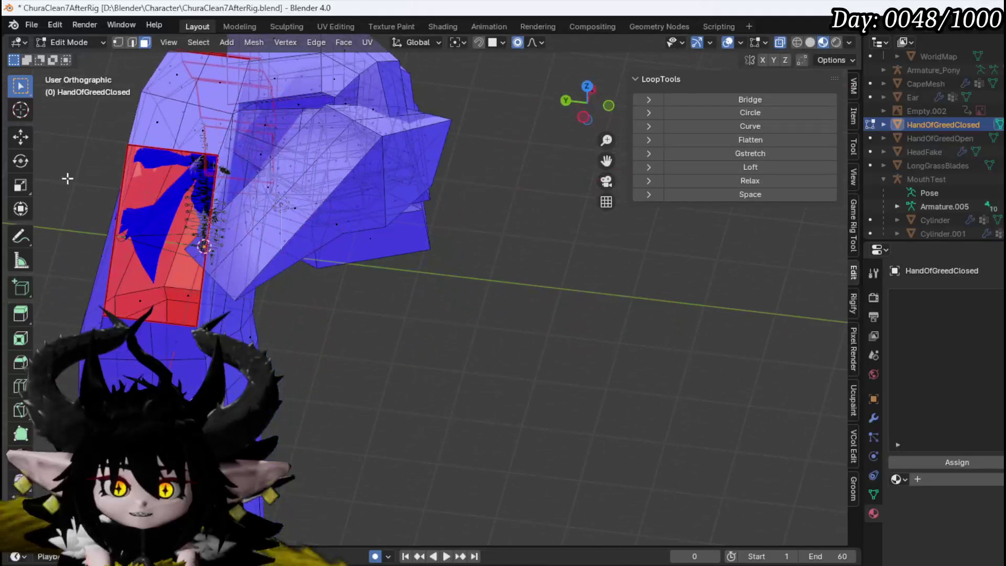
Step: From the right and top numpad views, box-select the top vertices of the joined palm
{"action": "mouse_move", "coordinate": [205, 139]}
{"action": "left_mouse_down"}
{"action": "mouse_move", "coordinate": [254, 159]}
{"action": "mouse_move", "coordinate": [440, 166]}
{"action": "left_mouse_up"}
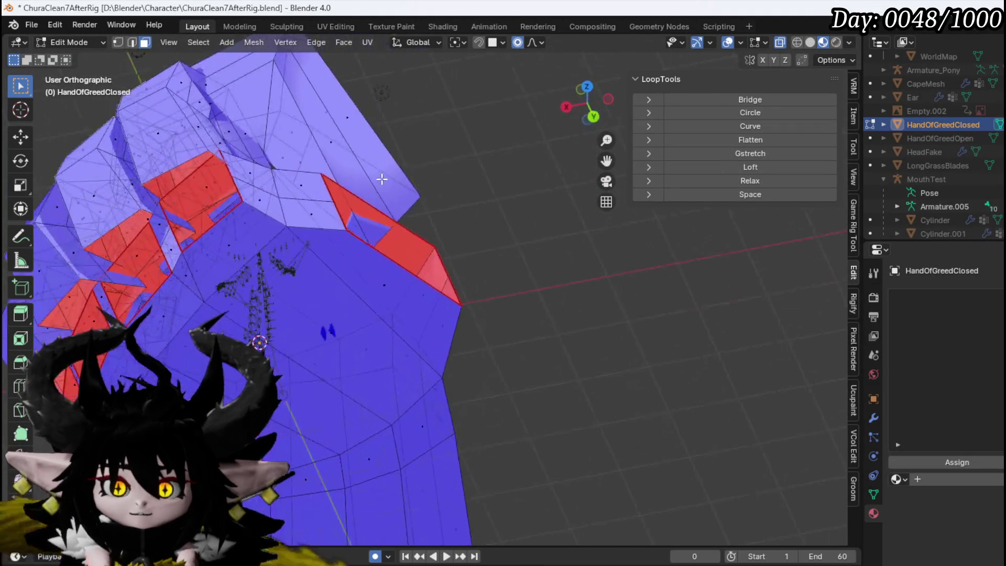
{"action": "scroll", "coordinate": [455, 220], "scroll_direction": "up", "scroll_amount": 2}
{"action": "mouse_move", "coordinate": [455, 221]}
{"action": "left_mouse_down"}
{"action": "mouse_move", "coordinate": [470, 285]}
{"action": "mouse_move", "coordinate": [400, 330]}
{"action": "mouse_move", "coordinate": [343, 287]}
{"action": "left_mouse_up"}
{"action": "key", "text": "KP_3"}
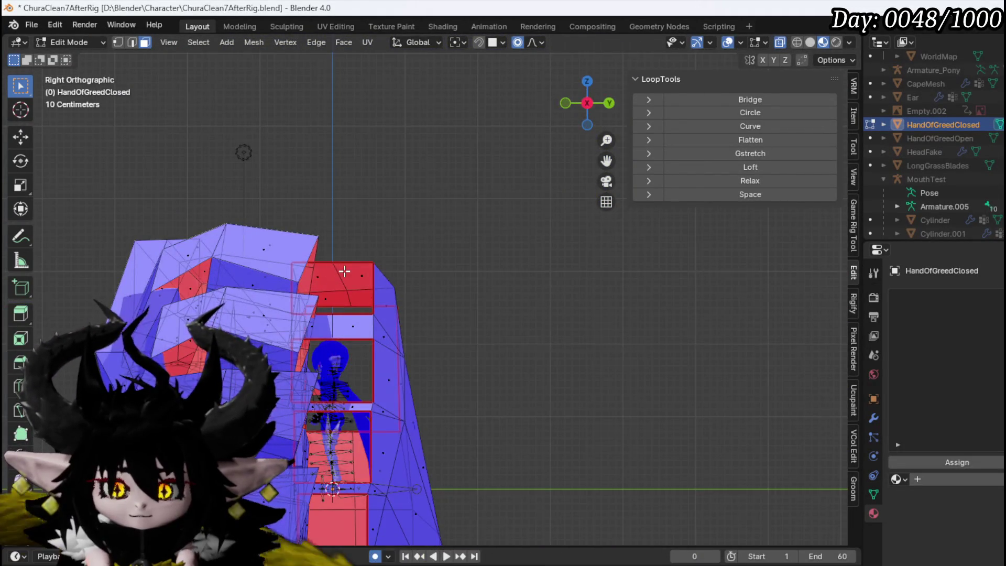
{"action": "key", "text": "KP_7"}
{"action": "key", "text": "1"}
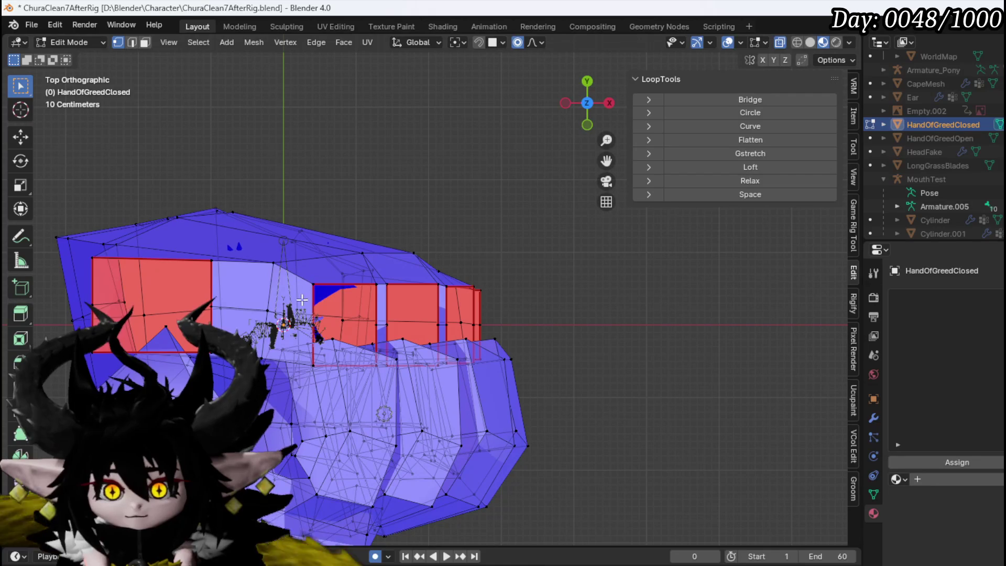
{"action": "mouse_move", "coordinate": [277, 296]}
{"action": "left_mouse_down"}
{"action": "mouse_move", "coordinate": [433, 220]}
{"action": "mouse_move", "coordinate": [523, 212]}
{"action": "left_mouse_up"}
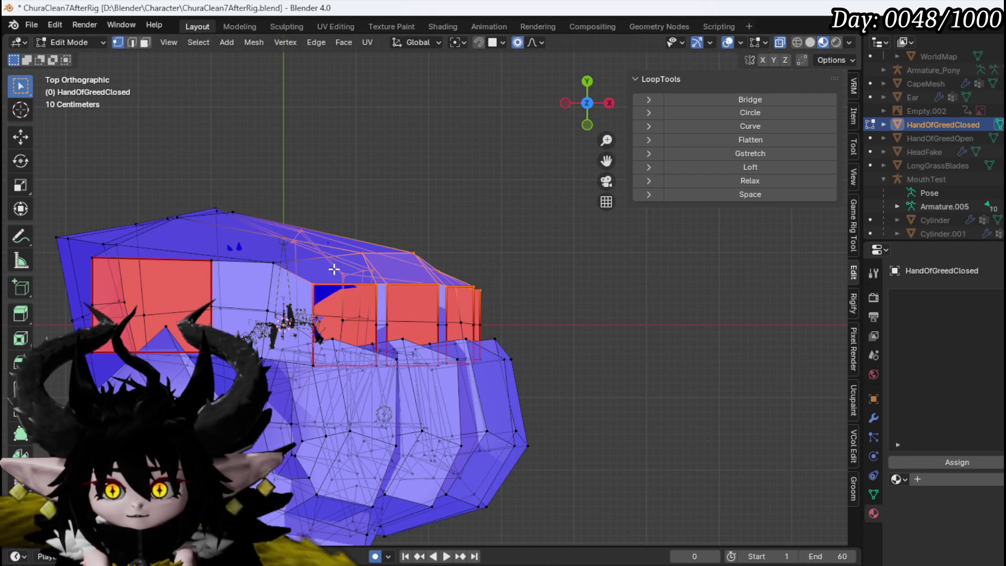
{"action": "left_click_drag", "start_coordinate": [317, 253], "coordinate": [320, 262]}
{"action": "mouse_move", "coordinate": [290, 312]}
{"action": "left_mouse_down"}
{"action": "mouse_move", "coordinate": [383, 226]}
{"action": "mouse_move", "coordinate": [378, 219]}
{"action": "left_mouse_up"}
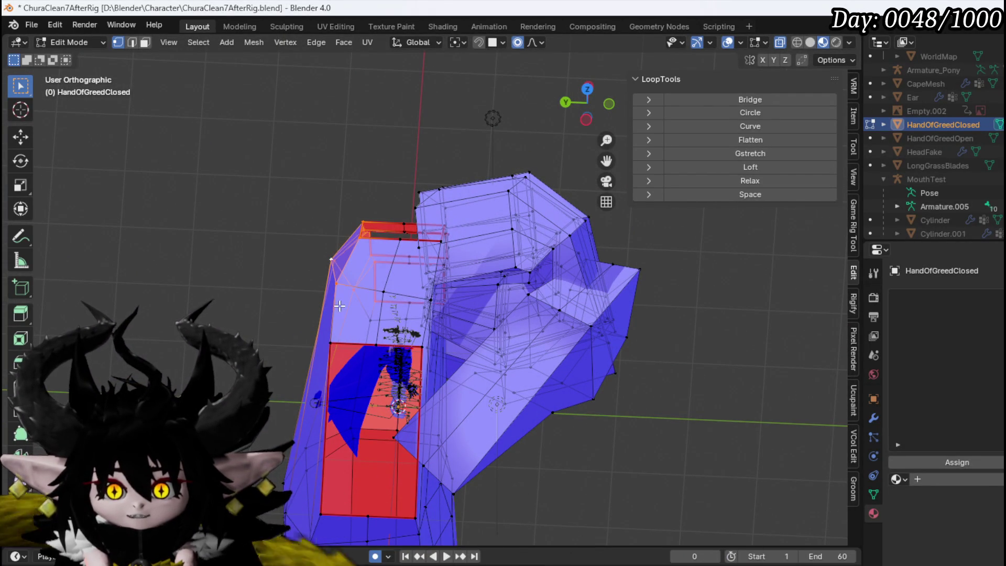
Step: Rotate and move the palm faces with smooth proportional editing to follow the fist
{"action": "key", "text": "r"}
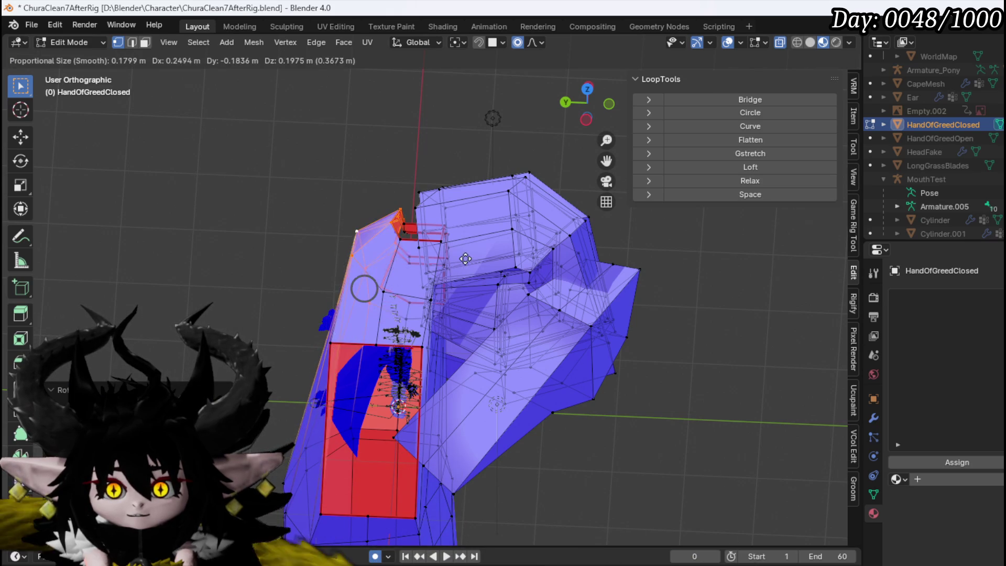
{"action": "left_click", "coordinate": [483, 239]}
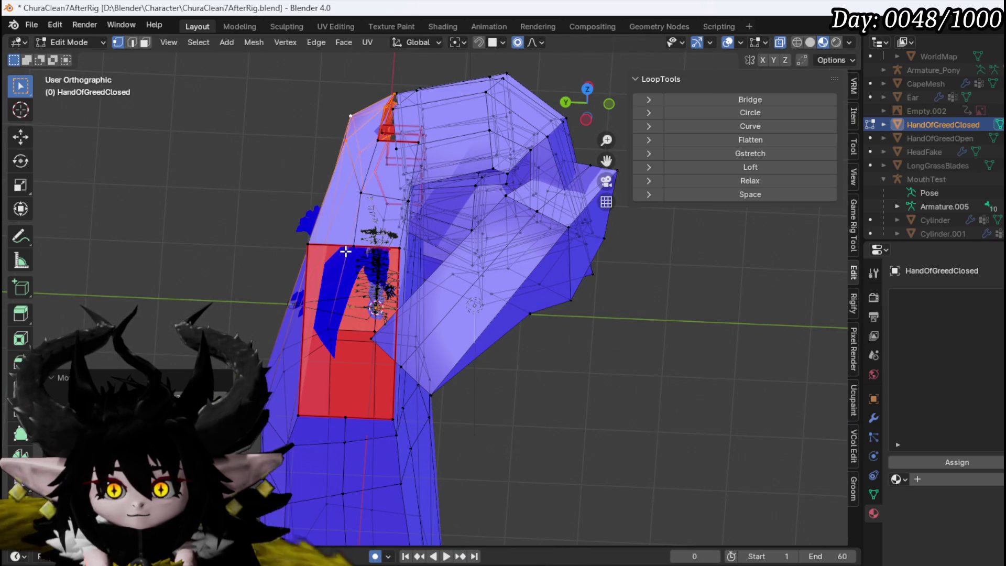
{"action": "key", "text": "g"}
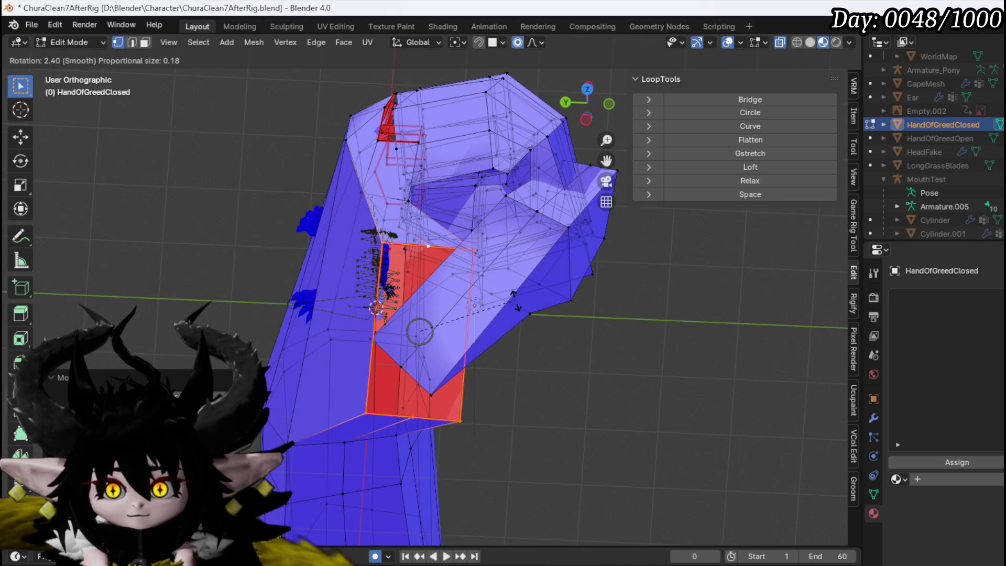
{"action": "left_click", "coordinate": [507, 324]}
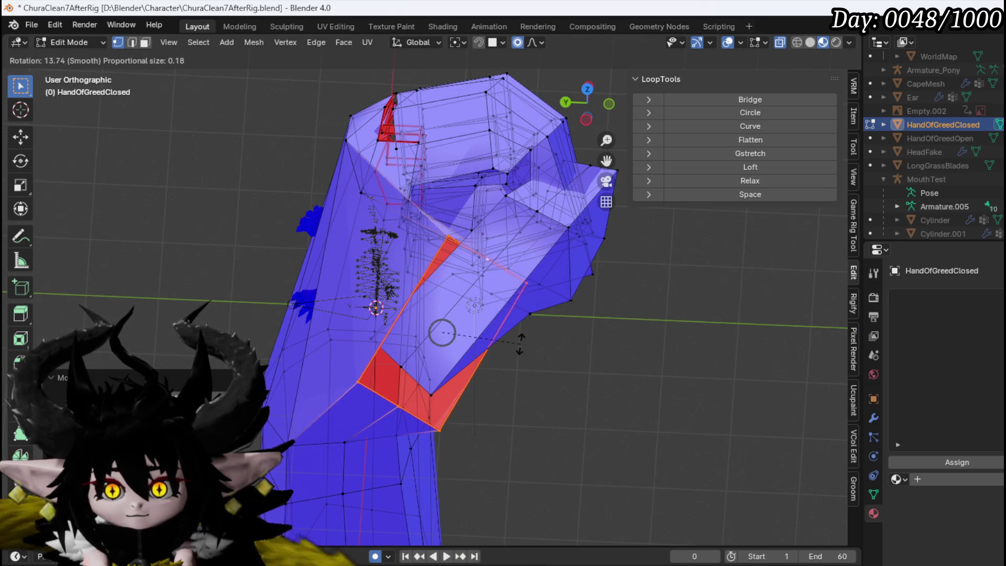
{"action": "mouse_move", "coordinate": [507, 346]}
{"action": "left_mouse_down"}
{"action": "mouse_move", "coordinate": [415, 224]}
{"action": "mouse_move", "coordinate": [521, 193]}
{"action": "mouse_move", "coordinate": [302, 217]}
{"action": "mouse_move", "coordinate": [479, 222]}
{"action": "mouse_move", "coordinate": [427, 307]}
{"action": "mouse_move", "coordinate": [450, 293]}
{"action": "mouse_move", "coordinate": [348, 325]}
{"action": "mouse_move", "coordinate": [372, 228]}
{"action": "left_mouse_up"}
Step: Select vertices higher up on the closed hand and try a soft move, then cancel it
{"action": "left_click", "coordinate": [381, 210]}
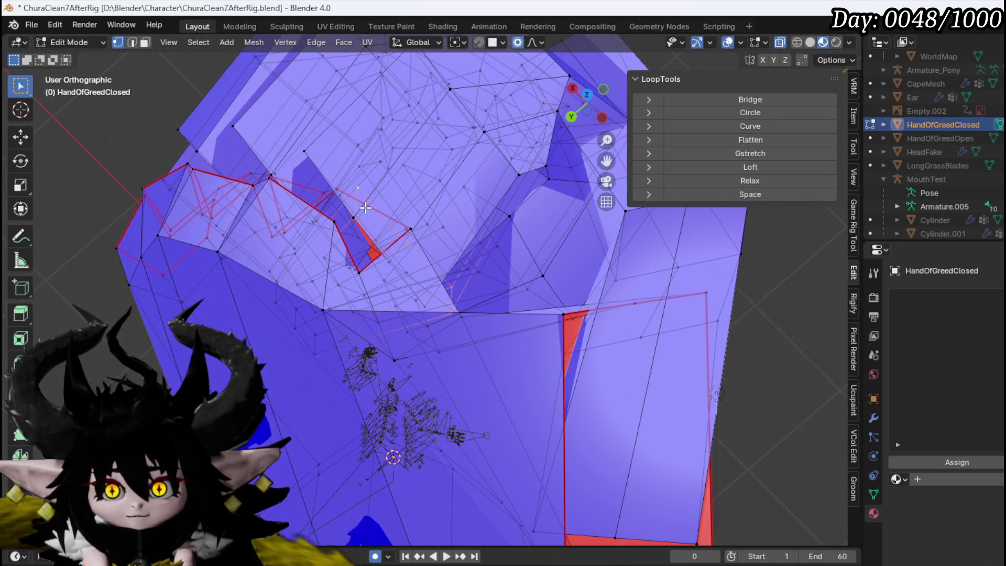
{"action": "mouse_move", "coordinate": [348, 193]}
{"action": "left_mouse_down"}
{"action": "mouse_move", "coordinate": [338, 167]}
{"action": "mouse_move", "coordinate": [356, 264]}
{"action": "left_mouse_up"}
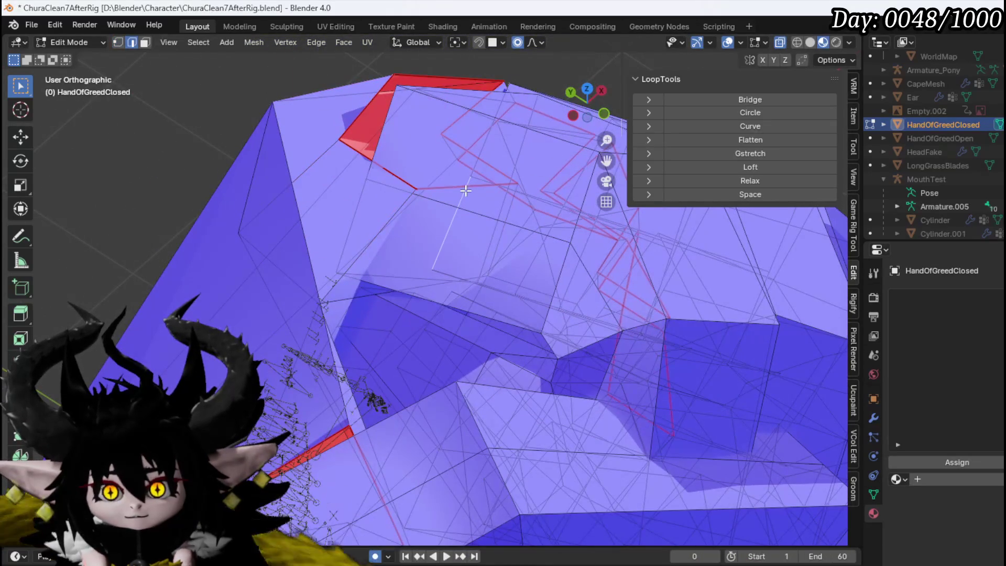
{"action": "left_click_drag", "start_coordinate": [440, 199], "coordinate": [471, 222]}
{"action": "key", "text": "g"}
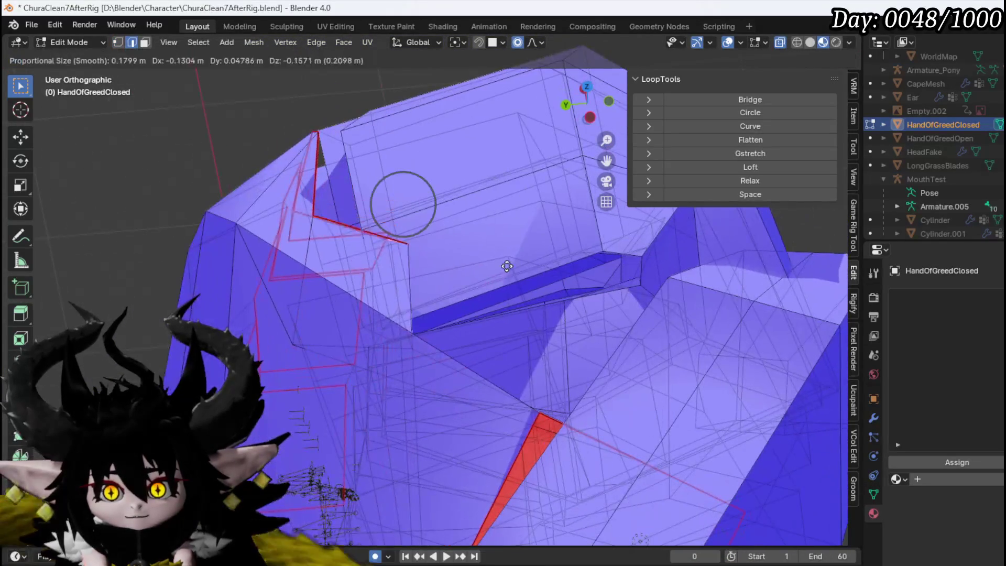
{"action": "right_click", "coordinate": [513, 356]}
{"action": "mouse_move", "coordinate": [513, 357]}
{"action": "left_mouse_down"}
{"action": "mouse_move", "coordinate": [415, 231]}
{"action": "mouse_move", "coordinate": [326, 220]}
{"action": "left_mouse_up"}
Step: In vertex mode, merge the stray vertex at the last selected one
{"action": "key", "text": "1"}
{"action": "key", "text": "g"}
{"action": "right_click", "coordinate": [314, 224]}
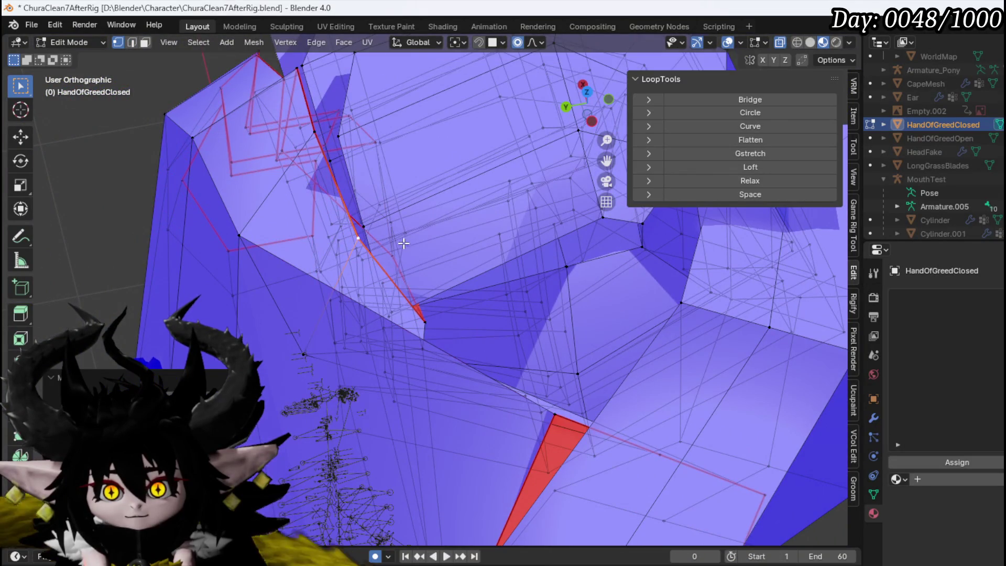
{"action": "left_click_drag", "start_coordinate": [404, 240], "coordinate": [327, 224]}
{"action": "key", "text": "m"}
{"action": "left_click", "coordinate": [381, 217]}
Step: Move a vertex to flatten the red face, then merge the selected vertices at last
{"action": "mouse_move", "coordinate": [390, 120]}
{"action": "left_mouse_down"}
{"action": "mouse_move", "coordinate": [234, 155]}
{"action": "mouse_move", "coordinate": [342, 136]}
{"action": "mouse_move", "coordinate": [406, 184]}
{"action": "left_mouse_up"}
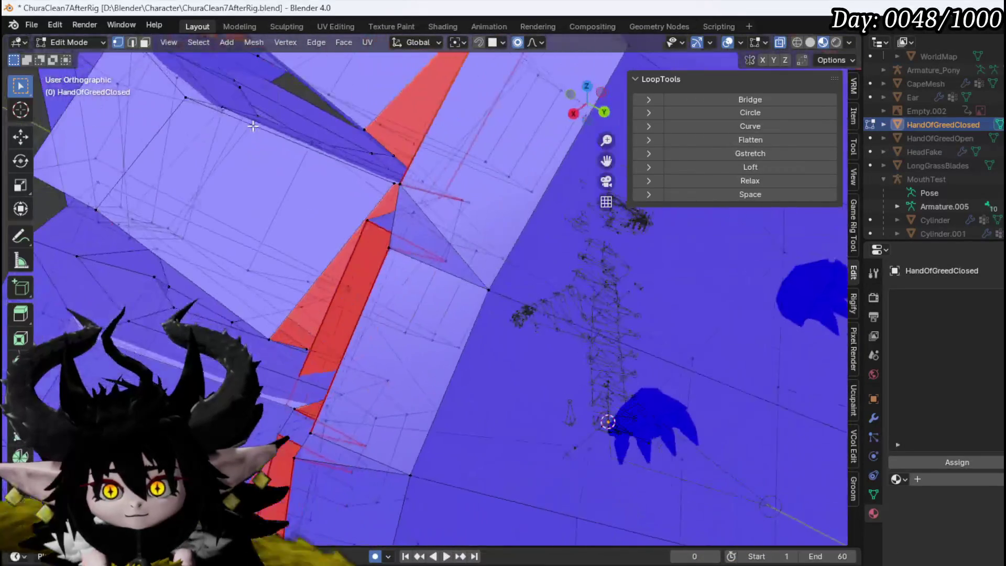
{"action": "left_click_drag", "start_coordinate": [363, 117], "coordinate": [384, 146]}
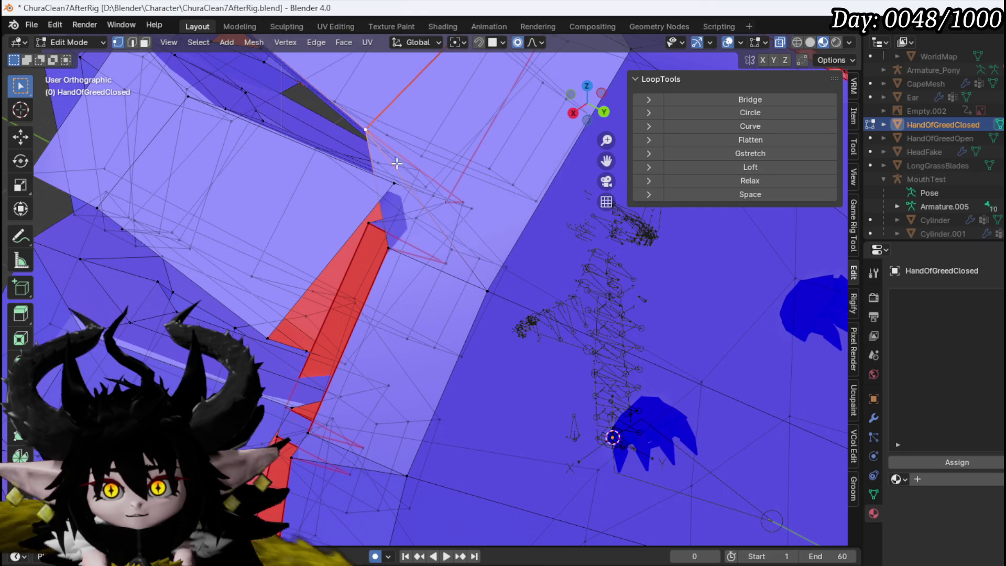
{"action": "mouse_move", "coordinate": [392, 246]}
{"action": "left_mouse_down"}
{"action": "mouse_move", "coordinate": [395, 175]}
{"action": "mouse_move", "coordinate": [377, 269]}
{"action": "mouse_move", "coordinate": [441, 275]}
{"action": "left_mouse_up"}
{"action": "key", "text": "m"}
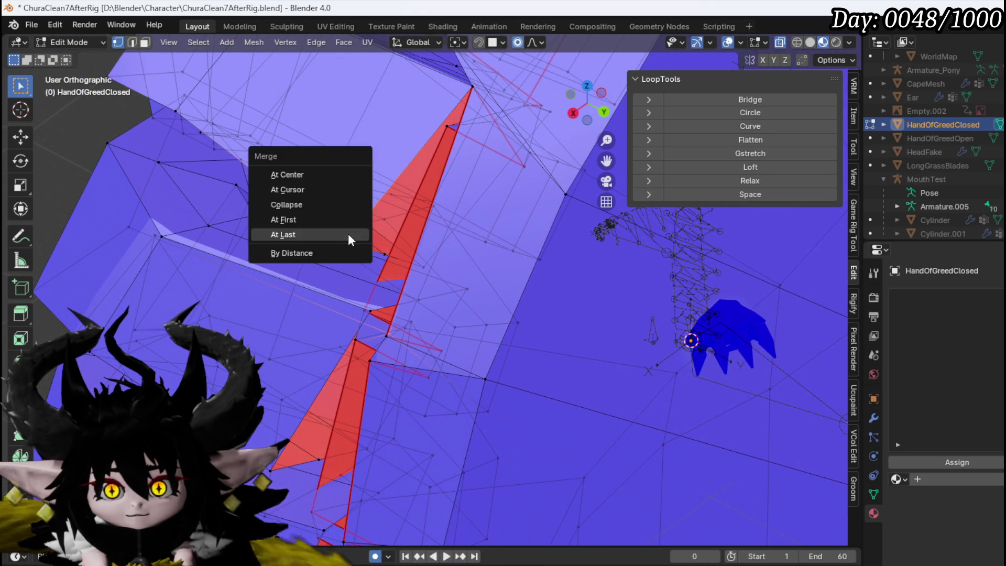
{"action": "left_click", "coordinate": [347, 233]}
Step: Collapse the red strip by merging vertex pairs at the last vertex
{"action": "mouse_move", "coordinate": [393, 332]}
{"action": "left_mouse_down"}
{"action": "mouse_move", "coordinate": [427, 279]}
{"action": "mouse_move", "coordinate": [398, 325]}
{"action": "left_mouse_up"}
{"action": "key", "text": "m"}
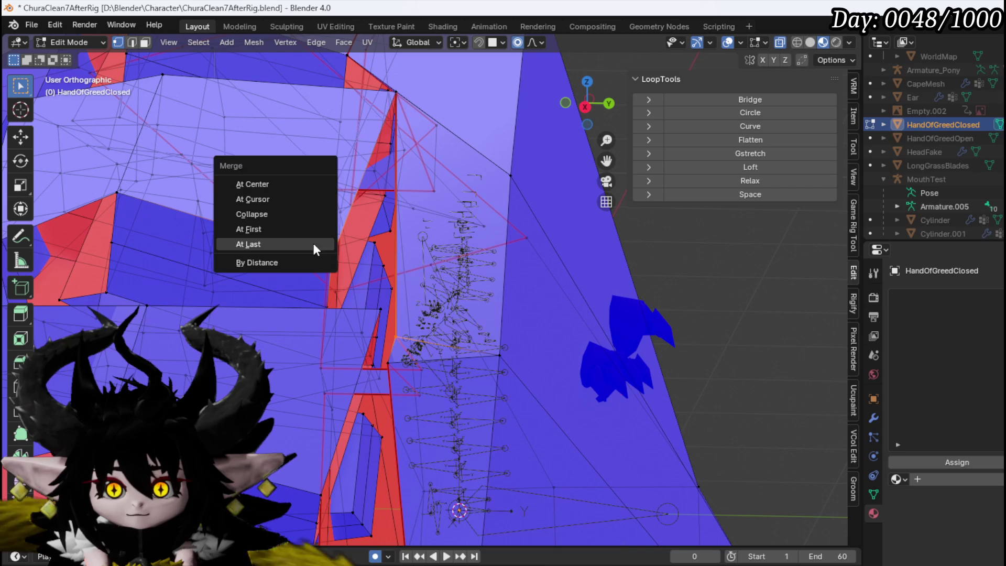
{"action": "left_click", "coordinate": [314, 247]}
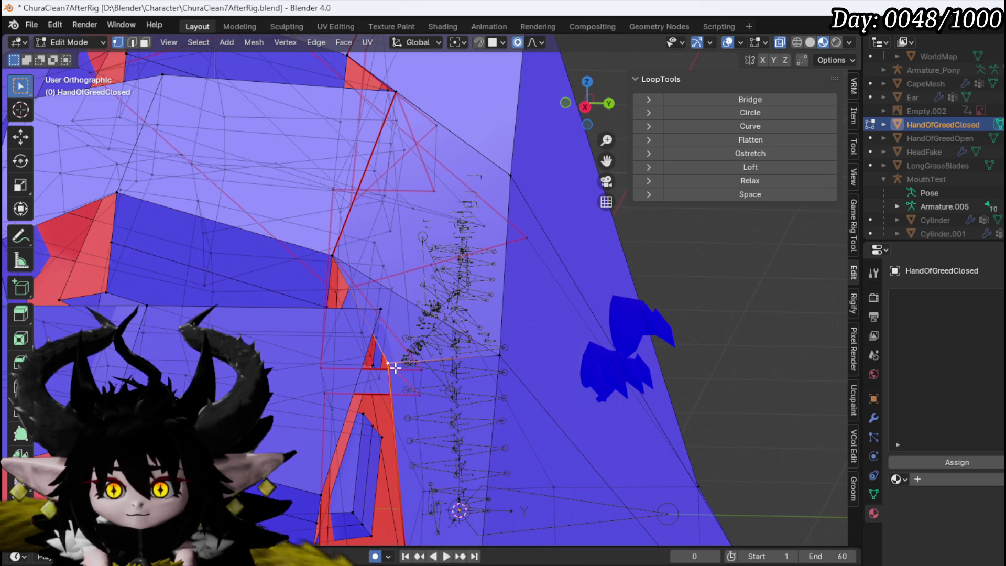
{"action": "left_click", "coordinate": [380, 309], "text": "shift"}
{"action": "key", "text": "m"}
{"action": "left_click", "coordinate": [389, 314]}
Step: Merge the red strip's corner vertex with a neighbouring vertex at last
{"action": "scroll", "coordinate": [418, 227], "scroll_direction": "down", "scroll_amount": 5}
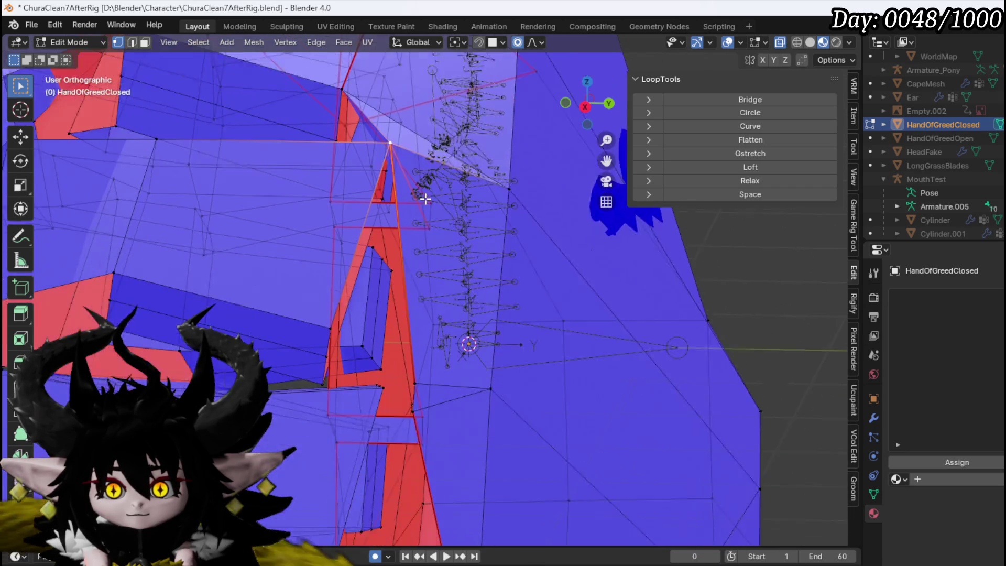
{"action": "left_click", "coordinate": [315, 294]}
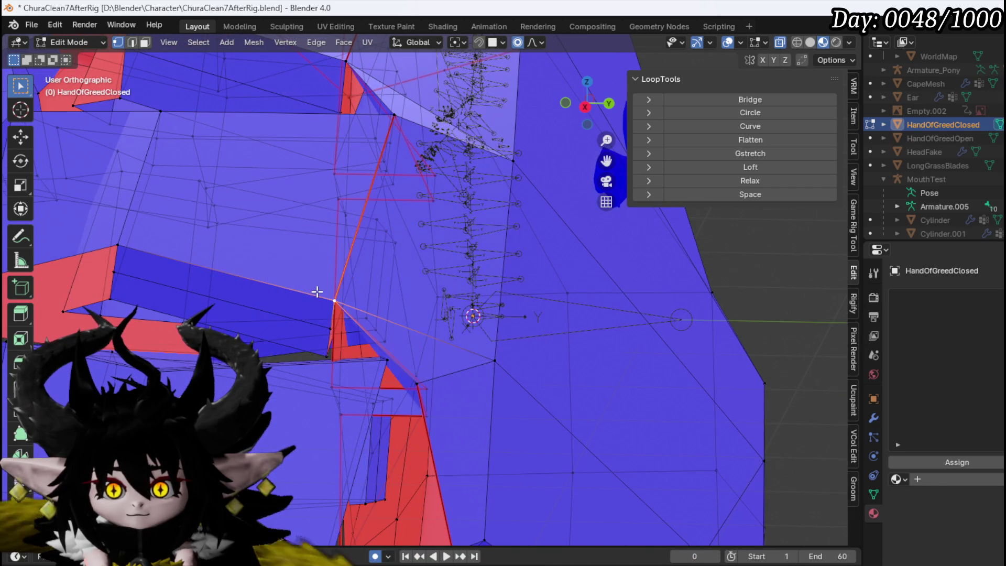
{"action": "scroll", "coordinate": [403, 305], "scroll_direction": "left", "scroll_amount": 3}
{"action": "scroll", "coordinate": [403, 304], "scroll_direction": "left", "scroll_amount": 5}
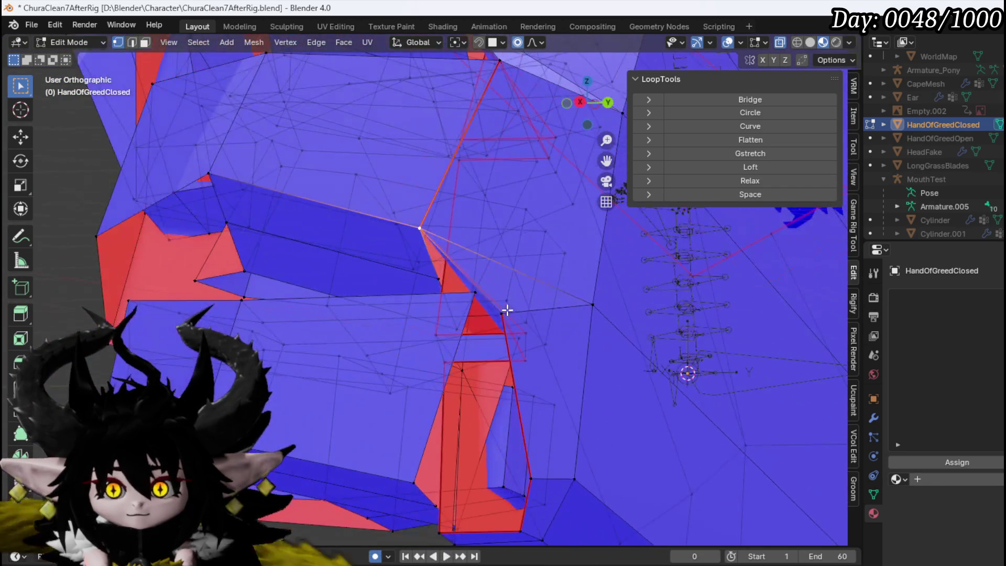
{"action": "left_click", "coordinate": [469, 291], "text": "shift"}
{"action": "key", "text": "m"}
{"action": "left_click", "coordinate": [472, 292]}
Step: Select the two lower vertices and merge them at the last one
{"action": "scroll", "coordinate": [472, 292], "scroll_direction": "down", "scroll_amount": 5}
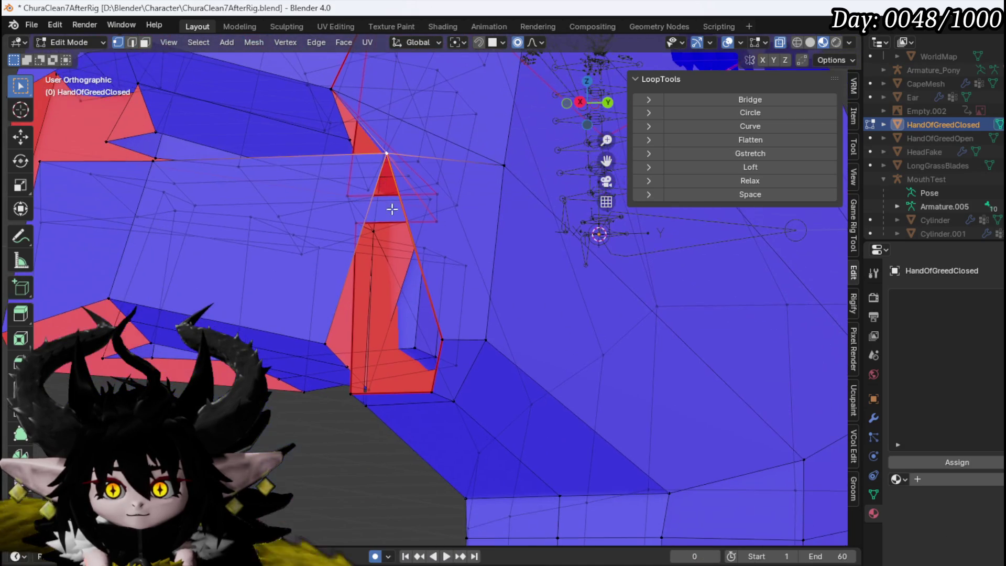
{"action": "left_click", "coordinate": [440, 339]}
{"action": "left_click", "coordinate": [324, 338], "text": "shift"}
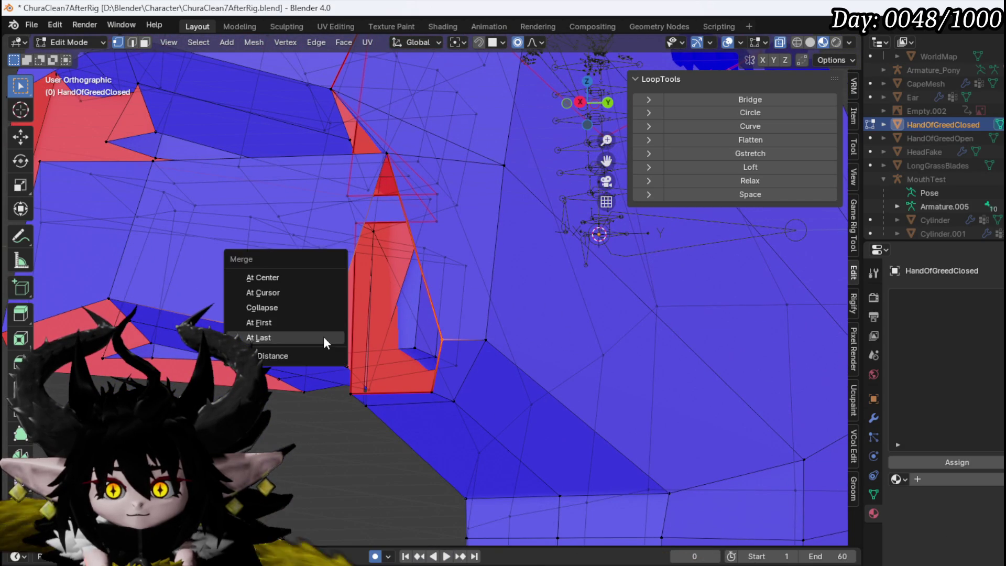
{"action": "left_click", "coordinate": [323, 337]}
{"action": "scroll", "coordinate": [367, 341], "scroll_direction": "down", "scroll_amount": 5}
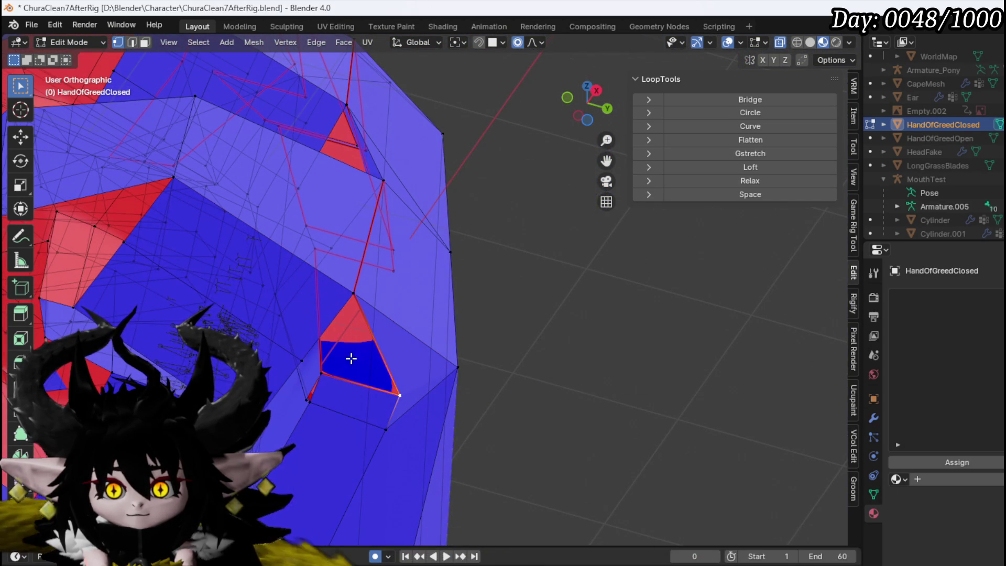
{"action": "key", "text": "m"}
{"action": "left_click", "coordinate": [307, 363]}
{"action": "scroll", "coordinate": [343, 348], "scroll_direction": "up", "scroll_amount": 5}
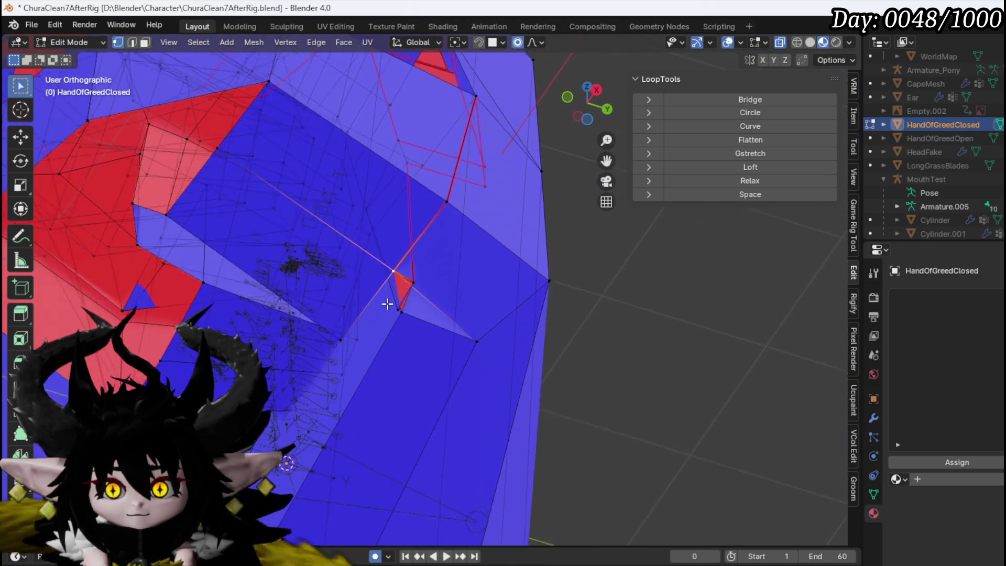
Step: Check the moved edge from the right side view and settle the new vertex position
{"action": "mouse_move", "coordinate": [401, 272]}
{"action": "left_mouse_down"}
{"action": "mouse_move", "coordinate": [404, 292]}
{"action": "mouse_move", "coordinate": [481, 326]}
{"action": "mouse_move", "coordinate": [365, 352]}
{"action": "mouse_move", "coordinate": [423, 348]}
{"action": "left_mouse_up"}
{"action": "key", "text": "KP_3"}
{"action": "key", "text": "2"}
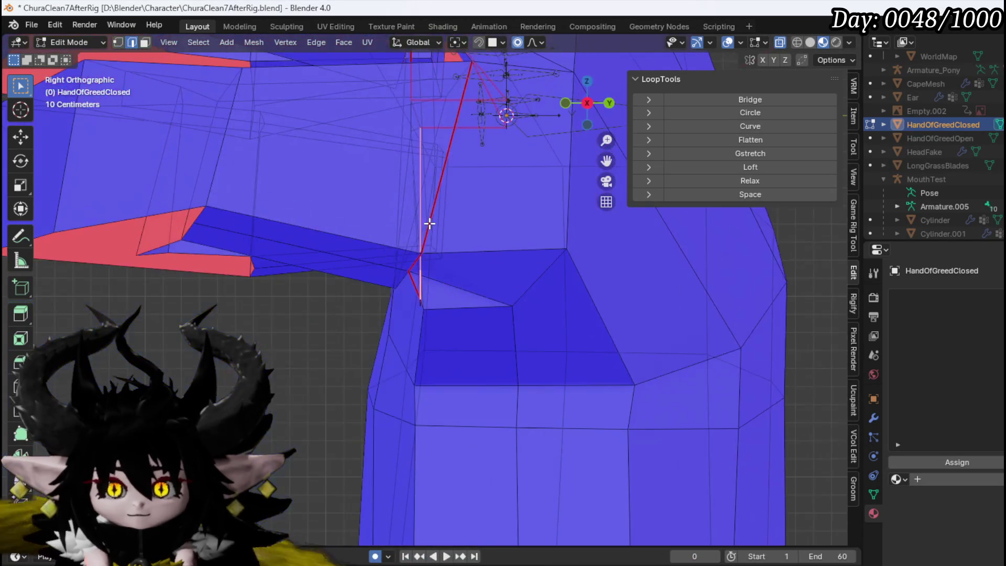
{"action": "mouse_move", "coordinate": [426, 241]}
{"action": "left_mouse_down"}
{"action": "mouse_move", "coordinate": [473, 162]}
{"action": "mouse_move", "coordinate": [463, 171]}
{"action": "mouse_move", "coordinate": [525, 167]}
{"action": "left_mouse_up"}
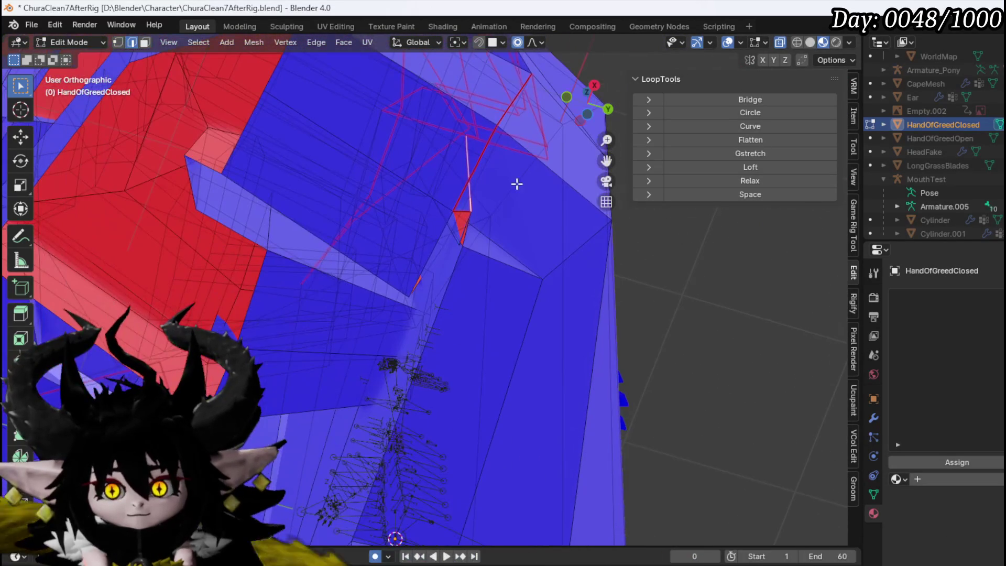
{"action": "scroll", "coordinate": [487, 214], "scroll_direction": "down", "scroll_amount": 4}
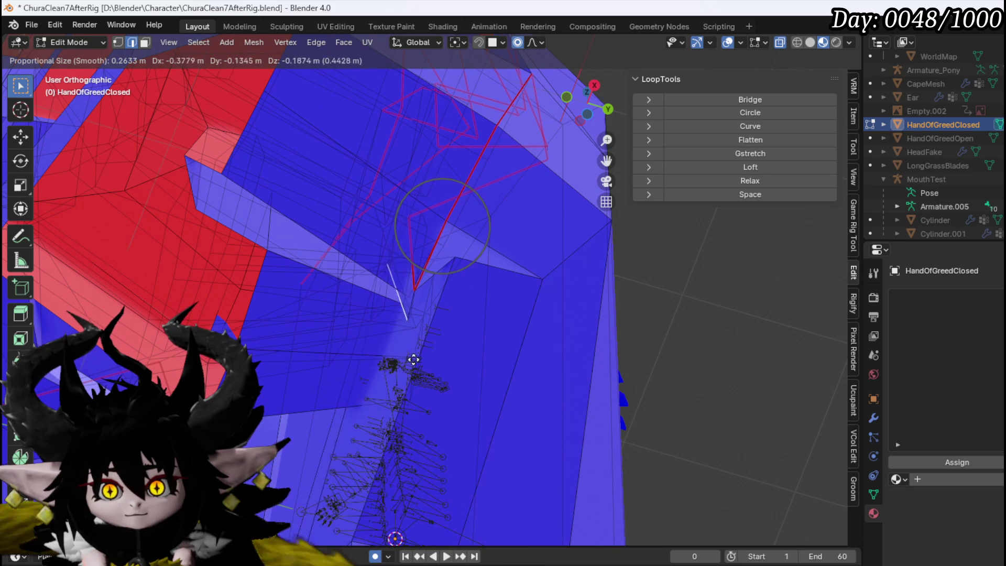
{"action": "mouse_move", "coordinate": [458, 307]}
{"action": "left_mouse_down"}
{"action": "mouse_move", "coordinate": [477, 224]}
{"action": "mouse_move", "coordinate": [467, 281]}
{"action": "mouse_move", "coordinate": [489, 292]}
{"action": "mouse_move", "coordinate": [493, 308]}
{"action": "left_mouse_up"}
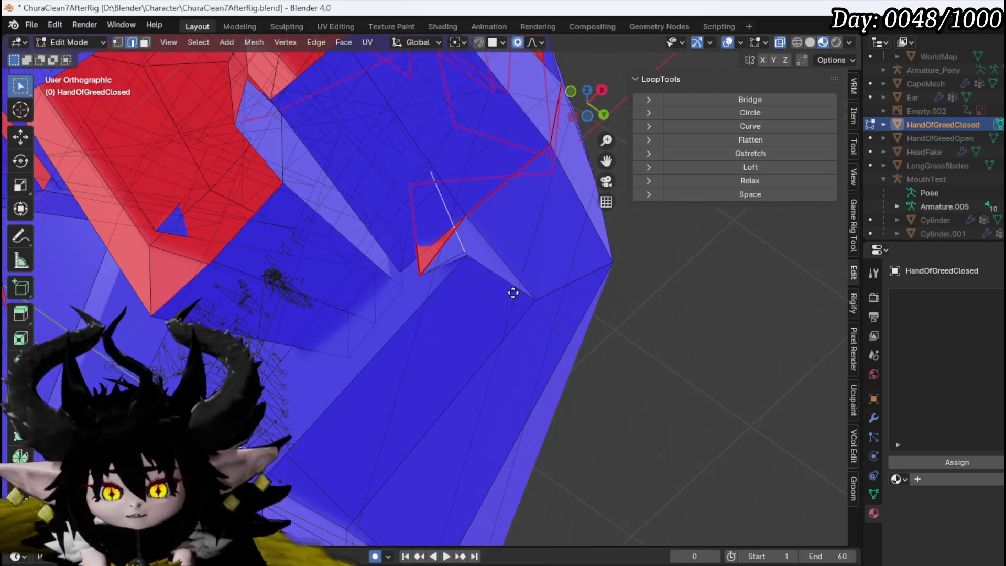
{"action": "mouse_move", "coordinate": [449, 342]}
{"action": "left_mouse_down"}
{"action": "mouse_move", "coordinate": [456, 337]}
{"action": "mouse_move", "coordinate": [413, 294]}
{"action": "mouse_move", "coordinate": [388, 336]}
{"action": "mouse_move", "coordinate": [537, 301]}
{"action": "mouse_move", "coordinate": [575, 330]}
{"action": "mouse_move", "coordinate": [398, 310]}
{"action": "left_mouse_up"}
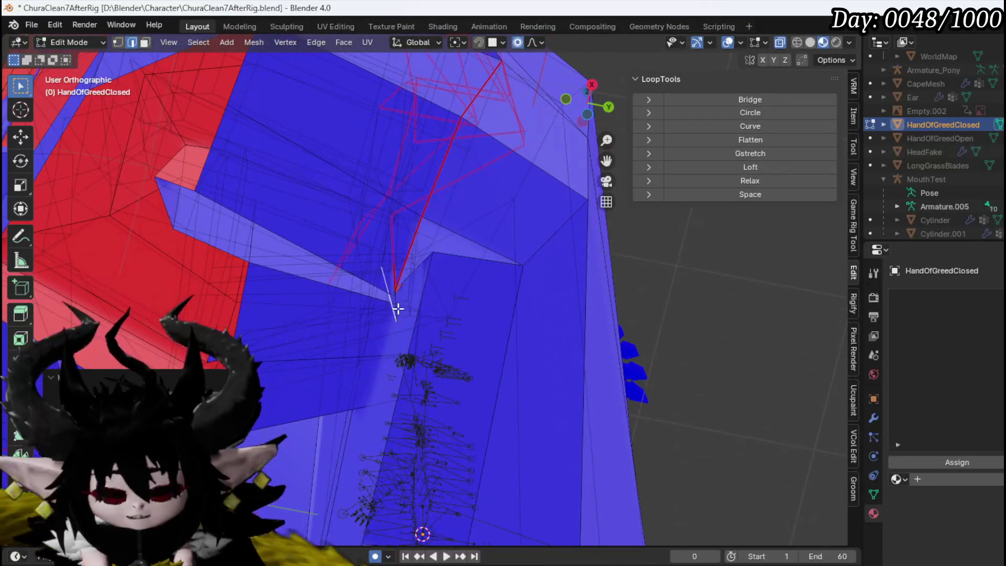
{"action": "key", "text": "1"}
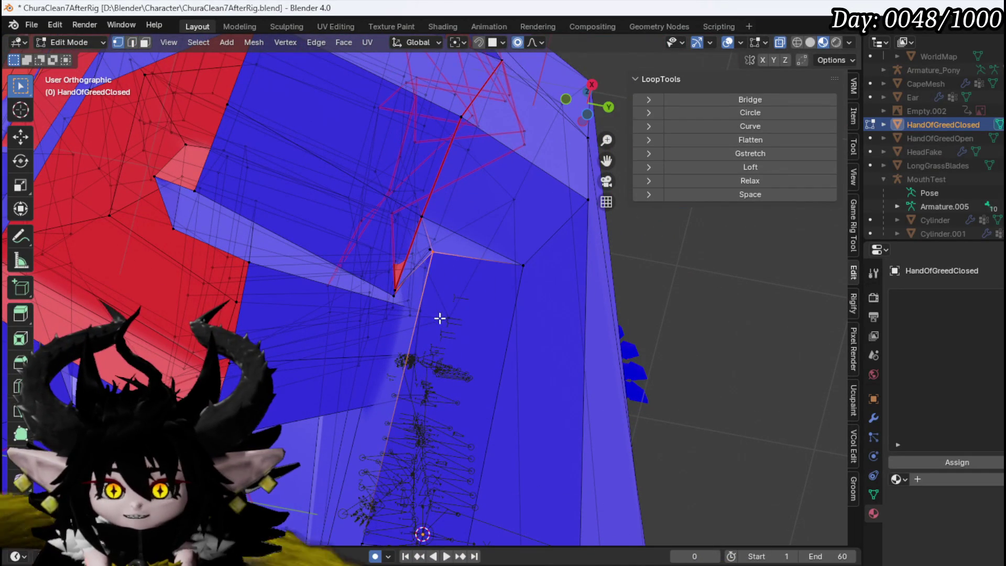
{"action": "left_click", "coordinate": [412, 419]}
{"action": "mouse_move", "coordinate": [404, 365]}
{"action": "left_mouse_down"}
{"action": "mouse_move", "coordinate": [534, 294]}
{"action": "mouse_move", "coordinate": [640, 336]}
{"action": "mouse_move", "coordinate": [510, 290]}
{"action": "mouse_move", "coordinate": [447, 238]}
{"action": "mouse_move", "coordinate": [543, 249]}
{"action": "mouse_move", "coordinate": [475, 260]}
{"action": "left_mouse_up"}
Step: Soft-move vertices with proportional falloff and collapse the red triangle by merging its vertices
{"action": "key", "text": "g"}
{"action": "left_click", "coordinate": [540, 266]}
{"action": "mouse_move", "coordinate": [407, 251]}
{"action": "left_mouse_down"}
{"action": "mouse_move", "coordinate": [431, 218]}
{"action": "mouse_move", "coordinate": [449, 251]}
{"action": "left_mouse_up"}
{"action": "key", "text": "g"}
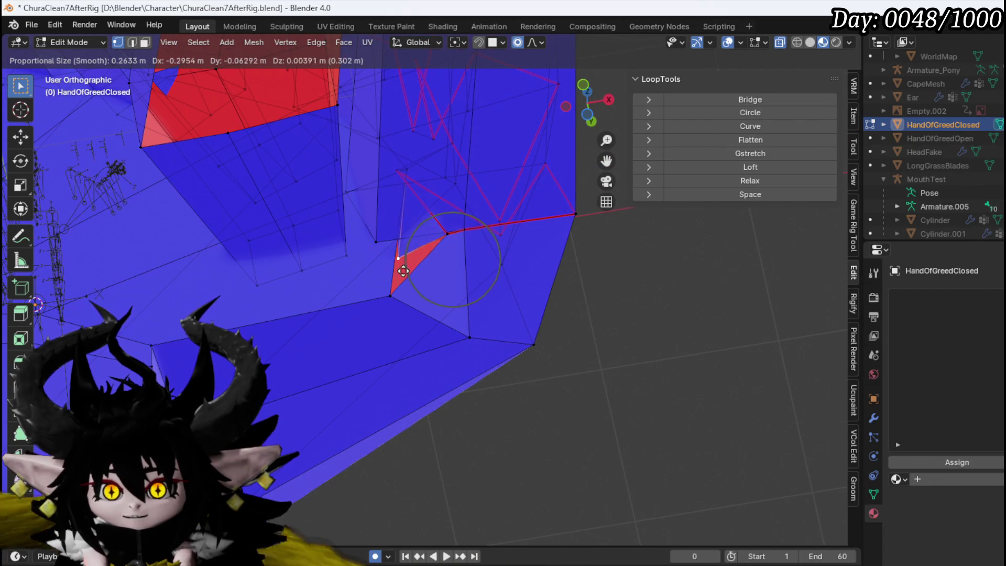
{"action": "left_click", "coordinate": [372, 294]}
{"action": "mouse_move", "coordinate": [372, 294]}
{"action": "left_mouse_down"}
{"action": "mouse_move", "coordinate": [469, 312]}
{"action": "mouse_move", "coordinate": [398, 327]}
{"action": "mouse_move", "coordinate": [450, 238]}
{"action": "mouse_move", "coordinate": [503, 332]}
{"action": "mouse_move", "coordinate": [485, 268]}
{"action": "mouse_move", "coordinate": [422, 279]}
{"action": "mouse_move", "coordinate": [446, 287]}
{"action": "left_mouse_up"}
{"action": "key", "text": "m"}
{"action": "left_click", "coordinate": [407, 305]}
Step: Move vertices onto the mesh's outer edge using proportional soft moves
{"action": "key", "text": "g"}
{"action": "left_click", "coordinate": [492, 294]}
{"action": "key", "text": "g"}
{"action": "left_click", "coordinate": [478, 280]}
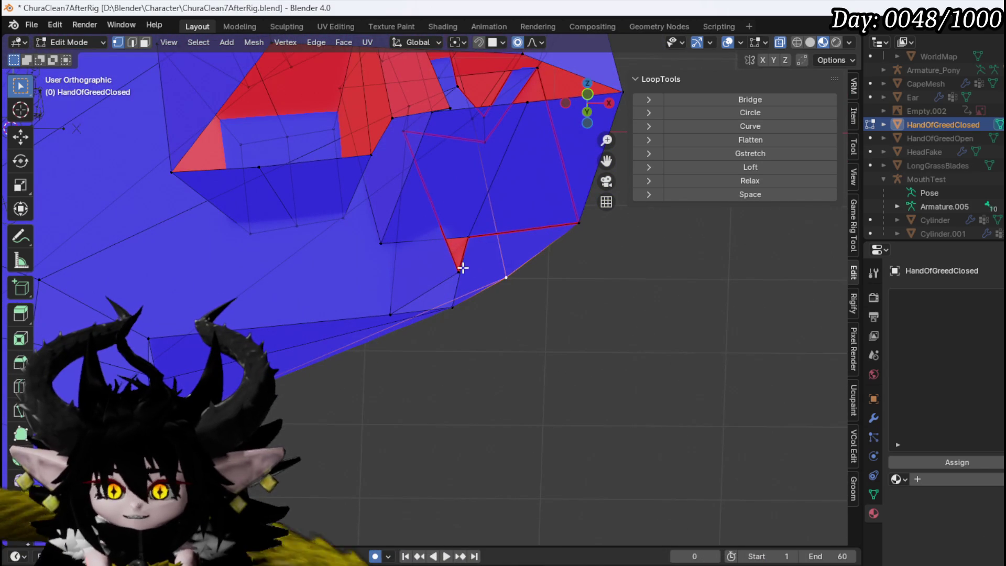
{"action": "left_click", "coordinate": [428, 260]}
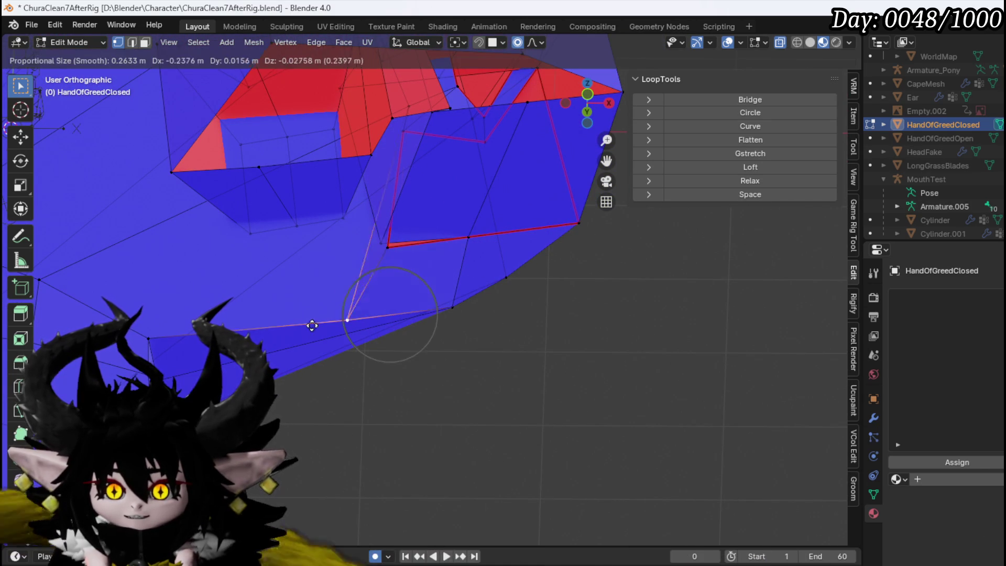
{"action": "key", "text": "g"}
{"action": "left_click", "coordinate": [386, 321]}
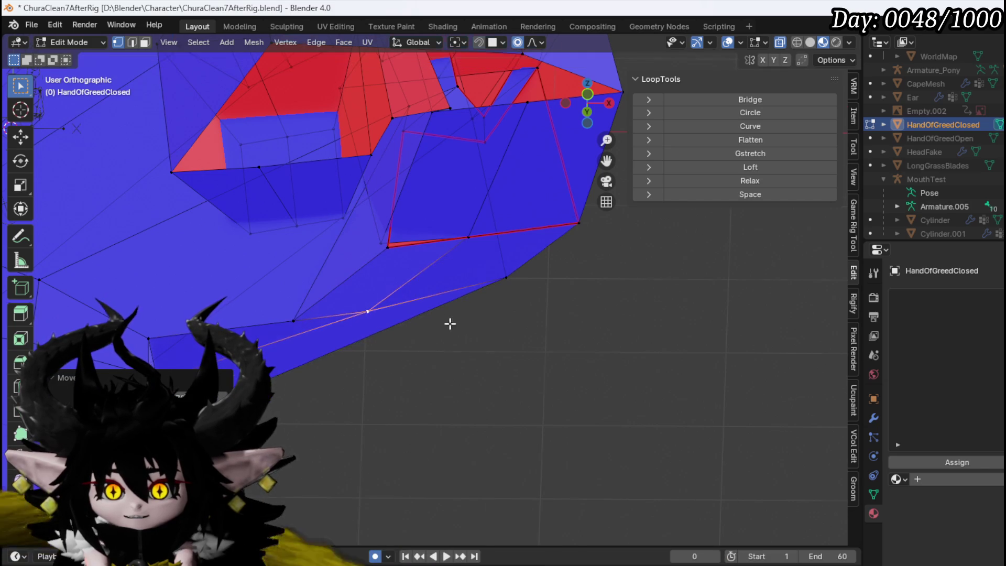
{"action": "left_click_drag", "start_coordinate": [451, 325], "coordinate": [363, 253]}
{"action": "key", "text": "g"}
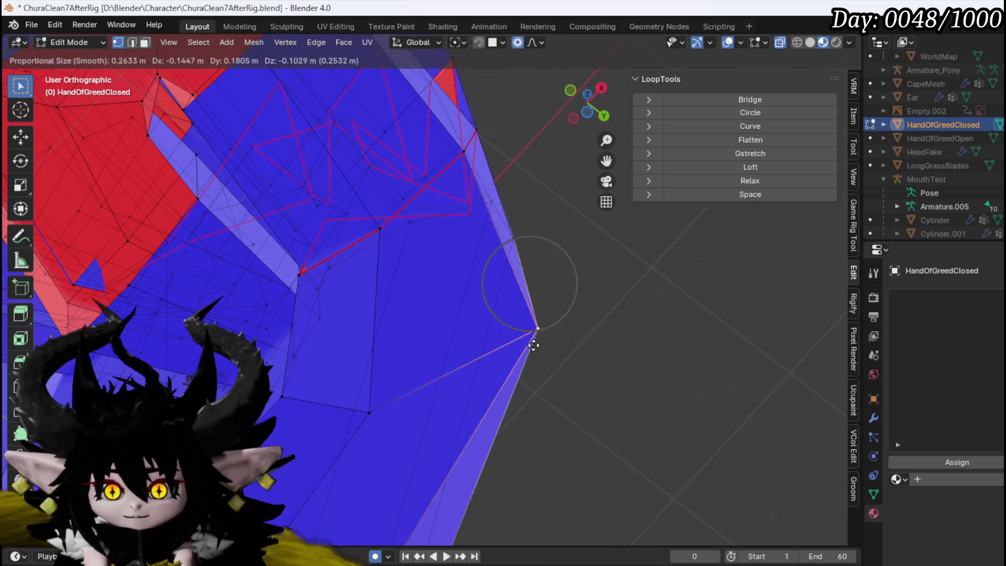
{"action": "mouse_move", "coordinate": [512, 348]}
{"action": "left_mouse_down"}
{"action": "mouse_move", "coordinate": [539, 344]}
{"action": "mouse_move", "coordinate": [414, 243]}
{"action": "mouse_move", "coordinate": [319, 236]}
{"action": "mouse_move", "coordinate": [325, 216]}
{"action": "mouse_move", "coordinate": [364, 326]}
{"action": "left_mouse_up"}
Step: Shift a different vertex on the red face to the right
{"action": "left_click", "coordinate": [322, 254]}
{"action": "key", "text": "g"}
{"action": "left_click", "coordinate": [314, 252]}
{"action": "key", "text": "g"}
{"action": "left_click", "coordinate": [387, 255]}
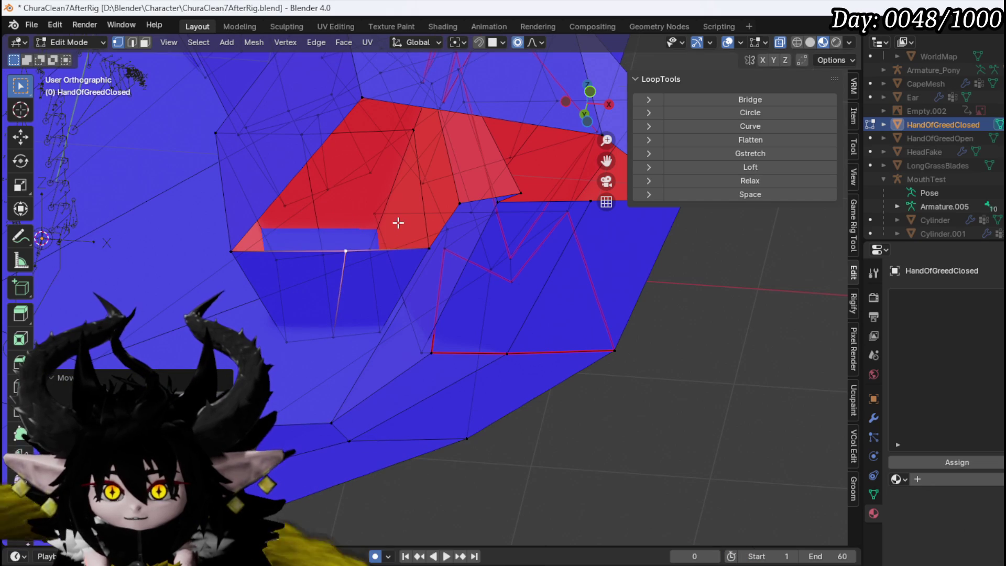
{"action": "left_click_drag", "start_coordinate": [453, 153], "coordinate": [268, 237]}
{"action": "mouse_move", "coordinate": [409, 247]}
{"action": "left_mouse_down"}
{"action": "mouse_move", "coordinate": [404, 180]}
{"action": "mouse_move", "coordinate": [435, 200]}
{"action": "left_mouse_up"}
{"action": "key", "text": "g"}
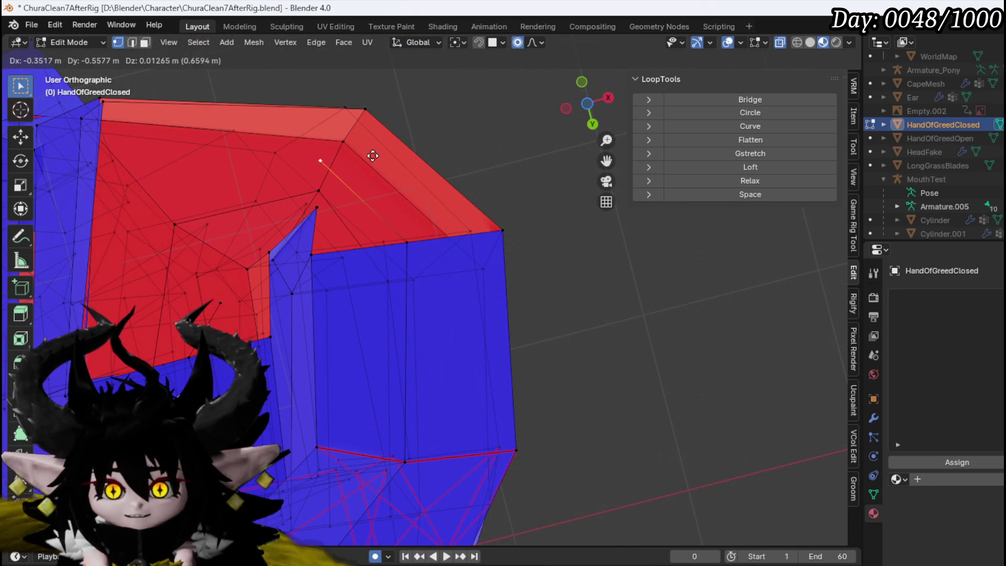
Step: Adjust the vertex at the red/blue corner, then undo back to the earlier red face shape
{"action": "key", "text": "2"}
{"action": "left_click", "coordinate": [444, 244]}
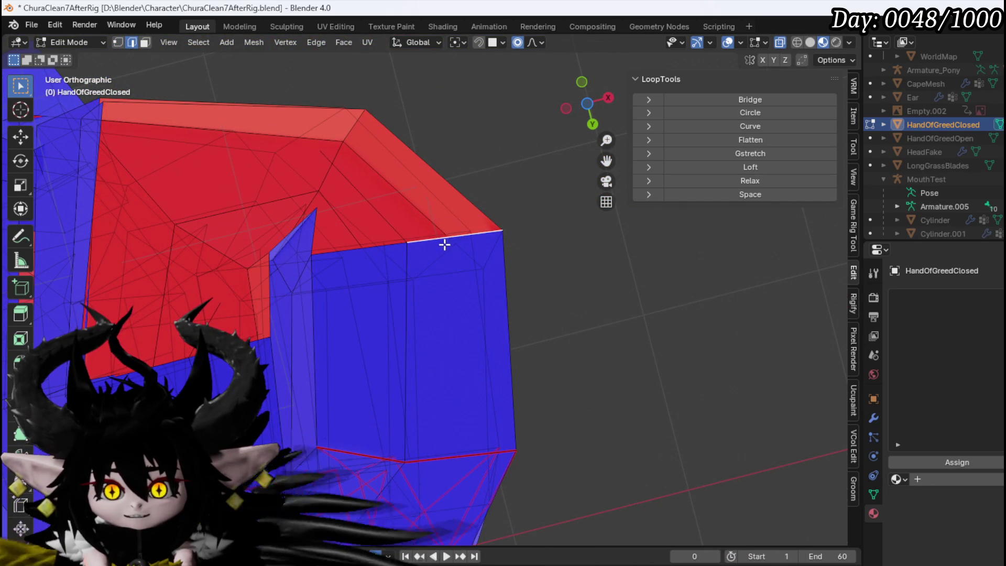
{"action": "left_click", "coordinate": [371, 249]}
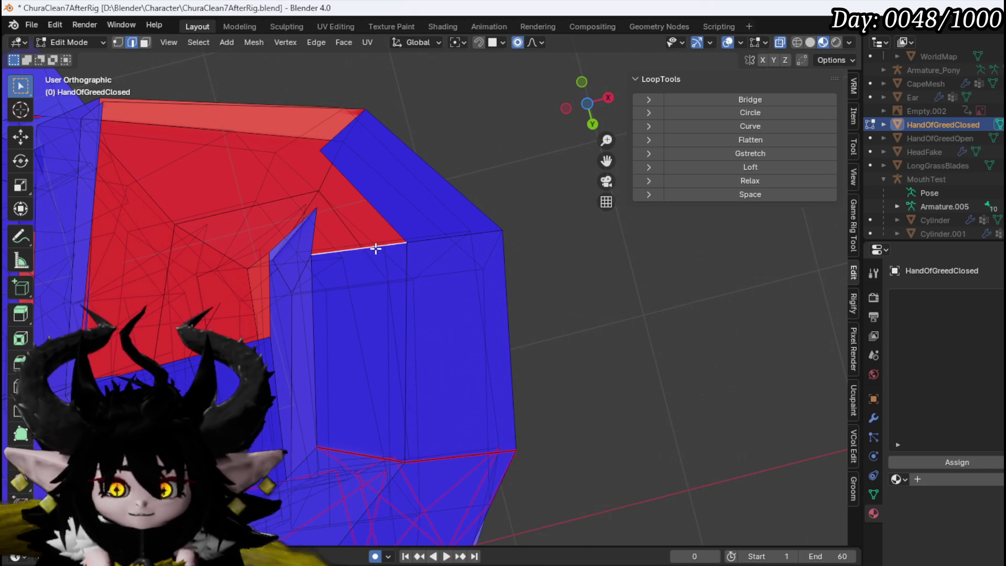
{"action": "key", "text": "1"}
{"action": "left_click", "coordinate": [318, 211]}
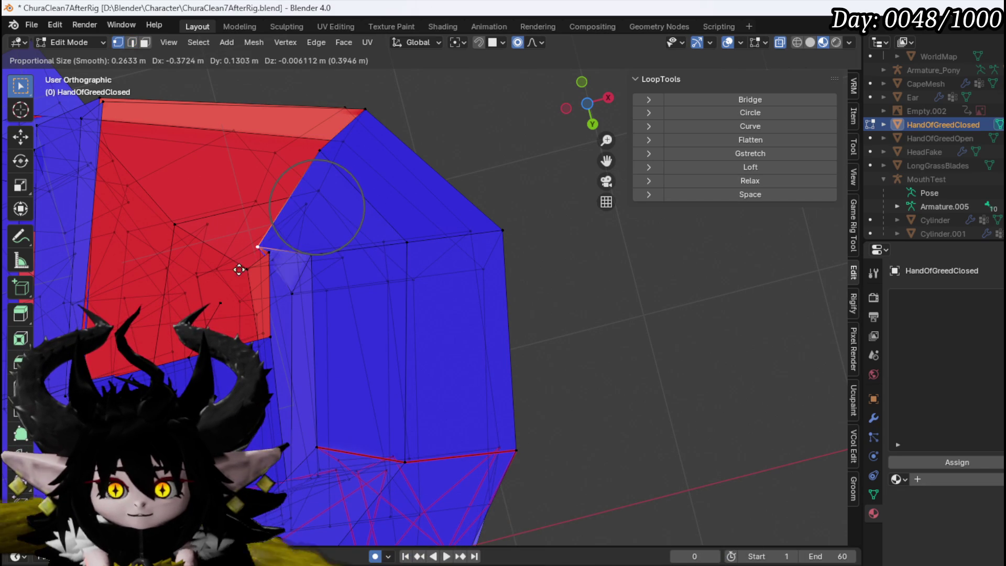
{"action": "left_click", "coordinate": [262, 248]}
{"action": "key", "text": "KP_Decimal"}
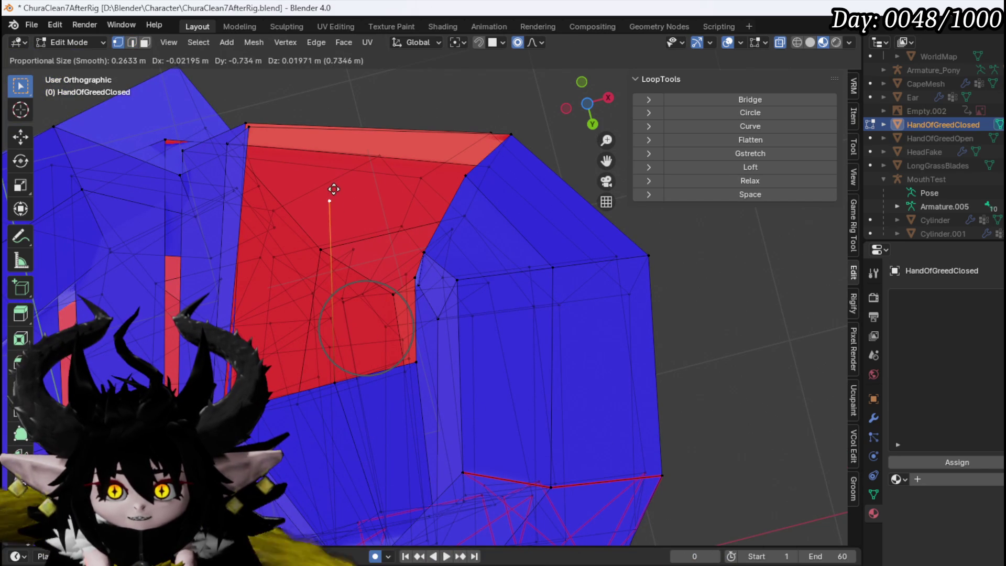
{"action": "left_click", "coordinate": [345, 171]}
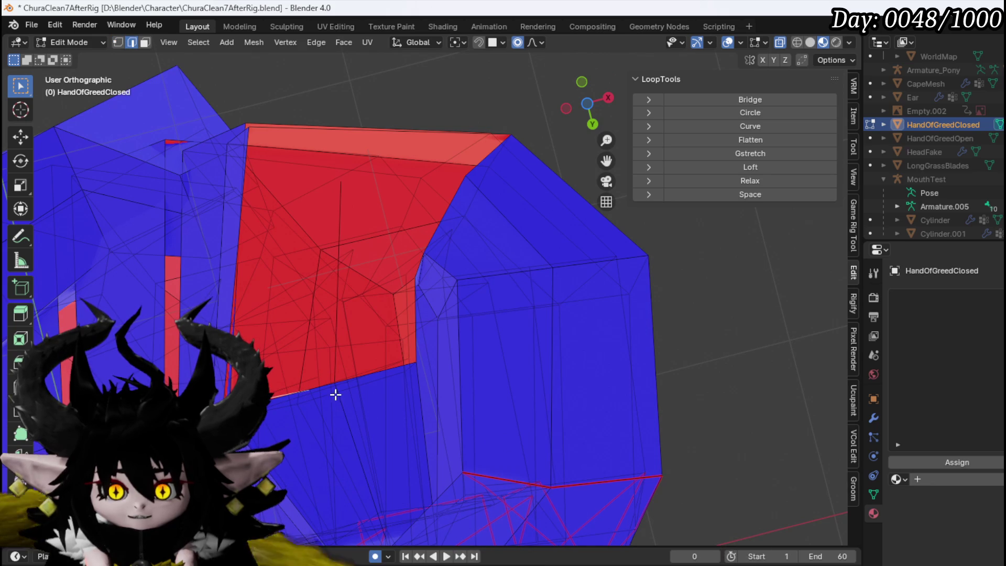
{"action": "key", "text": "ctrl+z"}
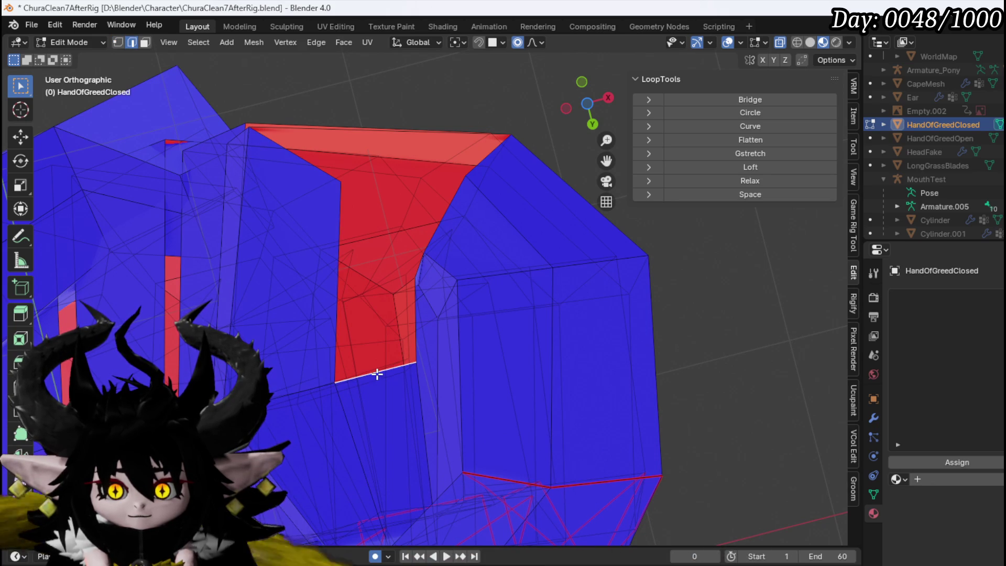
{"action": "key", "text": "ctrl+z"}
Step: Try moving another red-face vertex, revert it, and dissolve the edge splitting the central red face
{"action": "mouse_move", "coordinate": [460, 305]}
{"action": "left_mouse_down"}
{"action": "mouse_move", "coordinate": [539, 386]}
{"action": "mouse_move", "coordinate": [501, 366]}
{"action": "mouse_move", "coordinate": [420, 386]}
{"action": "mouse_move", "coordinate": [488, 423]}
{"action": "mouse_move", "coordinate": [480, 359]}
{"action": "mouse_move", "coordinate": [427, 420]}
{"action": "left_mouse_up"}
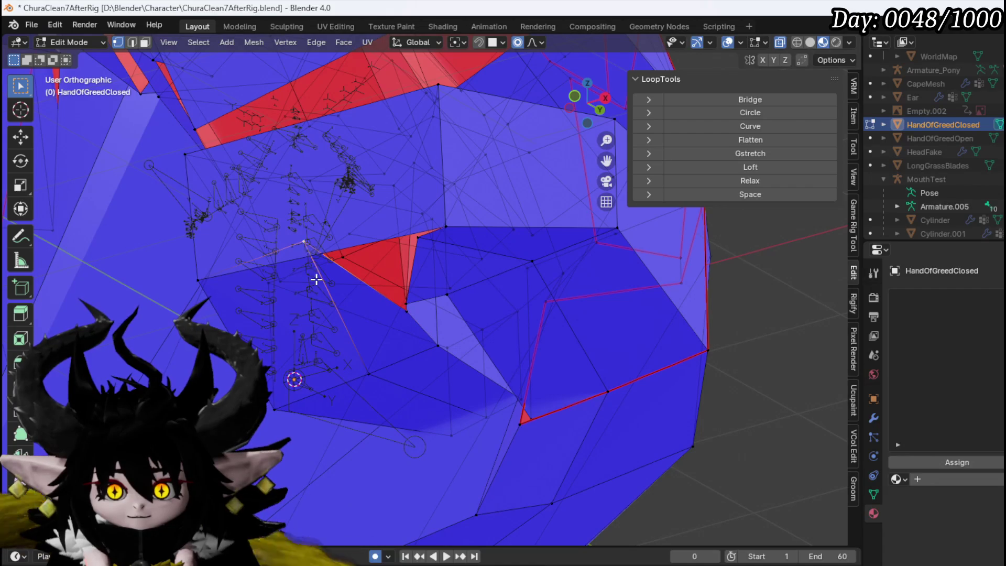
{"action": "scroll", "coordinate": [426, 301], "scroll_direction": "up", "scroll_amount": 3}
{"action": "mouse_move", "coordinate": [392, 303]}
{"action": "left_mouse_down"}
{"action": "mouse_move", "coordinate": [400, 229]}
{"action": "mouse_move", "coordinate": [379, 285]}
{"action": "left_mouse_up"}
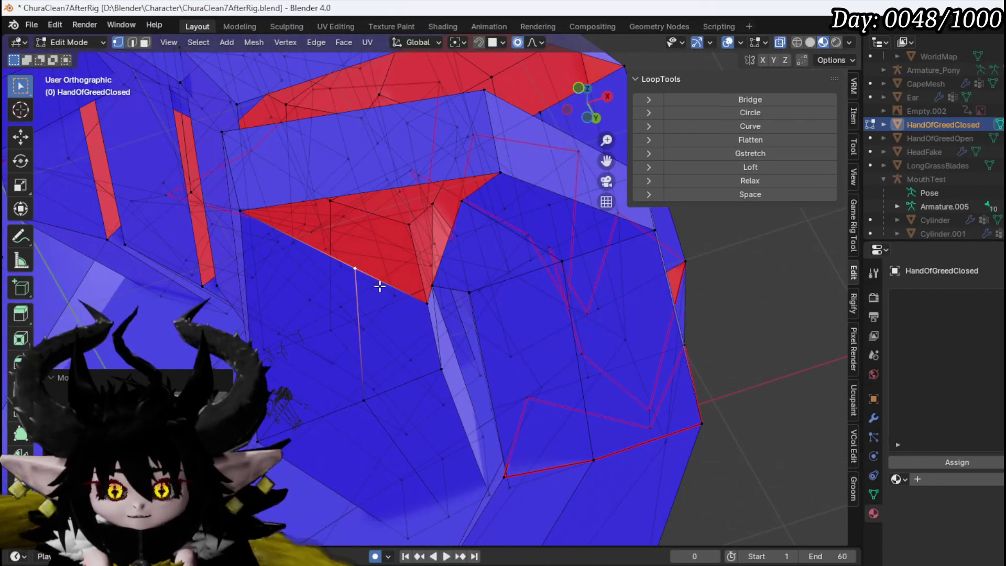
{"action": "left_click", "coordinate": [463, 208]}
{"action": "key", "text": "g"}
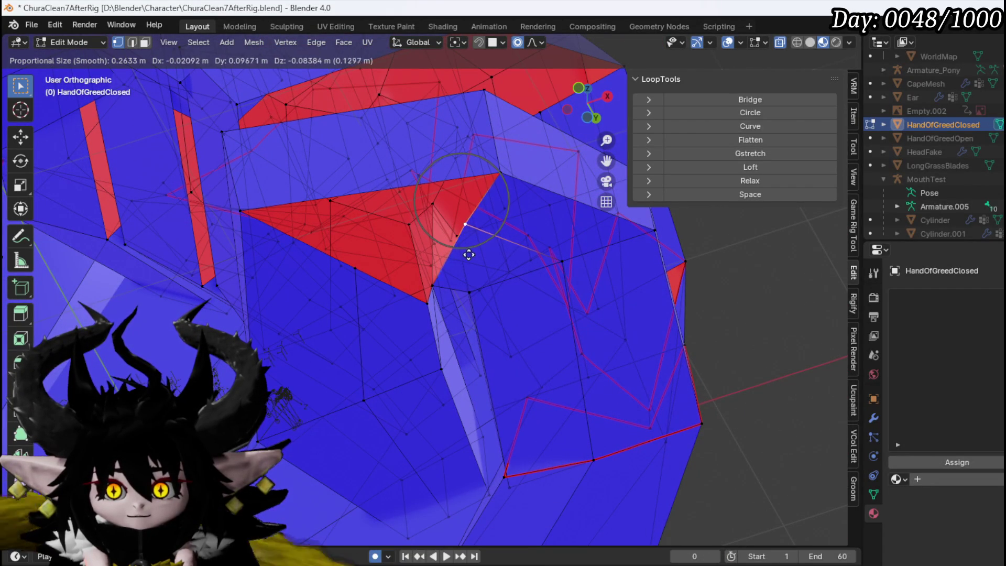
{"action": "left_click", "coordinate": [449, 254]}
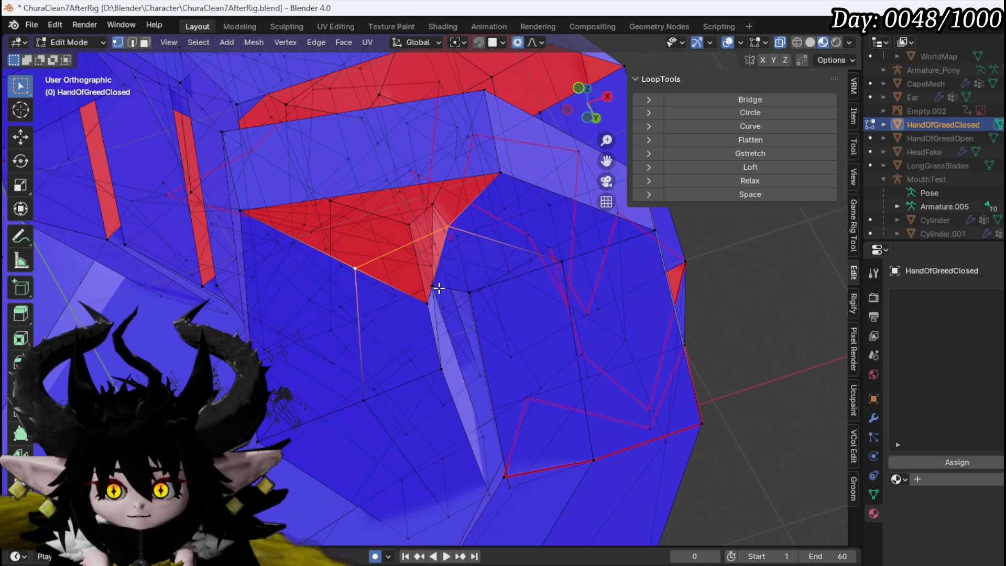
{"action": "key", "text": "ctrl+z"}
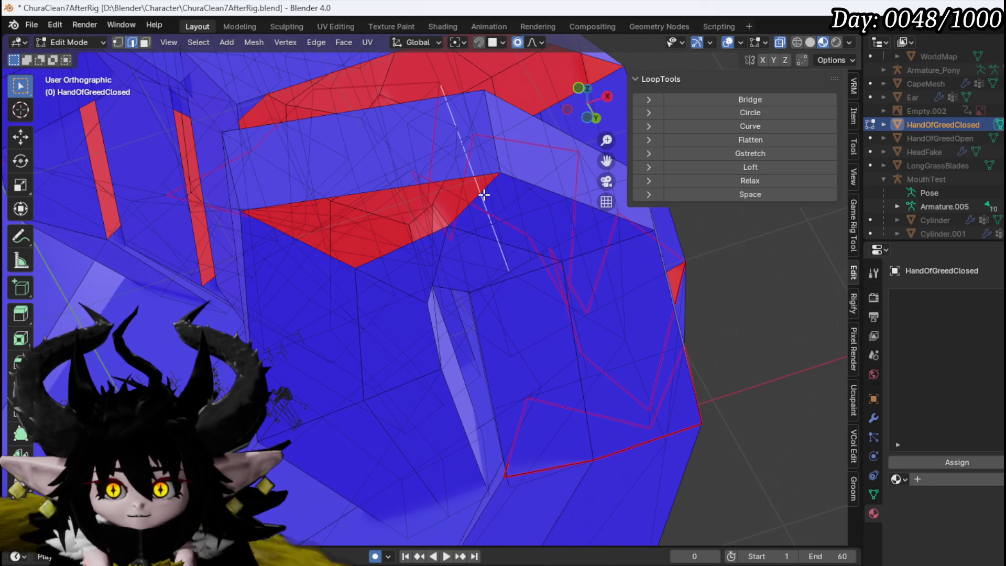
{"action": "key", "text": "ctrl+z"}
{"action": "mouse_move", "coordinate": [348, 260]}
{"action": "left_mouse_down"}
{"action": "mouse_move", "coordinate": [526, 367]}
{"action": "mouse_move", "coordinate": [373, 384]}
{"action": "mouse_move", "coordinate": [297, 310]}
{"action": "mouse_move", "coordinate": [518, 309]}
{"action": "mouse_move", "coordinate": [446, 208]}
{"action": "mouse_move", "coordinate": [326, 328]}
{"action": "mouse_move", "coordinate": [377, 328]}
{"action": "mouse_move", "coordinate": [417, 269]}
{"action": "mouse_move", "coordinate": [455, 357]}
{"action": "mouse_move", "coordinate": [348, 426]}
{"action": "mouse_move", "coordinate": [337, 348]}
{"action": "mouse_move", "coordinate": [462, 303]}
{"action": "mouse_move", "coordinate": [389, 340]}
{"action": "left_mouse_up"}
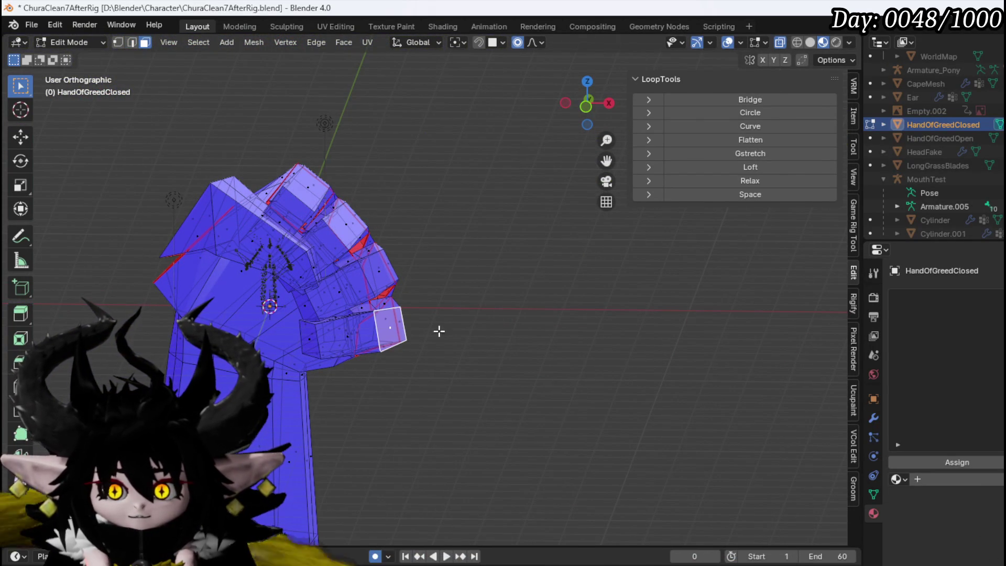
Step: Select the linked thumb faces, then move and tilt the edge beside the red thumb faces
{"action": "key", "text": "ctrl+l"}
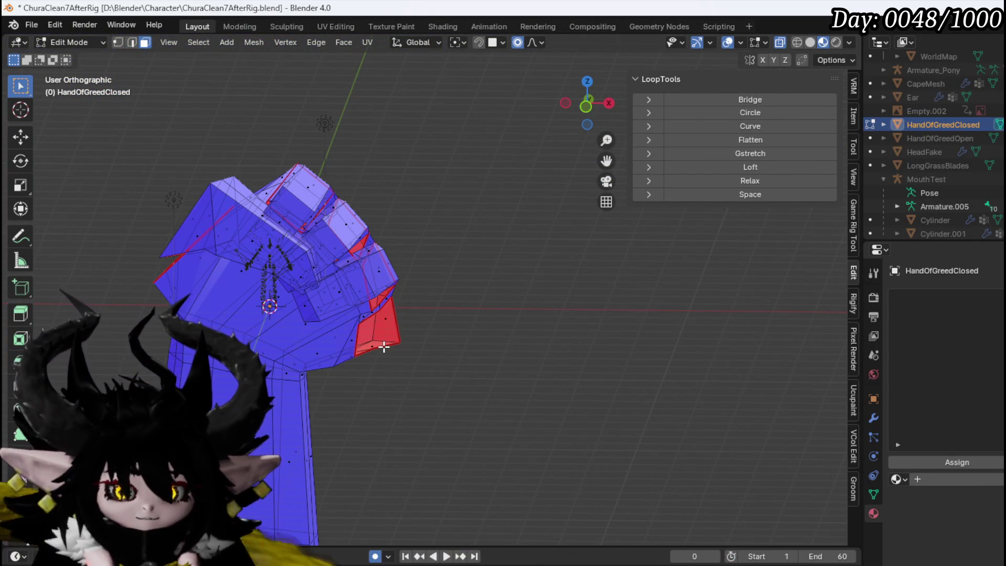
{"action": "scroll", "coordinate": [342, 319], "scroll_direction": "up", "scroll_amount": 5}
{"action": "mouse_move", "coordinate": [339, 314]}
{"action": "left_mouse_down"}
{"action": "mouse_move", "coordinate": [449, 348]}
{"action": "mouse_move", "coordinate": [413, 298]}
{"action": "mouse_move", "coordinate": [407, 318]}
{"action": "left_mouse_up"}
{"action": "key", "text": "2"}
{"action": "left_click", "coordinate": [386, 302], "text": "shift"}
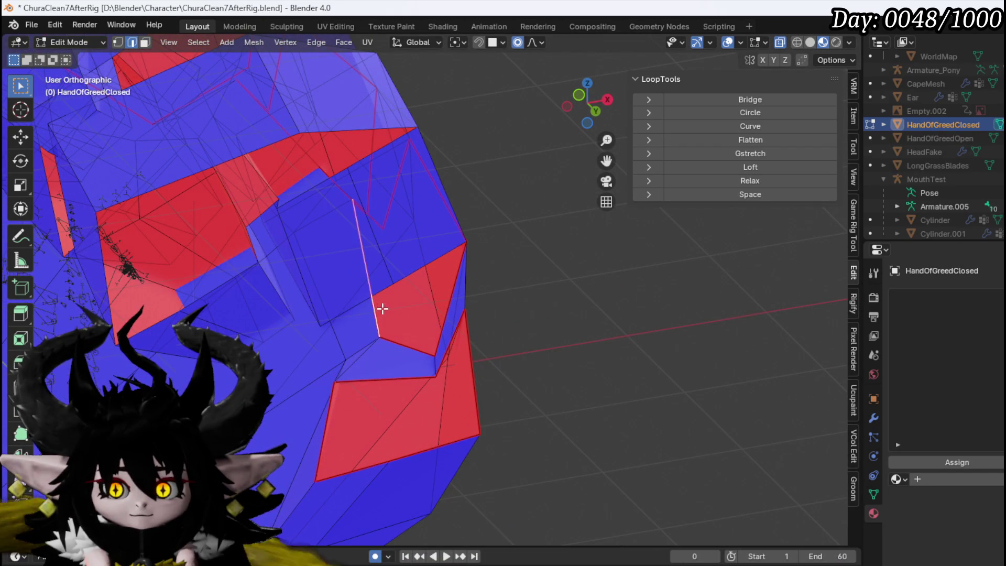
{"action": "left_click", "coordinate": [344, 311]}
{"action": "key", "text": "r"}
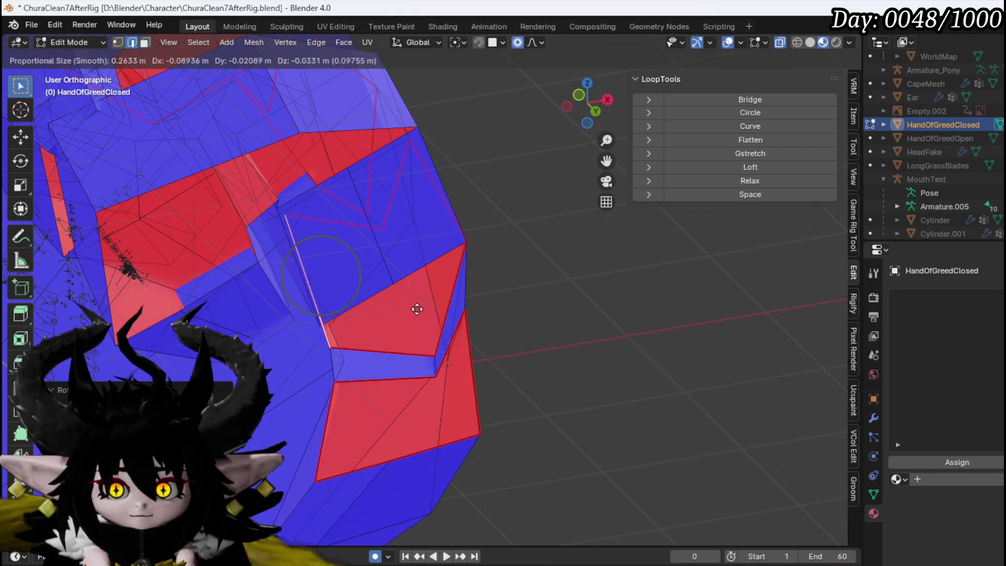
{"action": "mouse_move", "coordinate": [365, 314]}
{"action": "left_mouse_down"}
{"action": "mouse_move", "coordinate": [418, 299]}
{"action": "mouse_move", "coordinate": [386, 317]}
{"action": "mouse_move", "coordinate": [536, 342]}
{"action": "left_mouse_up"}
{"action": "key", "text": "g"}
{"action": "left_click", "coordinate": [525, 335]}
{"action": "key", "text": "r"}
{"action": "left_click", "coordinate": [558, 350]}
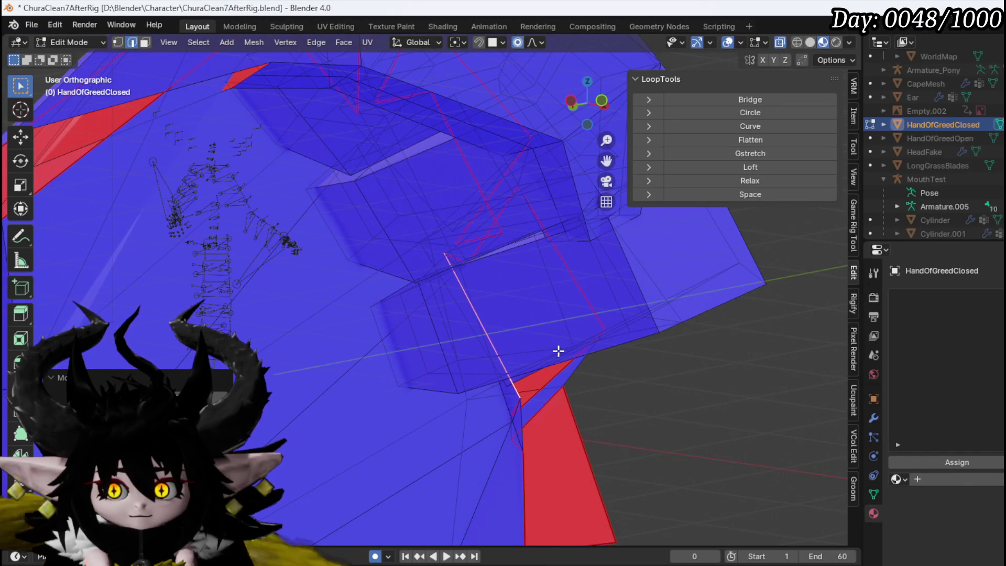
Step: Nudge the selection with proportional falloff and merge two thumb vertices at the last one
{"action": "mouse_move", "coordinate": [508, 382]}
{"action": "left_mouse_down"}
{"action": "mouse_move", "coordinate": [517, 396]}
{"action": "mouse_move", "coordinate": [474, 378]}
{"action": "mouse_move", "coordinate": [429, 379]}
{"action": "left_mouse_up"}
{"action": "key", "text": "g"}
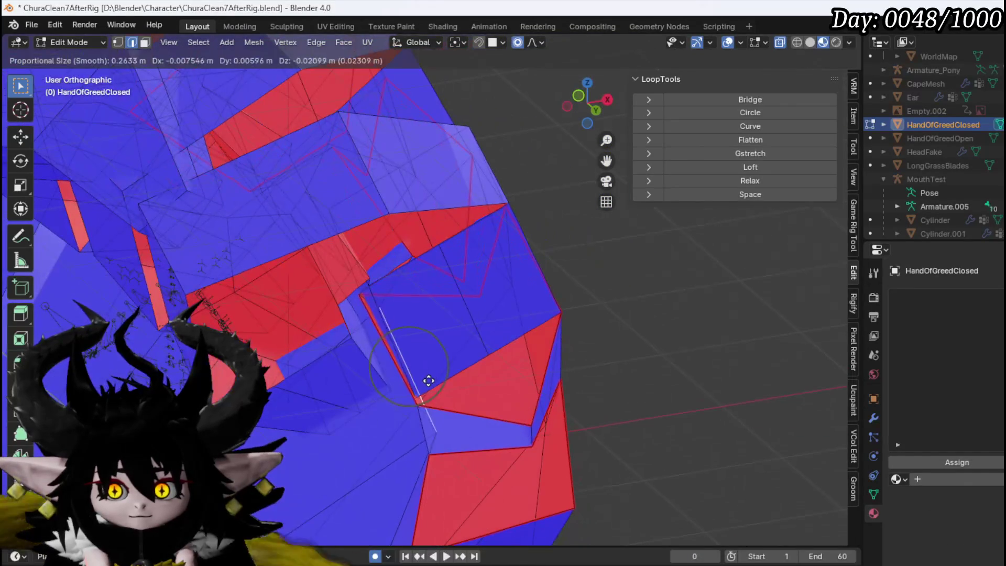
{"action": "left_click", "coordinate": [375, 400]}
{"action": "mouse_move", "coordinate": [375, 400]}
{"action": "left_mouse_down"}
{"action": "mouse_move", "coordinate": [377, 409]}
{"action": "mouse_move", "coordinate": [337, 281]}
{"action": "mouse_move", "coordinate": [398, 416]}
{"action": "mouse_move", "coordinate": [498, 382]}
{"action": "mouse_move", "coordinate": [502, 407]}
{"action": "left_mouse_up"}
{"action": "key", "text": "1"}
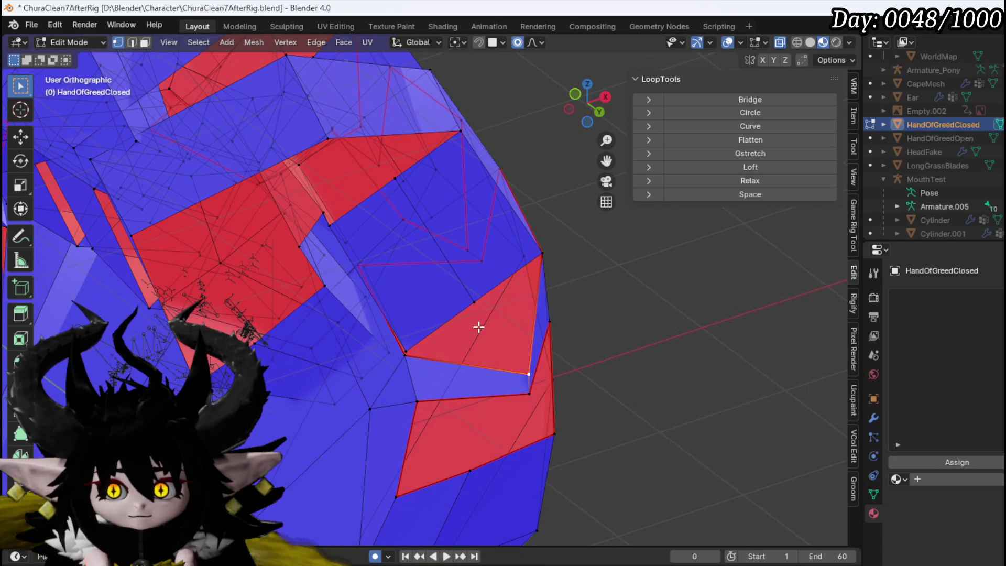
{"action": "key", "text": "m"}
{"action": "left_click", "coordinate": [475, 306]}
{"action": "mouse_move", "coordinate": [529, 366]}
{"action": "left_mouse_down"}
{"action": "mouse_move", "coordinate": [577, 398]}
{"action": "mouse_move", "coordinate": [505, 397]}
{"action": "mouse_move", "coordinate": [404, 370]}
{"action": "mouse_move", "coordinate": [470, 409]}
{"action": "mouse_move", "coordinate": [387, 379]}
{"action": "left_mouse_up"}
{"action": "mouse_move", "coordinate": [477, 293]}
{"action": "left_mouse_down"}
{"action": "mouse_move", "coordinate": [583, 269]}
{"action": "mouse_move", "coordinate": [644, 227]}
{"action": "mouse_move", "coordinate": [566, 256]}
{"action": "mouse_move", "coordinate": [605, 263]}
{"action": "mouse_move", "coordinate": [620, 254]}
{"action": "left_mouse_up"}
{"action": "mouse_move", "coordinate": [400, 257]}
{"action": "left_mouse_down"}
{"action": "mouse_move", "coordinate": [397, 321]}
{"action": "mouse_move", "coordinate": [351, 209]}
{"action": "mouse_move", "coordinate": [288, 261]}
{"action": "mouse_move", "coordinate": [260, 265]}
{"action": "mouse_move", "coordinate": [315, 269]}
{"action": "left_mouse_up"}
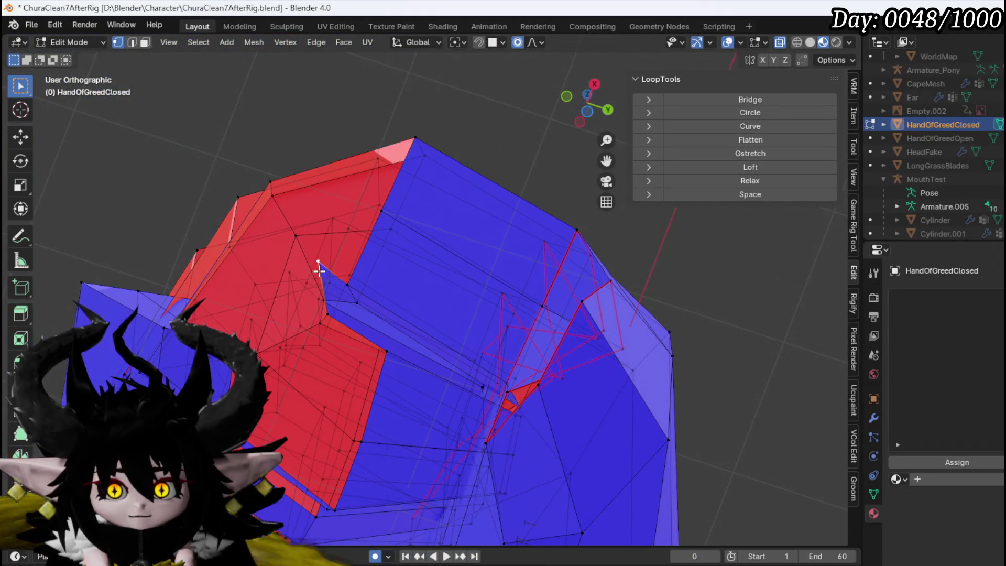
Step: Shift a knuckle vertex using proportional editing
{"action": "left_click", "coordinate": [345, 332]}
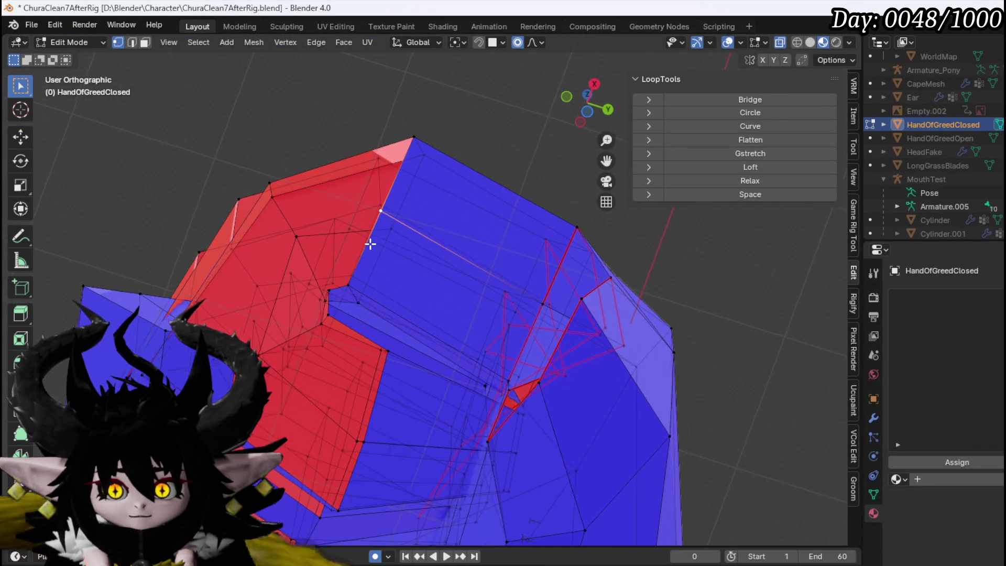
{"action": "key", "text": "g"}
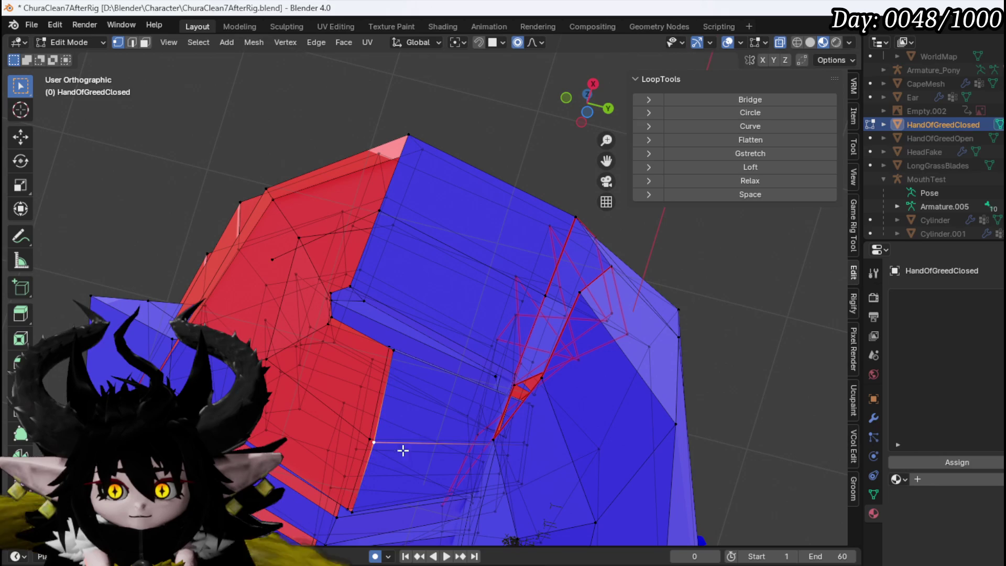
{"action": "left_click", "coordinate": [298, 362]}
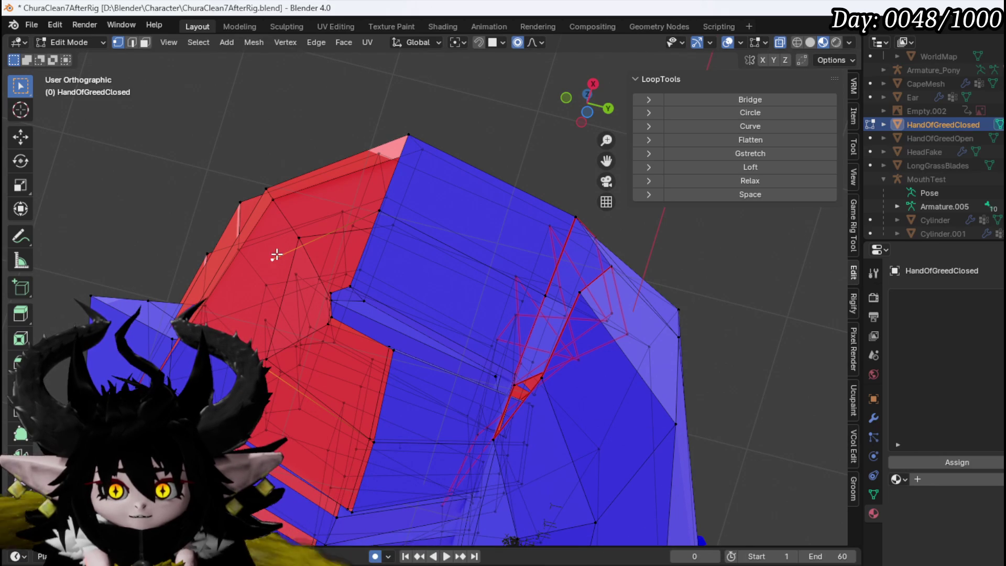
Step: Dissolve the top edge of the red region with Ctrl+X
{"action": "key", "text": "2"}
{"action": "left_click", "coordinate": [384, 253]}
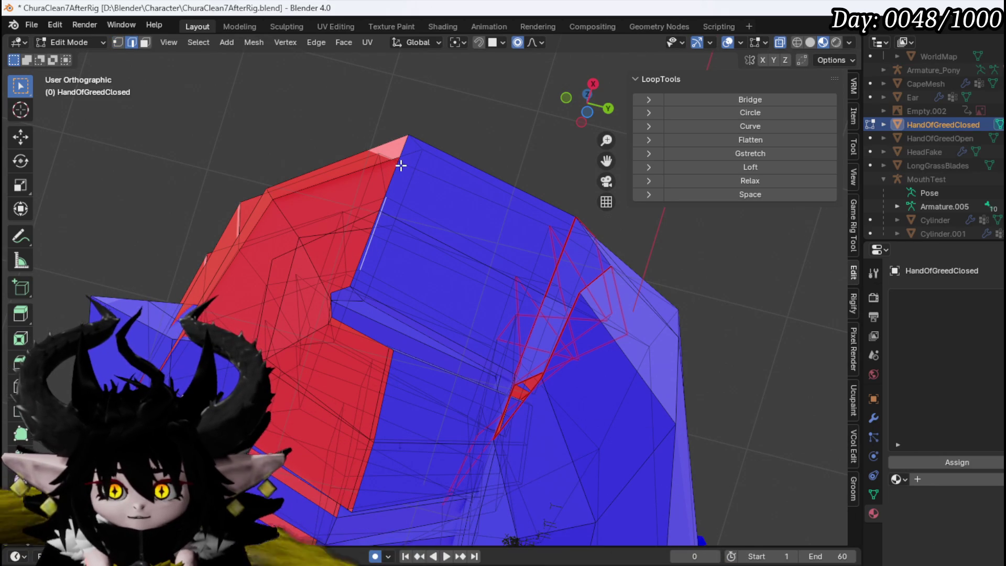
{"action": "key", "text": "ctrl+x"}
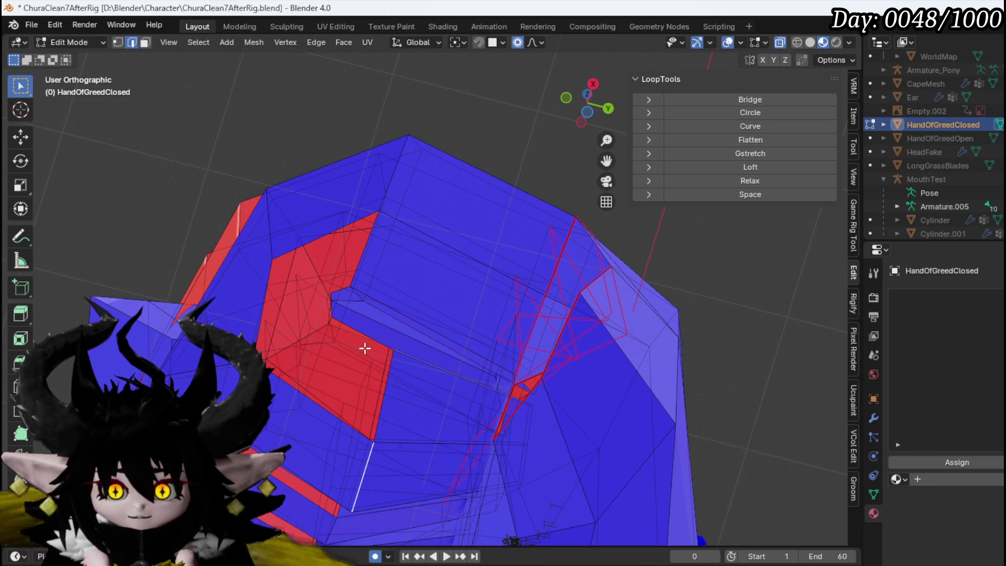
{"action": "mouse_move", "coordinate": [385, 400]}
{"action": "left_mouse_down"}
{"action": "mouse_move", "coordinate": [404, 400]}
{"action": "mouse_move", "coordinate": [423, 353]}
{"action": "mouse_move", "coordinate": [520, 418]}
{"action": "mouse_move", "coordinate": [442, 237]}
{"action": "mouse_move", "coordinate": [529, 245]}
{"action": "mouse_move", "coordinate": [496, 267]}
{"action": "mouse_move", "coordinate": [472, 244]}
{"action": "left_mouse_up"}
Step: Move another knuckle vertex upward with smooth proportional falloff
{"action": "key", "text": "1"}
{"action": "key", "text": "g"}
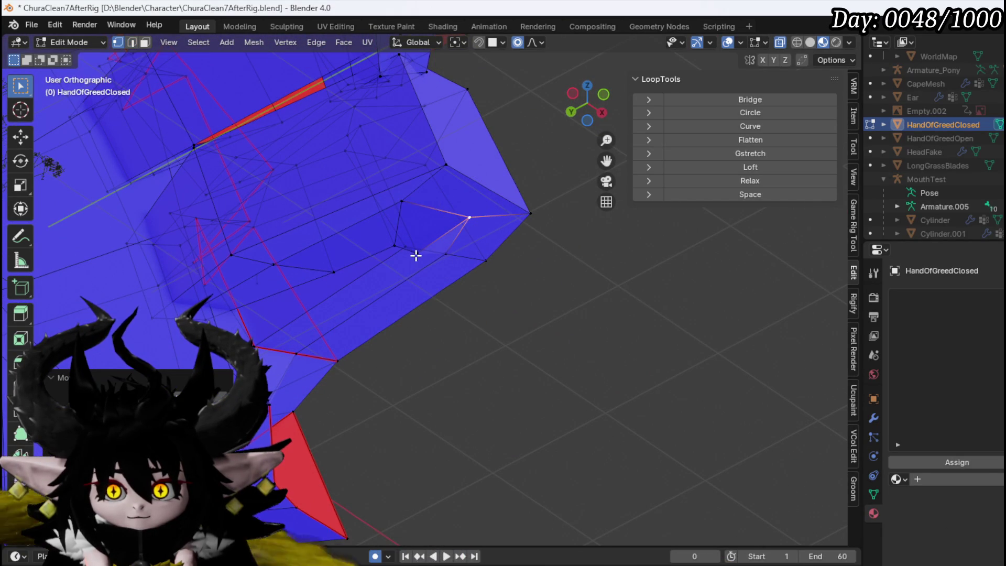
{"action": "mouse_move", "coordinate": [402, 254]}
{"action": "left_mouse_down"}
{"action": "mouse_move", "coordinate": [328, 258]}
{"action": "mouse_move", "coordinate": [352, 318]}
{"action": "mouse_move", "coordinate": [292, 253]}
{"action": "mouse_move", "coordinate": [303, 449]}
{"action": "mouse_move", "coordinate": [371, 378]}
{"action": "mouse_move", "coordinate": [322, 391]}
{"action": "mouse_move", "coordinate": [281, 467]}
{"action": "mouse_move", "coordinate": [305, 362]}
{"action": "left_mouse_up"}
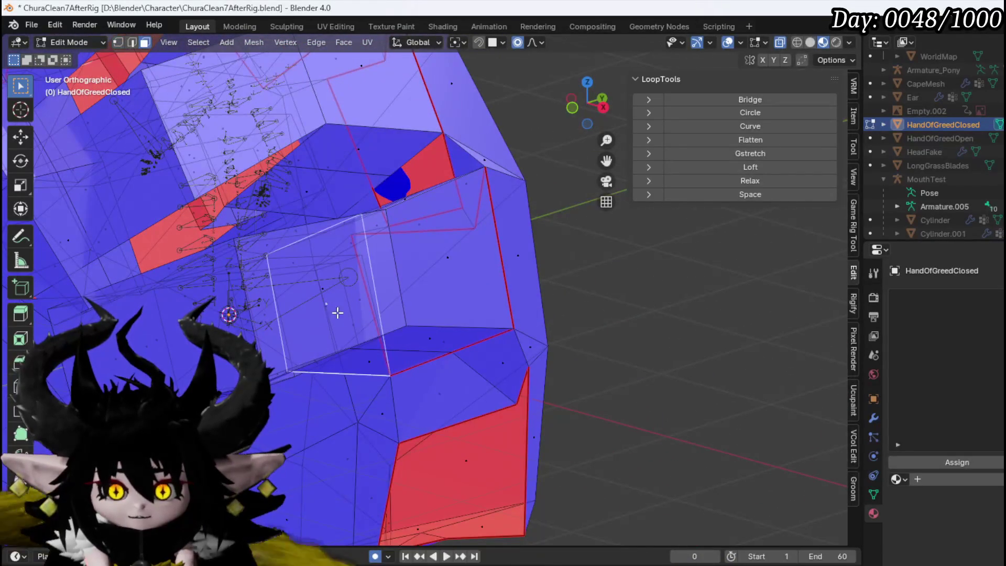
Step: Collapse the thin triangular sliver beside the knuckle by merging its vertices At Last
{"action": "left_click", "coordinate": [441, 263]}
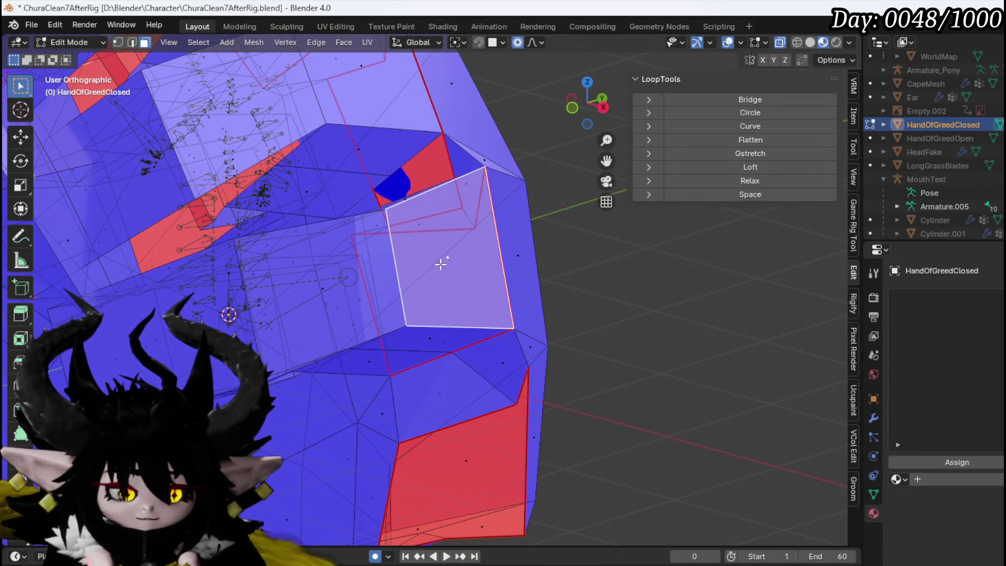
{"action": "key", "text": "e"}
{"action": "key", "text": "Escape"}
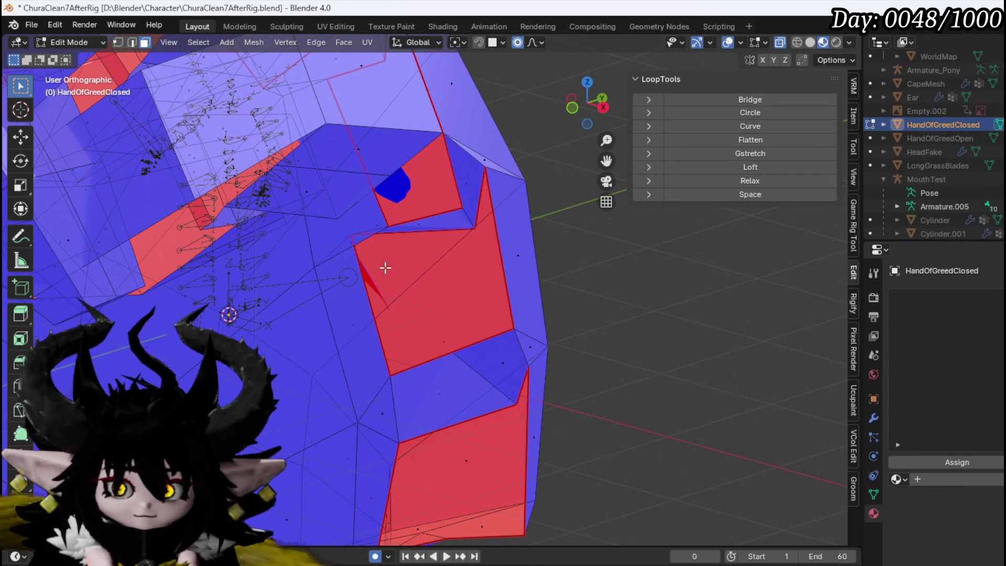
{"action": "left_click", "coordinate": [347, 258]}
{"action": "mouse_move", "coordinate": [378, 248]}
{"action": "left_mouse_down"}
{"action": "mouse_move", "coordinate": [411, 171]}
{"action": "mouse_move", "coordinate": [404, 328]}
{"action": "mouse_move", "coordinate": [341, 290]}
{"action": "mouse_move", "coordinate": [397, 341]}
{"action": "left_mouse_up"}
{"action": "key", "text": "1"}
{"action": "left_click", "coordinate": [481, 333]}
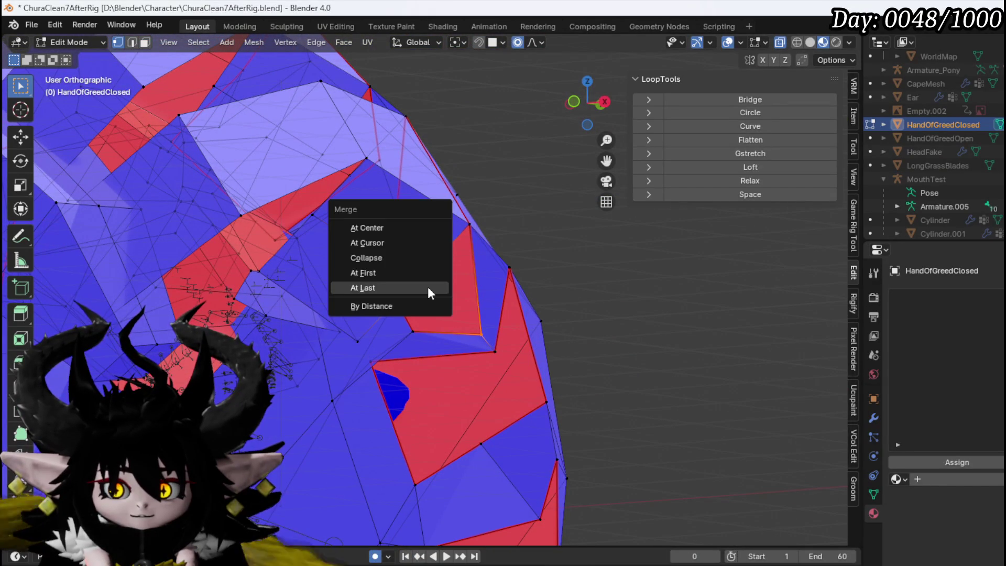
{"action": "left_click", "coordinate": [427, 287]}
{"action": "left_click", "coordinate": [410, 333]}
{"action": "key", "text": "m"}
{"action": "left_click", "coordinate": [354, 344]}
{"action": "mouse_move", "coordinate": [386, 360]}
{"action": "left_mouse_down"}
{"action": "mouse_move", "coordinate": [478, 335]}
{"action": "mouse_move", "coordinate": [449, 303]}
{"action": "mouse_move", "coordinate": [397, 330]}
{"action": "left_mouse_up"}
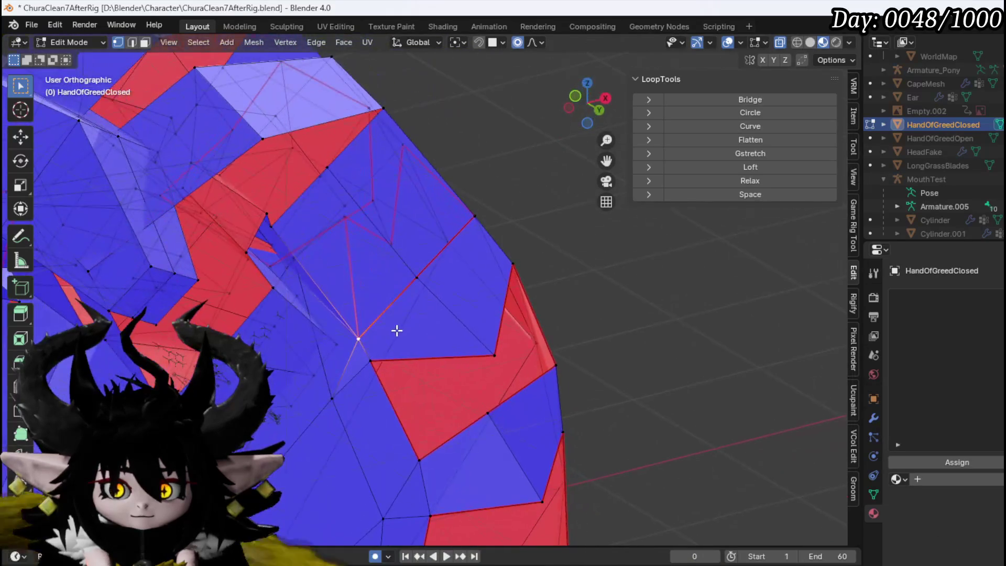
Step: Reposition a vertex with a proportional-falloff G move
{"action": "mouse_move", "coordinate": [348, 252]}
{"action": "left_mouse_down"}
{"action": "mouse_move", "coordinate": [310, 287]}
{"action": "mouse_move", "coordinate": [341, 231]}
{"action": "mouse_move", "coordinate": [314, 258]}
{"action": "mouse_move", "coordinate": [345, 249]}
{"action": "mouse_move", "coordinate": [335, 233]}
{"action": "mouse_move", "coordinate": [328, 253]}
{"action": "left_mouse_up"}
{"action": "key", "text": "g"}
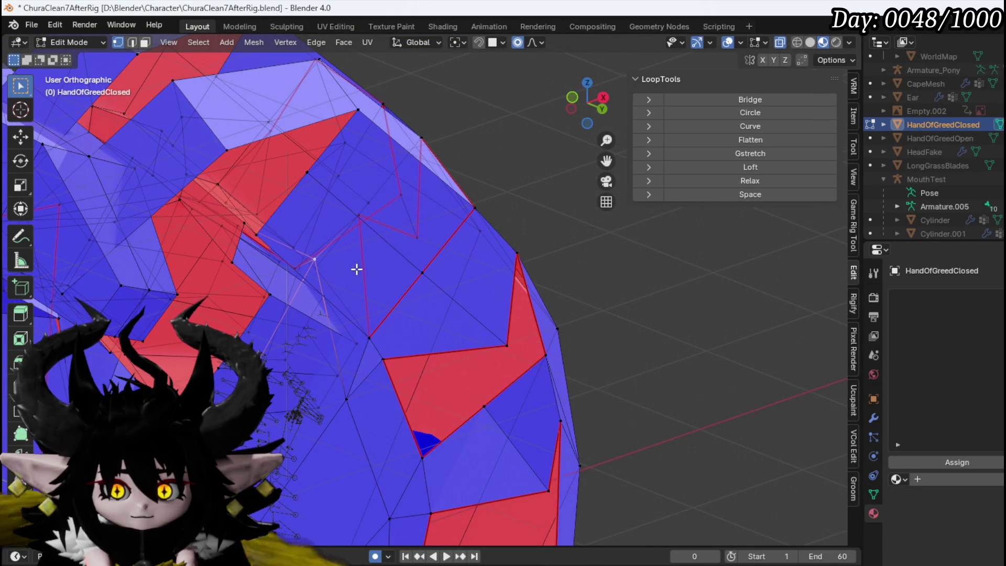
{"action": "mouse_move", "coordinate": [402, 260]}
{"action": "left_mouse_down"}
{"action": "mouse_move", "coordinate": [525, 242]}
{"action": "mouse_move", "coordinate": [388, 251]}
{"action": "mouse_move", "coordinate": [419, 265]}
{"action": "mouse_move", "coordinate": [415, 278]}
{"action": "left_mouse_up"}
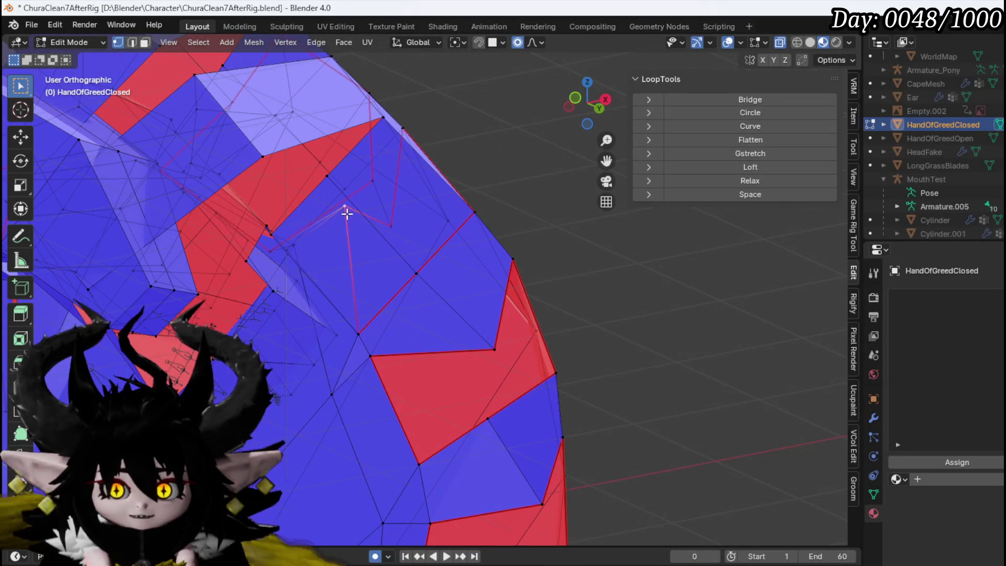
{"action": "left_click", "coordinate": [288, 297]}
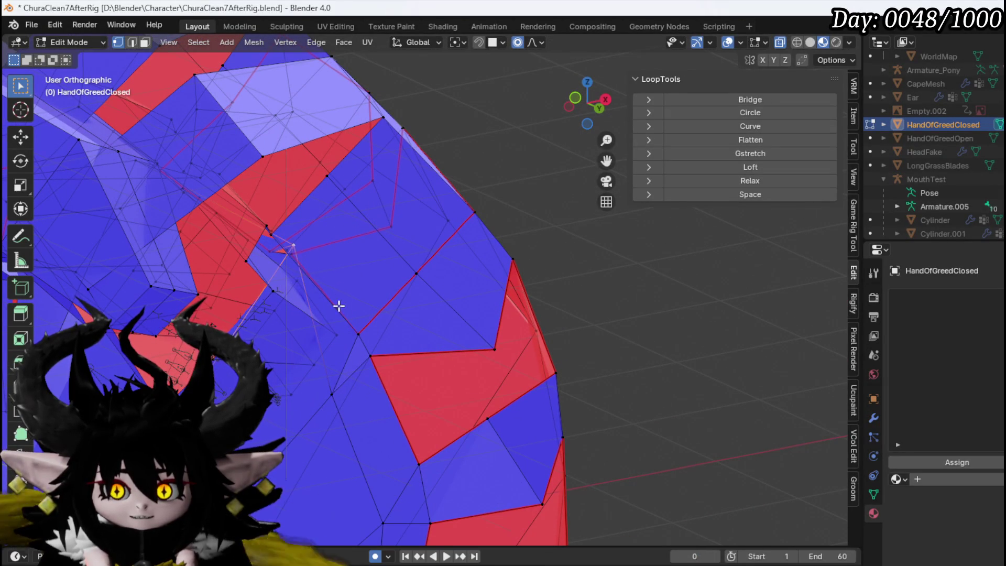
{"action": "mouse_move", "coordinate": [294, 355]}
{"action": "left_mouse_down"}
{"action": "mouse_move", "coordinate": [353, 288]}
{"action": "mouse_move", "coordinate": [296, 339]}
{"action": "mouse_move", "coordinate": [371, 289]}
{"action": "mouse_move", "coordinate": [375, 247]}
{"action": "mouse_move", "coordinate": [300, 206]}
{"action": "mouse_move", "coordinate": [348, 171]}
{"action": "mouse_move", "coordinate": [377, 209]}
{"action": "mouse_move", "coordinate": [364, 162]}
{"action": "mouse_move", "coordinate": [408, 291]}
{"action": "mouse_move", "coordinate": [447, 251]}
{"action": "mouse_move", "coordinate": [460, 259]}
{"action": "left_mouse_up"}
{"action": "left_click", "coordinate": [377, 213]}
Step: Try moving another vertex, then undo that move
{"action": "key", "text": "g"}
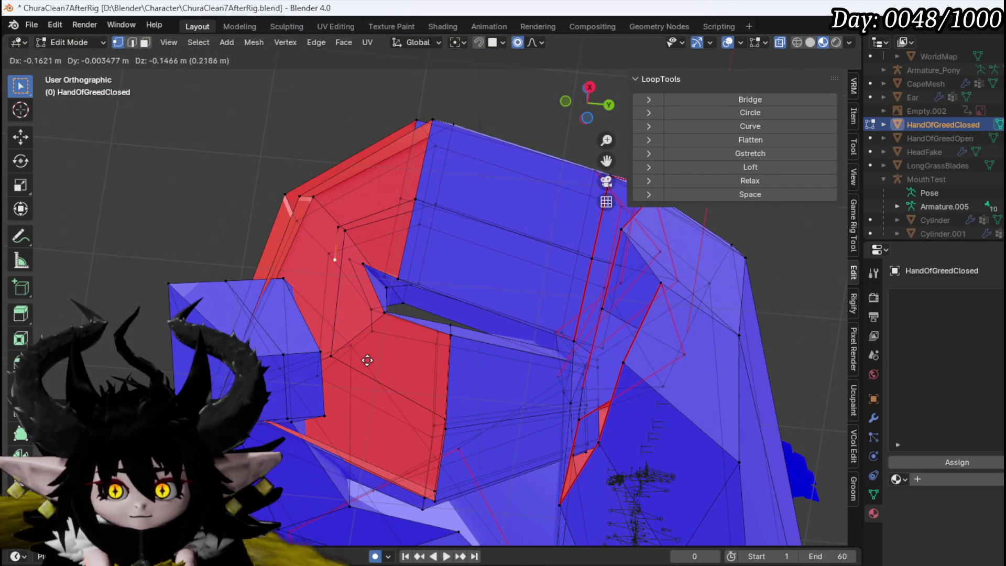
{"action": "left_click", "coordinate": [369, 441]}
{"action": "left_click", "coordinate": [446, 429], "text": "shift"}
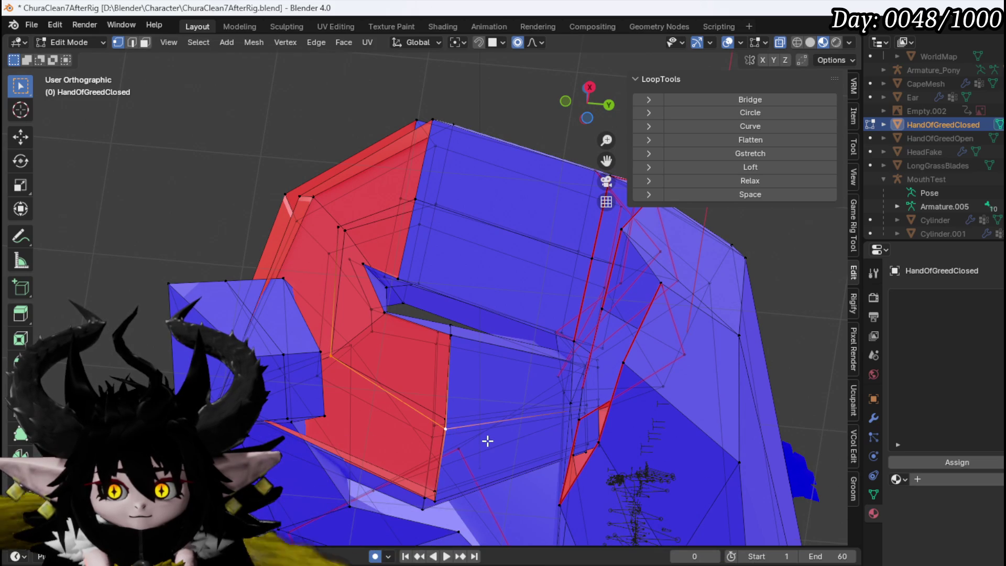
{"action": "key", "text": "ctrl+z"}
{"action": "key", "text": "ctrl+z"}
{"action": "key", "text": "ctrl+z"}
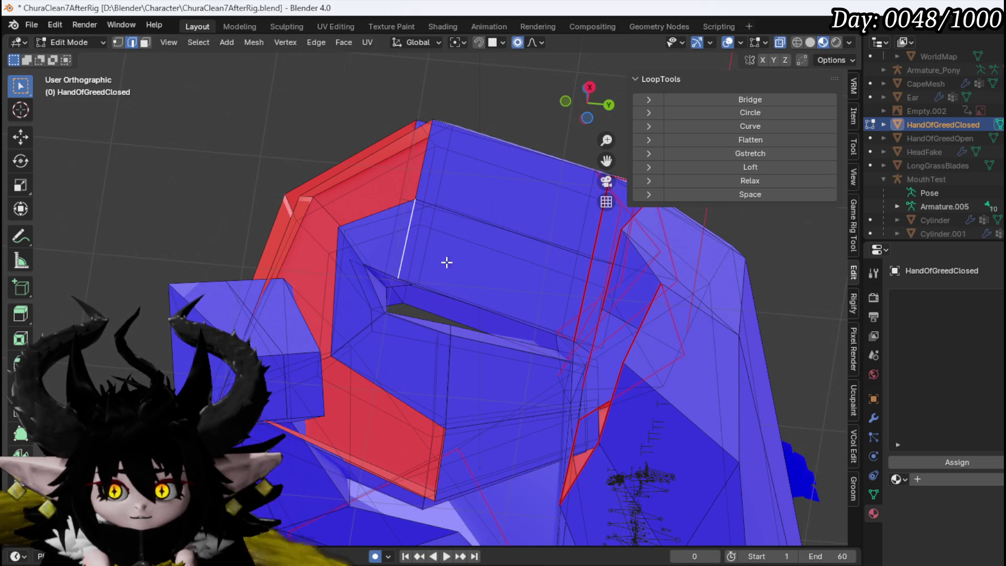
{"action": "mouse_move", "coordinate": [425, 155]}
{"action": "left_mouse_down"}
{"action": "mouse_move", "coordinate": [461, 189]}
{"action": "mouse_move", "coordinate": [451, 285]}
{"action": "mouse_move", "coordinate": [458, 267]}
{"action": "left_mouse_up"}
Step: Start a smooth-falloff move on a hand vertex, shrinking the falloff radius
{"action": "key", "text": "1"}
{"action": "left_click", "coordinate": [341, 215]}
{"action": "key", "text": "g"}
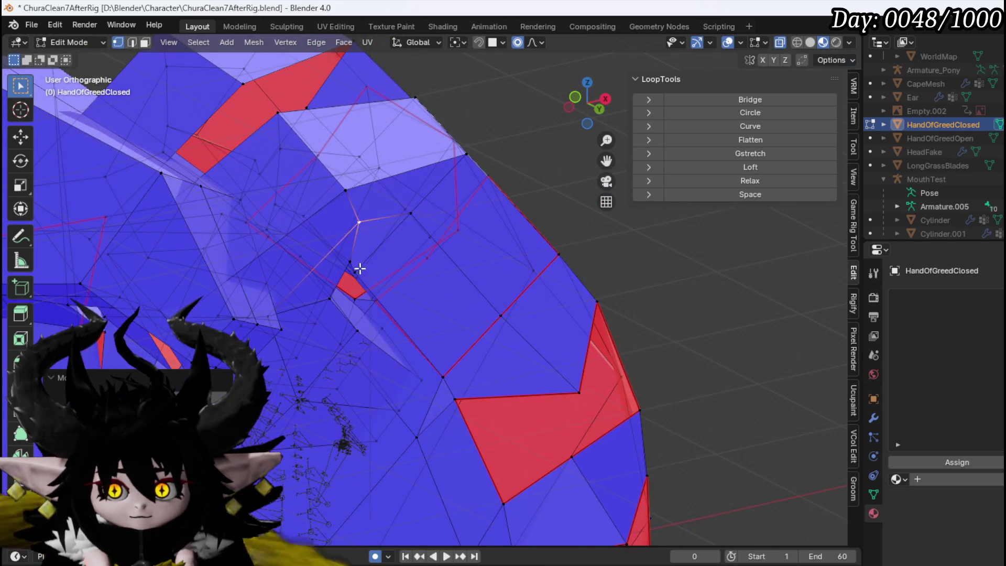
{"action": "scroll", "coordinate": [362, 268], "scroll_direction": "down", "scroll_amount": 4}
{"action": "mouse_move", "coordinate": [402, 225]}
{"action": "left_mouse_down"}
{"action": "mouse_move", "coordinate": [335, 330]}
{"action": "mouse_move", "coordinate": [450, 272]}
{"action": "left_mouse_up"}
Step: Hide a connected face region of the hand to see inside the mesh
{"action": "key", "text": "3"}
{"action": "left_click", "coordinate": [461, 265]}
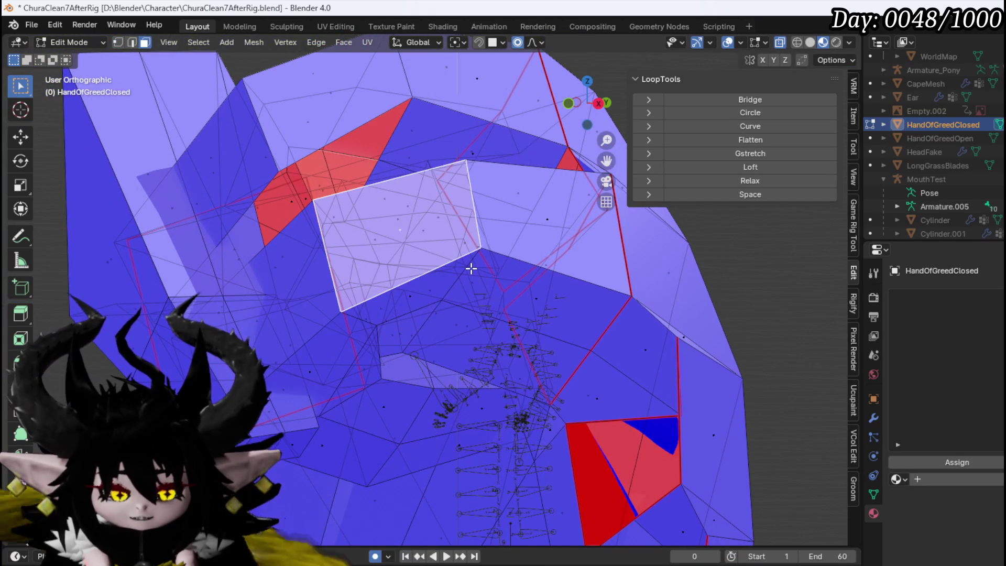
{"action": "key", "text": "ctrl+l"}
{"action": "key", "text": "h"}
{"action": "scroll", "coordinate": [402, 247], "scroll_direction": "down", "scroll_amount": 3}
{"action": "mouse_move", "coordinate": [370, 198]}
{"action": "left_mouse_down"}
{"action": "mouse_move", "coordinate": [419, 317]}
{"action": "mouse_move", "coordinate": [479, 335]}
{"action": "mouse_move", "coordinate": [424, 362]}
{"action": "left_mouse_up"}
Step: Merge an inner vertex into the selection and settle it in a new position
{"action": "key", "text": "1"}
{"action": "left_click", "coordinate": [516, 301]}
{"action": "key", "text": "m"}
{"action": "left_click", "coordinate": [459, 307]}
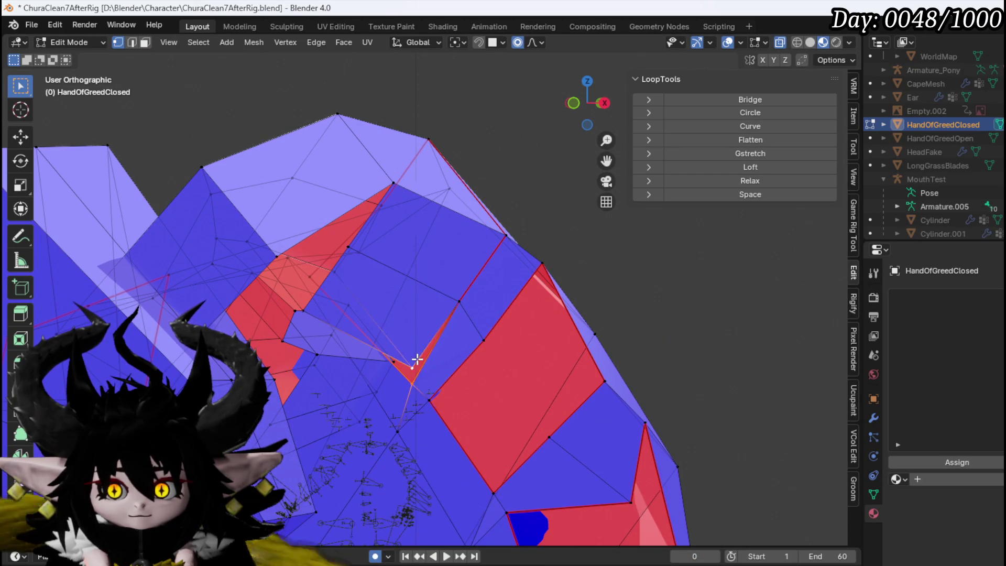
{"action": "left_click_drag", "start_coordinate": [413, 357], "coordinate": [480, 370]}
{"action": "mouse_move", "coordinate": [434, 325]}
{"action": "left_mouse_down"}
{"action": "mouse_move", "coordinate": [355, 269]}
{"action": "mouse_move", "coordinate": [440, 292]}
{"action": "mouse_move", "coordinate": [437, 226]}
{"action": "left_mouse_up"}
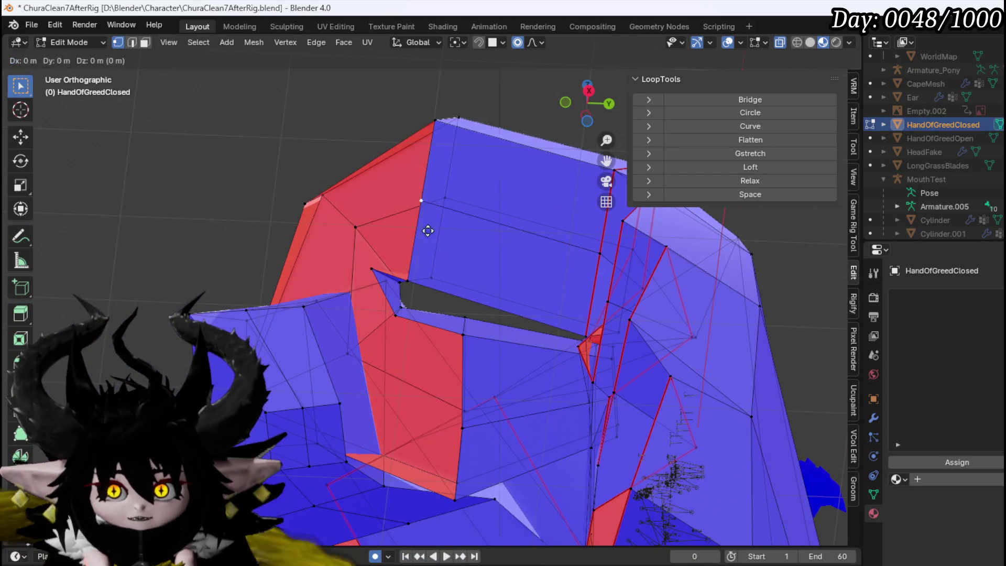
{"action": "left_click", "coordinate": [358, 264]}
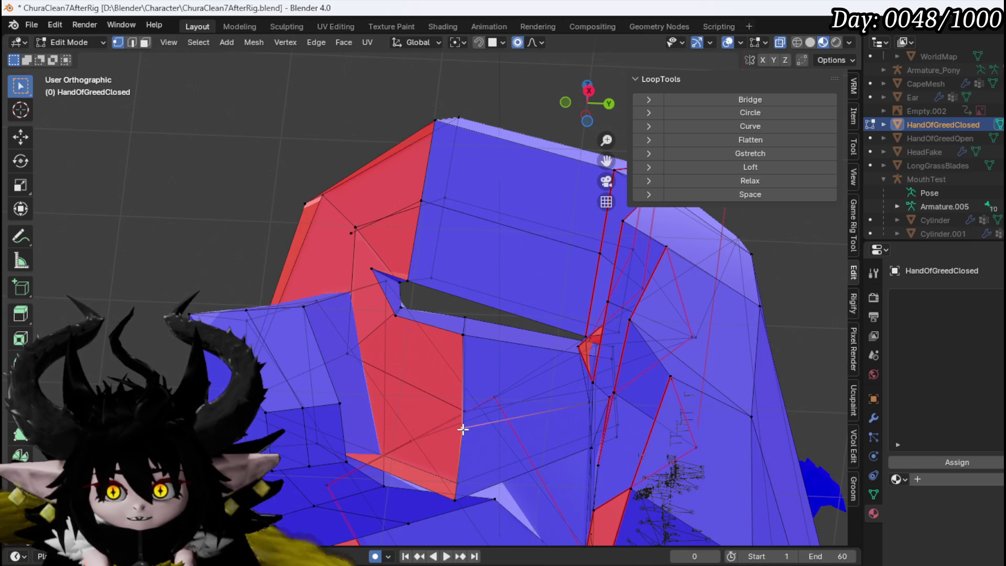
{"action": "left_click", "coordinate": [282, 326]}
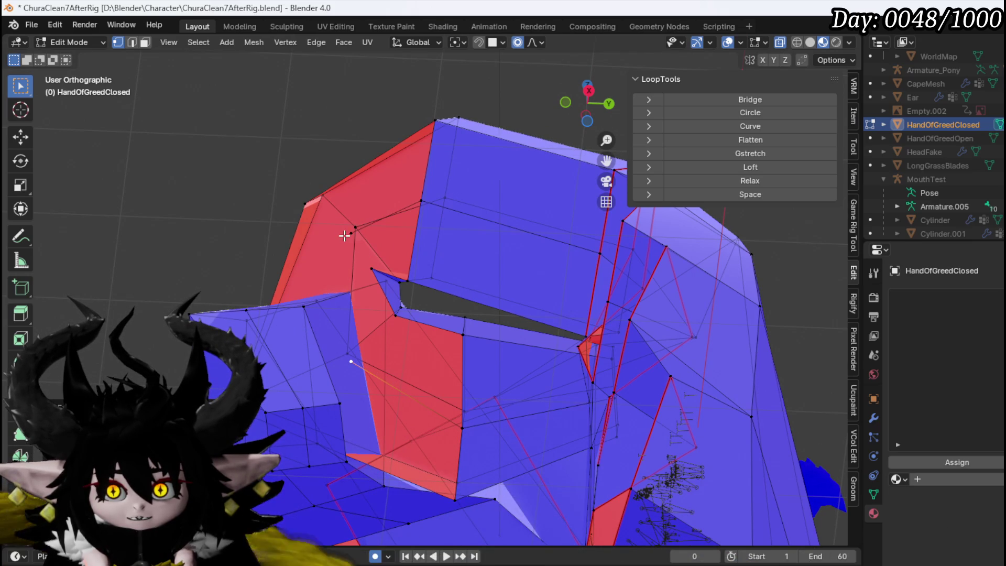
Step: Select an edge and move it with smooth proportional falloff
{"action": "key", "text": "2"}
{"action": "left_click", "coordinate": [435, 161]}
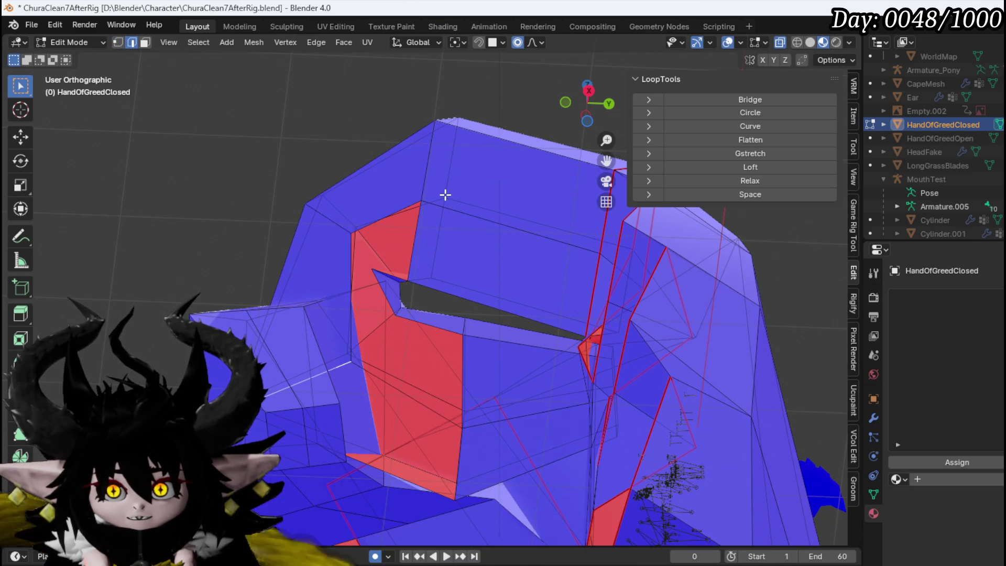
{"action": "left_click", "coordinate": [435, 236]}
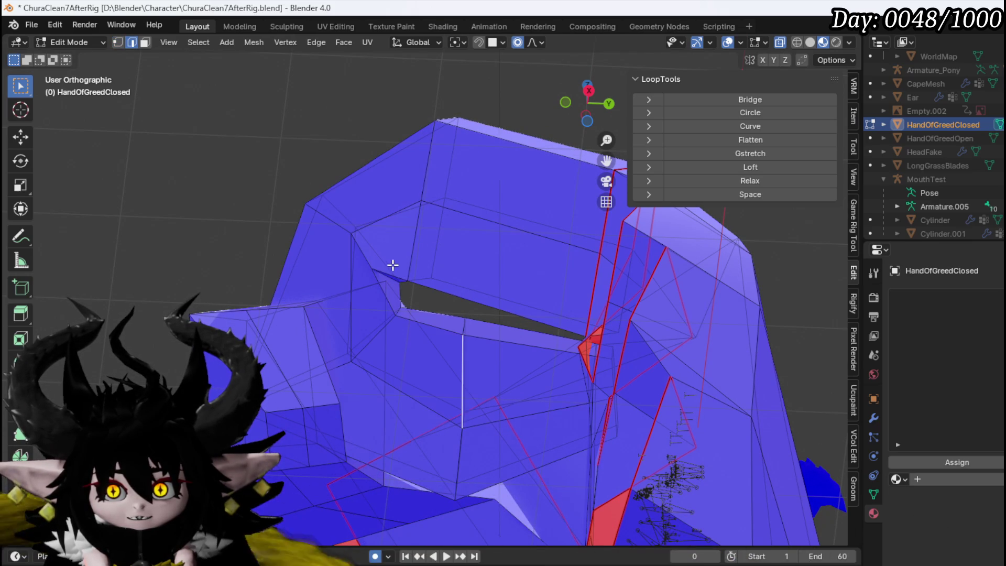
{"action": "left_click", "coordinate": [368, 278]}
{"action": "key", "text": "g"}
{"action": "mouse_move", "coordinate": [435, 296]}
{"action": "left_mouse_down"}
{"action": "mouse_move", "coordinate": [503, 363]}
{"action": "mouse_move", "coordinate": [608, 393]}
{"action": "mouse_move", "coordinate": [583, 369]}
{"action": "left_mouse_up"}
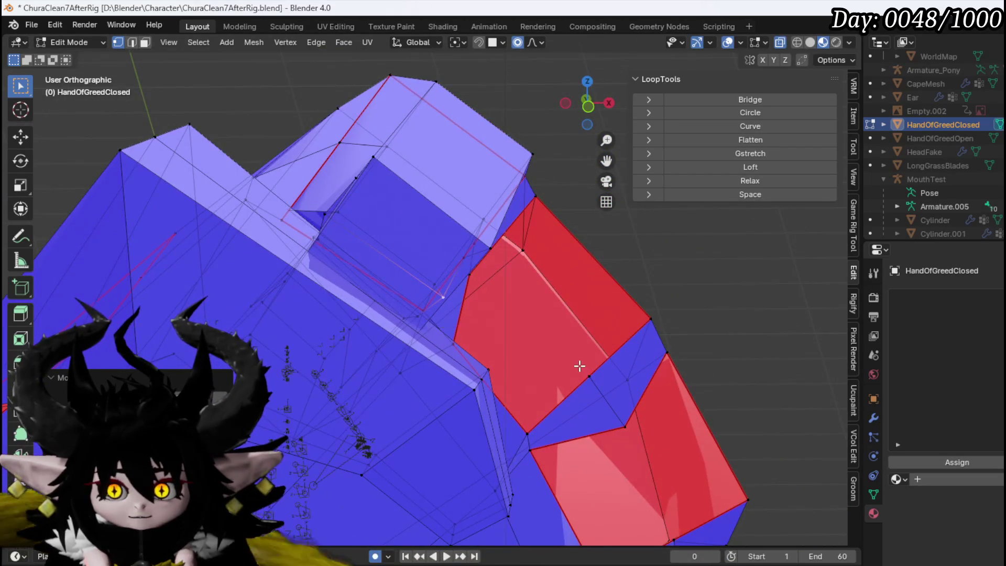
{"action": "mouse_move", "coordinate": [516, 338]}
{"action": "left_mouse_down"}
{"action": "mouse_move", "coordinate": [529, 280]}
{"action": "mouse_move", "coordinate": [368, 167]}
{"action": "mouse_move", "coordinate": [471, 180]}
{"action": "mouse_move", "coordinate": [433, 162]}
{"action": "mouse_move", "coordinate": [371, 225]}
{"action": "mouse_move", "coordinate": [292, 216]}
{"action": "mouse_move", "coordinate": [187, 152]}
{"action": "mouse_move", "coordinate": [469, 261]}
{"action": "mouse_move", "coordinate": [414, 223]}
{"action": "mouse_move", "coordinate": [486, 151]}
{"action": "left_mouse_up"}
{"action": "left_click_drag", "start_coordinate": [476, 202], "coordinate": [454, 225]}
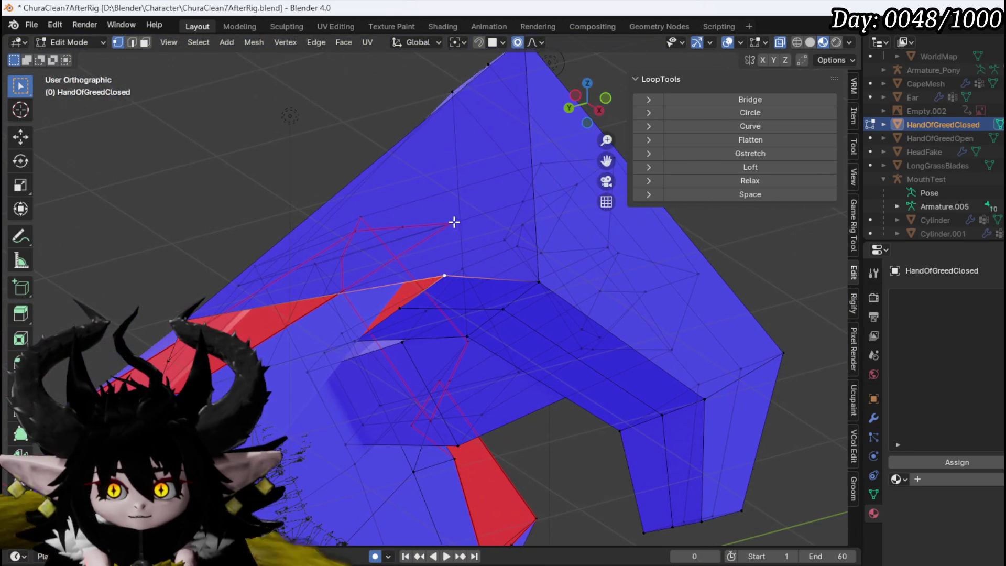
Step: Merge three sets of stray vertices At Last in different problem spots
{"action": "key", "text": "m"}
{"action": "left_click", "coordinate": [471, 227]}
{"action": "left_click_drag", "start_coordinate": [473, 270], "coordinate": [493, 234]}
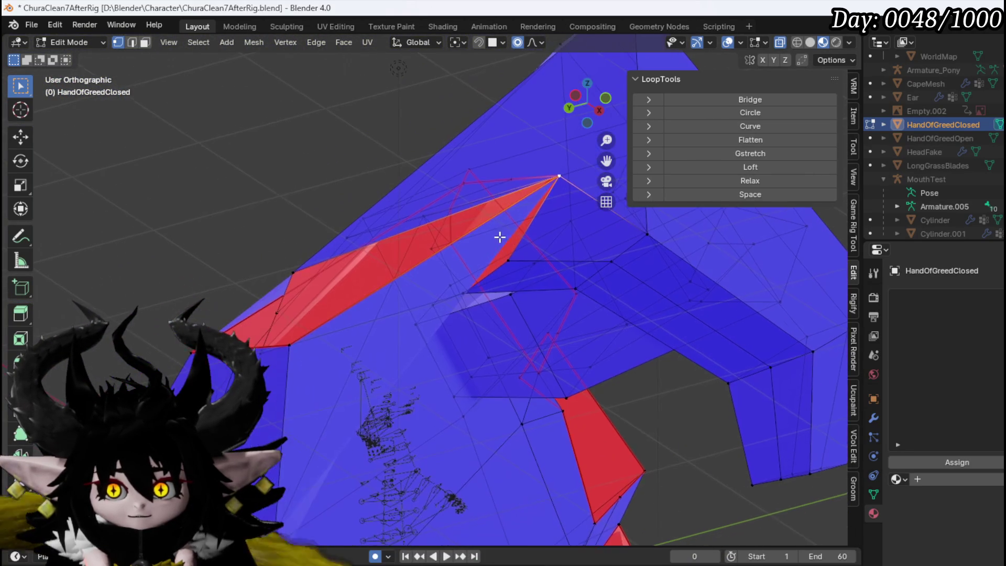
{"action": "mouse_move", "coordinate": [295, 267]}
{"action": "left_mouse_down"}
{"action": "mouse_move", "coordinate": [306, 348]}
{"action": "mouse_move", "coordinate": [449, 417]}
{"action": "mouse_move", "coordinate": [501, 428]}
{"action": "left_mouse_up"}
{"action": "key", "text": "m"}
{"action": "left_click", "coordinate": [306, 350]}
{"action": "key", "text": "m"}
{"action": "left_click", "coordinate": [506, 482]}
{"action": "mouse_move", "coordinate": [411, 427]}
{"action": "left_mouse_down"}
{"action": "mouse_move", "coordinate": [406, 388]}
{"action": "mouse_move", "coordinate": [313, 306]}
{"action": "mouse_move", "coordinate": [308, 204]}
{"action": "mouse_move", "coordinate": [262, 285]}
{"action": "mouse_move", "coordinate": [258, 236]}
{"action": "mouse_move", "coordinate": [307, 327]}
{"action": "mouse_move", "coordinate": [281, 328]}
{"action": "mouse_move", "coordinate": [330, 260]}
{"action": "mouse_move", "coordinate": [230, 311]}
{"action": "left_mouse_up"}
Step: Collapse the red triangle into its corner vertex and merge another pair At Last
{"action": "key", "text": "m"}
{"action": "left_click", "coordinate": [338, 338]}
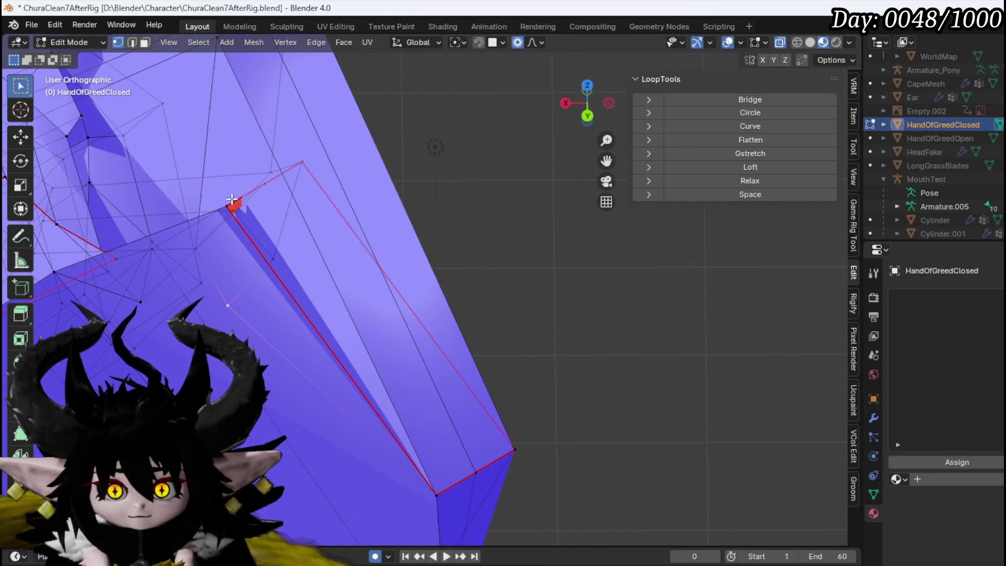
{"action": "key", "text": "m"}
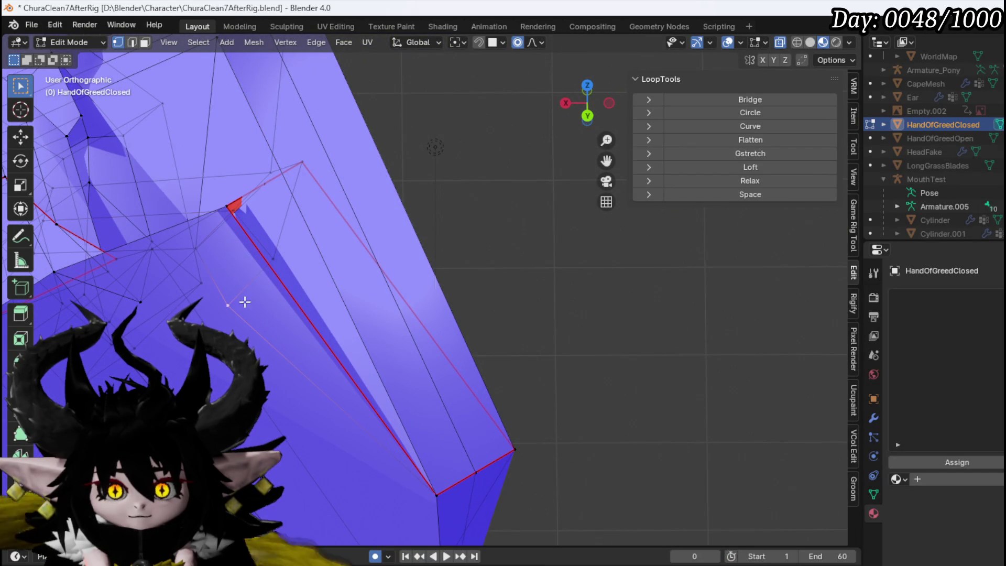
{"action": "mouse_move", "coordinate": [220, 207]}
{"action": "left_mouse_down"}
{"action": "mouse_move", "coordinate": [283, 269]}
{"action": "mouse_move", "coordinate": [243, 276]}
{"action": "mouse_move", "coordinate": [217, 227]}
{"action": "mouse_move", "coordinate": [442, 355]}
{"action": "mouse_move", "coordinate": [370, 287]}
{"action": "mouse_move", "coordinate": [282, 236]}
{"action": "mouse_move", "coordinate": [464, 417]}
{"action": "left_mouse_up"}
{"action": "mouse_move", "coordinate": [414, 348]}
{"action": "left_mouse_down"}
{"action": "mouse_move", "coordinate": [560, 377]}
{"action": "mouse_move", "coordinate": [494, 364]}
{"action": "left_mouse_up"}
{"action": "key", "text": "m"}
{"action": "left_click", "coordinate": [494, 364]}
{"action": "mouse_move", "coordinate": [417, 422]}
{"action": "left_mouse_down"}
{"action": "mouse_move", "coordinate": [395, 263]}
{"action": "mouse_move", "coordinate": [411, 281]}
{"action": "mouse_move", "coordinate": [440, 440]}
{"action": "mouse_move", "coordinate": [441, 363]}
{"action": "left_mouse_up"}
Step: Pull the top knuckle vertex down and left with smooth proportional moves
{"action": "left_click_drag", "start_coordinate": [336, 382], "coordinate": [474, 270]}
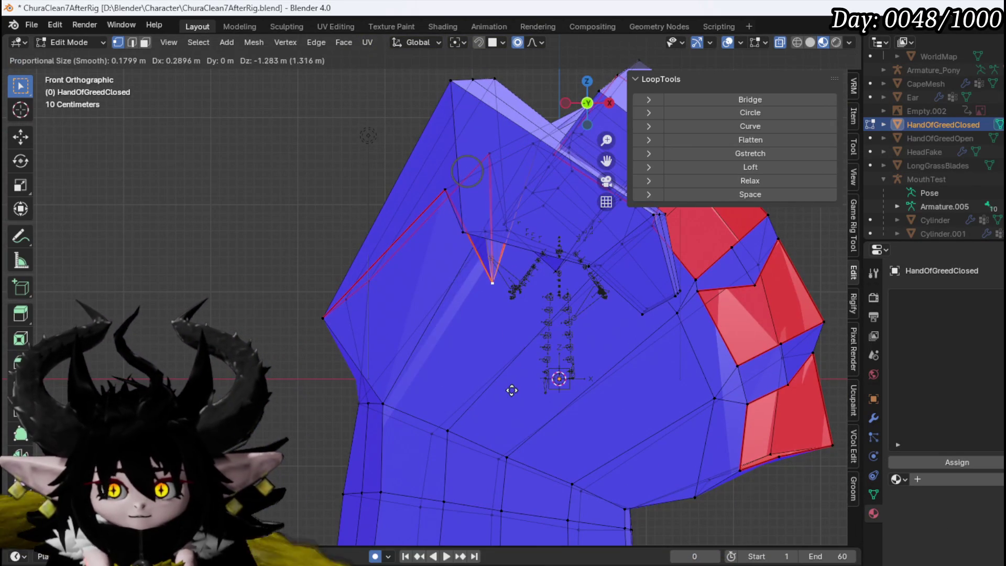
{"action": "left_click", "coordinate": [494, 341]}
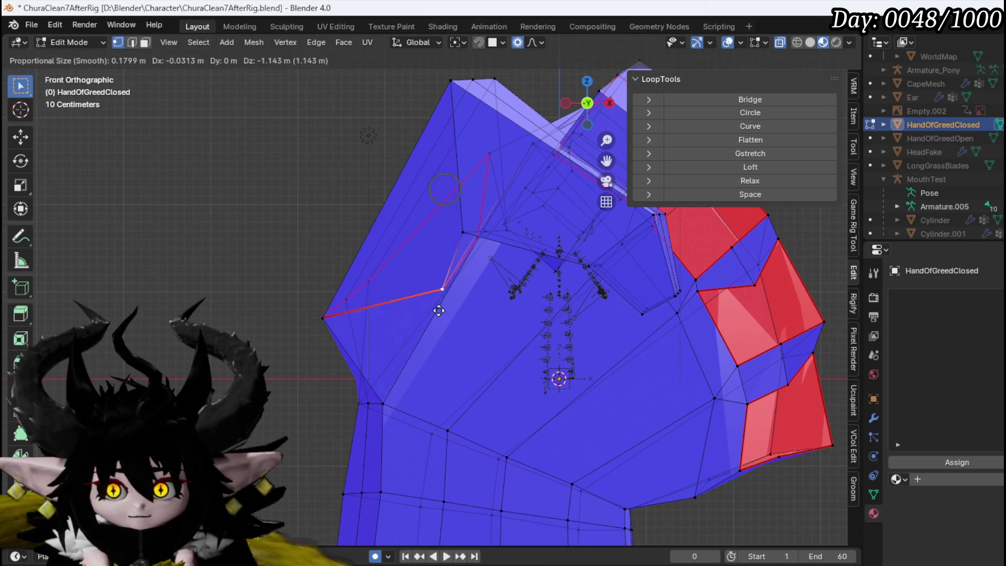
{"action": "left_click", "coordinate": [488, 154]}
{"action": "key", "text": "g"}
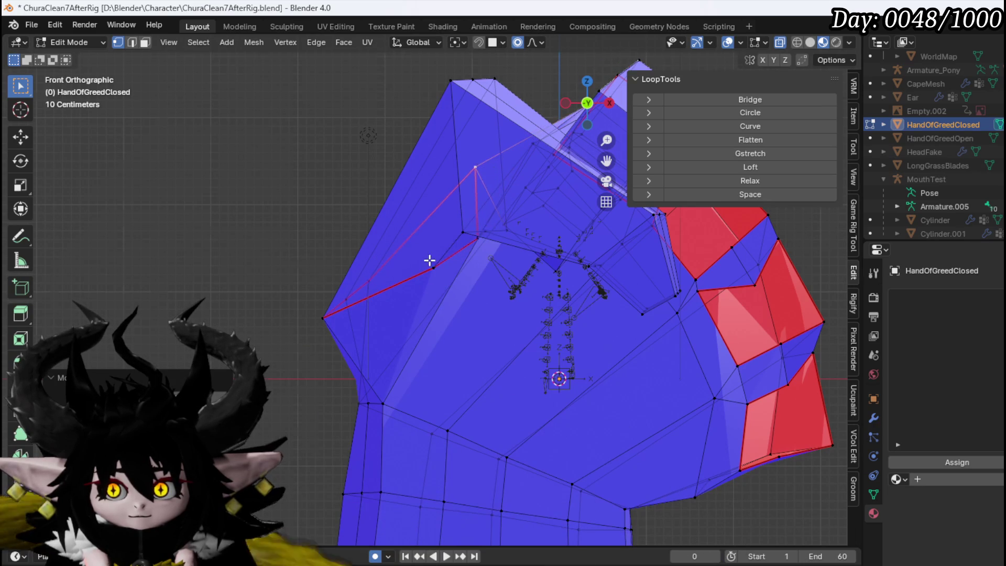
{"action": "left_click_drag", "start_coordinate": [424, 257], "coordinate": [478, 263]}
{"action": "mouse_move", "coordinate": [411, 278]}
{"action": "left_mouse_down"}
{"action": "mouse_move", "coordinate": [618, 341]}
{"action": "mouse_move", "coordinate": [512, 326]}
{"action": "mouse_move", "coordinate": [385, 339]}
{"action": "mouse_move", "coordinate": [344, 328]}
{"action": "mouse_move", "coordinate": [388, 321]}
{"action": "left_mouse_up"}
{"action": "key", "text": "g"}
{"action": "left_click", "coordinate": [597, 314]}
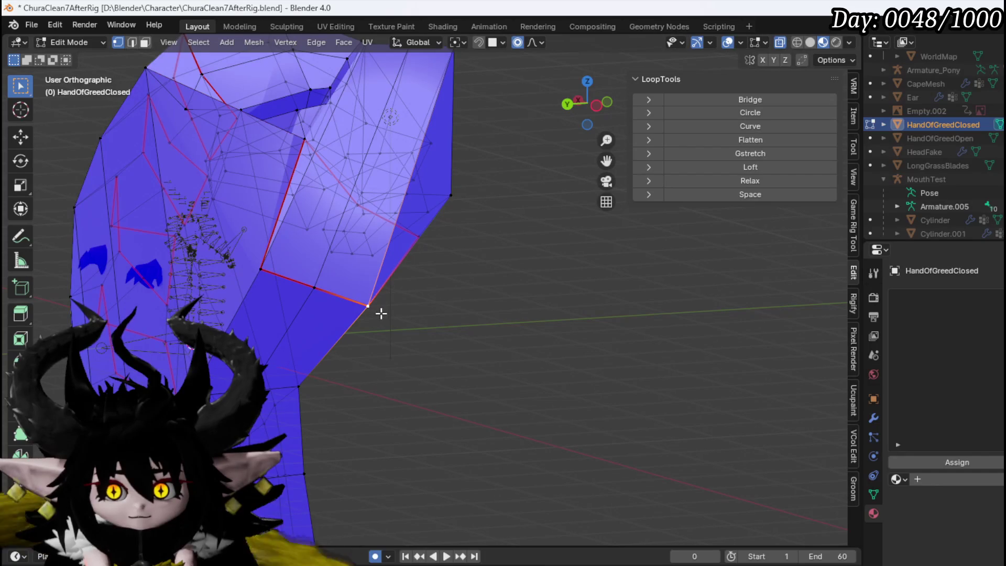
Step: Reposition another vertex to remove a red back-facing face
{"action": "left_click", "coordinate": [262, 268]}
{"action": "key", "text": "g"}
{"action": "left_click", "coordinate": [311, 272]}
{"action": "mouse_move", "coordinate": [311, 272]}
{"action": "left_mouse_down"}
{"action": "mouse_move", "coordinate": [395, 330]}
{"action": "mouse_move", "coordinate": [451, 312]}
{"action": "mouse_move", "coordinate": [217, 191]}
{"action": "left_mouse_up"}
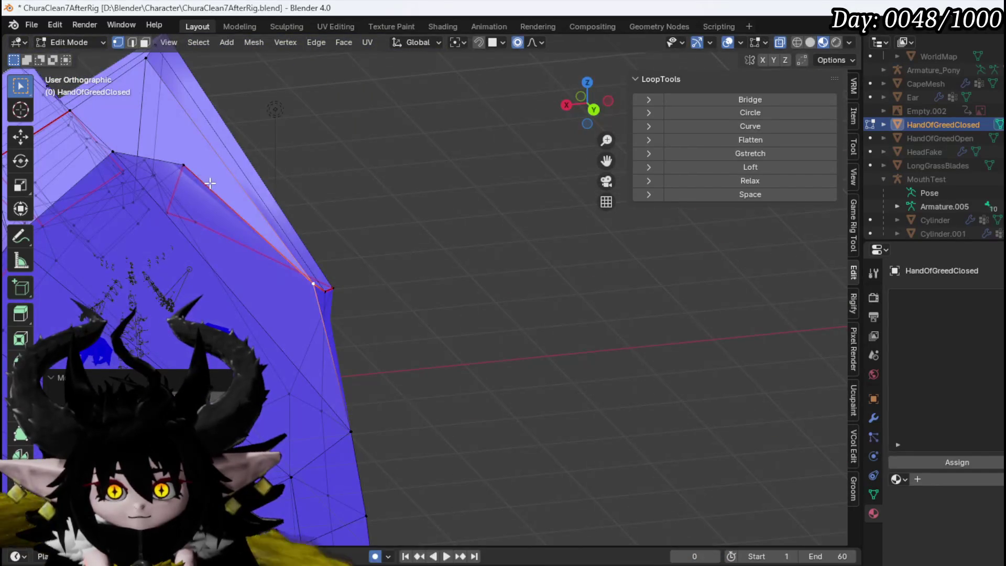
{"action": "mouse_move", "coordinate": [227, 232]}
{"action": "left_mouse_down"}
{"action": "mouse_move", "coordinate": [218, 298]}
{"action": "mouse_move", "coordinate": [209, 278]}
{"action": "mouse_move", "coordinate": [222, 249]}
{"action": "mouse_move", "coordinate": [278, 297]}
{"action": "mouse_move", "coordinate": [302, 295]}
{"action": "left_mouse_up"}
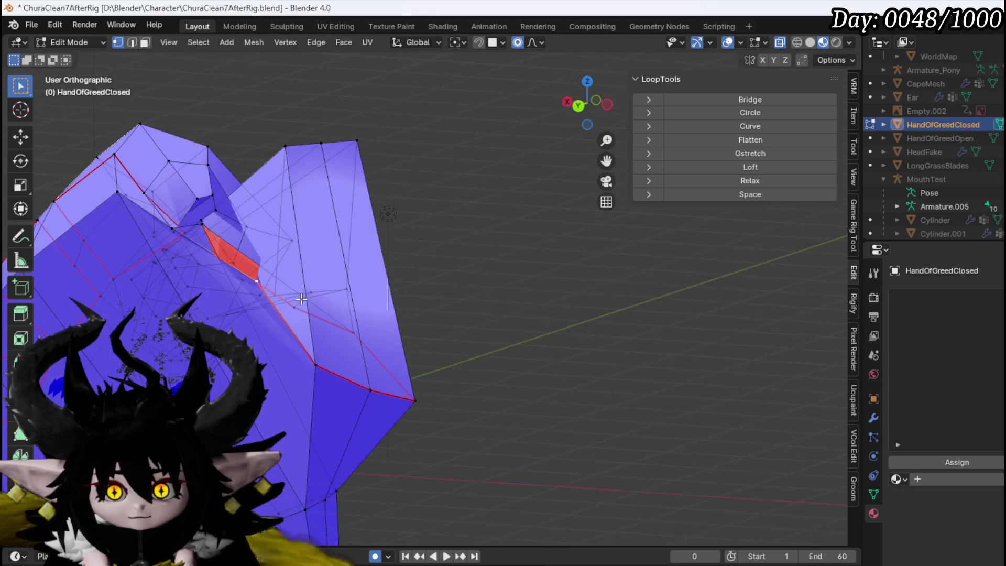
{"action": "left_click", "coordinate": [292, 244]}
Step: Move the selected faces with smooth falloff and rotate them slightly
{"action": "mouse_move", "coordinate": [293, 244]}
{"action": "left_mouse_down"}
{"action": "mouse_move", "coordinate": [193, 318]}
{"action": "mouse_move", "coordinate": [227, 265]}
{"action": "mouse_move", "coordinate": [199, 214]}
{"action": "mouse_move", "coordinate": [341, 252]}
{"action": "left_mouse_up"}
{"action": "key", "text": "g"}
{"action": "left_click", "coordinate": [460, 297]}
{"action": "mouse_move", "coordinate": [460, 297]}
{"action": "left_mouse_down"}
{"action": "mouse_move", "coordinate": [325, 326]}
{"action": "mouse_move", "coordinate": [280, 258]}
{"action": "left_mouse_up"}
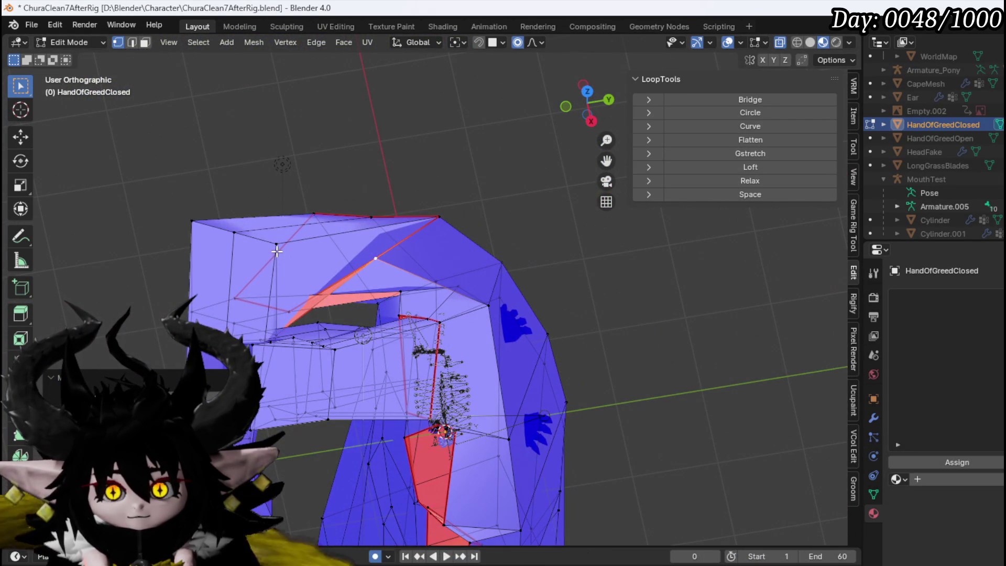
{"action": "key", "text": "r"}
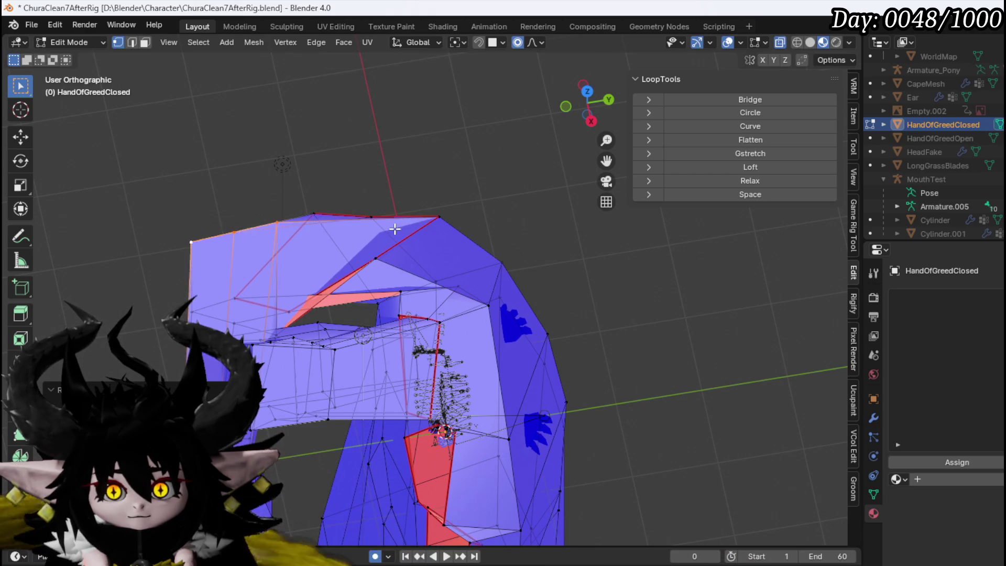
Step: Smooth-move vertices near the palm, then start another proportional move
{"action": "left_click_drag", "start_coordinate": [366, 287], "coordinate": [264, 300]}
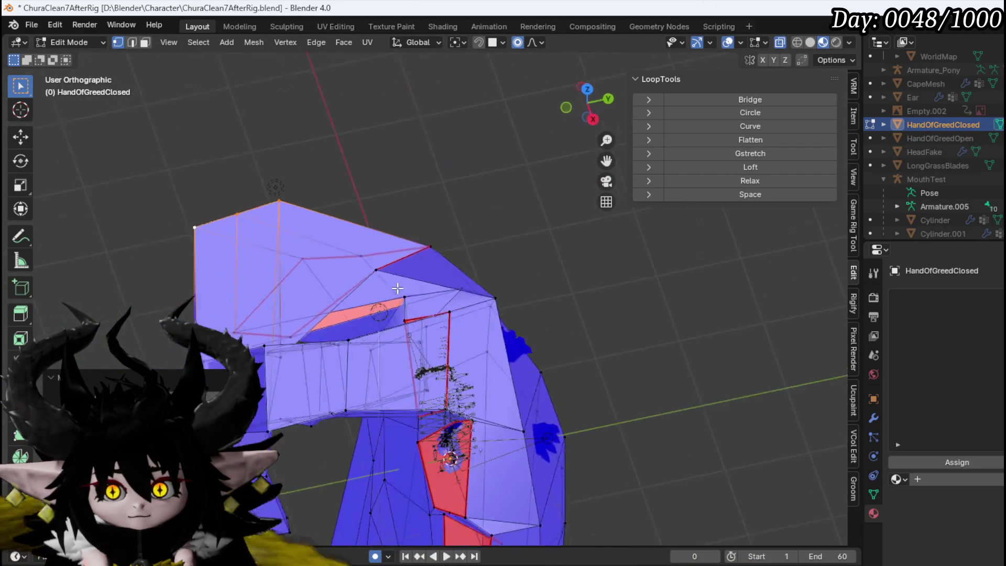
{"action": "left_click_drag", "start_coordinate": [483, 284], "coordinate": [537, 236]}
{"action": "left_click_drag", "start_coordinate": [339, 451], "coordinate": [368, 356]}
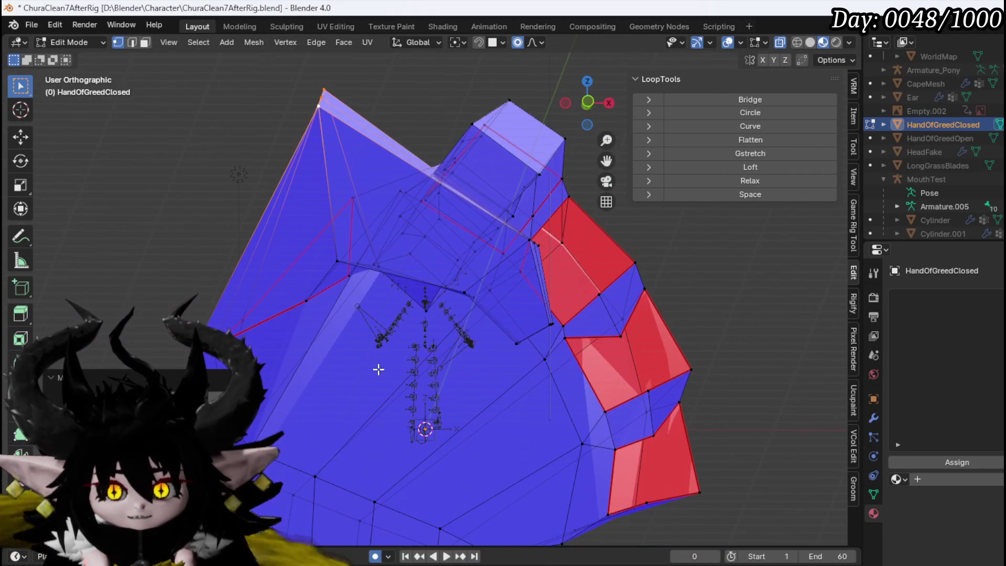
{"action": "mouse_move", "coordinate": [349, 315]}
{"action": "left_mouse_down"}
{"action": "mouse_move", "coordinate": [360, 254]}
{"action": "mouse_move", "coordinate": [400, 348]}
{"action": "mouse_move", "coordinate": [341, 293]}
{"action": "mouse_move", "coordinate": [317, 292]}
{"action": "mouse_move", "coordinate": [425, 344]}
{"action": "mouse_move", "coordinate": [366, 309]}
{"action": "mouse_move", "coordinate": [337, 262]}
{"action": "mouse_move", "coordinate": [411, 254]}
{"action": "mouse_move", "coordinate": [353, 334]}
{"action": "mouse_move", "coordinate": [355, 363]}
{"action": "mouse_move", "coordinate": [444, 388]}
{"action": "left_mouse_up"}
{"action": "scroll", "coordinate": [316, 292], "scroll_direction": "up", "scroll_amount": 3}
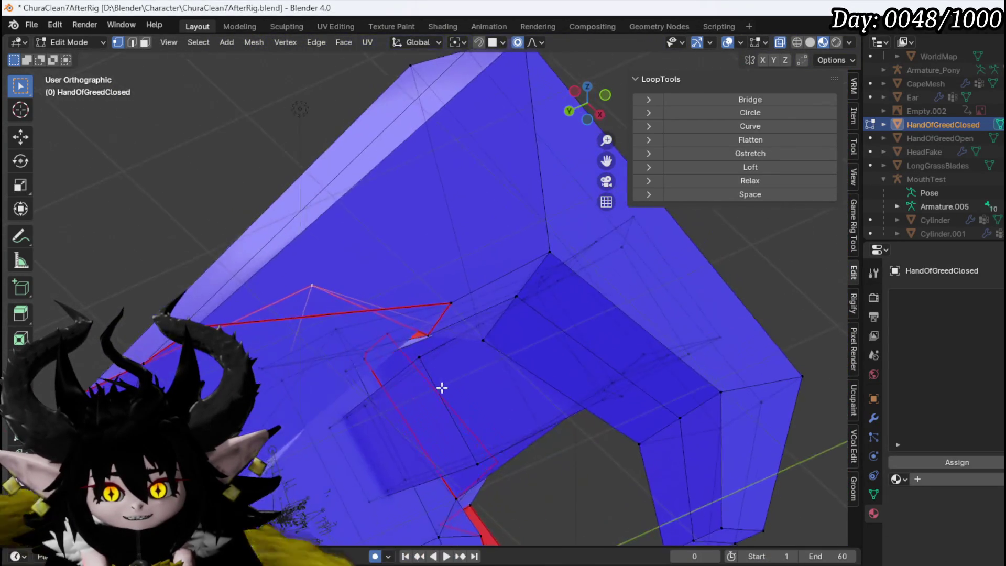
{"action": "key", "text": "g"}
{"action": "left_click", "coordinate": [420, 470]}
{"action": "mouse_move", "coordinate": [421, 470]}
{"action": "left_mouse_down"}
{"action": "mouse_move", "coordinate": [396, 465]}
{"action": "mouse_move", "coordinate": [389, 449]}
{"action": "mouse_move", "coordinate": [574, 523]}
{"action": "left_mouse_up"}
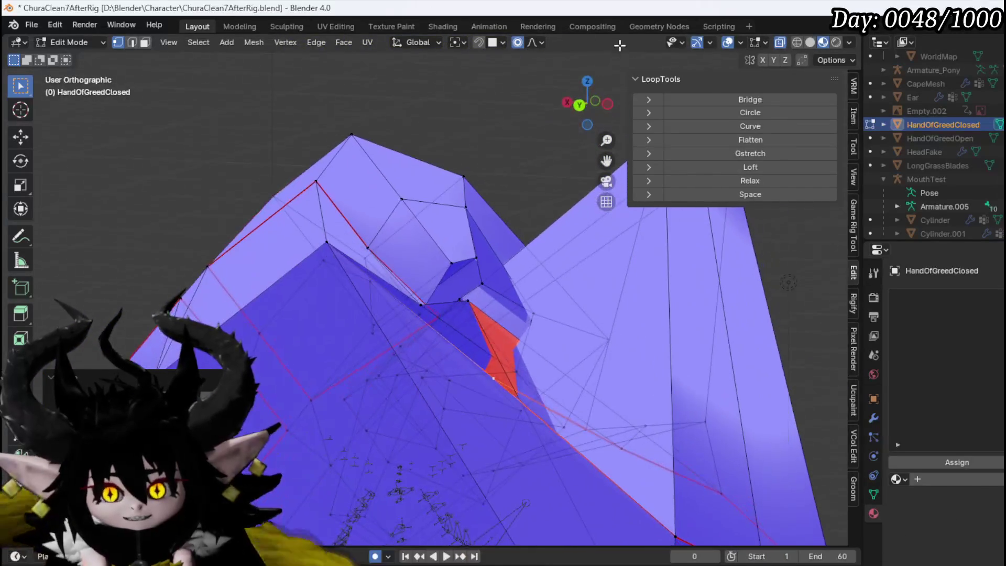
{"action": "left_click_drag", "start_coordinate": [428, 185], "coordinate": [348, 172]}
{"action": "key", "text": "g"}
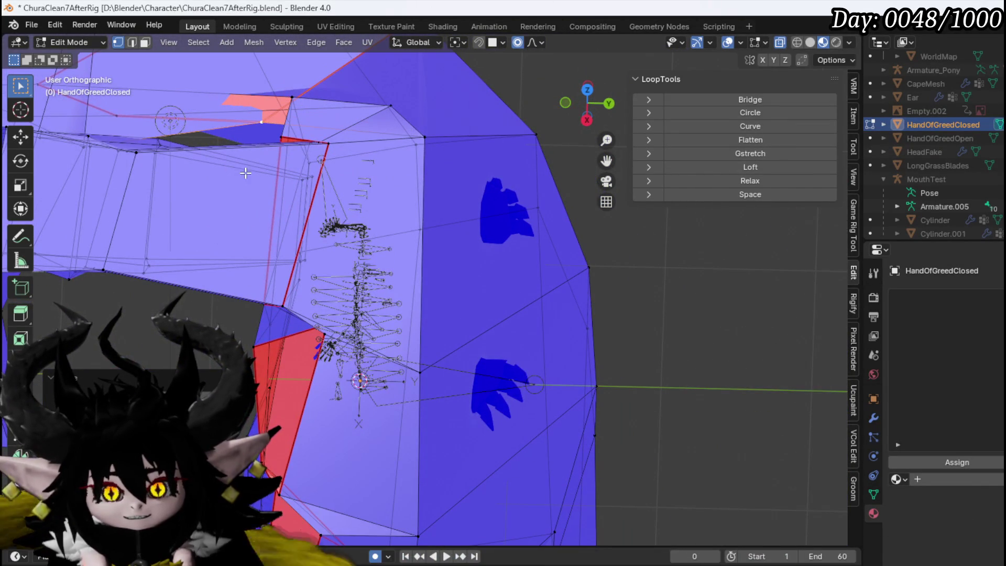
Step: Proportionally move the large hand face and edges to reshape the fingers
{"action": "left_click", "coordinate": [213, 223]}
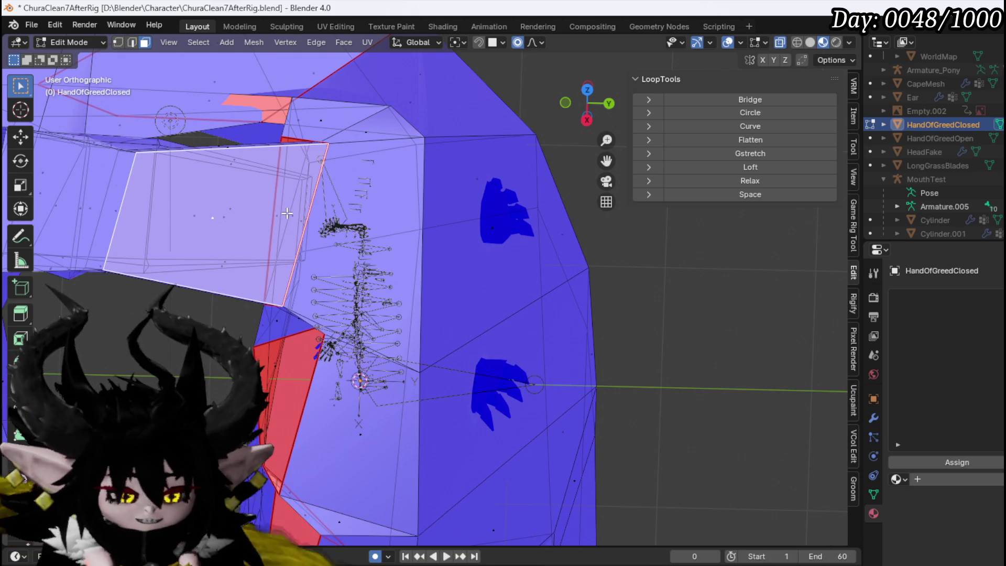
{"action": "mouse_move", "coordinate": [283, 209]}
{"action": "left_mouse_down"}
{"action": "mouse_move", "coordinate": [229, 189]}
{"action": "mouse_move", "coordinate": [367, 106]}
{"action": "mouse_move", "coordinate": [389, 185]}
{"action": "mouse_move", "coordinate": [332, 274]}
{"action": "mouse_move", "coordinate": [298, 294]}
{"action": "mouse_move", "coordinate": [345, 247]}
{"action": "mouse_move", "coordinate": [325, 252]}
{"action": "mouse_move", "coordinate": [292, 294]}
{"action": "mouse_move", "coordinate": [336, 271]}
{"action": "left_mouse_up"}
{"action": "key", "text": "2"}
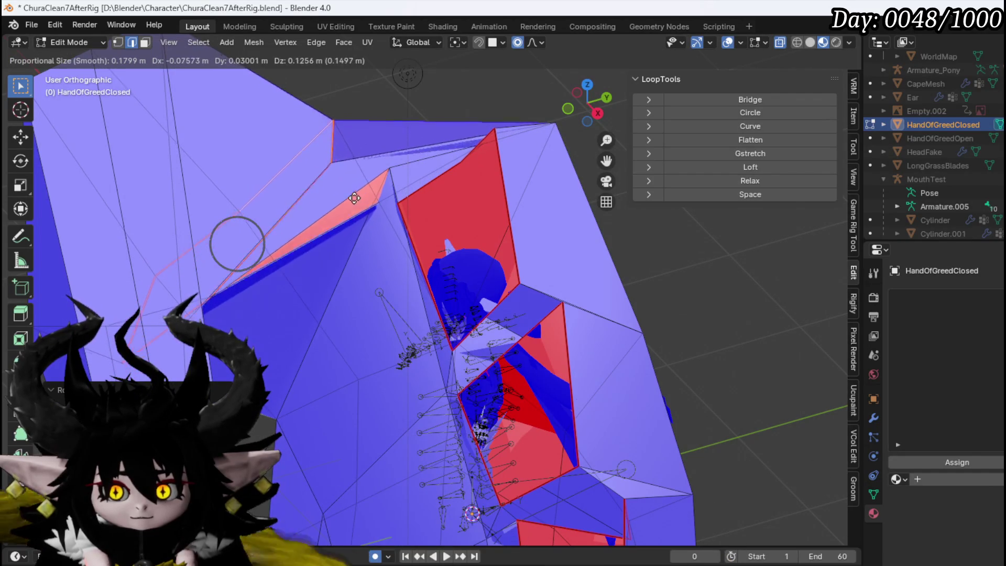
{"action": "left_click", "coordinate": [356, 180]}
{"action": "mouse_move", "coordinate": [356, 181]}
{"action": "left_mouse_down"}
{"action": "mouse_move", "coordinate": [390, 99]}
{"action": "mouse_move", "coordinate": [438, 110]}
{"action": "mouse_move", "coordinate": [571, 189]}
{"action": "left_mouse_up"}
{"action": "key", "text": "g"}
{"action": "left_click", "coordinate": [451, 172]}
{"action": "mouse_move", "coordinate": [451, 173]}
{"action": "left_mouse_down"}
{"action": "mouse_move", "coordinate": [426, 184]}
{"action": "mouse_move", "coordinate": [536, 291]}
{"action": "left_mouse_up"}
Step: Smooth-move the selection underneath the curled fingers
{"action": "mouse_move", "coordinate": [374, 206]}
{"action": "left_mouse_down"}
{"action": "mouse_move", "coordinate": [292, 128]}
{"action": "mouse_move", "coordinate": [400, 253]}
{"action": "mouse_move", "coordinate": [225, 206]}
{"action": "mouse_move", "coordinate": [269, 203]}
{"action": "left_mouse_up"}
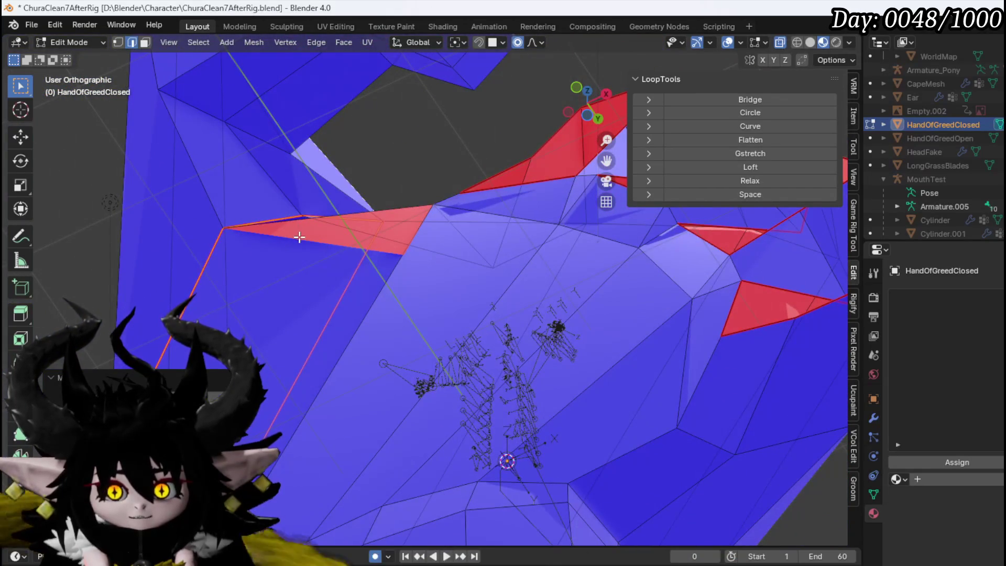
{"action": "mouse_move", "coordinate": [348, 253]}
{"action": "left_mouse_down"}
{"action": "mouse_move", "coordinate": [435, 269]}
{"action": "mouse_move", "coordinate": [386, 258]}
{"action": "left_mouse_up"}
{"action": "mouse_move", "coordinate": [378, 221]}
{"action": "left_mouse_down"}
{"action": "mouse_move", "coordinate": [388, 274]}
{"action": "mouse_move", "coordinate": [449, 330]}
{"action": "mouse_move", "coordinate": [382, 308]}
{"action": "mouse_move", "coordinate": [349, 344]}
{"action": "mouse_move", "coordinate": [408, 219]}
{"action": "mouse_move", "coordinate": [516, 288]}
{"action": "mouse_move", "coordinate": [309, 315]}
{"action": "mouse_move", "coordinate": [459, 273]}
{"action": "left_mouse_up"}
{"action": "key", "text": "g"}
{"action": "key", "text": "g"}
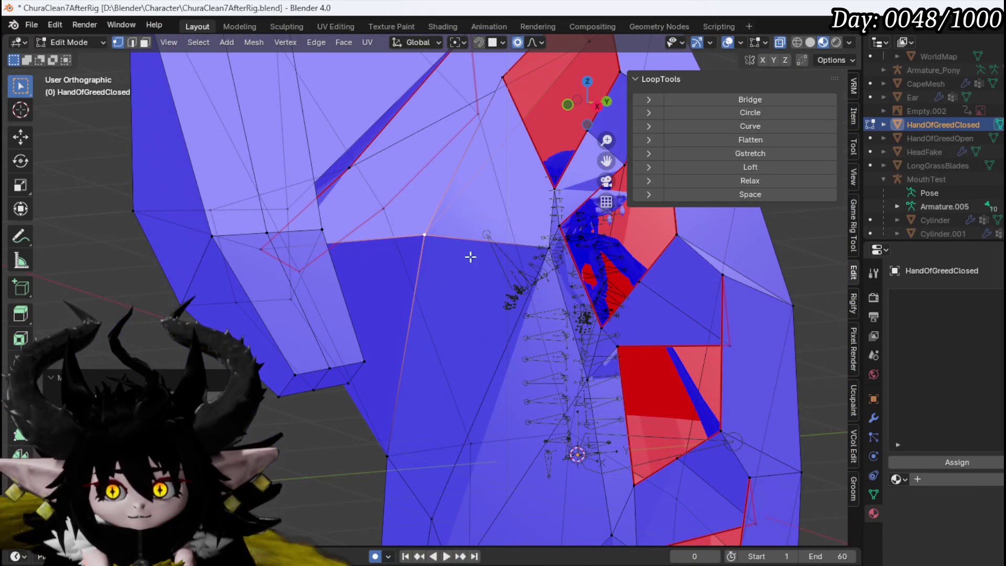
{"action": "left_click_drag", "start_coordinate": [437, 199], "coordinate": [431, 278]}
{"action": "mouse_move", "coordinate": [425, 322]}
{"action": "left_mouse_down"}
{"action": "mouse_move", "coordinate": [456, 292]}
{"action": "mouse_move", "coordinate": [456, 315]}
{"action": "mouse_move", "coordinate": [465, 153]}
{"action": "mouse_move", "coordinate": [435, 219]}
{"action": "mouse_move", "coordinate": [458, 202]}
{"action": "left_mouse_up"}
{"action": "left_click_drag", "start_coordinate": [469, 153], "coordinate": [312, 258]}
Step: Proportionally move vertices in the gaps between the fingers
{"action": "key", "text": "1"}
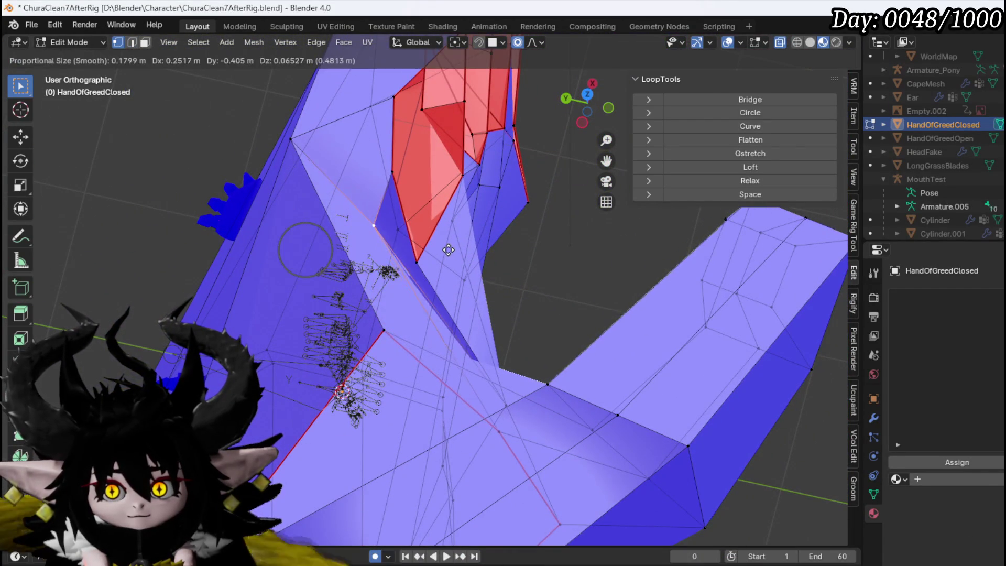
{"action": "left_click_drag", "start_coordinate": [416, 287], "coordinate": [478, 186]}
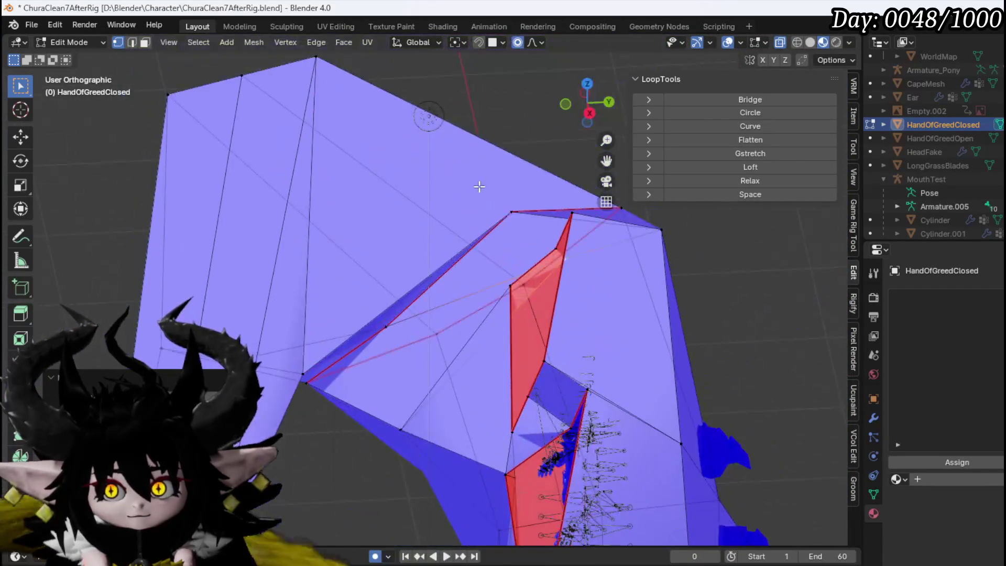
{"action": "left_click", "coordinate": [606, 212]}
{"action": "mouse_move", "coordinate": [606, 212]}
{"action": "left_mouse_down"}
{"action": "mouse_move", "coordinate": [541, 308]}
{"action": "mouse_move", "coordinate": [685, 478]}
{"action": "mouse_move", "coordinate": [442, 288]}
{"action": "mouse_move", "coordinate": [403, 270]}
{"action": "mouse_move", "coordinate": [423, 310]}
{"action": "mouse_move", "coordinate": [427, 298]}
{"action": "mouse_move", "coordinate": [595, 274]}
{"action": "mouse_move", "coordinate": [584, 337]}
{"action": "left_mouse_up"}
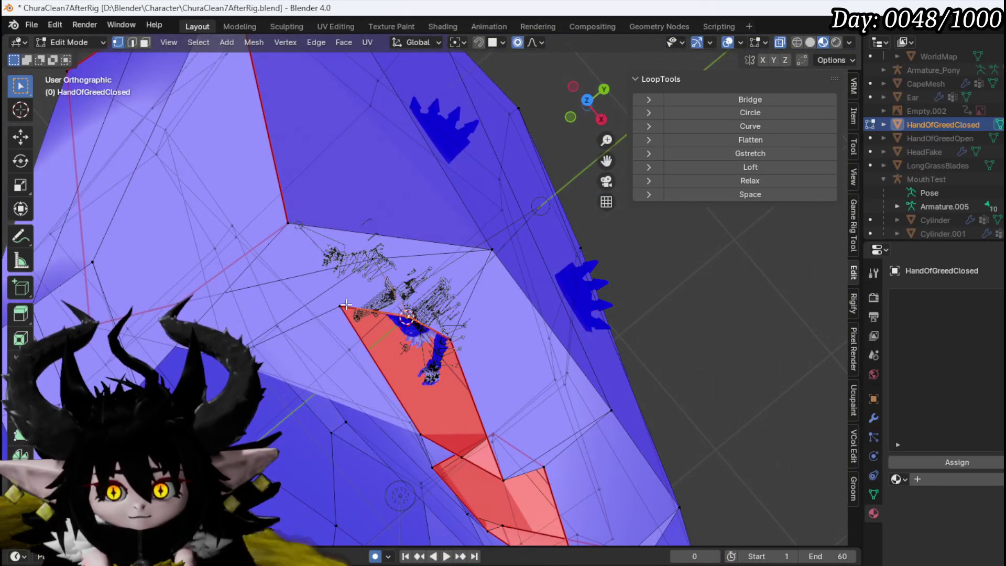
{"action": "mouse_move", "coordinate": [407, 335]}
{"action": "left_mouse_down"}
{"action": "mouse_move", "coordinate": [384, 227]}
{"action": "mouse_move", "coordinate": [308, 227]}
{"action": "mouse_move", "coordinate": [407, 157]}
{"action": "mouse_move", "coordinate": [462, 181]}
{"action": "left_mouse_up"}
{"action": "left_click", "coordinate": [386, 157]}
{"action": "mouse_move", "coordinate": [385, 157]}
{"action": "left_mouse_down"}
{"action": "mouse_move", "coordinate": [423, 270]}
{"action": "mouse_move", "coordinate": [398, 366]}
{"action": "mouse_move", "coordinate": [470, 321]}
{"action": "mouse_move", "coordinate": [549, 358]}
{"action": "left_mouse_up"}
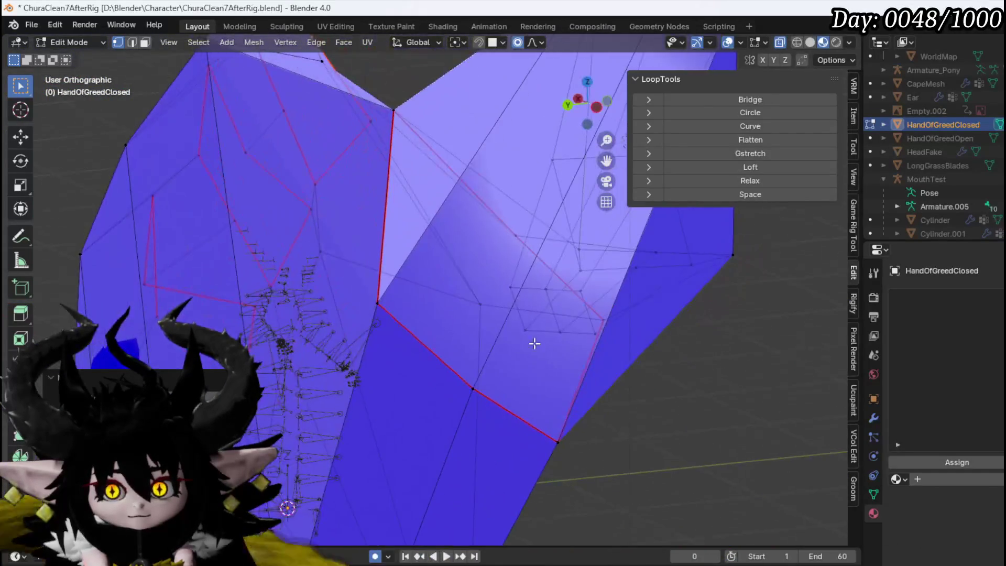
Step: Orbit around the whole hand to inspect the reshaped fist
{"action": "scroll", "coordinate": [550, 358], "scroll_direction": "down", "scroll_amount": 5}
{"action": "mouse_move", "coordinate": [505, 301]}
{"action": "left_mouse_down"}
{"action": "mouse_move", "coordinate": [372, 292]}
{"action": "mouse_move", "coordinate": [545, 299]}
{"action": "mouse_move", "coordinate": [443, 260]}
{"action": "mouse_move", "coordinate": [386, 278]}
{"action": "mouse_move", "coordinate": [516, 330]}
{"action": "mouse_move", "coordinate": [527, 318]}
{"action": "mouse_move", "coordinate": [545, 325]}
{"action": "left_mouse_up"}
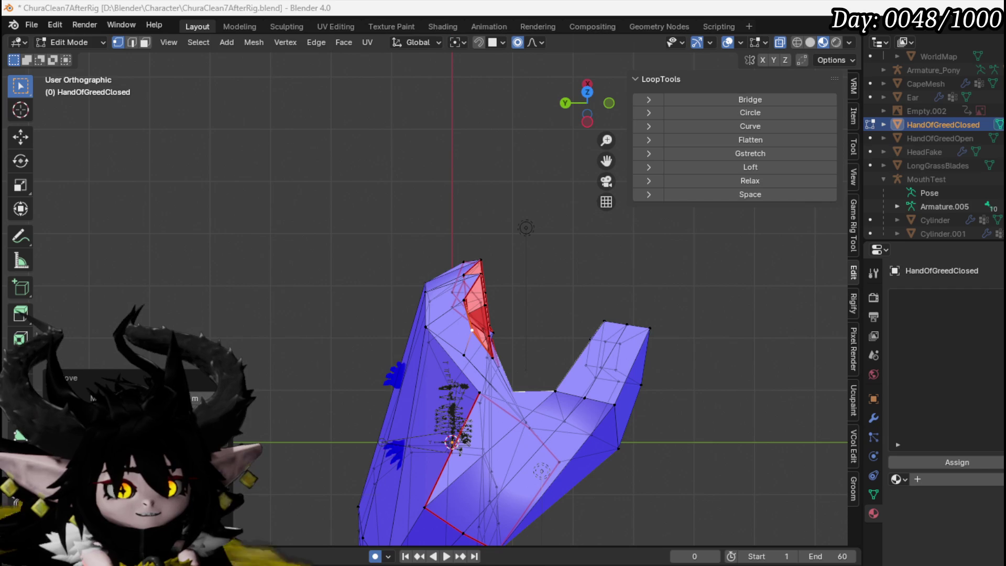
{"action": "left_click_drag", "start_coordinate": [566, 335], "coordinate": [596, 341]}
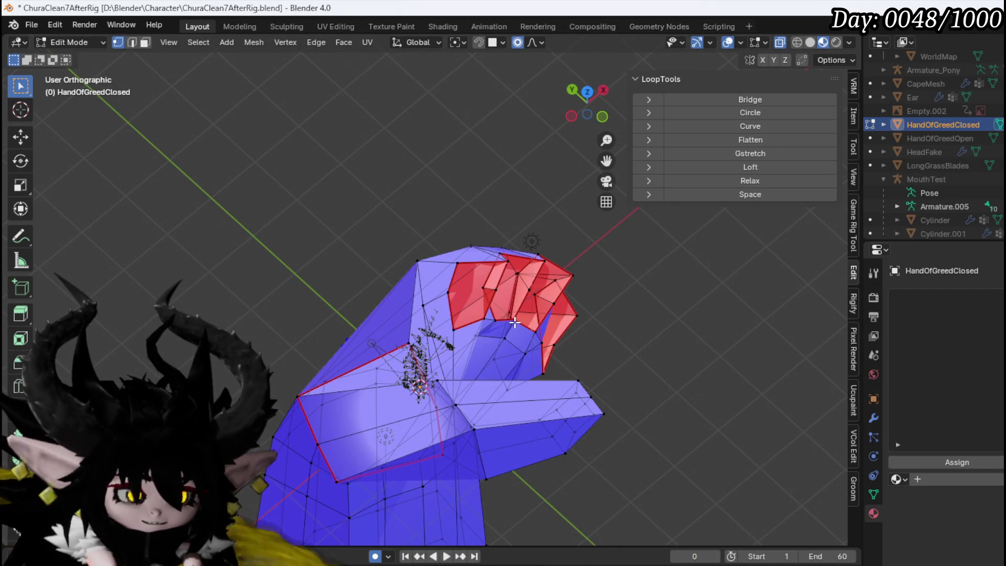
{"action": "mouse_move", "coordinate": [515, 322]}
{"action": "left_mouse_down"}
{"action": "mouse_move", "coordinate": [348, 317]}
{"action": "mouse_move", "coordinate": [404, 322]}
{"action": "left_mouse_up"}
{"action": "scroll", "coordinate": [439, 336], "scroll_direction": "up", "scroll_amount": 4}
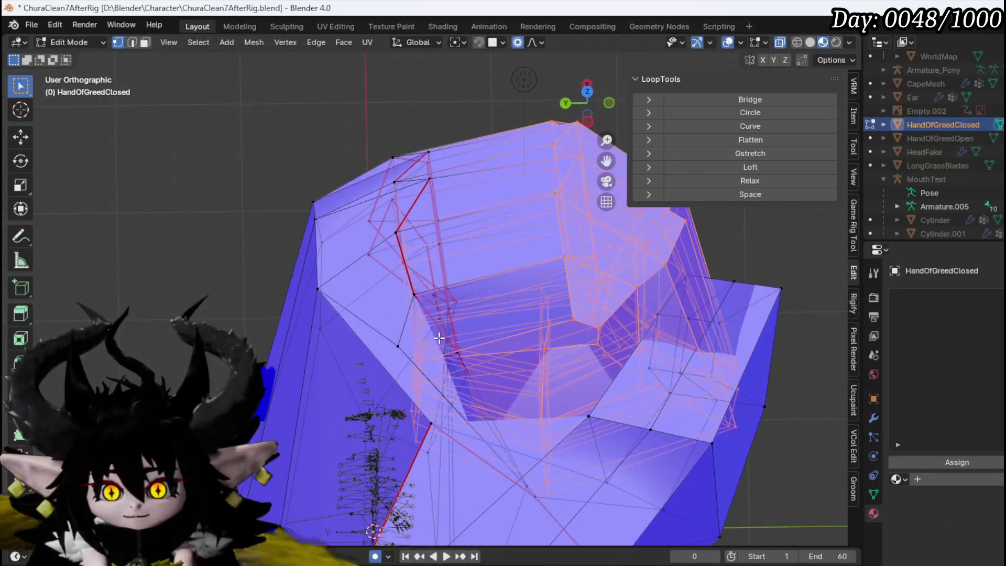
Step: Cancel a stray move and merge the overlapping curled-finger vertices At Last
{"action": "mouse_move", "coordinate": [182, 284]}
{"action": "left_mouse_down"}
{"action": "mouse_move", "coordinate": [442, 404]}
{"action": "mouse_move", "coordinate": [534, 414]}
{"action": "mouse_move", "coordinate": [415, 413]}
{"action": "mouse_move", "coordinate": [494, 411]}
{"action": "mouse_move", "coordinate": [420, 413]}
{"action": "mouse_move", "coordinate": [382, 478]}
{"action": "mouse_move", "coordinate": [467, 404]}
{"action": "left_mouse_up"}
{"action": "right_click", "coordinate": [541, 397]}
{"action": "key", "text": "g"}
{"action": "mouse_move", "coordinate": [513, 379]}
{"action": "left_mouse_down"}
{"action": "mouse_move", "coordinate": [419, 386]}
{"action": "mouse_move", "coordinate": [425, 370]}
{"action": "mouse_move", "coordinate": [467, 366]}
{"action": "mouse_move", "coordinate": [535, 406]}
{"action": "mouse_move", "coordinate": [443, 400]}
{"action": "mouse_move", "coordinate": [461, 362]}
{"action": "mouse_move", "coordinate": [438, 386]}
{"action": "mouse_move", "coordinate": [459, 317]}
{"action": "left_mouse_up"}
{"action": "left_click", "coordinate": [438, 372]}
{"action": "mouse_move", "coordinate": [432, 212]}
{"action": "left_mouse_down"}
{"action": "mouse_move", "coordinate": [477, 310]}
{"action": "mouse_move", "coordinate": [435, 339]}
{"action": "mouse_move", "coordinate": [521, 184]}
{"action": "mouse_move", "coordinate": [461, 309]}
{"action": "mouse_move", "coordinate": [442, 253]}
{"action": "left_mouse_up"}
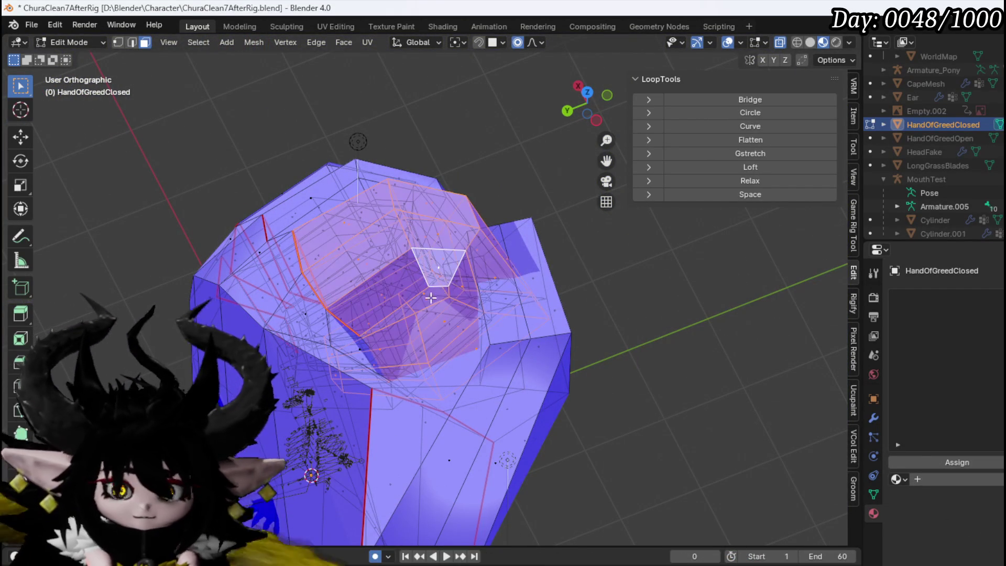
Step: Try two proportional moves on the fingers, cancel both, and return to vertex select
{"action": "mouse_move", "coordinate": [633, 216]}
{"action": "left_mouse_down"}
{"action": "mouse_move", "coordinate": [802, 240]}
{"action": "mouse_move", "coordinate": [461, 263]}
{"action": "mouse_move", "coordinate": [830, 438]}
{"action": "mouse_move", "coordinate": [749, 305]}
{"action": "mouse_move", "coordinate": [410, 366]}
{"action": "mouse_move", "coordinate": [269, 344]}
{"action": "mouse_move", "coordinate": [596, 429]}
{"action": "left_mouse_up"}
{"action": "right_click", "coordinate": [748, 305]}
{"action": "key", "text": "g"}
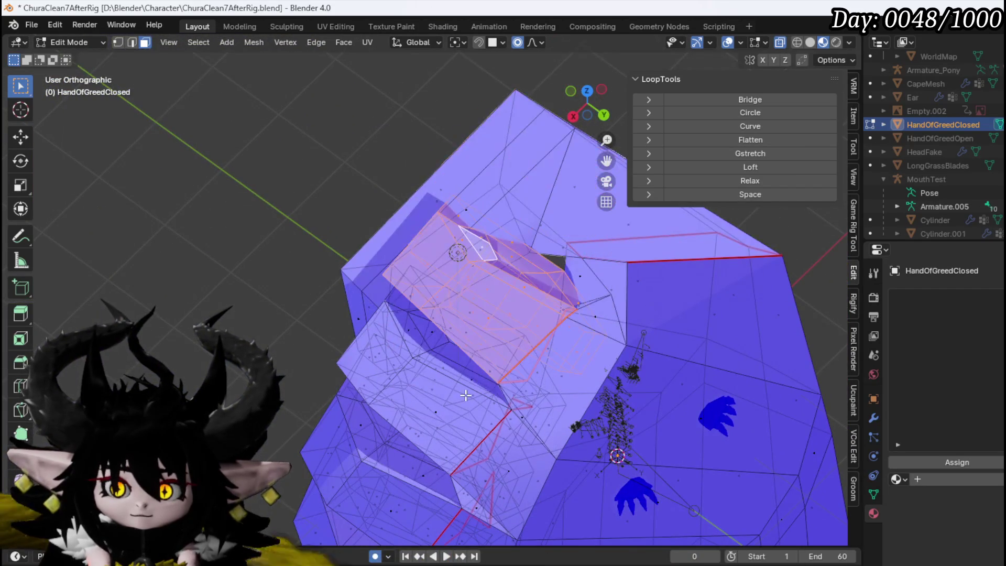
{"action": "right_click", "coordinate": [543, 235]}
{"action": "mouse_move", "coordinate": [535, 318]}
{"action": "left_mouse_down"}
{"action": "mouse_move", "coordinate": [631, 348]}
{"action": "mouse_move", "coordinate": [581, 353]}
{"action": "mouse_move", "coordinate": [467, 312]}
{"action": "mouse_move", "coordinate": [556, 313]}
{"action": "left_mouse_up"}
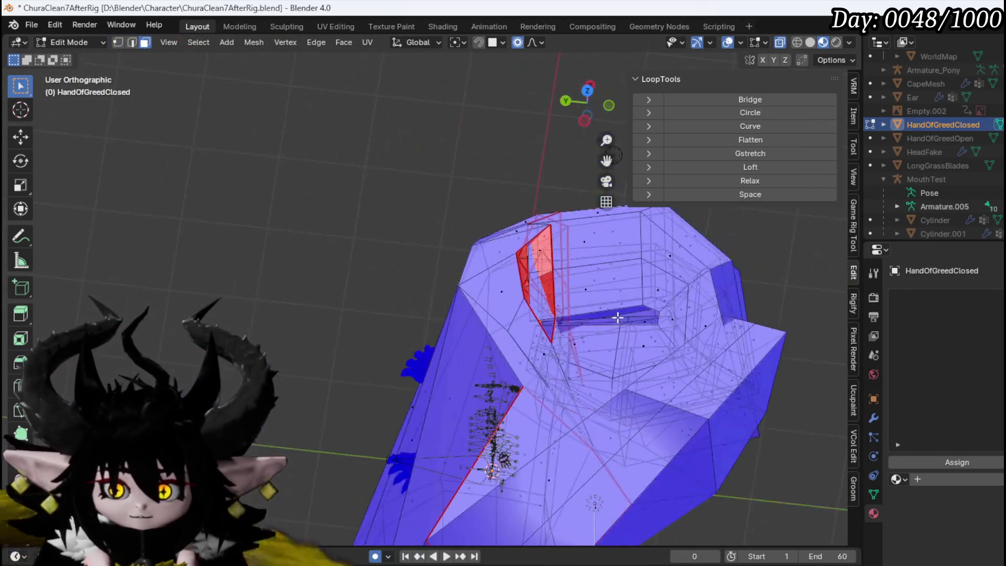
{"action": "scroll", "coordinate": [449, 247], "scroll_direction": "up", "scroll_amount": 8}
{"action": "key", "text": "1"}
{"action": "left_click_drag", "start_coordinate": [282, 256], "coordinate": [284, 217]}
{"action": "mouse_move", "coordinate": [364, 287]}
{"action": "left_mouse_down"}
{"action": "mouse_move", "coordinate": [330, 247]}
{"action": "mouse_move", "coordinate": [356, 275]}
{"action": "left_mouse_up"}
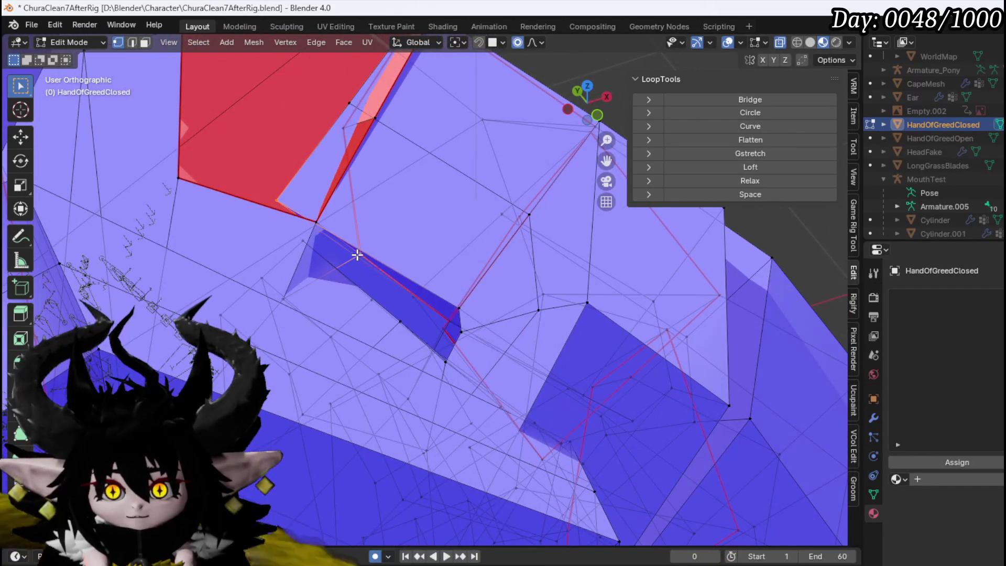
Step: Merge the stray knuckle vertices at the last selected vertex
{"action": "key", "text": "m"}
{"action": "left_click", "coordinate": [366, 263]}
{"action": "left_click_drag", "start_coordinate": [365, 263], "coordinate": [430, 288]}
{"action": "mouse_move", "coordinate": [333, 241]}
{"action": "left_mouse_down"}
{"action": "mouse_move", "coordinate": [370, 262]}
{"action": "mouse_move", "coordinate": [309, 229]}
{"action": "mouse_move", "coordinate": [380, 264]}
{"action": "mouse_move", "coordinate": [435, 273]}
{"action": "left_mouse_up"}
{"action": "mouse_move", "coordinate": [325, 226]}
{"action": "left_mouse_down"}
{"action": "mouse_move", "coordinate": [420, 221]}
{"action": "mouse_move", "coordinate": [359, 247]}
{"action": "mouse_move", "coordinate": [404, 281]}
{"action": "mouse_move", "coordinate": [374, 273]}
{"action": "mouse_move", "coordinate": [399, 287]}
{"action": "mouse_move", "coordinate": [373, 238]}
{"action": "mouse_move", "coordinate": [494, 269]}
{"action": "mouse_move", "coordinate": [485, 256]}
{"action": "mouse_move", "coordinate": [405, 243]}
{"action": "mouse_move", "coordinate": [388, 275]}
{"action": "mouse_move", "coordinate": [412, 258]}
{"action": "left_mouse_up"}
{"action": "left_click", "coordinate": [420, 221]}
Step: Reposition a knuckle vertex with proportional editing, checking it from several angles
{"action": "key", "text": "g"}
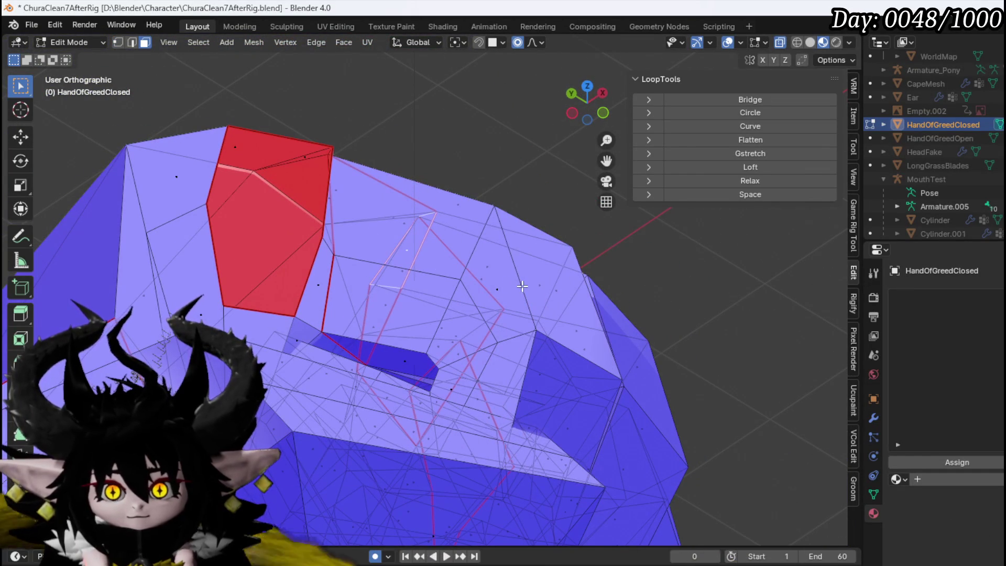
{"action": "scroll", "coordinate": [568, 304], "scroll_direction": "down", "scroll_amount": 4}
{"action": "mouse_move", "coordinate": [568, 304]}
{"action": "left_mouse_down"}
{"action": "mouse_move", "coordinate": [763, 375]}
{"action": "mouse_move", "coordinate": [799, 371]}
{"action": "mouse_move", "coordinate": [526, 325]}
{"action": "mouse_move", "coordinate": [558, 309]}
{"action": "mouse_move", "coordinate": [512, 343]}
{"action": "left_mouse_up"}
{"action": "scroll", "coordinate": [511, 343], "scroll_direction": "up", "scroll_amount": 6}
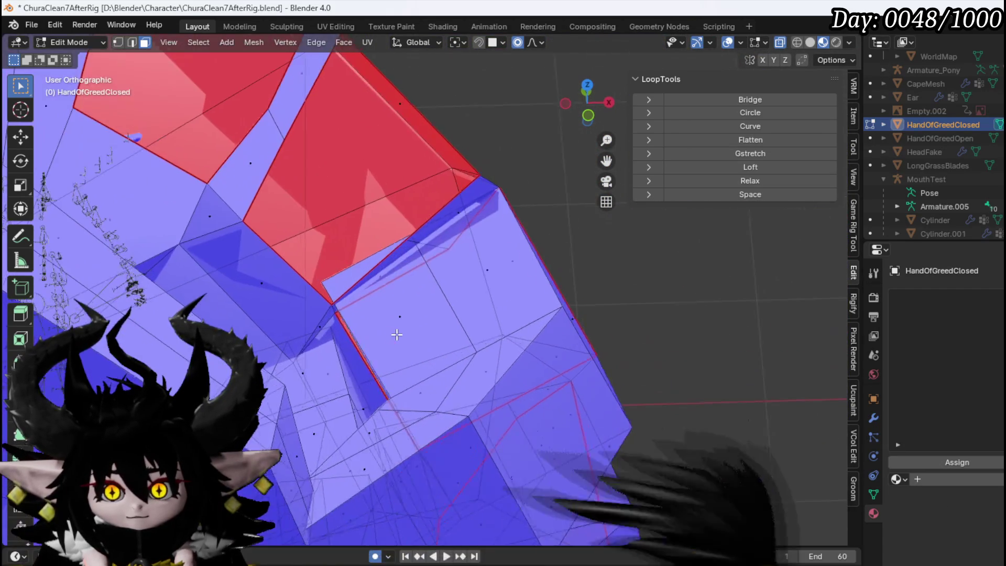
{"action": "left_click_drag", "start_coordinate": [366, 341], "coordinate": [331, 338]}
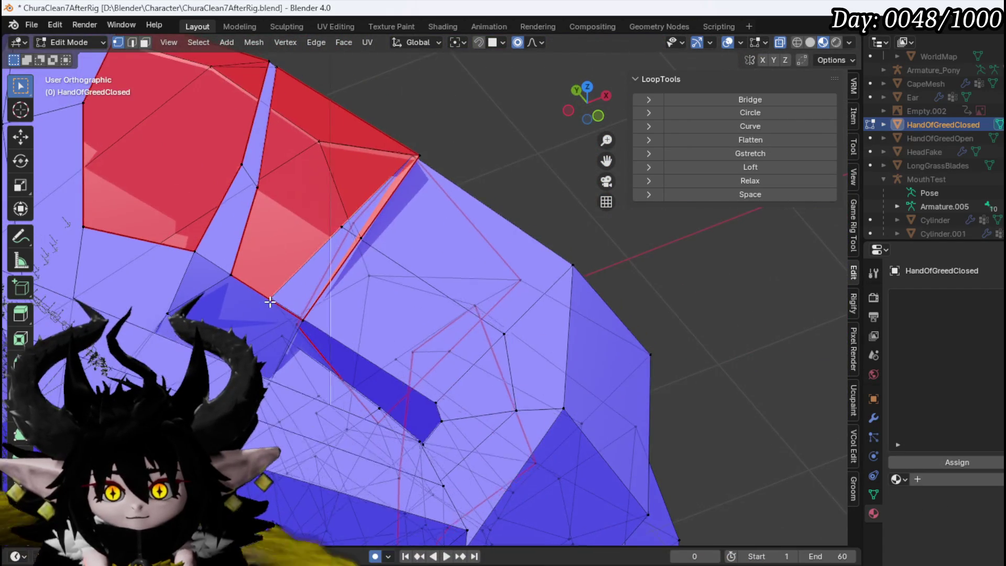
{"action": "left_click_drag", "start_coordinate": [272, 297], "coordinate": [267, 315]}
{"action": "mouse_move", "coordinate": [370, 356]}
{"action": "left_mouse_down"}
{"action": "mouse_move", "coordinate": [314, 319]}
{"action": "mouse_move", "coordinate": [332, 350]}
{"action": "mouse_move", "coordinate": [240, 318]}
{"action": "mouse_move", "coordinate": [284, 311]}
{"action": "mouse_move", "coordinate": [281, 298]}
{"action": "left_mouse_up"}
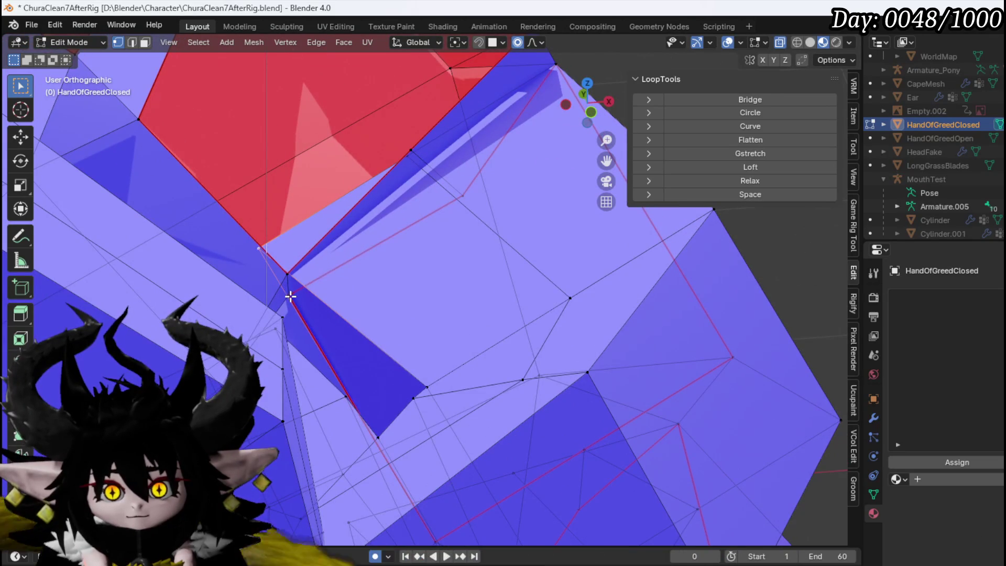
{"action": "mouse_move", "coordinate": [398, 215]}
{"action": "left_mouse_down"}
{"action": "mouse_move", "coordinate": [365, 285]}
{"action": "mouse_move", "coordinate": [422, 321]}
{"action": "mouse_move", "coordinate": [335, 224]}
{"action": "left_mouse_up"}
{"action": "mouse_move", "coordinate": [410, 278]}
{"action": "left_mouse_down"}
{"action": "mouse_move", "coordinate": [371, 213]}
{"action": "mouse_move", "coordinate": [363, 254]}
{"action": "left_mouse_up"}
{"action": "left_click", "coordinate": [457, 251]}
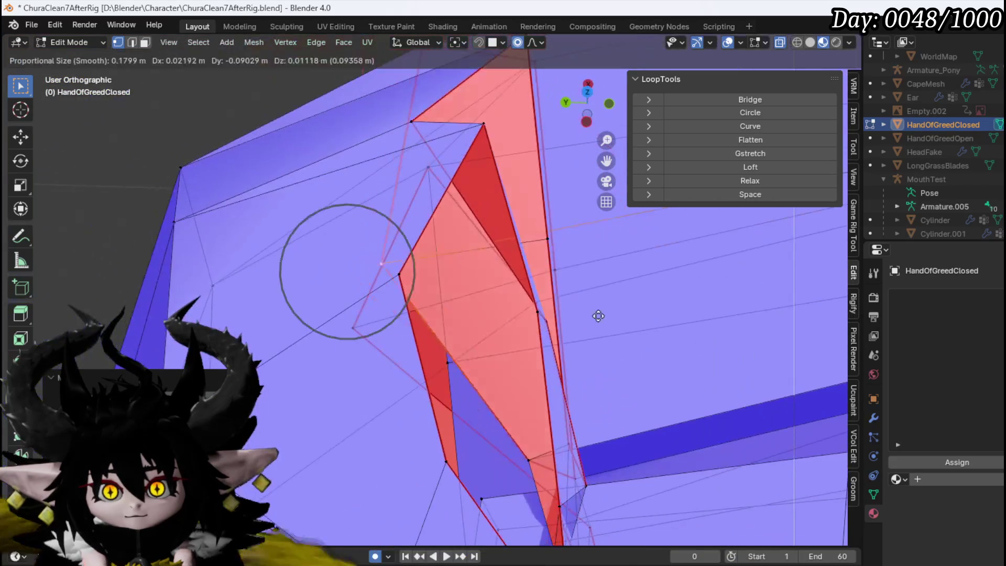
{"action": "left_click", "coordinate": [634, 352]}
{"action": "left_click_drag", "start_coordinate": [633, 352], "coordinate": [384, 290]}
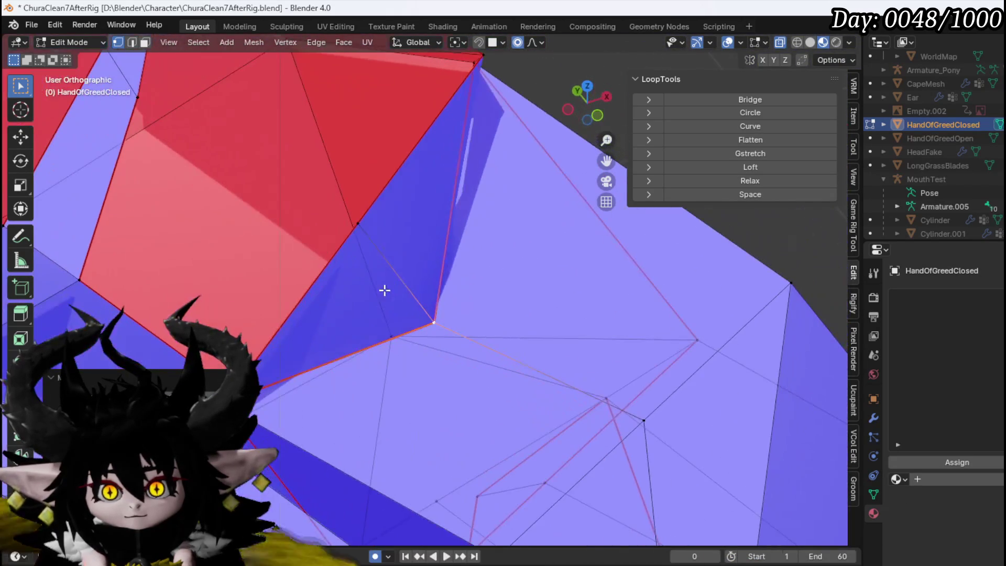
{"action": "left_click", "coordinate": [438, 252]}
{"action": "mouse_move", "coordinate": [438, 252]}
{"action": "left_mouse_down"}
{"action": "mouse_move", "coordinate": [360, 363]}
{"action": "mouse_move", "coordinate": [395, 246]}
{"action": "mouse_move", "coordinate": [308, 269]}
{"action": "mouse_move", "coordinate": [528, 198]}
{"action": "left_mouse_up"}
Step: Smooth another knuckle vertex into place with a proportional-falloff move
{"action": "left_click", "coordinate": [528, 198]}
{"action": "key", "text": "g"}
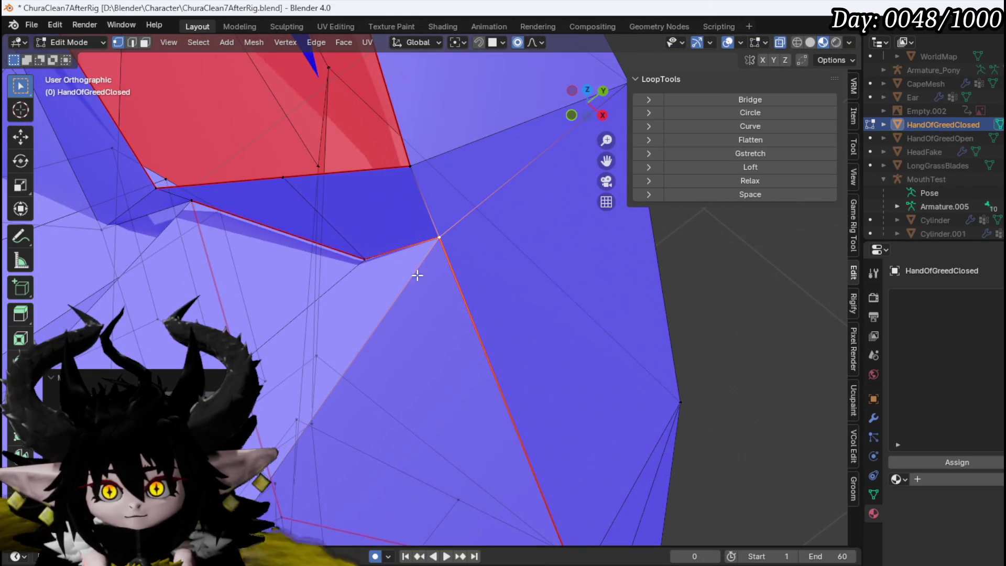
{"action": "left_click_drag", "start_coordinate": [435, 268], "coordinate": [399, 257]}
{"action": "mouse_move", "coordinate": [311, 276]}
{"action": "left_mouse_down"}
{"action": "mouse_move", "coordinate": [441, 294]}
{"action": "mouse_move", "coordinate": [443, 315]}
{"action": "left_mouse_up"}
{"action": "scroll", "coordinate": [441, 315], "scroll_direction": "up", "scroll_amount": 8}
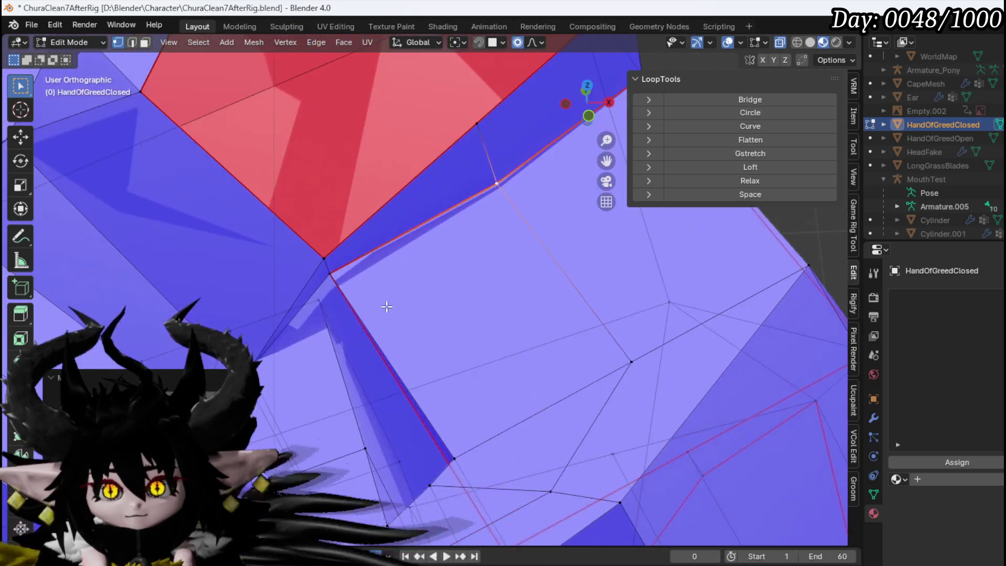
{"action": "mouse_move", "coordinate": [387, 306]}
{"action": "left_mouse_down"}
{"action": "mouse_move", "coordinate": [325, 281]}
{"action": "mouse_move", "coordinate": [467, 302]}
{"action": "mouse_move", "coordinate": [404, 267]}
{"action": "mouse_move", "coordinate": [283, 248]}
{"action": "mouse_move", "coordinate": [411, 285]}
{"action": "mouse_move", "coordinate": [461, 276]}
{"action": "mouse_move", "coordinate": [422, 236]}
{"action": "mouse_move", "coordinate": [427, 263]}
{"action": "left_mouse_up"}
{"action": "left_click", "coordinate": [474, 298]}
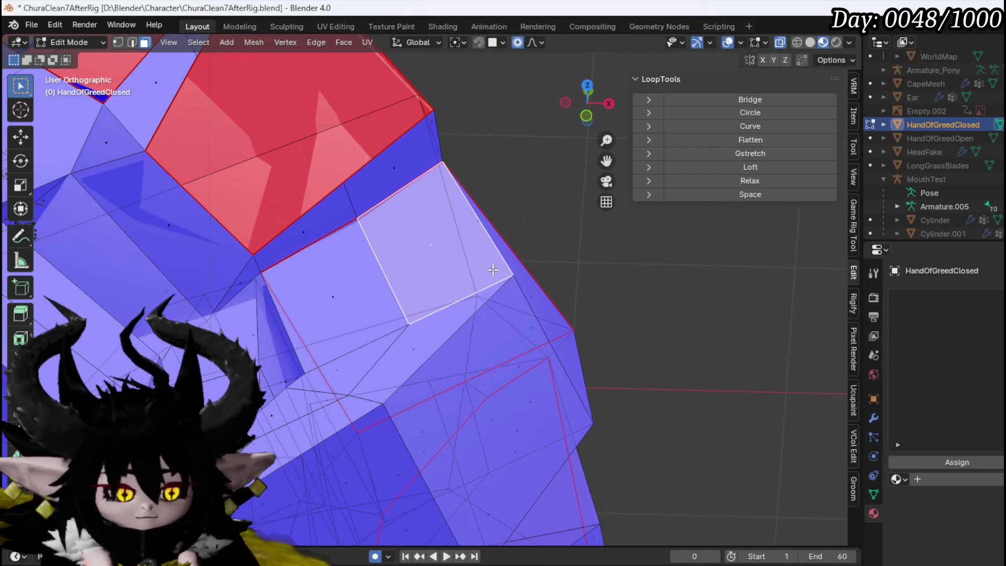
{"action": "mouse_move", "coordinate": [469, 280]}
{"action": "left_mouse_down"}
{"action": "mouse_move", "coordinate": [528, 336]}
{"action": "mouse_move", "coordinate": [575, 353]}
{"action": "mouse_move", "coordinate": [533, 323]}
{"action": "mouse_move", "coordinate": [404, 314]}
{"action": "mouse_move", "coordinate": [427, 265]}
{"action": "mouse_move", "coordinate": [545, 352]}
{"action": "mouse_move", "coordinate": [475, 305]}
{"action": "mouse_move", "coordinate": [425, 345]}
{"action": "mouse_move", "coordinate": [366, 298]}
{"action": "mouse_move", "coordinate": [319, 278]}
{"action": "mouse_move", "coordinate": [348, 295]}
{"action": "left_mouse_up"}
{"action": "scroll", "coordinate": [575, 352], "scroll_direction": "up", "scroll_amount": 2}
Step: In vertex select mode, merge two more knuckle vertex pairs at the last vertex
{"action": "key", "text": "1"}
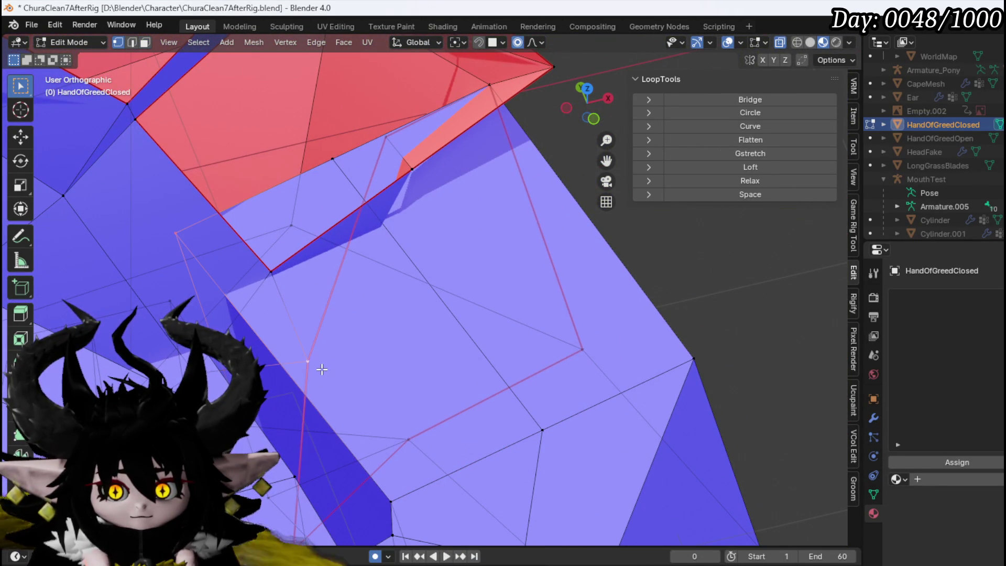
{"action": "key", "text": "m"}
{"action": "left_click", "coordinate": [321, 370]}
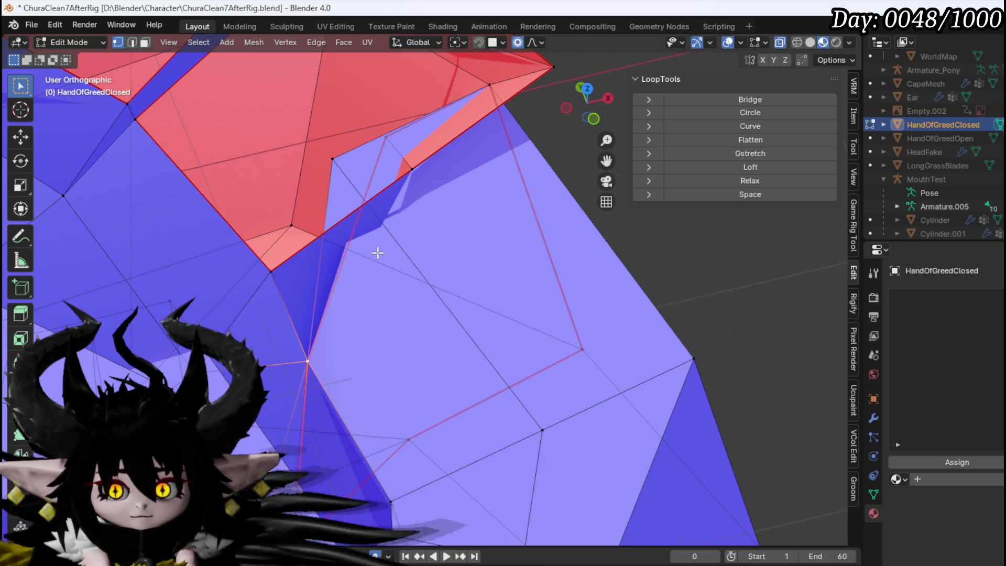
{"action": "left_click", "coordinate": [333, 161]}
{"action": "mouse_move", "coordinate": [412, 268]}
{"action": "left_mouse_down"}
{"action": "mouse_move", "coordinate": [382, 234]}
{"action": "mouse_move", "coordinate": [495, 227]}
{"action": "mouse_move", "coordinate": [465, 253]}
{"action": "mouse_move", "coordinate": [515, 226]}
{"action": "mouse_move", "coordinate": [428, 278]}
{"action": "left_mouse_up"}
{"action": "left_click", "coordinate": [474, 239]}
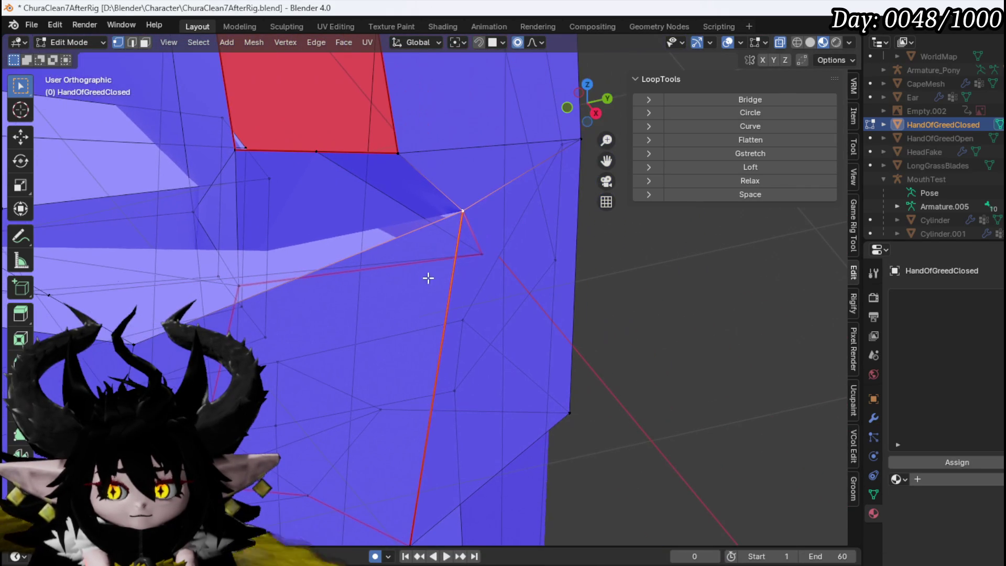
Step: Nudge the merged vertex with proportional editing, cancel a further move, and zoom out
{"action": "key", "text": "g"}
{"action": "left_click", "coordinate": [324, 234]}
{"action": "mouse_move", "coordinate": [323, 234]}
{"action": "left_mouse_down"}
{"action": "mouse_move", "coordinate": [404, 269]}
{"action": "mouse_move", "coordinate": [240, 276]}
{"action": "mouse_move", "coordinate": [299, 317]}
{"action": "mouse_move", "coordinate": [258, 263]}
{"action": "mouse_move", "coordinate": [189, 311]}
{"action": "mouse_move", "coordinate": [489, 242]}
{"action": "mouse_move", "coordinate": [401, 255]}
{"action": "left_mouse_up"}
{"action": "key", "text": "g"}
{"action": "right_click", "coordinate": [280, 251]}
{"action": "scroll", "coordinate": [189, 311], "scroll_direction": "down", "scroll_amount": 5}
{"action": "scroll", "coordinate": [409, 264], "scroll_direction": "down", "scroll_amount": 4}
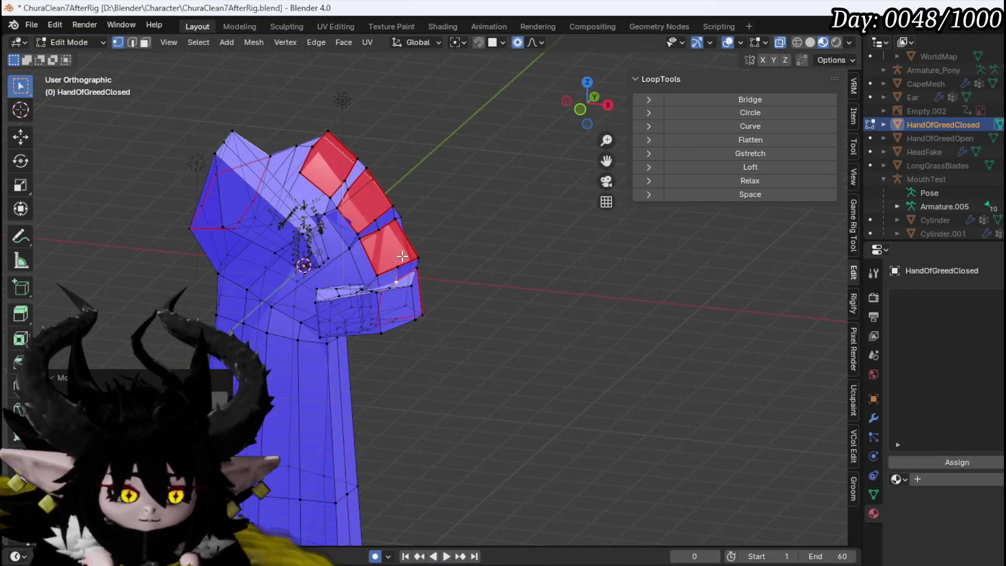
Step: Turn on X-ray and confirm the rotation and smooth move of the fist's thumb and palm vertices
{"action": "key", "text": "alt+z"}
{"action": "left_click_drag", "start_coordinate": [485, 287], "coordinate": [522, 267]}
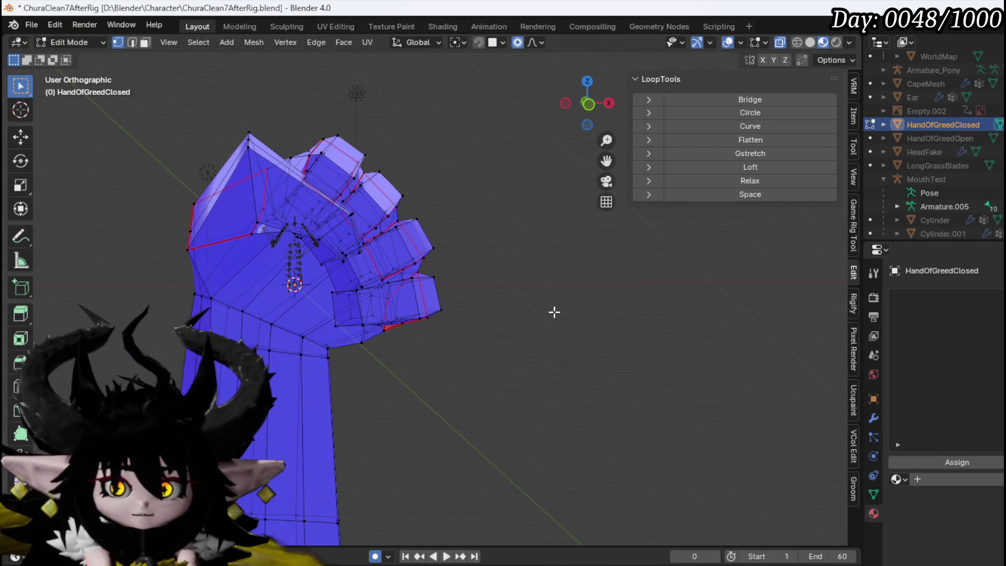
{"action": "mouse_move", "coordinate": [555, 314]}
{"action": "left_mouse_down"}
{"action": "mouse_move", "coordinate": [473, 353]}
{"action": "mouse_move", "coordinate": [419, 354]}
{"action": "mouse_move", "coordinate": [372, 209]}
{"action": "mouse_move", "coordinate": [476, 343]}
{"action": "mouse_move", "coordinate": [579, 404]}
{"action": "left_mouse_up"}
{"action": "key", "text": "3"}
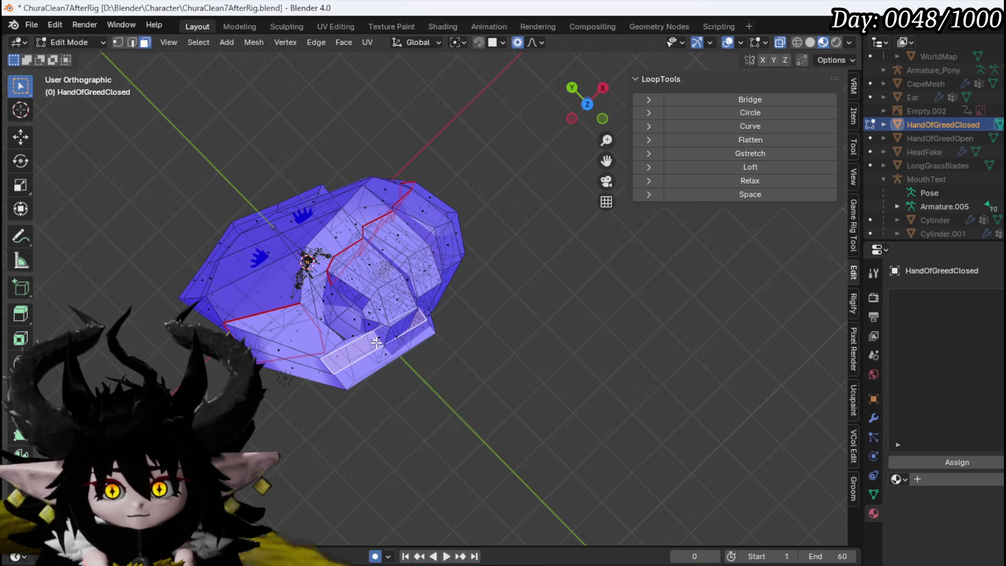
{"action": "mouse_move", "coordinate": [390, 356]}
{"action": "left_mouse_down"}
{"action": "mouse_move", "coordinate": [440, 346]}
{"action": "mouse_move", "coordinate": [386, 281]}
{"action": "mouse_move", "coordinate": [487, 325]}
{"action": "mouse_move", "coordinate": [547, 305]}
{"action": "mouse_move", "coordinate": [399, 329]}
{"action": "left_mouse_up"}
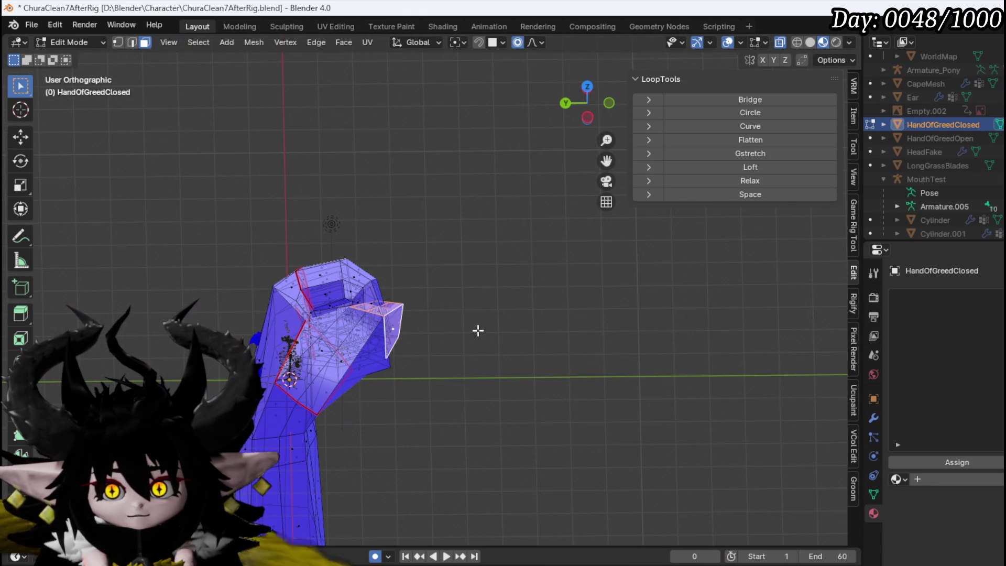
{"action": "left_click", "coordinate": [489, 361]}
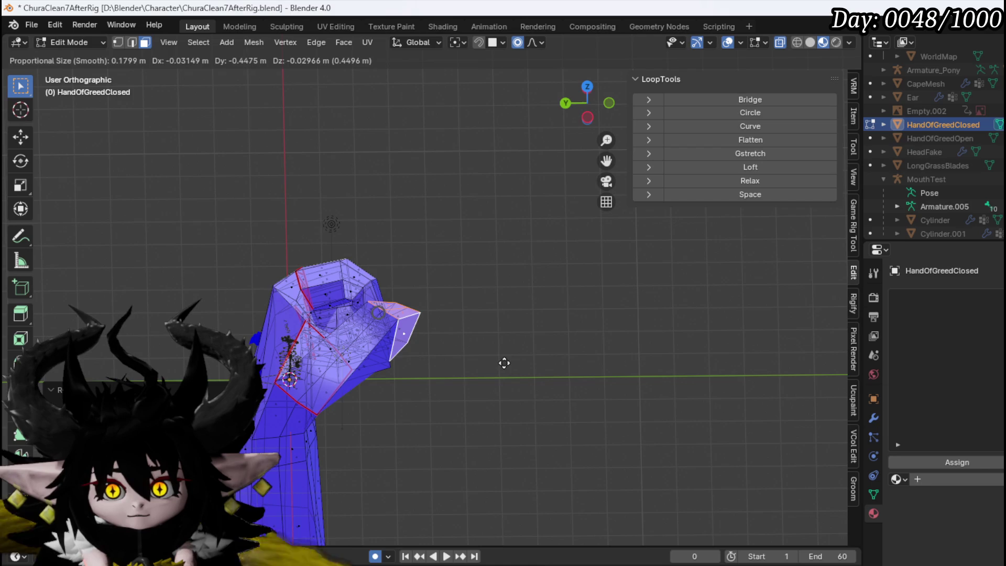
{"action": "left_click", "coordinate": [504, 363]}
{"action": "scroll", "coordinate": [438, 363], "scroll_direction": "up", "scroll_amount": 2}
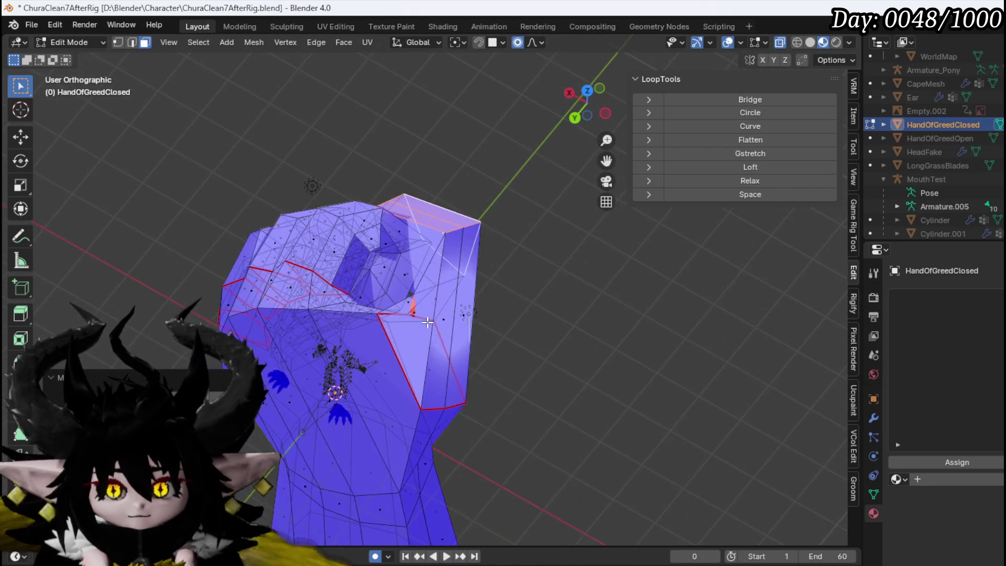
{"action": "scroll", "coordinate": [428, 323], "scroll_direction": "up", "scroll_amount": 4}
Step: Switch to edge select and view the fist in front orthographic view
{"action": "key", "text": "2"}
{"action": "mouse_move", "coordinate": [442, 321]}
{"action": "left_mouse_down"}
{"action": "mouse_move", "coordinate": [423, 326]}
{"action": "mouse_move", "coordinate": [568, 332]}
{"action": "mouse_move", "coordinate": [538, 318]}
{"action": "mouse_move", "coordinate": [548, 273]}
{"action": "mouse_move", "coordinate": [566, 254]}
{"action": "mouse_move", "coordinate": [590, 252]}
{"action": "mouse_move", "coordinate": [316, 289]}
{"action": "mouse_move", "coordinate": [487, 293]}
{"action": "mouse_move", "coordinate": [440, 287]}
{"action": "mouse_move", "coordinate": [479, 288]}
{"action": "mouse_move", "coordinate": [443, 296]}
{"action": "mouse_move", "coordinate": [371, 281]}
{"action": "mouse_move", "coordinate": [530, 308]}
{"action": "left_mouse_up"}
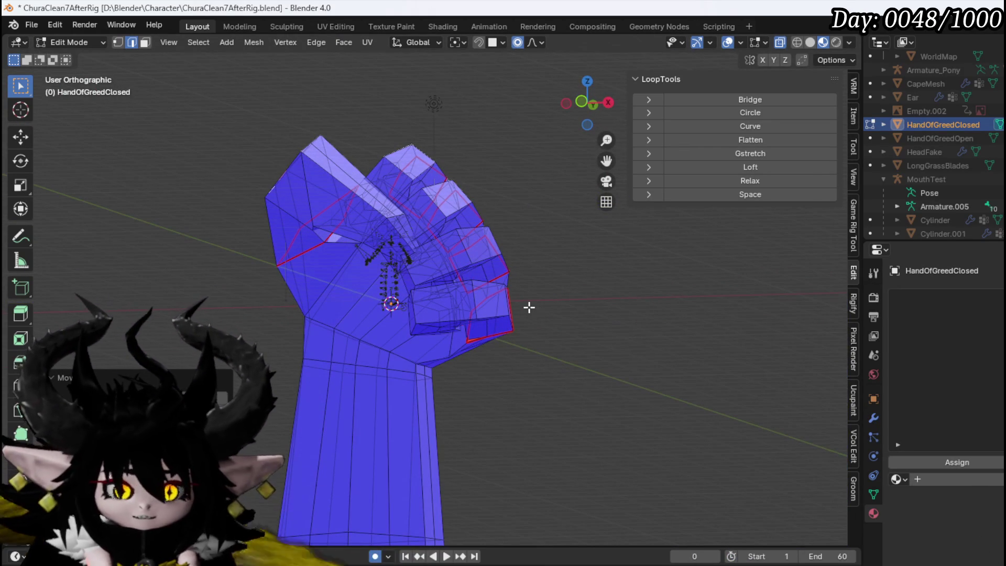
{"action": "left_click_drag", "start_coordinate": [529, 308], "coordinate": [563, 313]}
{"action": "key", "text": "KP_3"}
{"action": "key", "text": "KP_1"}
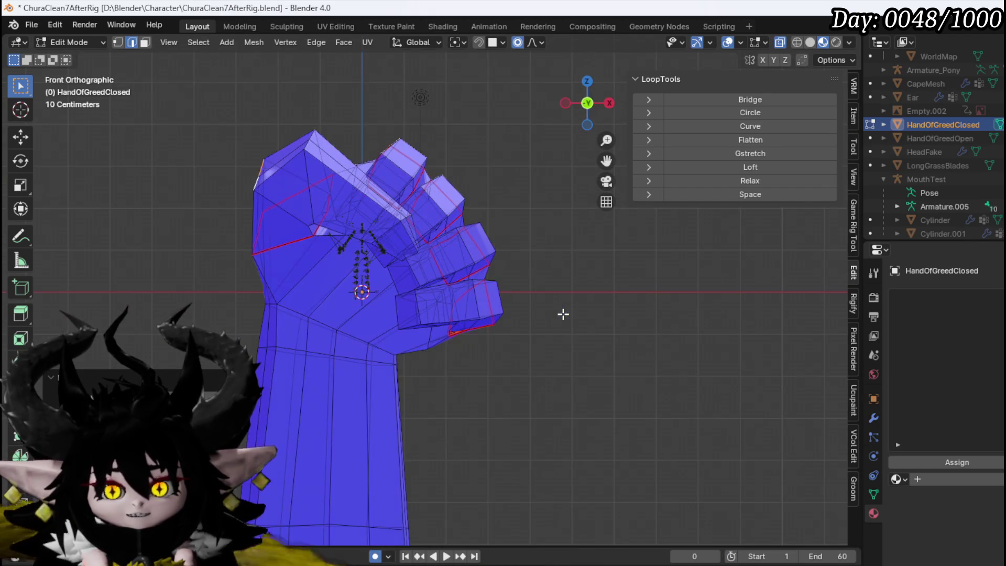
Step: Zoom out and toggle HandOfGreedClosed's visibility to compare it with the open hand
{"action": "scroll", "coordinate": [652, 344], "scroll_direction": "down", "scroll_amount": 2}
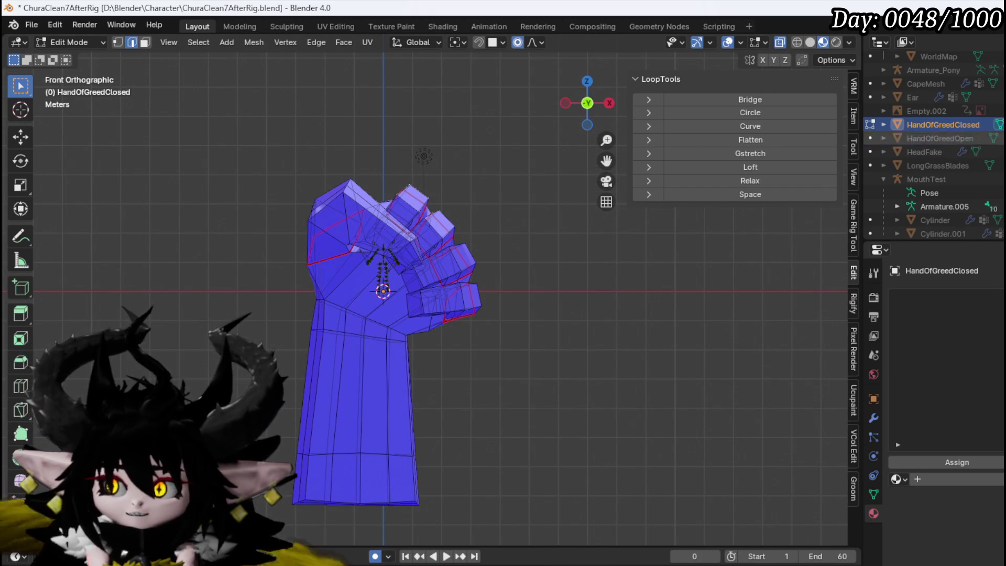
{"action": "key", "text": "h"}
{"action": "key", "text": "alt+h"}
{"action": "key", "text": "h"}
{"action": "key", "text": "alt+h"}
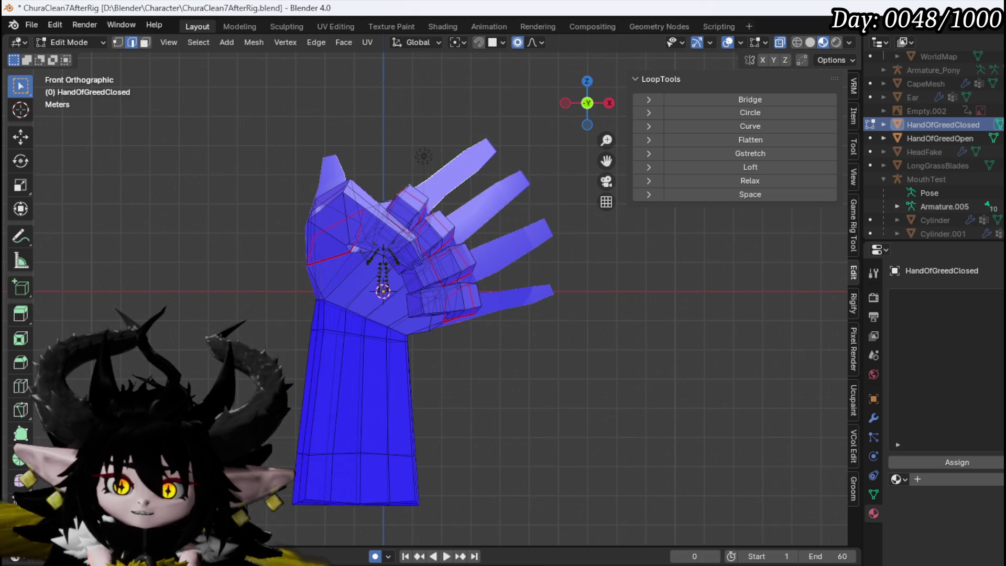
{"action": "key", "text": "h"}
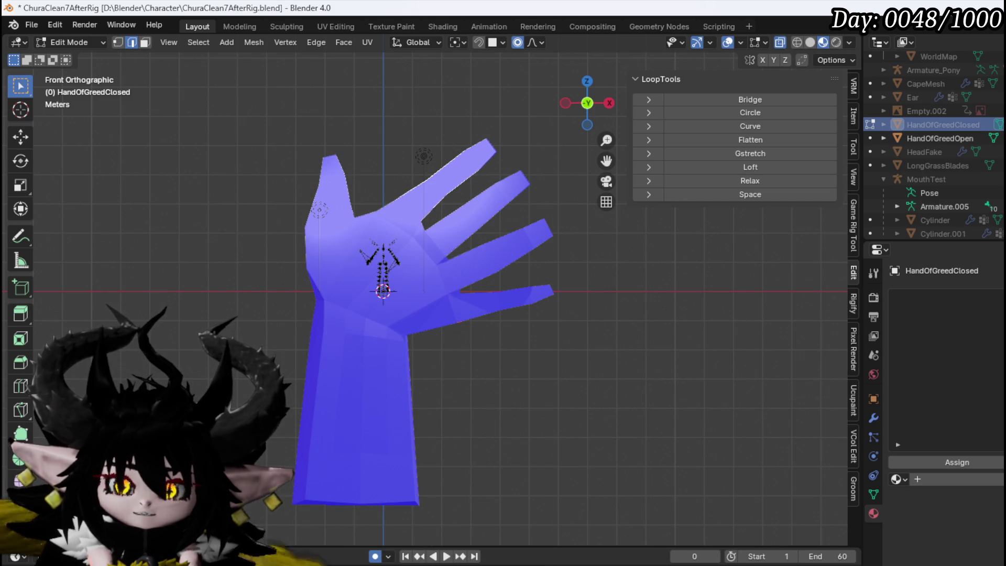
{"action": "key", "text": "alt+h"}
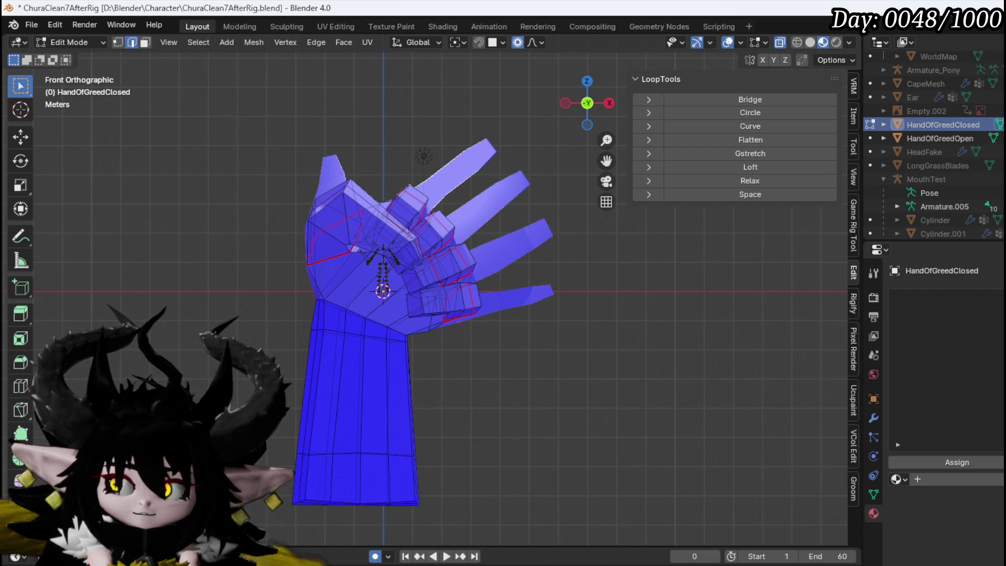
{"action": "key", "text": "h"}
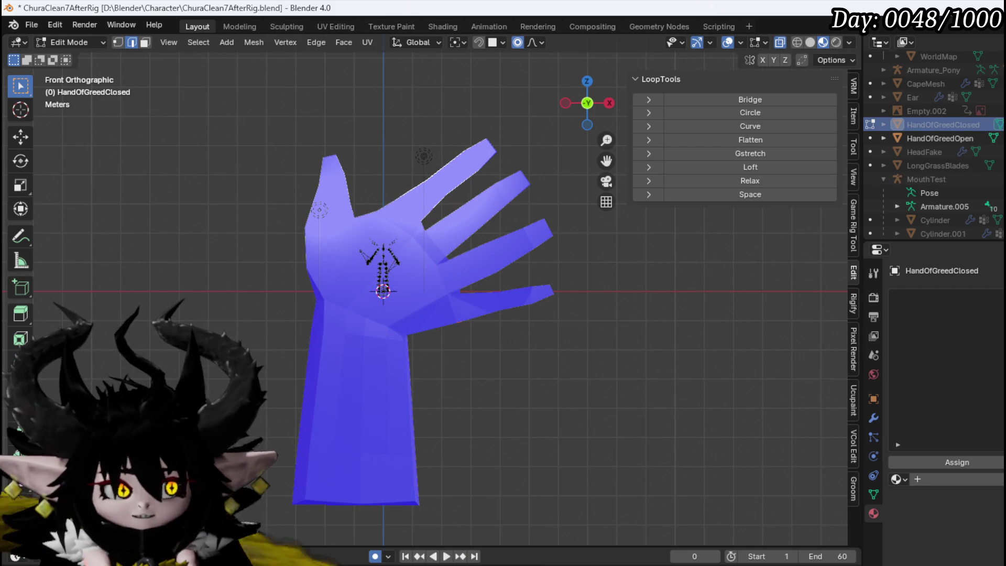
{"action": "key", "text": "alt+h"}
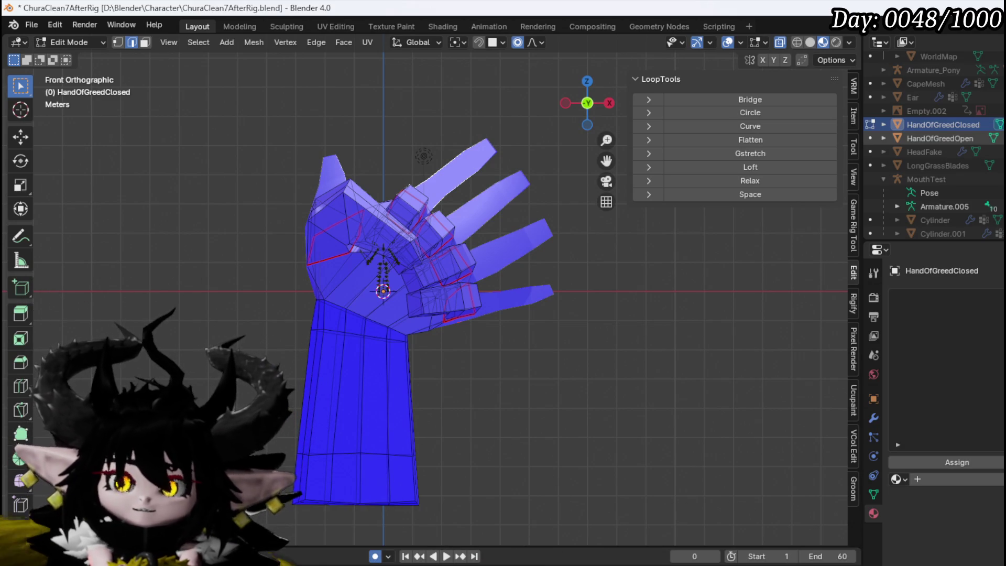
Step: Flick the fist on and off a few more times, leaving HandOfGreedClosed hidden
{"action": "key", "text": "h"}
{"action": "key", "text": "alt+h"}
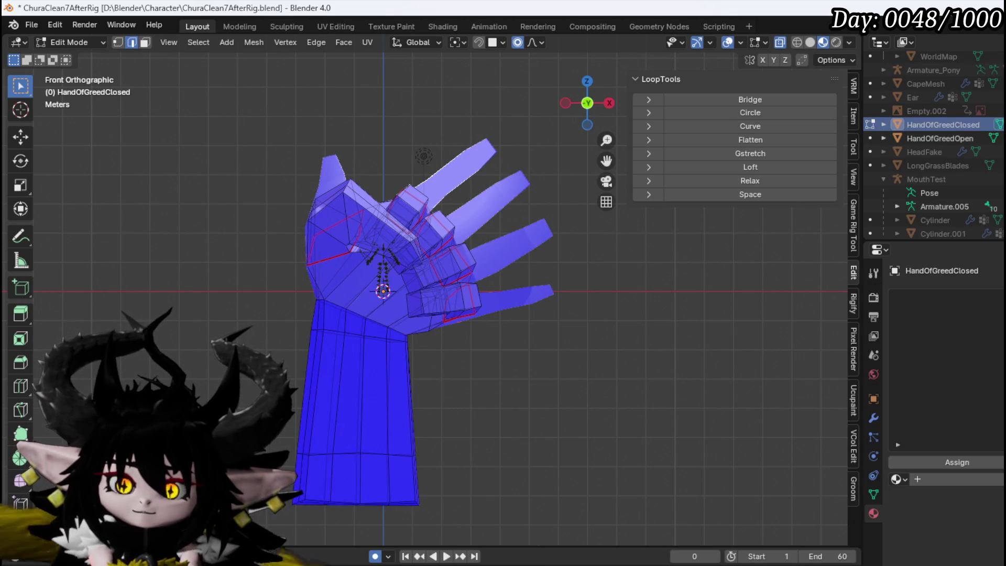
{"action": "key", "text": "h"}
{"action": "key", "text": "alt+h"}
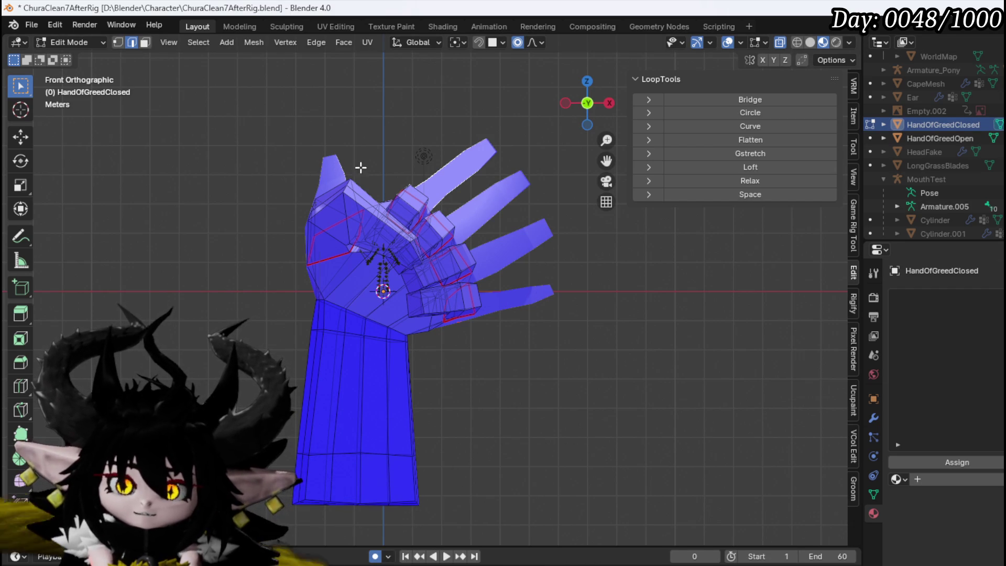
{"action": "key", "text": "h"}
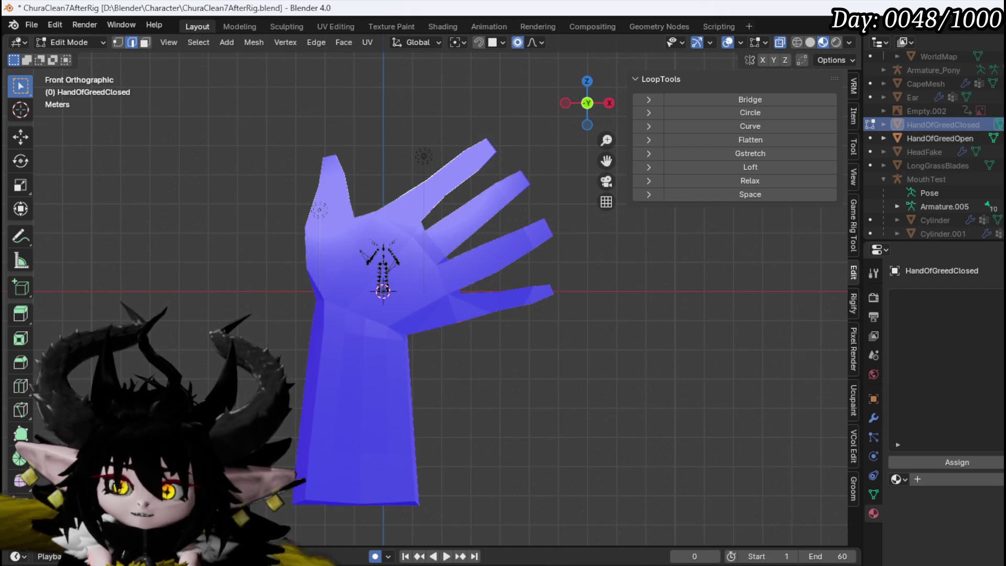
{"action": "key", "text": "h"}
{"action": "key", "text": "ctrl+z"}
{"action": "left_click", "coordinate": [73, 41]}
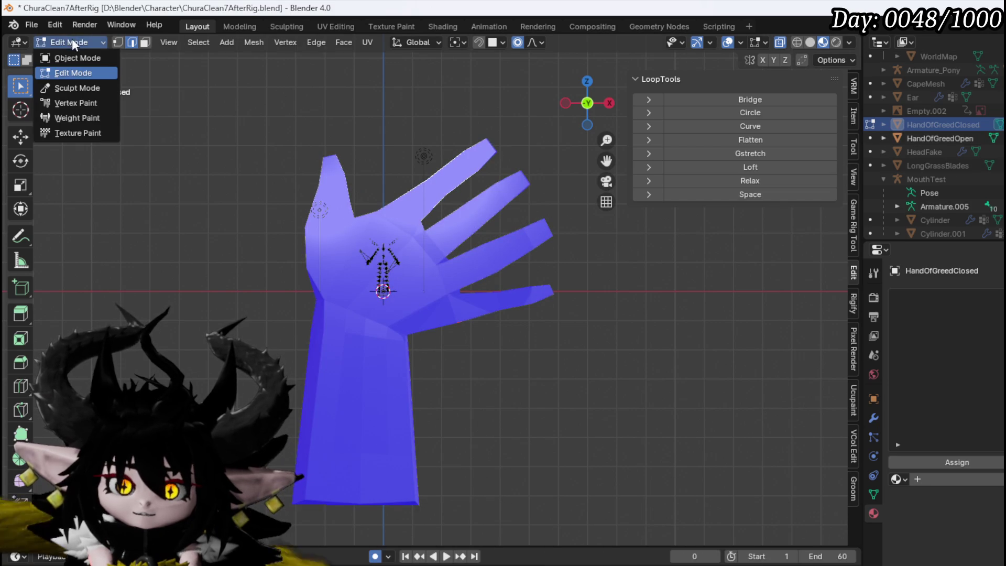
Step: Put HandOfGreedOpen into Edit Mode in vertex select and unhide the fist from the outliner
{"action": "left_click", "coordinate": [75, 58]}
{"action": "left_click", "coordinate": [344, 194]}
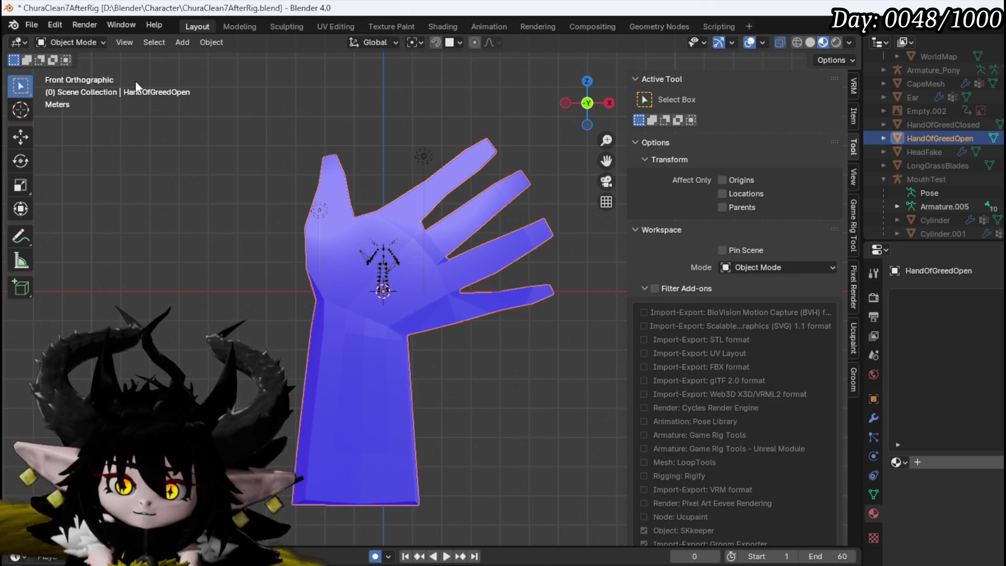
{"action": "left_click", "coordinate": [64, 38]}
{"action": "left_click", "coordinate": [57, 75]}
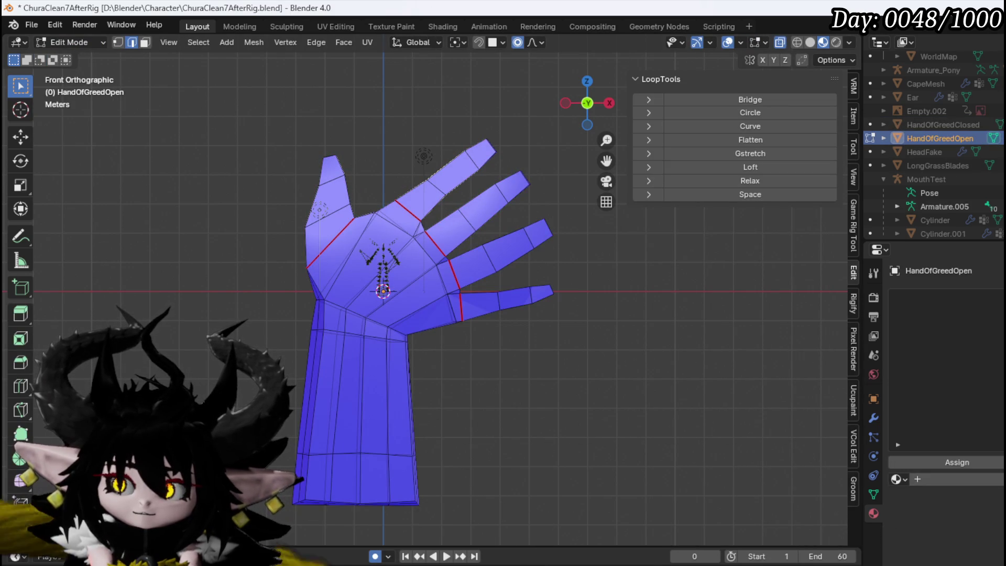
{"action": "left_click", "coordinate": [1000, 124]}
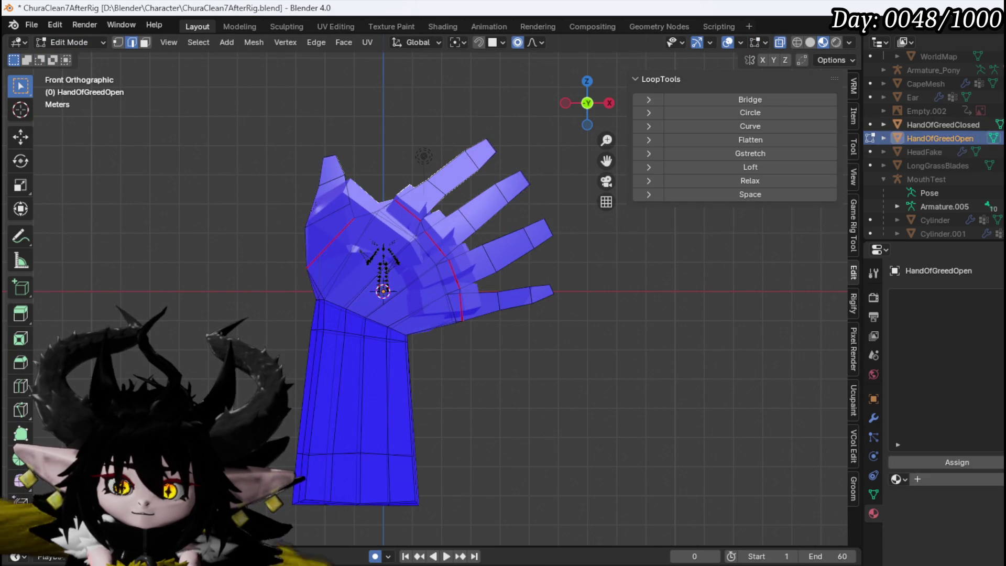
{"action": "key", "text": "1"}
Step: Move and slightly rotate the thumb-tip vertices, then reposition them with smooth falloff
{"action": "left_click_drag", "start_coordinate": [296, 198], "coordinate": [361, 149]}
{"action": "key", "text": "g"}
{"action": "left_click", "coordinate": [402, 114]}
{"action": "key", "text": "r"}
{"action": "left_click", "coordinate": [404, 122]}
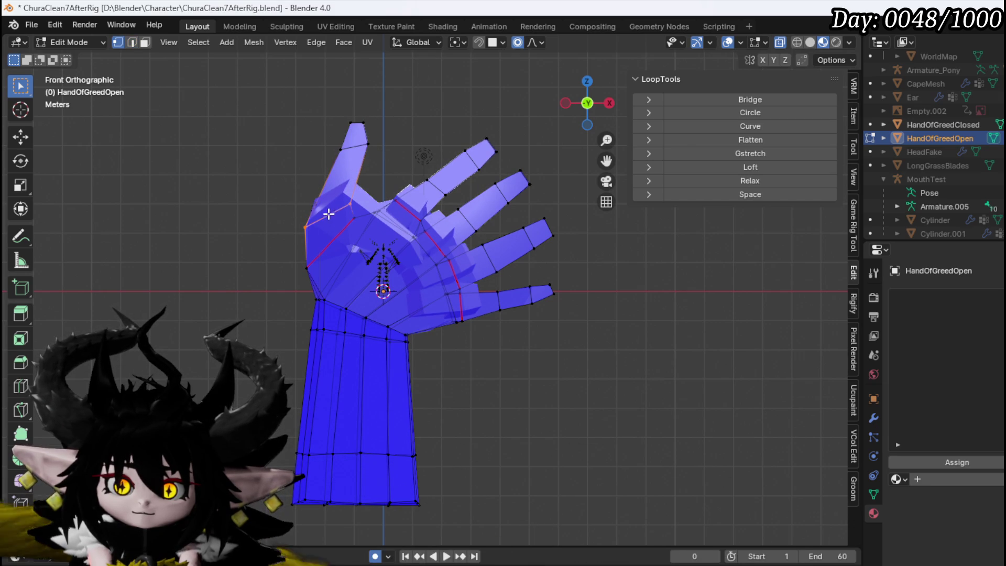
{"action": "key", "text": "g"}
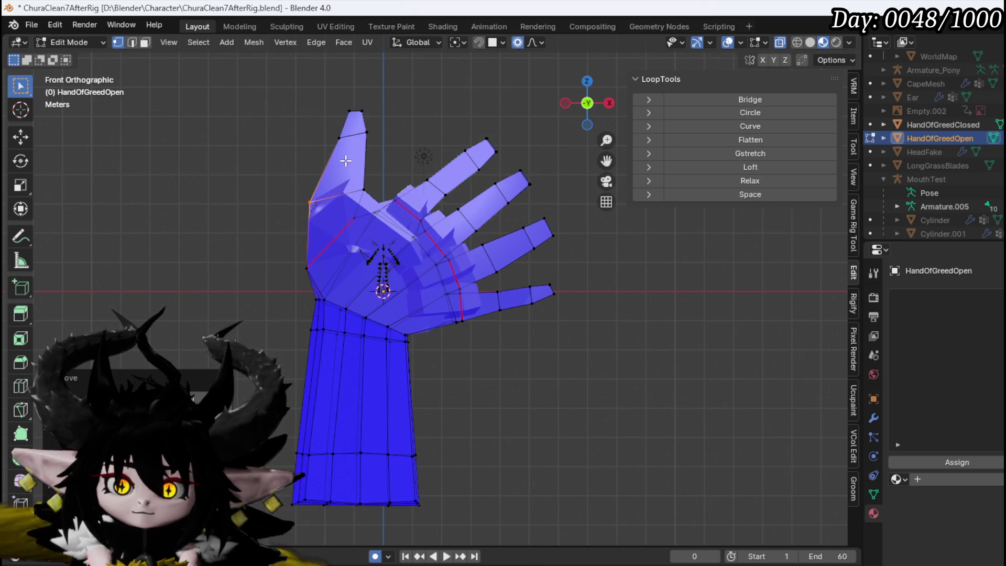
{"action": "left_click", "coordinate": [370, 186]}
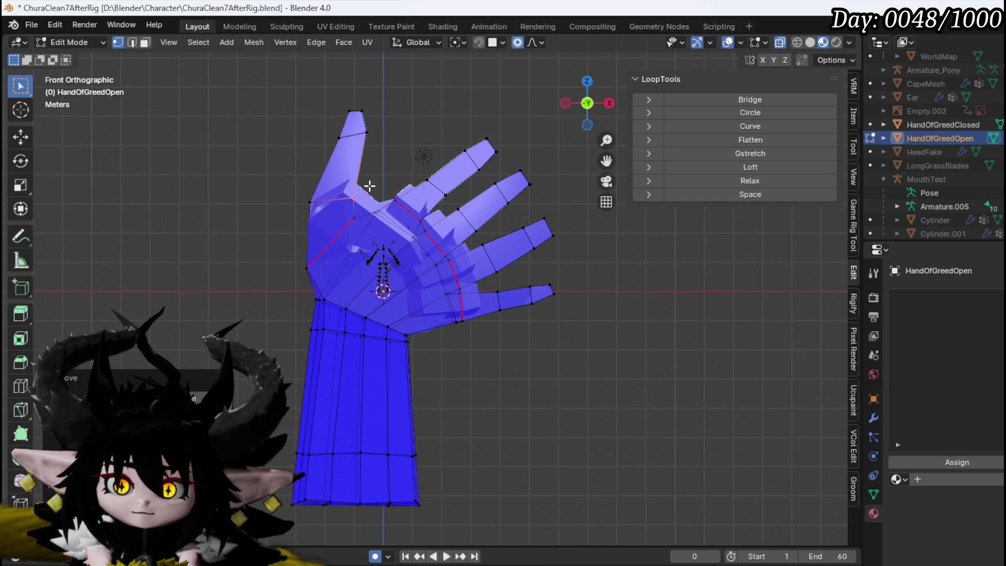
{"action": "key", "text": "g"}
{"action": "key", "text": "g"}
{"action": "left_click", "coordinate": [387, 145]}
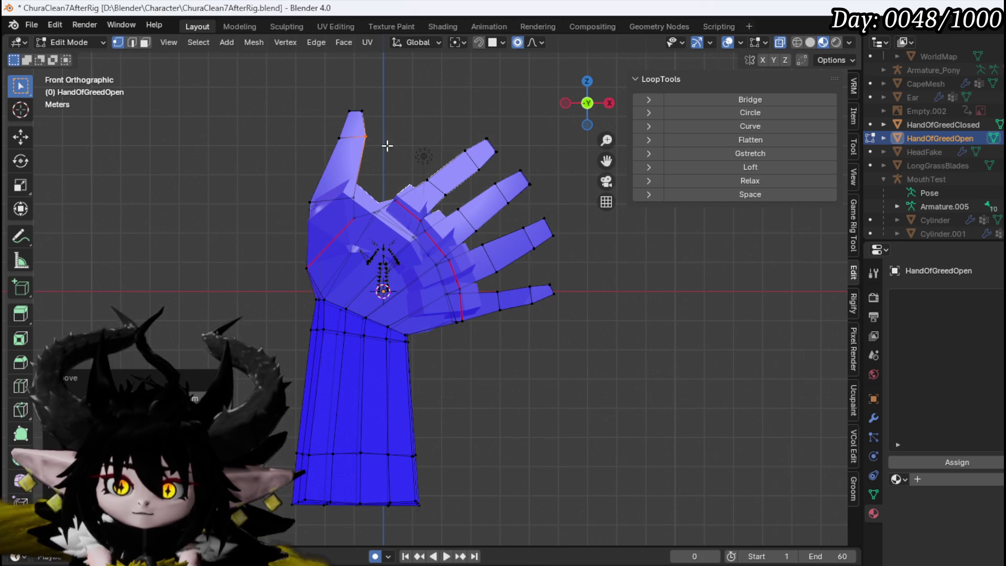
Step: Slide the thumb-base vertices up along their edges to match the closed fist
{"action": "left_click", "coordinate": [340, 229]}
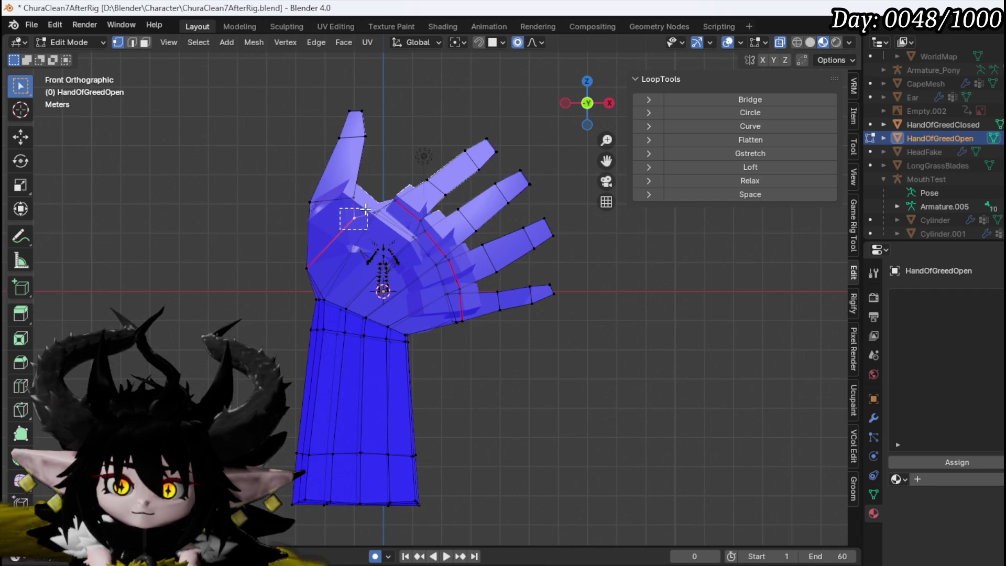
{"action": "left_click_drag", "start_coordinate": [369, 208], "coordinate": [369, 208]}
{"action": "key", "text": "g"}
{"action": "key", "text": "g"}
{"action": "left_click", "coordinate": [274, 277]}
{"action": "left_click", "coordinate": [309, 265]}
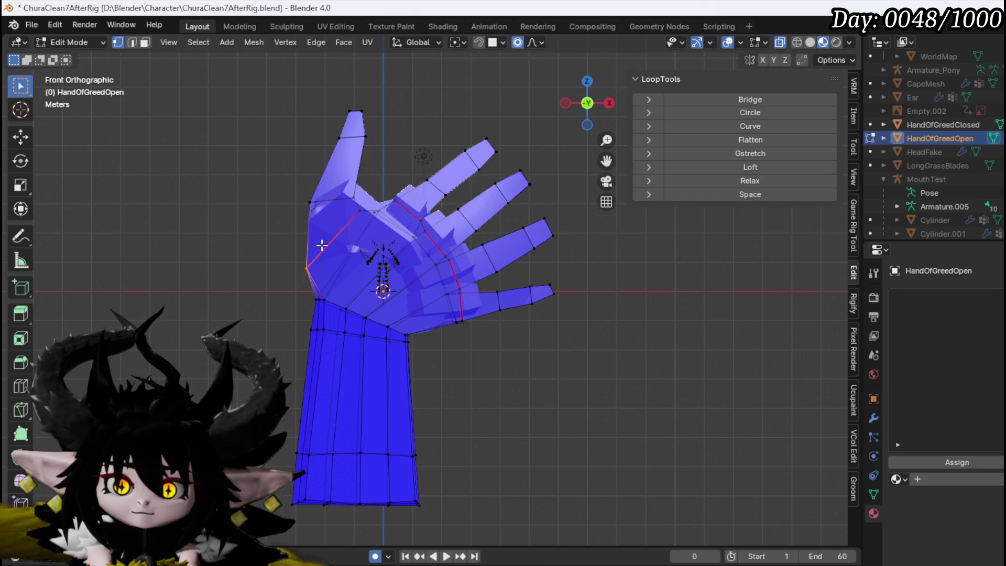
{"action": "key", "text": "g"}
{"action": "key", "text": "g"}
{"action": "left_click", "coordinate": [332, 238]}
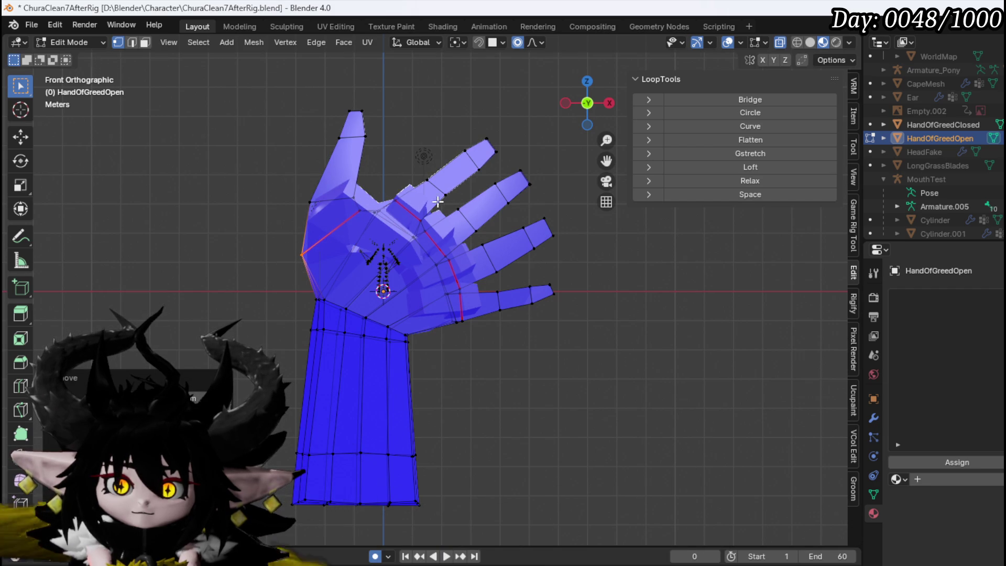
{"action": "left_click", "coordinate": [429, 179]}
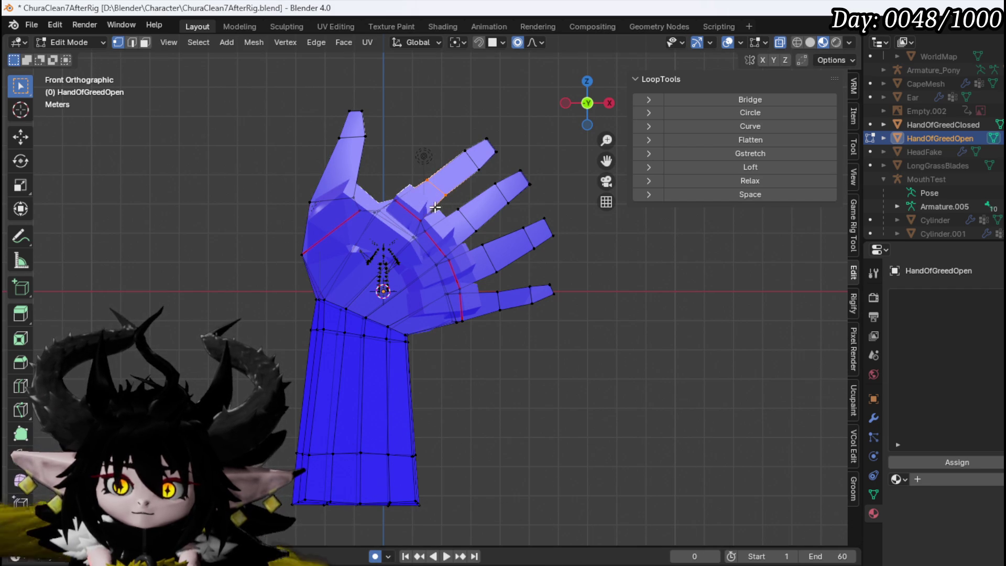
{"action": "mouse_move", "coordinate": [433, 181]}
{"action": "left_mouse_down"}
{"action": "mouse_move", "coordinate": [492, 140]}
{"action": "mouse_move", "coordinate": [494, 148]}
{"action": "left_mouse_up"}
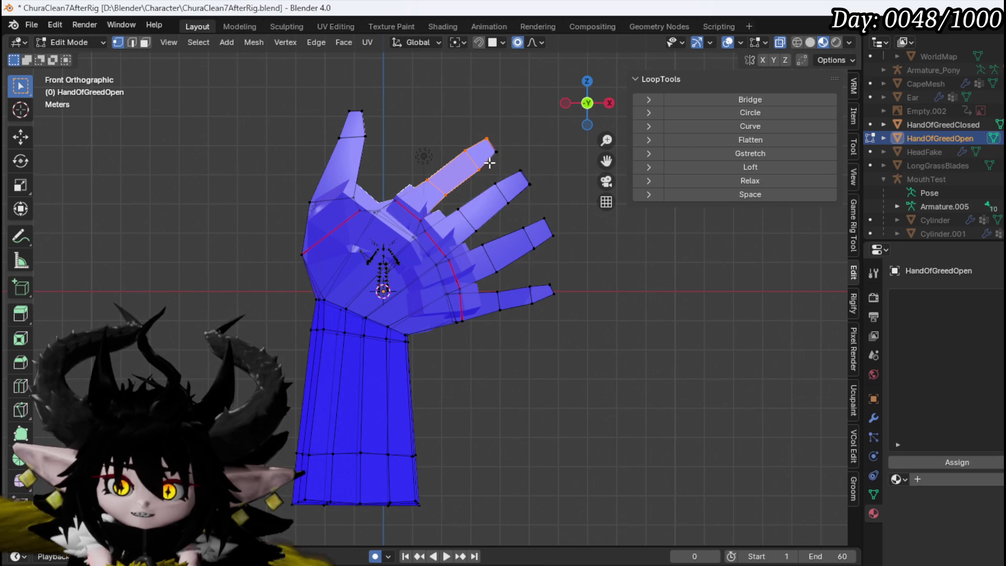
Step: Rotate the index finger segment and fingertip upward, then lift the fingertip vertically with proportional falloff
{"action": "key", "text": "r"}
{"action": "left_click", "coordinate": [516, 171]}
{"action": "key", "text": "r"}
{"action": "key", "text": "r"}
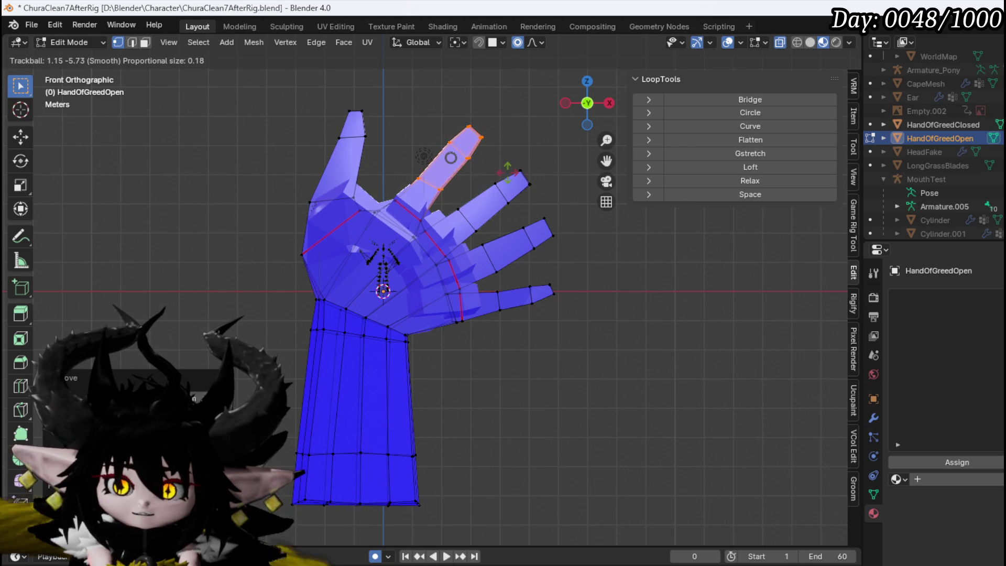
{"action": "key", "text": "r"}
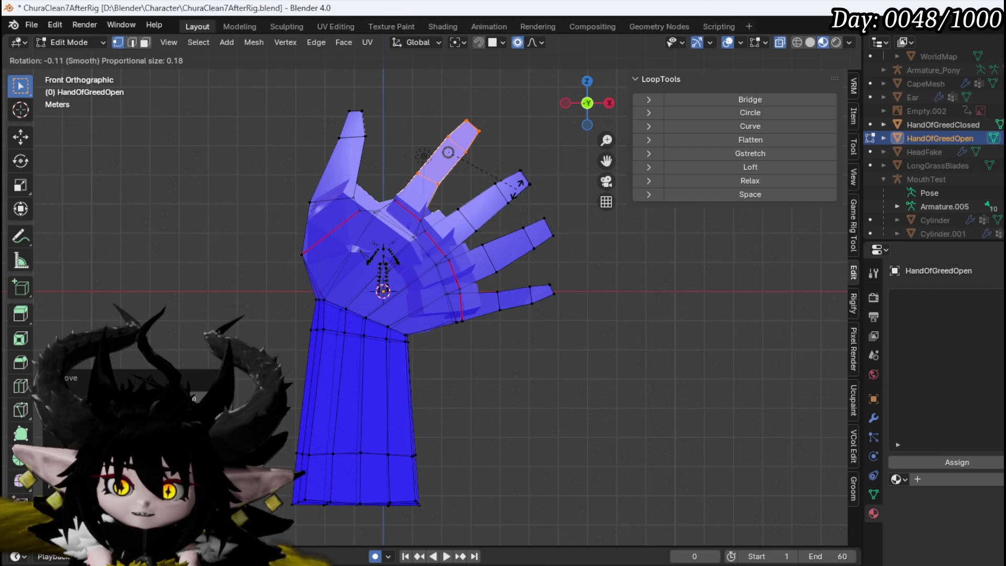
{"action": "left_click", "coordinate": [521, 183]}
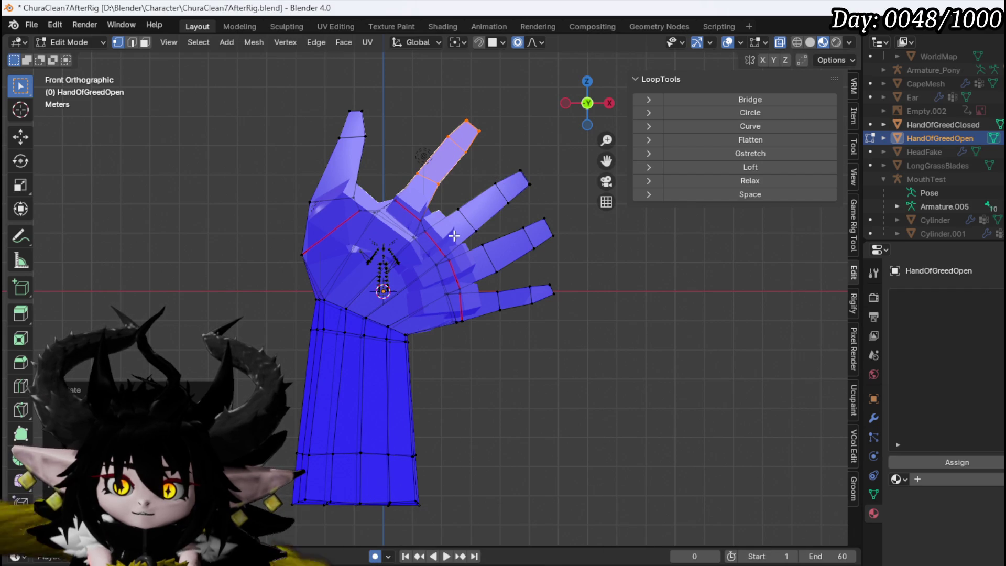
{"action": "key", "text": "l"}
{"action": "key", "text": "g"}
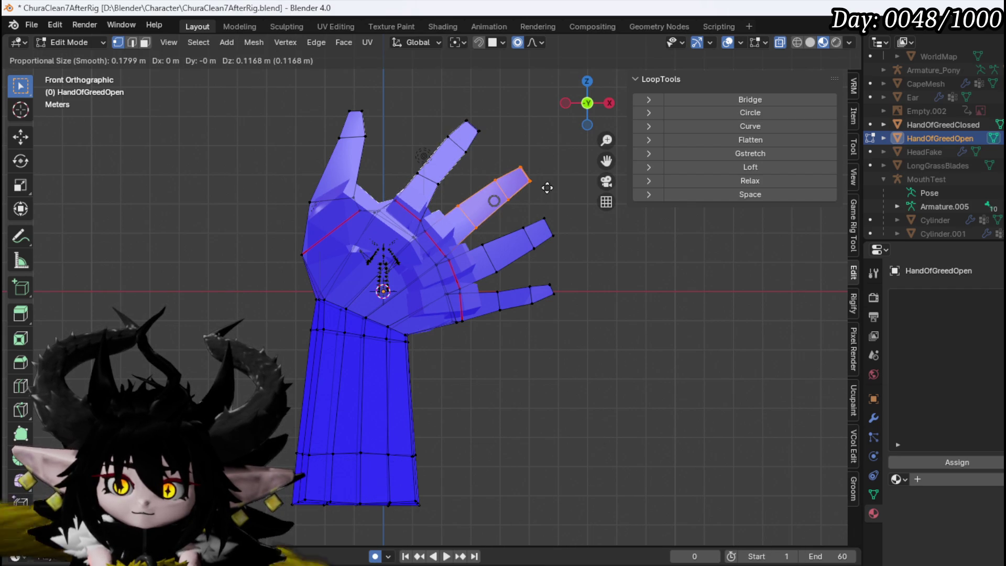
{"action": "key", "text": "z"}
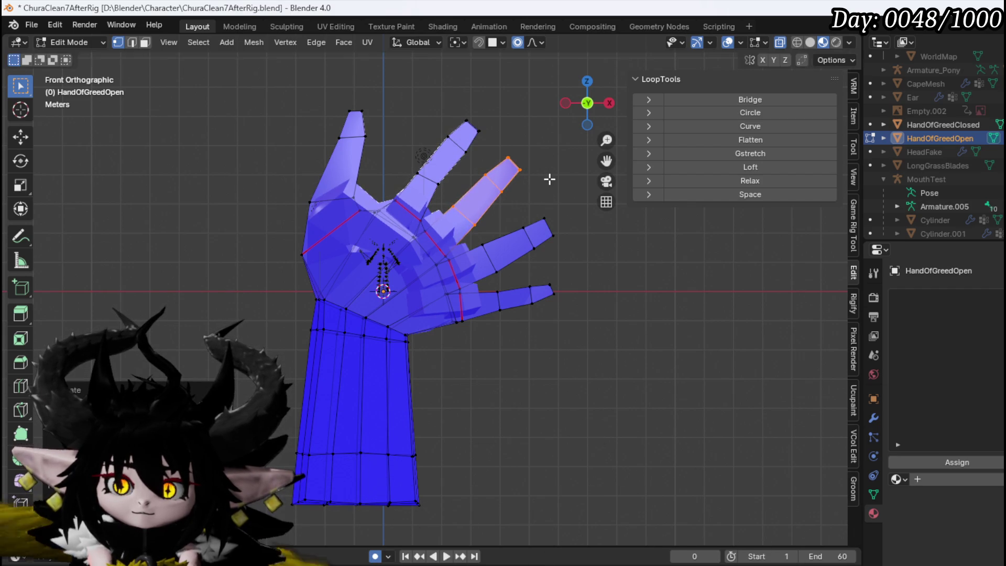
{"action": "left_click", "coordinate": [547, 174]}
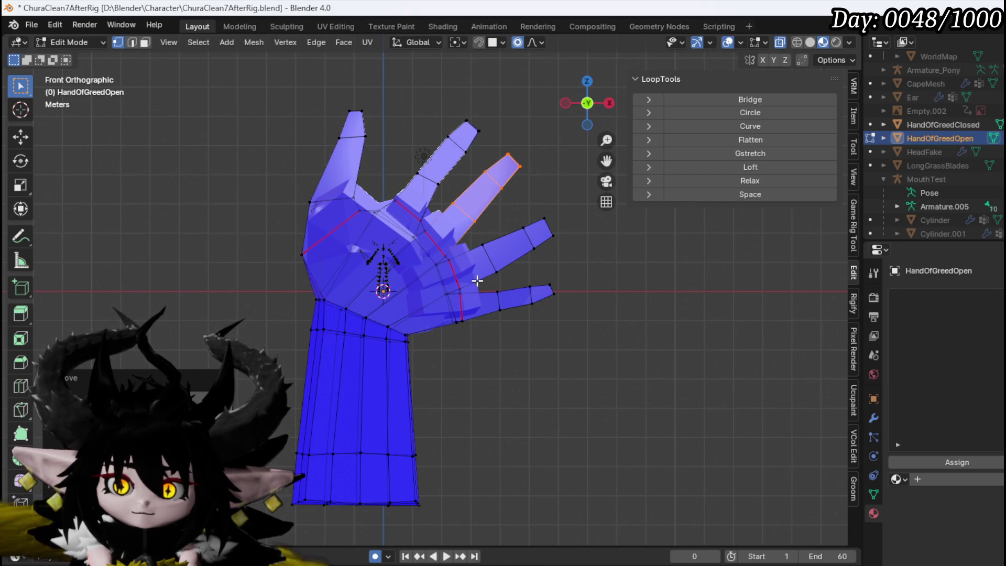
Step: Select the whole ring fingertip and move it outward
{"action": "left_click_drag", "start_coordinate": [511, 235], "coordinate": [518, 252]}
{"action": "key", "text": "l"}
{"action": "key", "text": "g"}
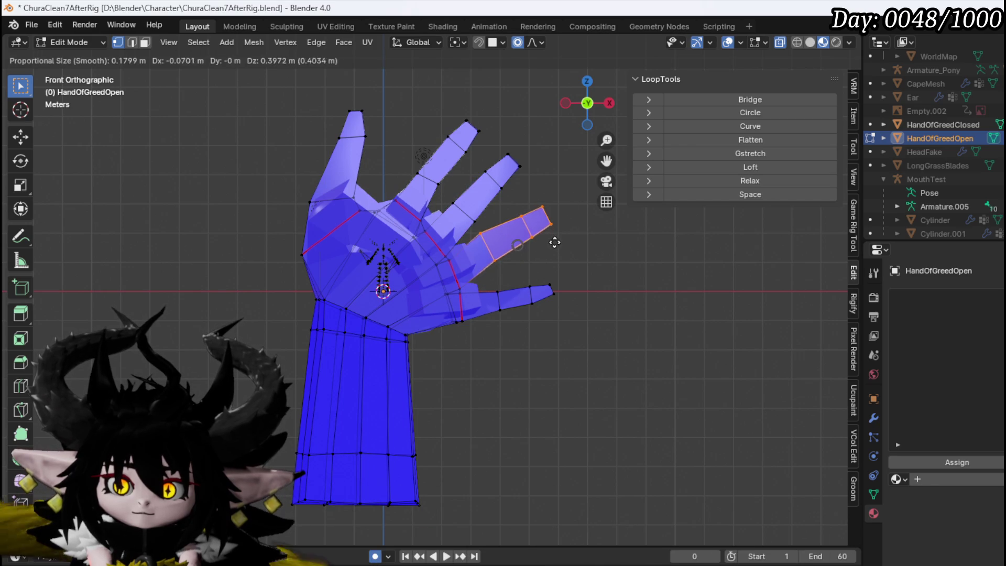
{"action": "left_click", "coordinate": [551, 244]}
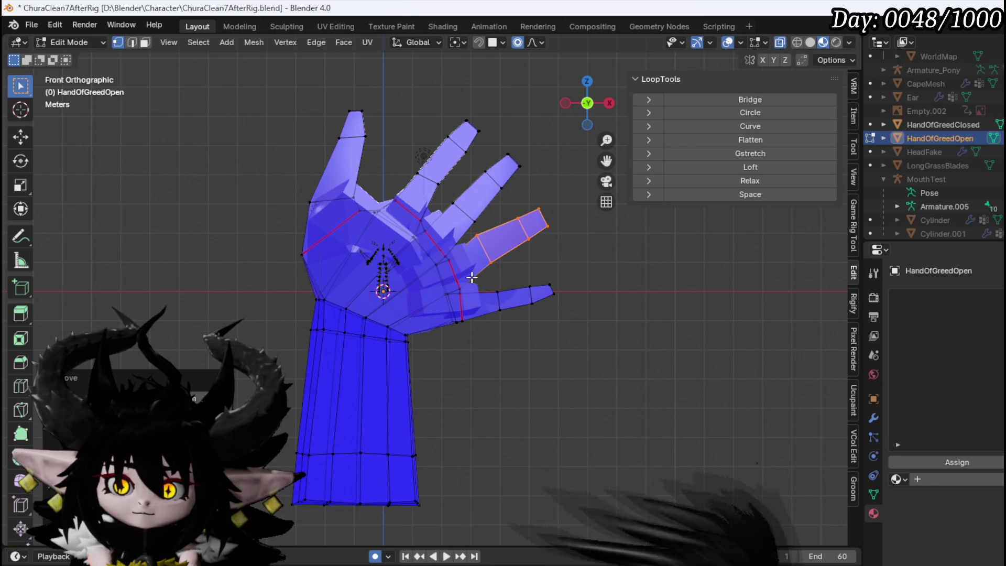
Step: Reposition a palm vertex and the vertex at the index-finger base
{"action": "left_click", "coordinate": [444, 250]}
{"action": "key", "text": "g"}
{"action": "left_click", "coordinate": [465, 259]}
{"action": "key", "text": "g"}
{"action": "left_click", "coordinate": [422, 245]}
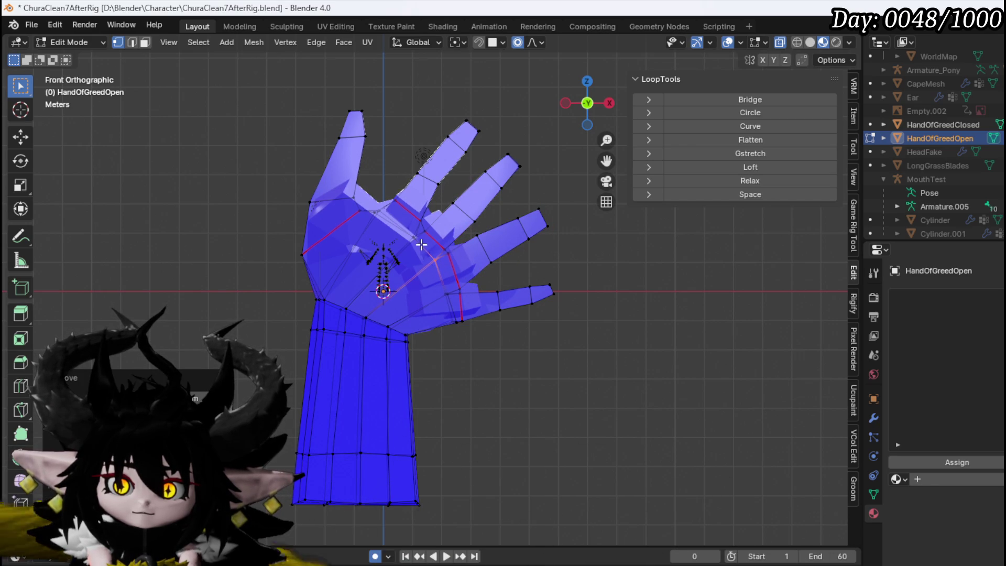
{"action": "left_click", "coordinate": [422, 216]}
{"action": "key", "text": "g"}
{"action": "left_click", "coordinate": [469, 215]}
Step: Nudge one palm vertex slightly, leaving another palm vertex in its original position
{"action": "key", "text": "g"}
{"action": "right_click", "coordinate": [442, 260]}
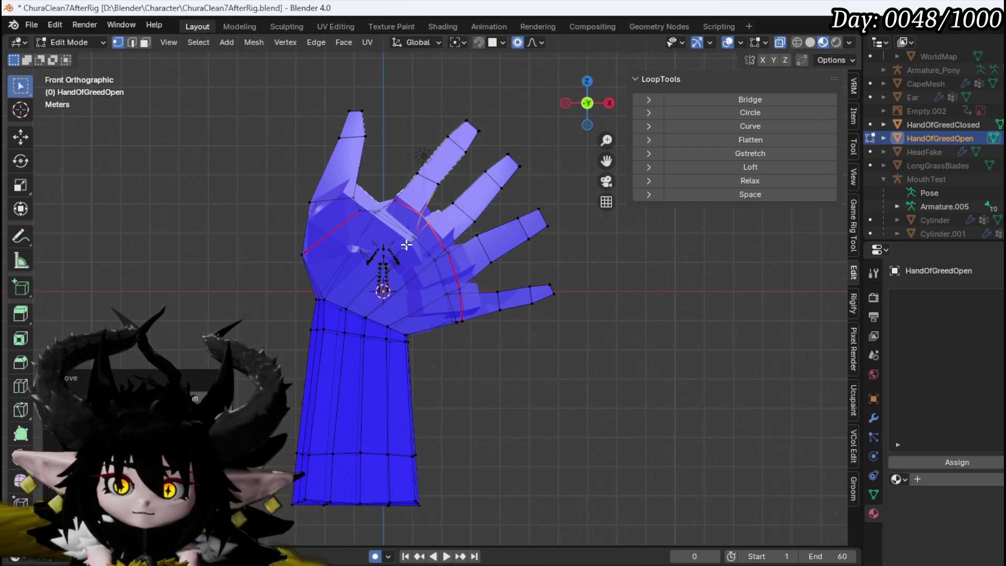
{"action": "key", "text": "g"}
{"action": "left_click", "coordinate": [442, 253]}
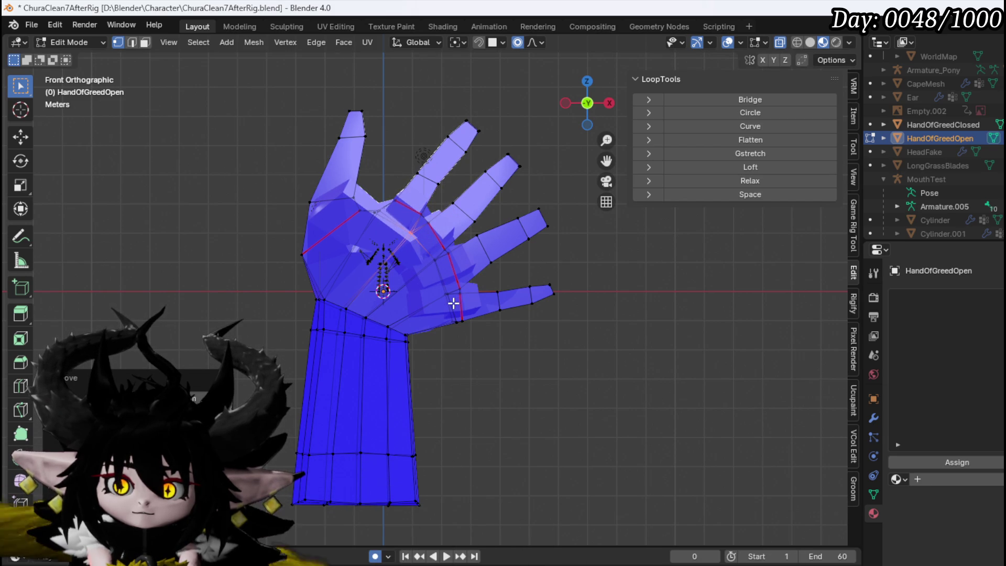
{"action": "left_click", "coordinate": [461, 304]}
{"action": "key", "text": "g"}
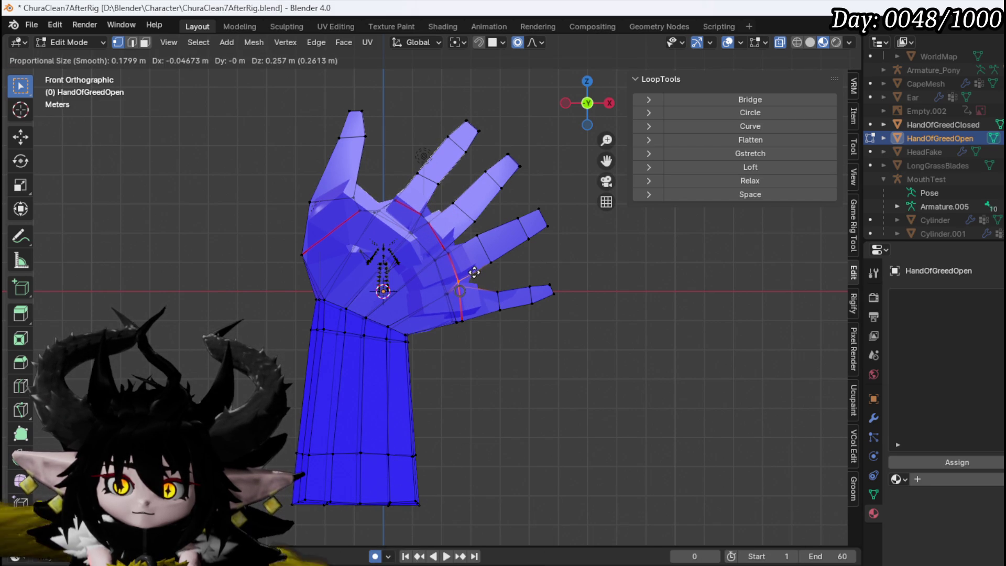
{"action": "right_click", "coordinate": [473, 271]}
{"action": "key", "text": "g"}
{"action": "right_click", "coordinate": [456, 292]}
Step: Raise the whole pinky finger, keeping the palm-edge vertex and ring-finger edge unchanged
{"action": "key", "text": "l"}
{"action": "key", "text": "g"}
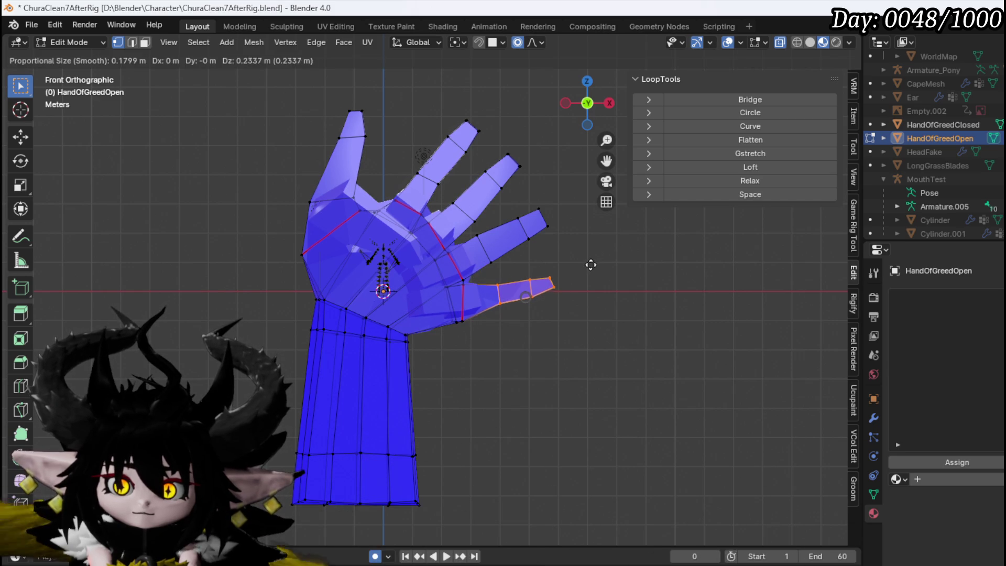
{"action": "left_click", "coordinate": [591, 267]}
{"action": "key", "text": "g"}
{"action": "left_click", "coordinate": [577, 275]}
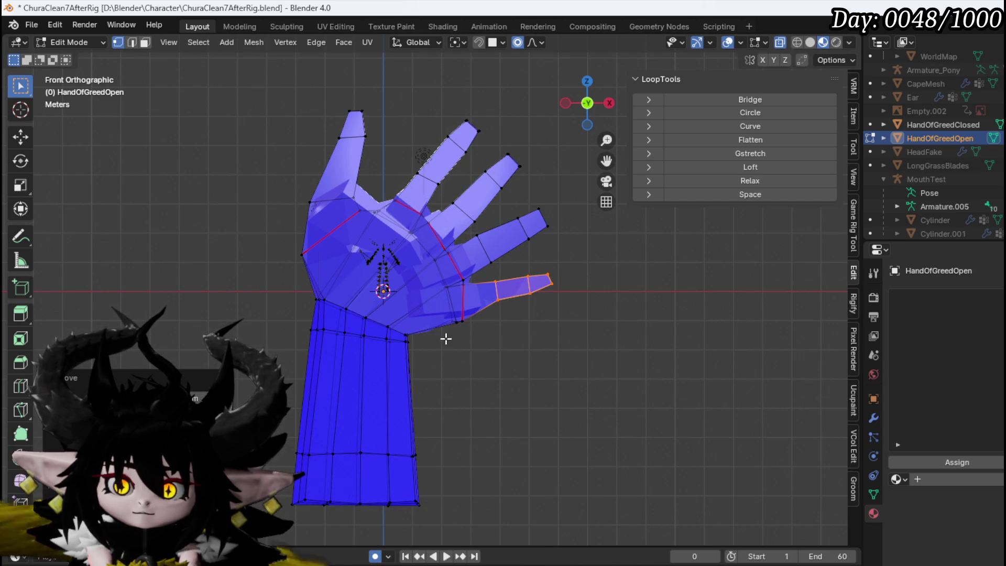
{"action": "left_click", "coordinate": [456, 317]}
{"action": "key", "text": "g"}
{"action": "right_click", "coordinate": [490, 312]}
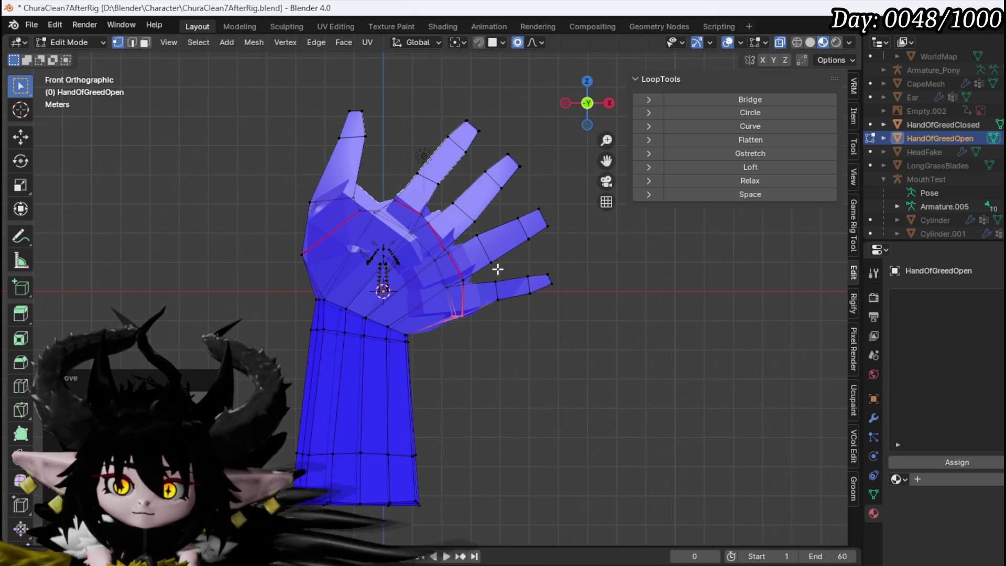
{"action": "left_click", "coordinate": [481, 237]}
{"action": "key", "text": "g"}
{"action": "right_click", "coordinate": [505, 254]}
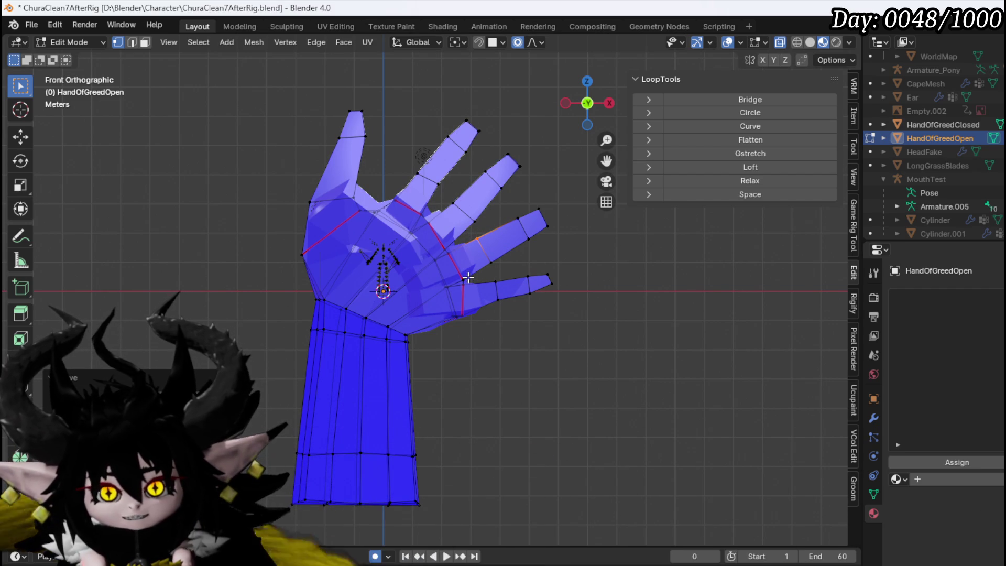
Step: Switch to Object Mode, return to front view, and save ChuraClean7AfterRig.blend
{"action": "mouse_move", "coordinate": [257, 117]}
{"action": "left_mouse_down"}
{"action": "mouse_move", "coordinate": [382, 225]}
{"action": "mouse_move", "coordinate": [563, 260]}
{"action": "mouse_move", "coordinate": [487, 334]}
{"action": "mouse_move", "coordinate": [315, 231]}
{"action": "mouse_move", "coordinate": [164, 218]}
{"action": "mouse_move", "coordinate": [308, 200]}
{"action": "mouse_move", "coordinate": [430, 209]}
{"action": "mouse_move", "coordinate": [319, 207]}
{"action": "mouse_move", "coordinate": [349, 213]}
{"action": "mouse_move", "coordinate": [352, 237]}
{"action": "mouse_move", "coordinate": [361, 231]}
{"action": "mouse_move", "coordinate": [274, 246]}
{"action": "mouse_move", "coordinate": [341, 254]}
{"action": "mouse_move", "coordinate": [466, 302]}
{"action": "left_mouse_up"}
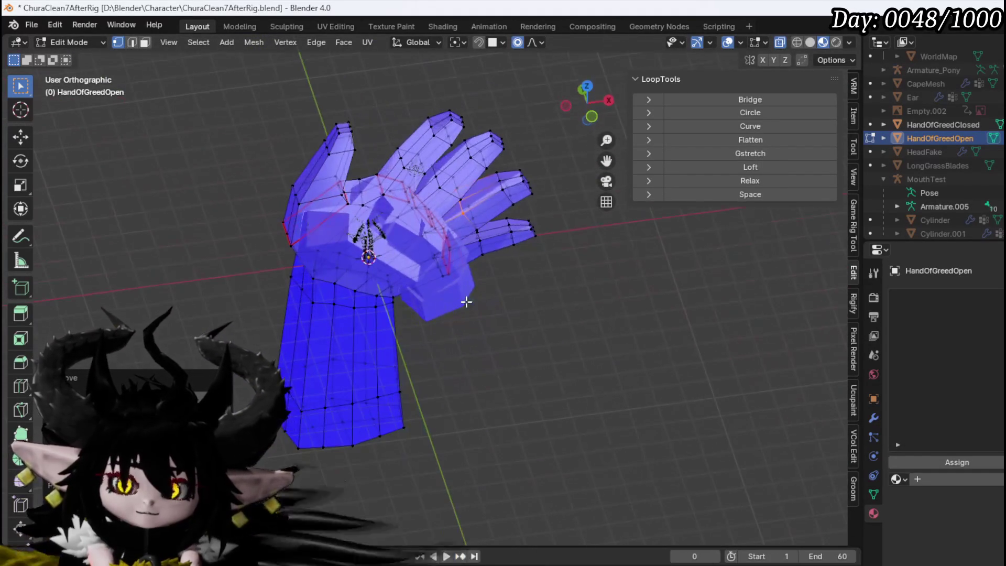
{"action": "left_click", "coordinate": [53, 41]}
{"action": "left_click", "coordinate": [64, 58]}
{"action": "mouse_move", "coordinate": [332, 227]}
{"action": "left_mouse_down"}
{"action": "mouse_move", "coordinate": [553, 212]}
{"action": "mouse_move", "coordinate": [414, 194]}
{"action": "mouse_move", "coordinate": [291, 193]}
{"action": "mouse_move", "coordinate": [367, 187]}
{"action": "left_mouse_up"}
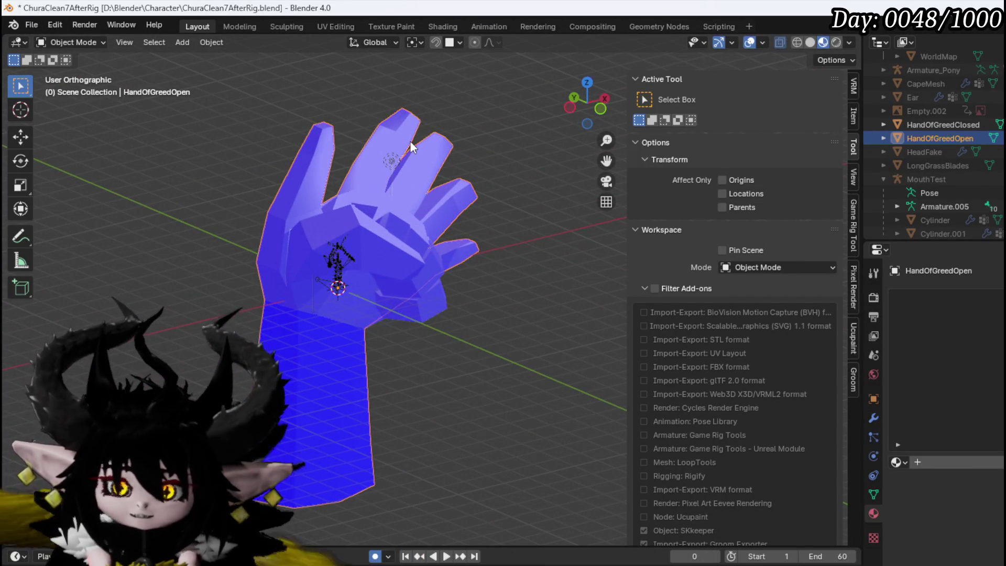
{"action": "key", "text": "KP_1"}
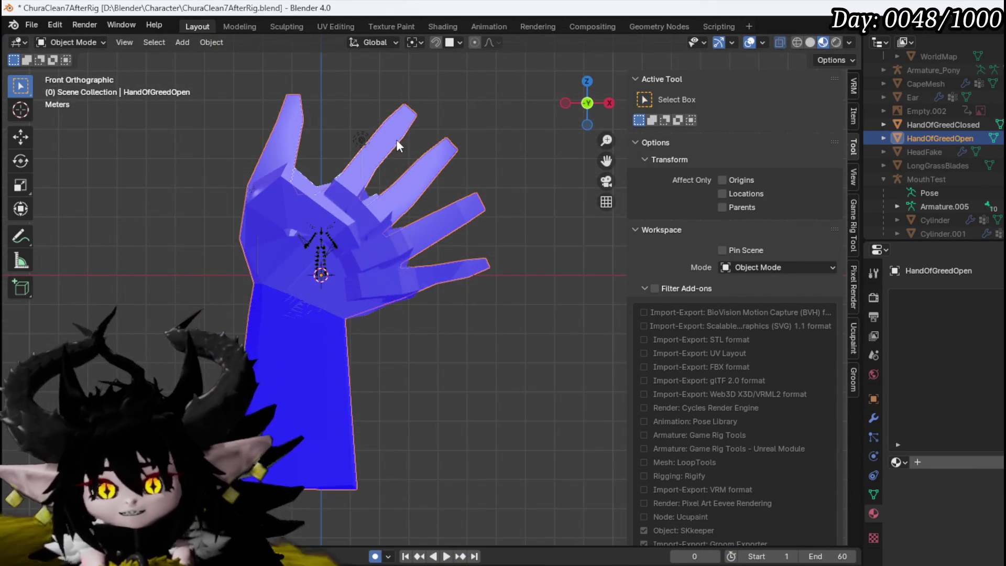
{"action": "left_click", "coordinate": [30, 24]}
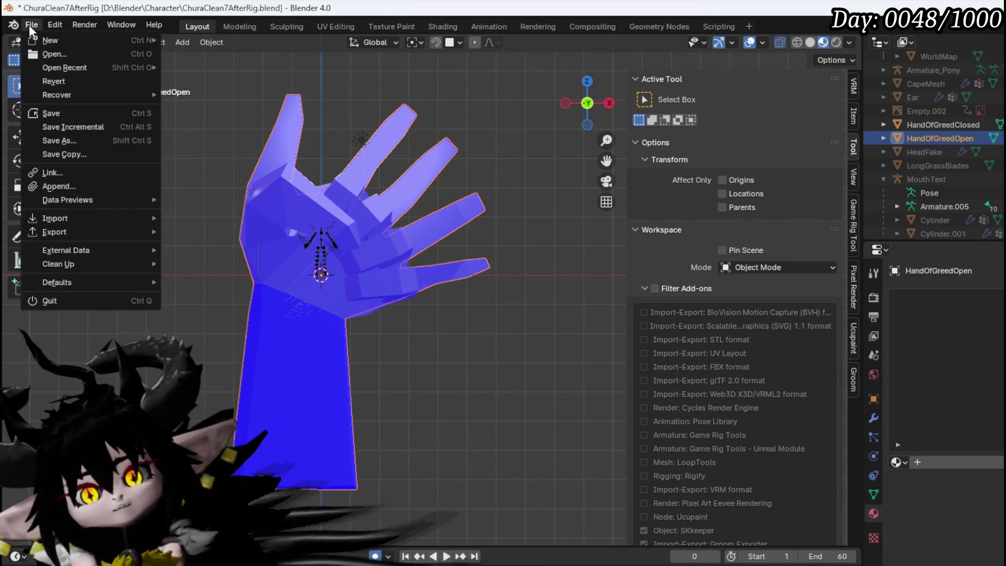
{"action": "left_click", "coordinate": [63, 110]}
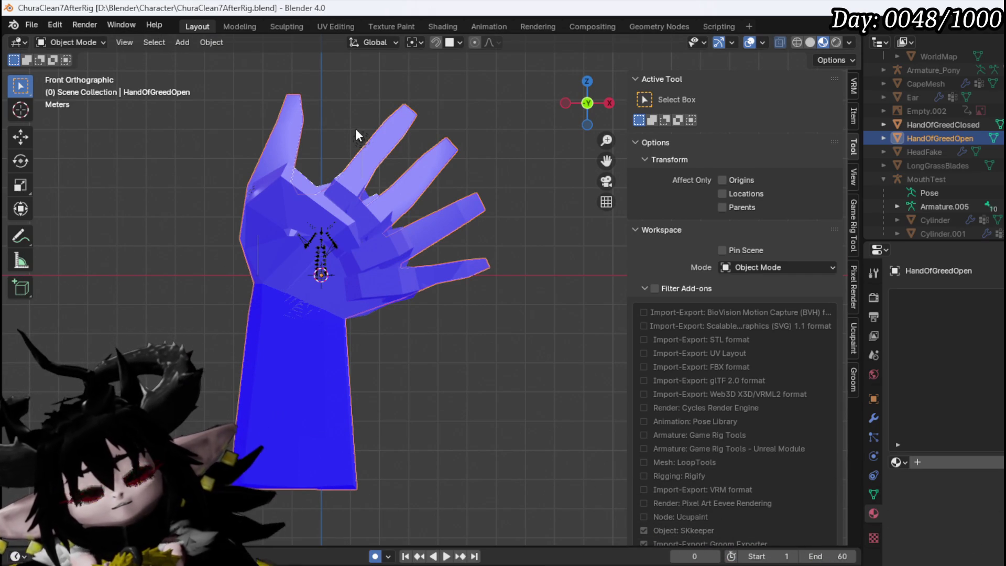
{"action": "left_click", "coordinate": [335, 28]}
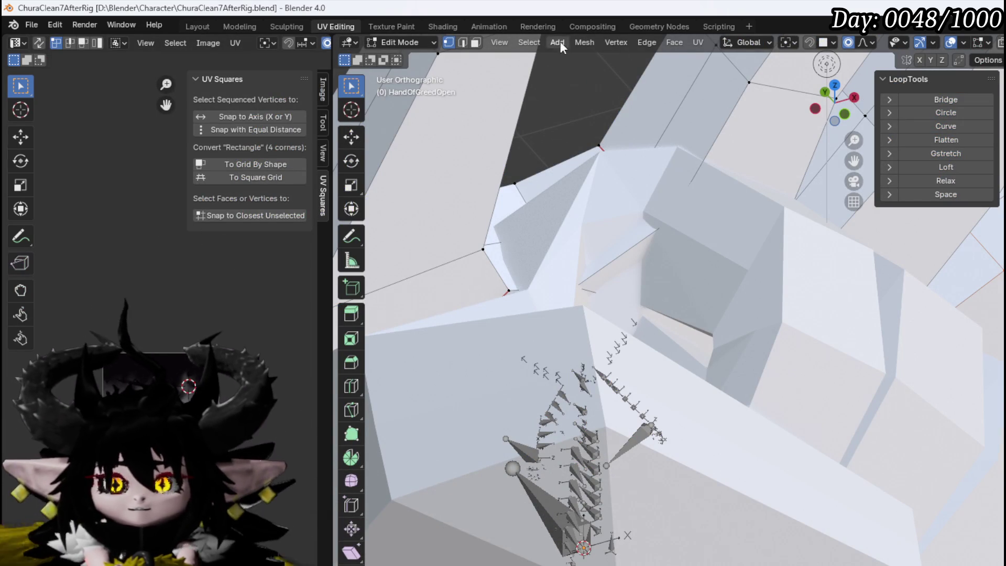
Step: Try the UV unwrap methods on the closed hand, then apply Smart UV Project
{"action": "left_click", "coordinate": [698, 42]}
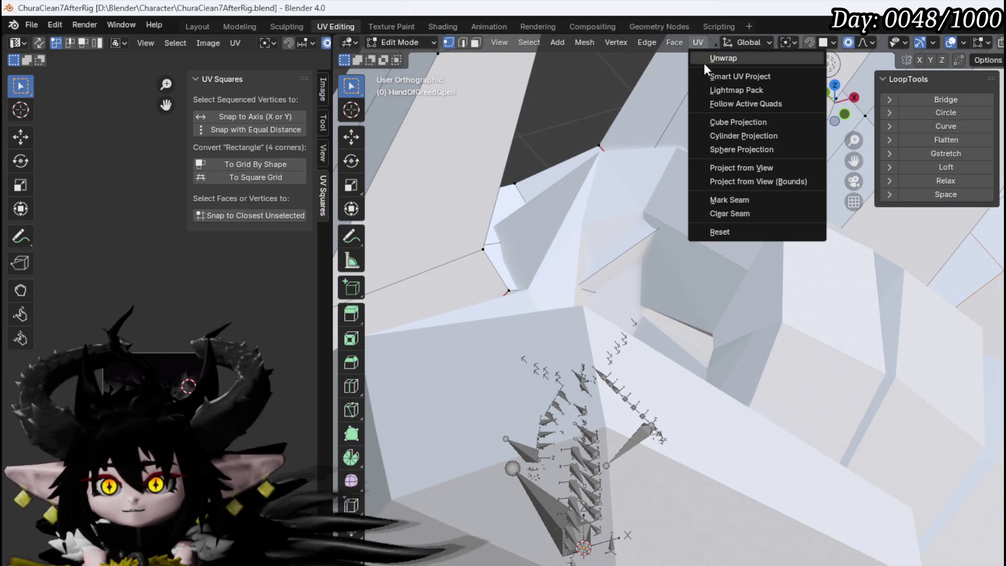
{"action": "left_click", "coordinate": [734, 61]}
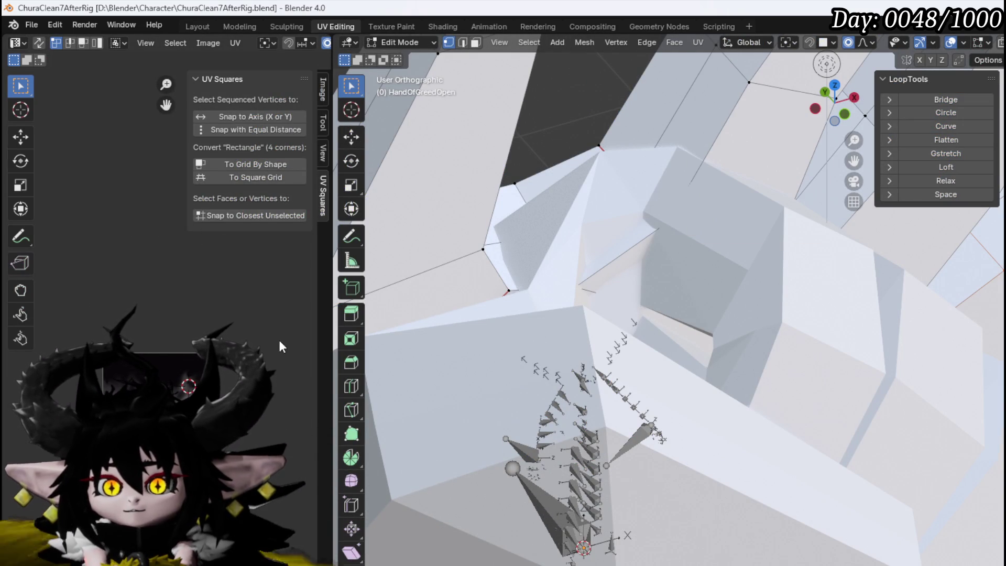
{"action": "scroll", "coordinate": [547, 244], "scroll_direction": "down", "scroll_amount": 6}
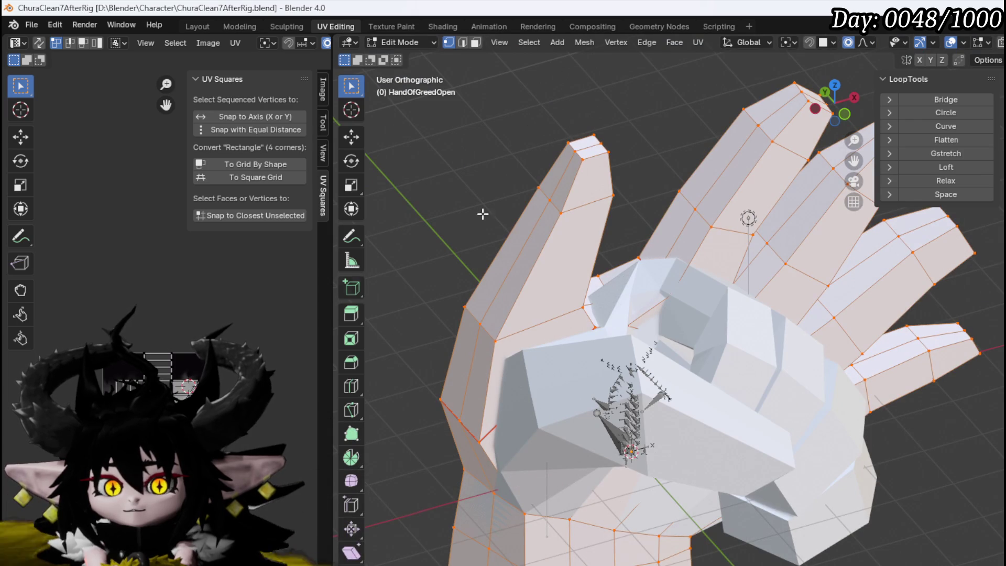
{"action": "left_click", "coordinate": [699, 44]}
{"action": "left_click", "coordinate": [715, 62]}
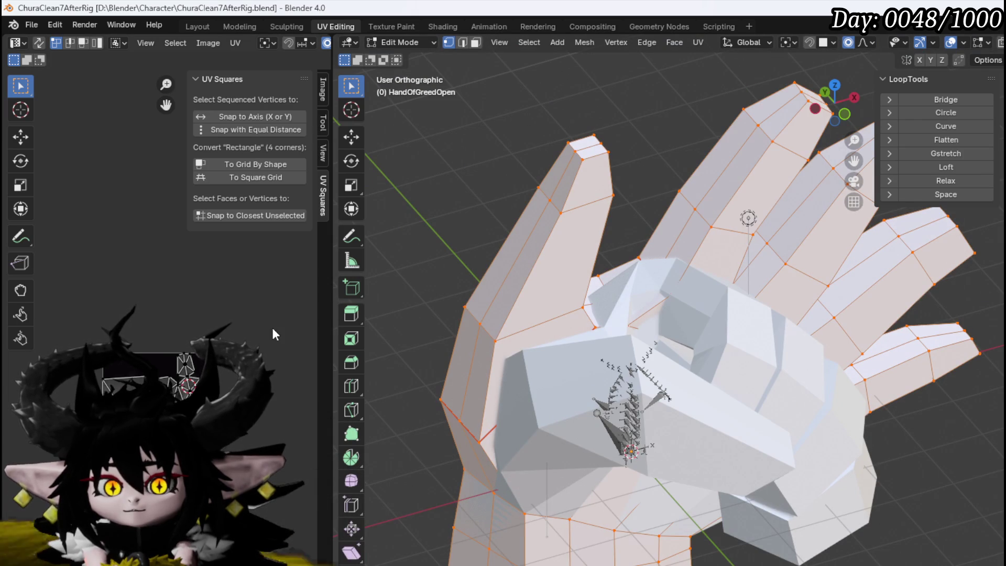
{"action": "left_click", "coordinate": [698, 43]}
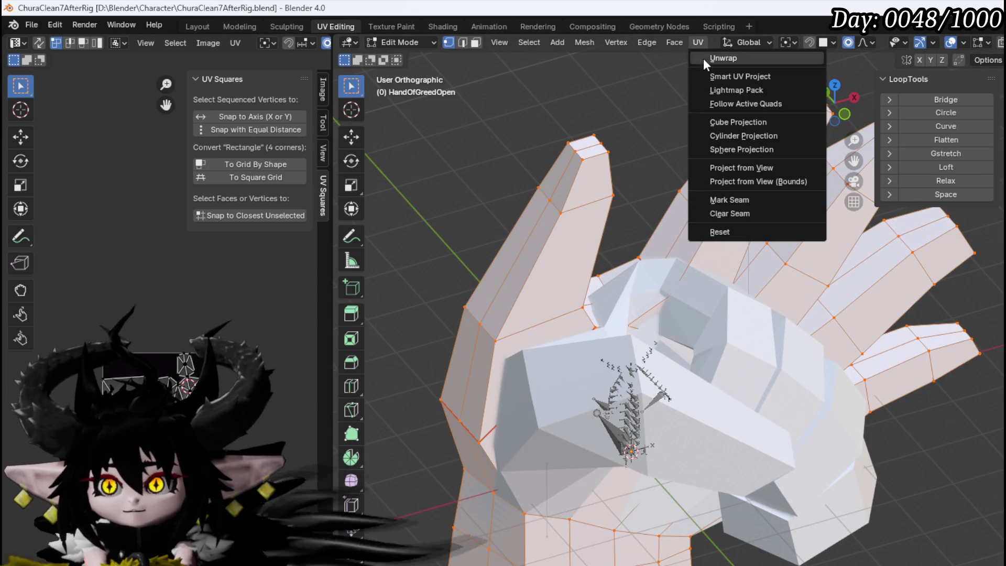
{"action": "left_click", "coordinate": [732, 78]}
{"action": "left_click", "coordinate": [715, 202]}
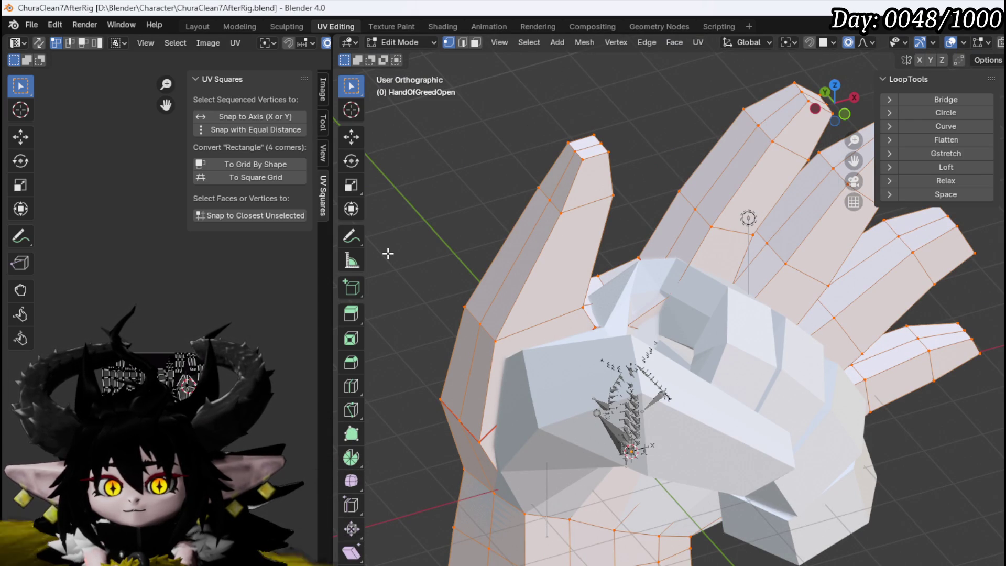
{"action": "scroll", "coordinate": [515, 285], "scroll_direction": "down", "scroll_amount": 1}
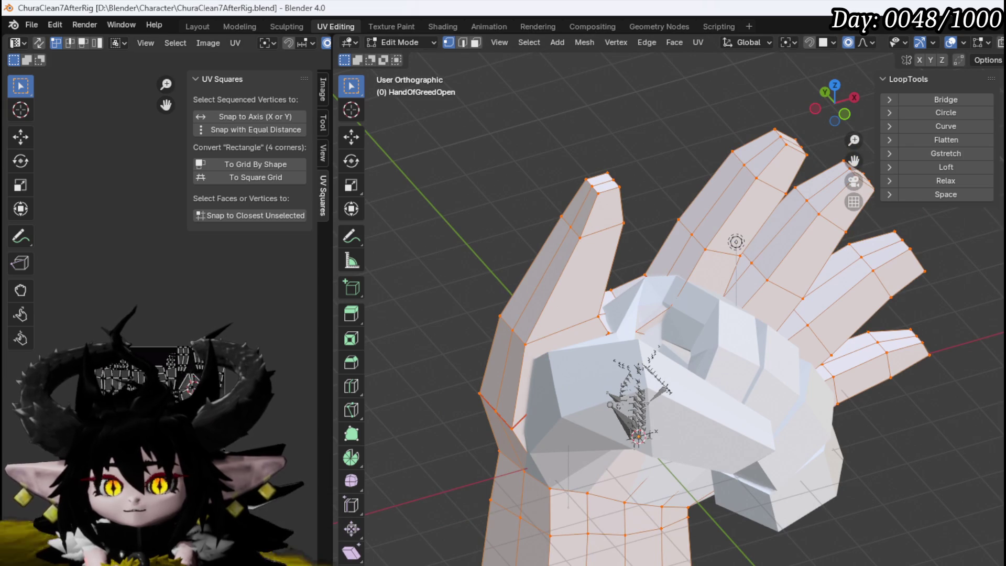
{"action": "scroll", "coordinate": [178, 396], "scroll_direction": "up", "scroll_amount": 5}
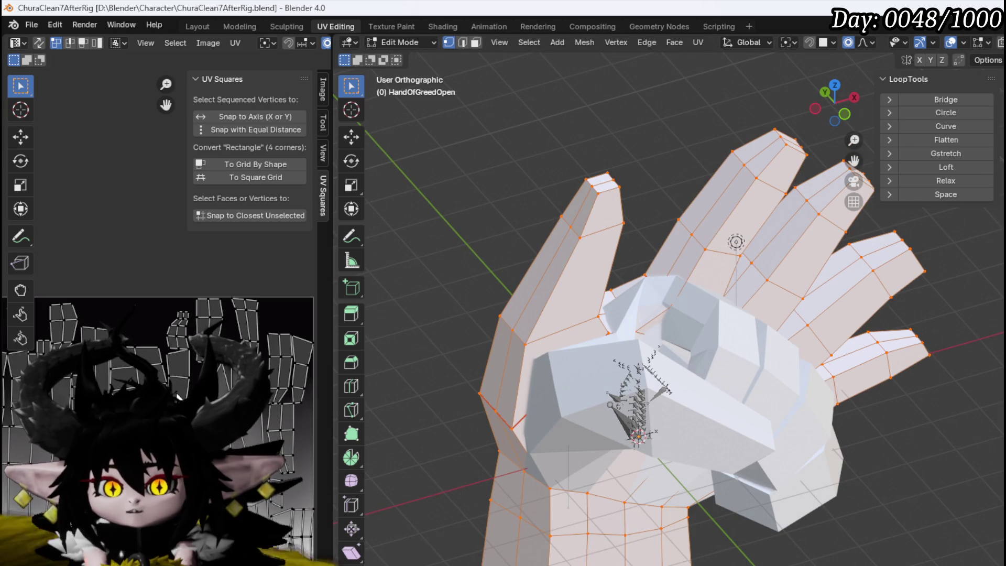
{"action": "scroll", "coordinate": [576, 267], "scroll_direction": "down", "scroll_amount": 3}
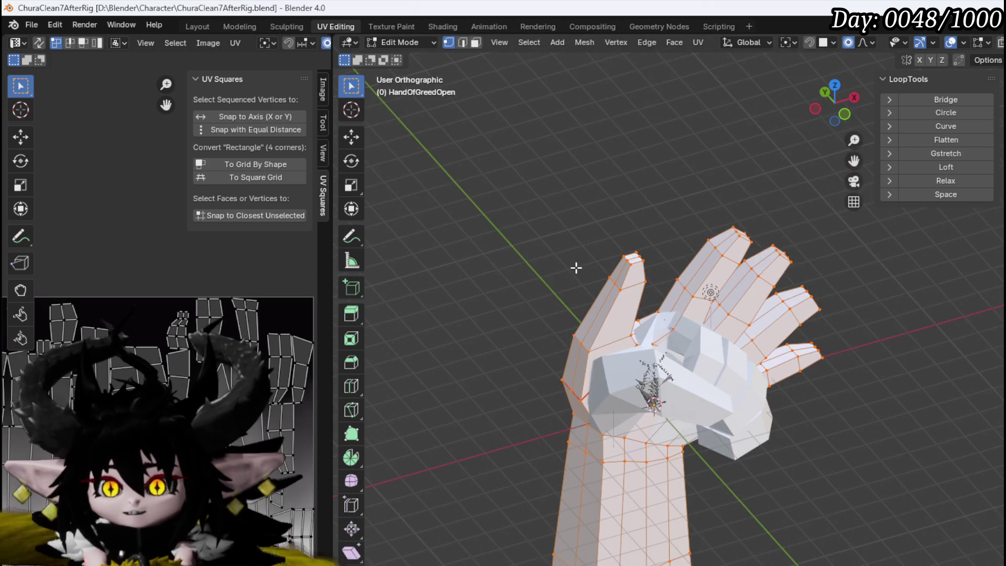
Step: Select all closed-hand geometry, rerun Smart UV Project with default settings, and switch to Object Mode
{"action": "left_click", "coordinate": [198, 27]}
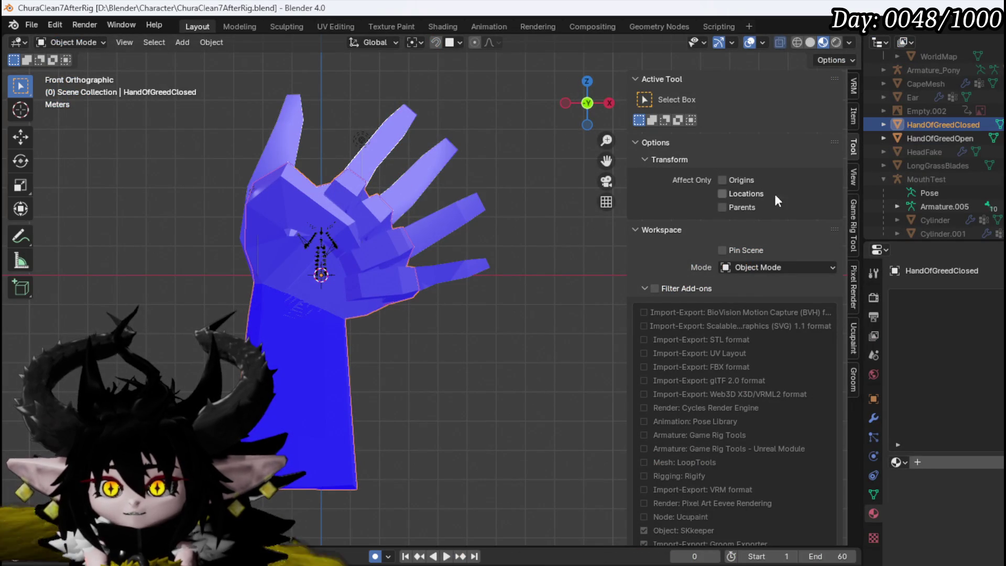
{"action": "left_click", "coordinate": [339, 26]}
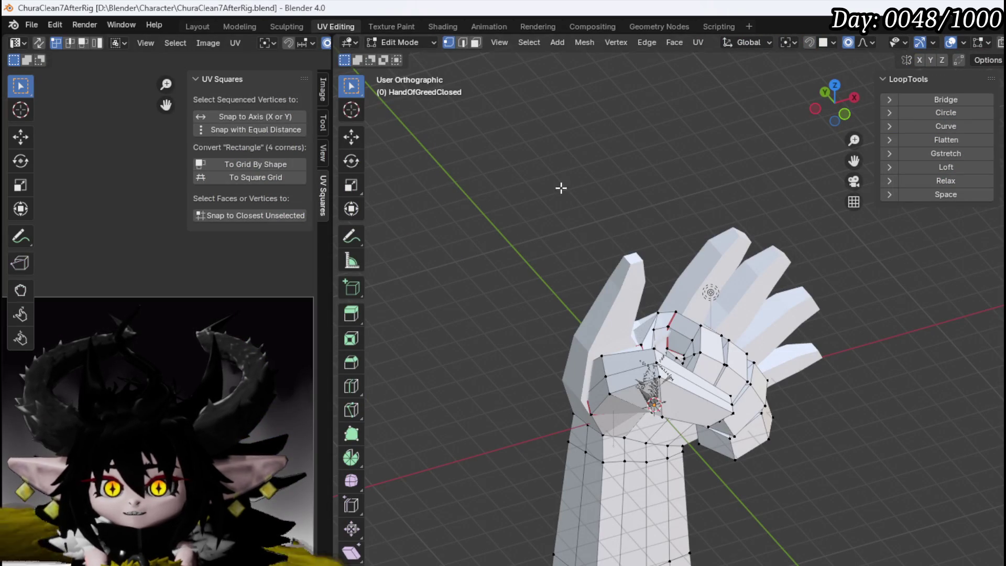
{"action": "left_click", "coordinate": [700, 43]}
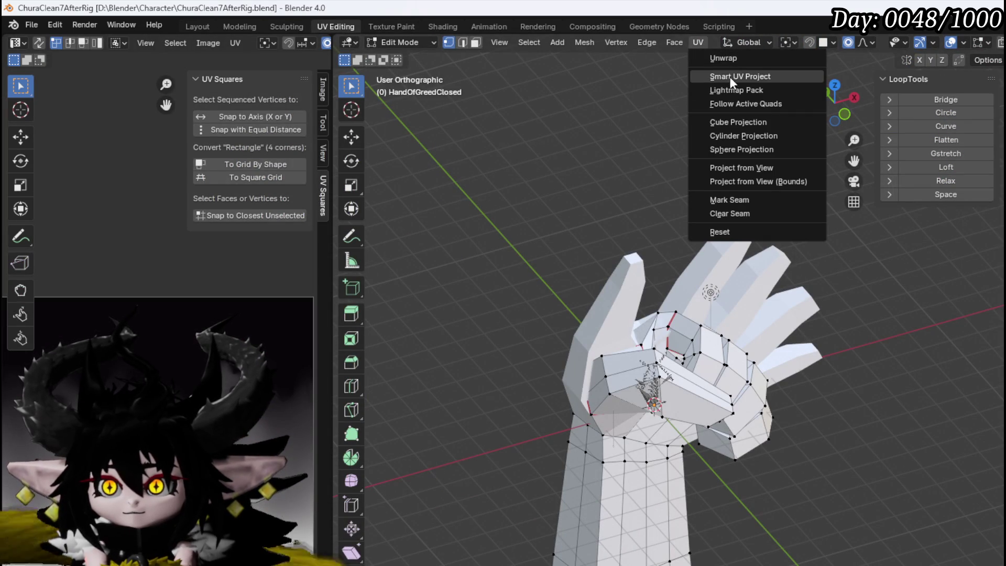
{"action": "key", "text": "Escape"}
{"action": "key", "text": "a"}
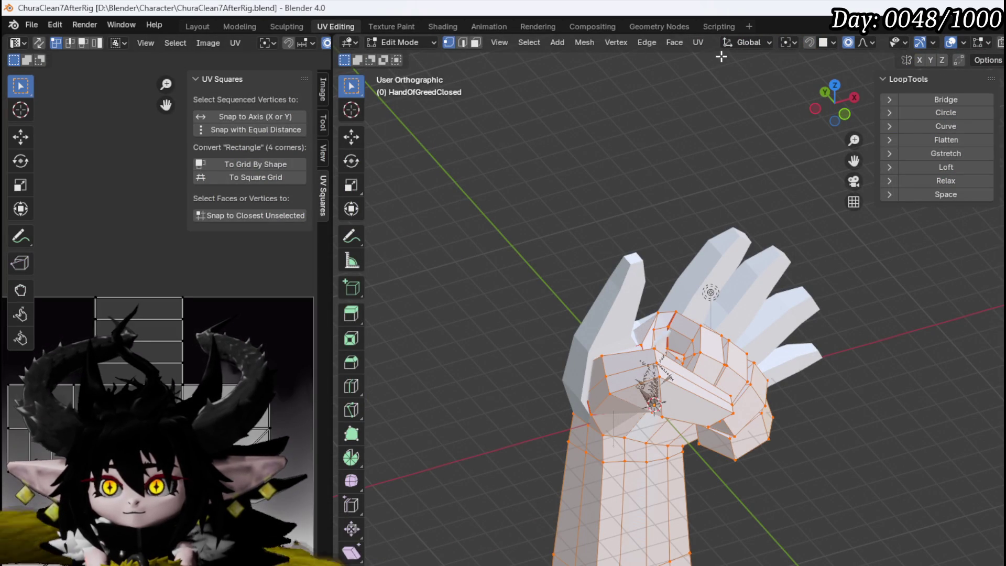
{"action": "left_click", "coordinate": [701, 46]}
{"action": "left_click", "coordinate": [727, 74]}
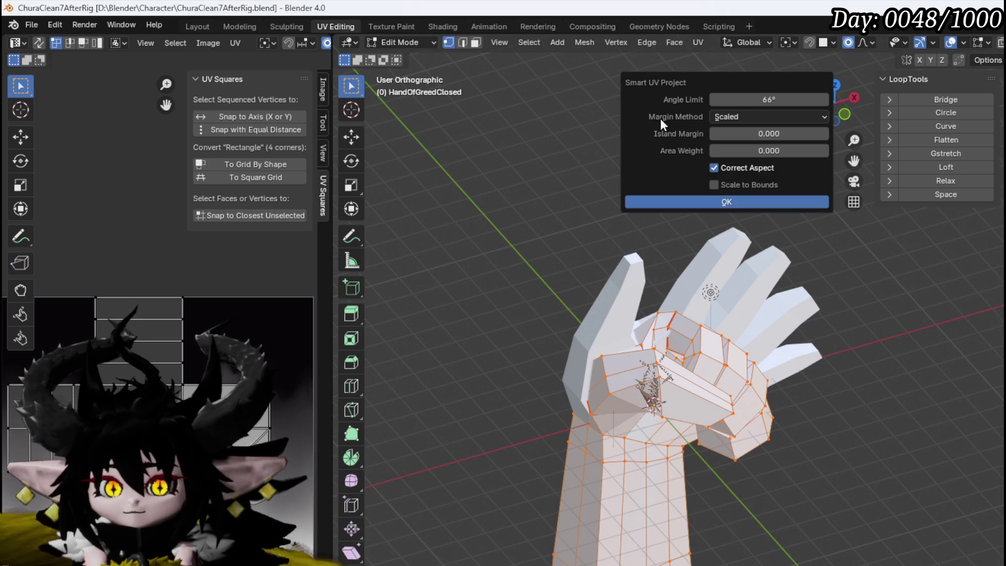
{"action": "left_click", "coordinate": [662, 206]}
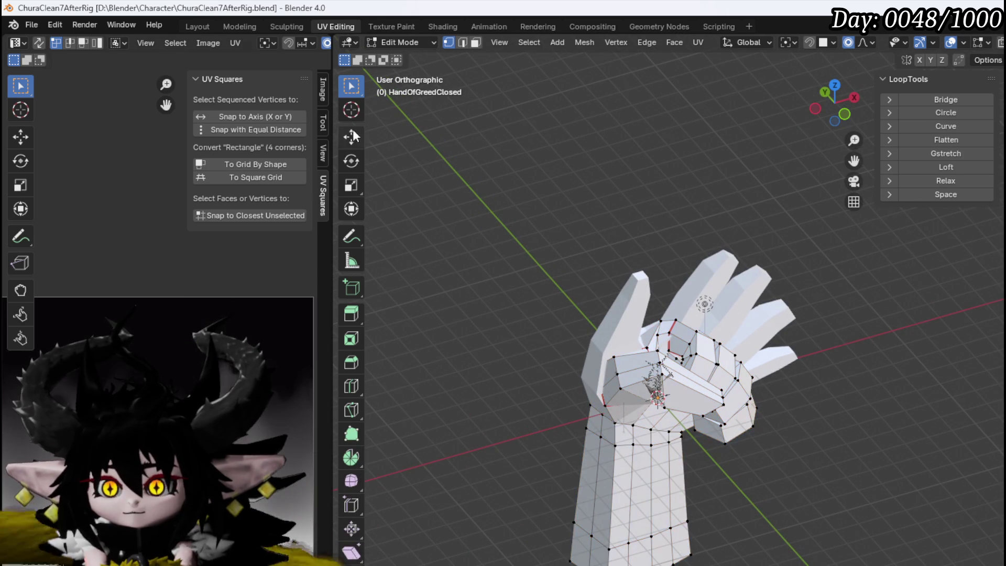
{"action": "left_click", "coordinate": [401, 42]}
{"action": "left_click", "coordinate": [413, 57]}
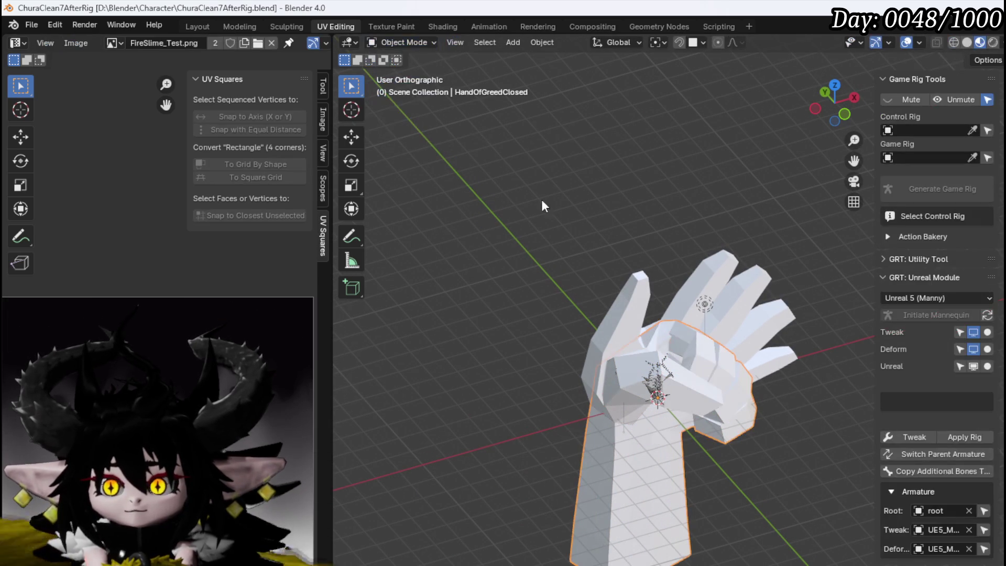
Step: In Layout, edit HandOfGreedClosed, select all vertices and shift them along Y in top view
{"action": "left_click", "coordinate": [187, 26]}
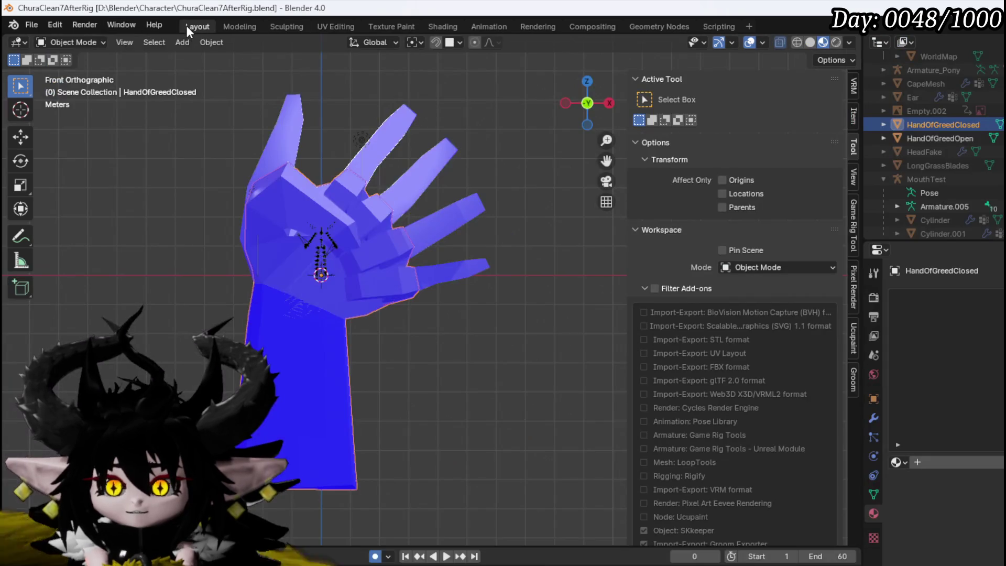
{"action": "left_click_drag", "start_coordinate": [528, 304], "coordinate": [374, 301]}
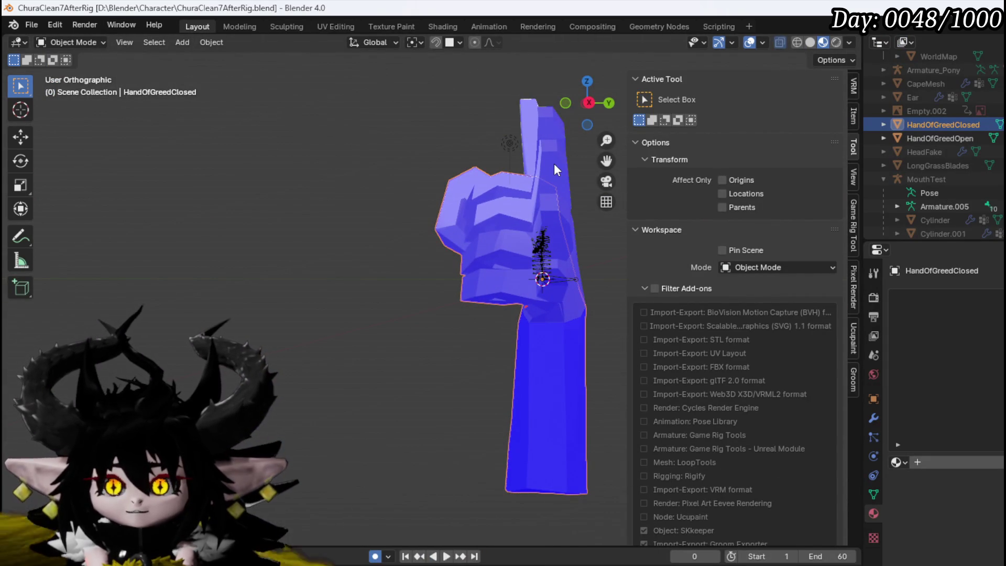
{"action": "left_click", "coordinate": [83, 43]}
{"action": "left_click", "coordinate": [87, 72]}
{"action": "left_click_drag", "start_coordinate": [557, 435], "coordinate": [552, 342]}
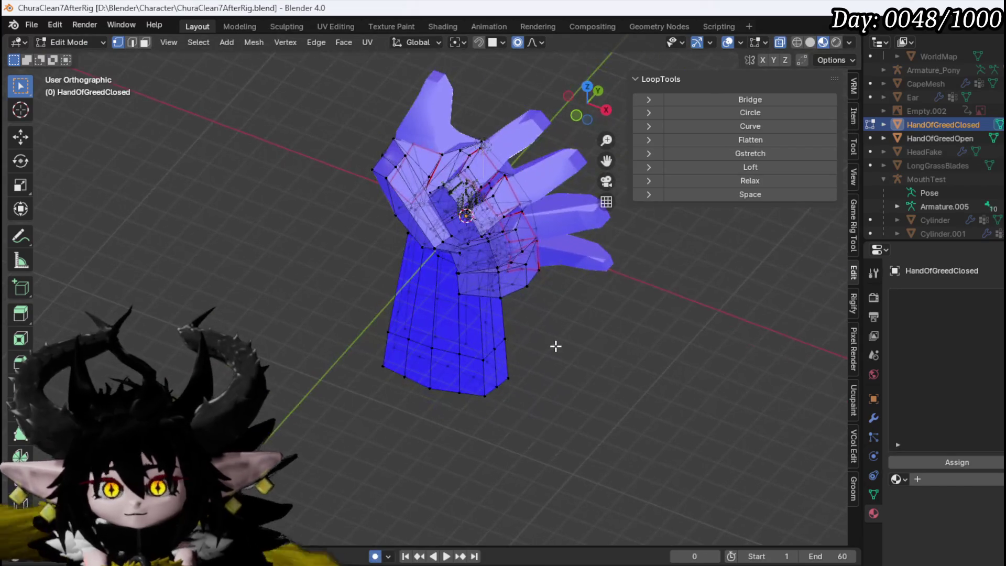
{"action": "key", "text": "KP_7"}
{"action": "key", "text": "a"}
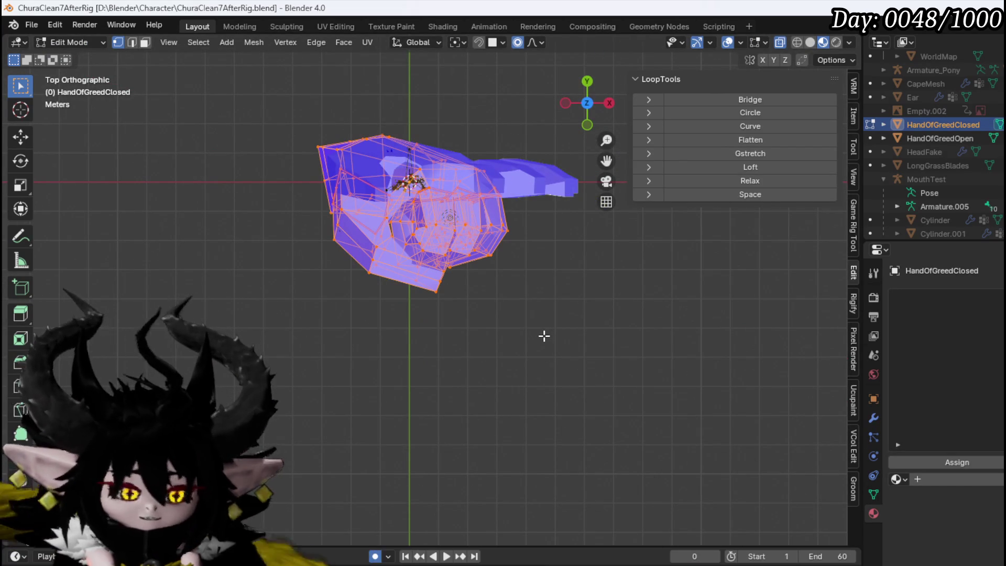
{"action": "key", "text": "g"}
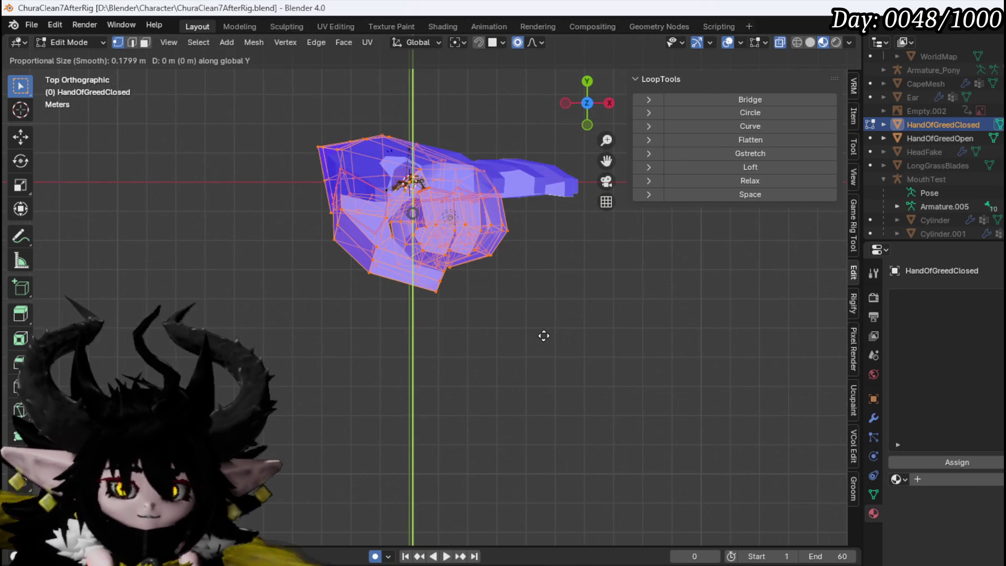
{"action": "left_click", "coordinate": [542, 276]}
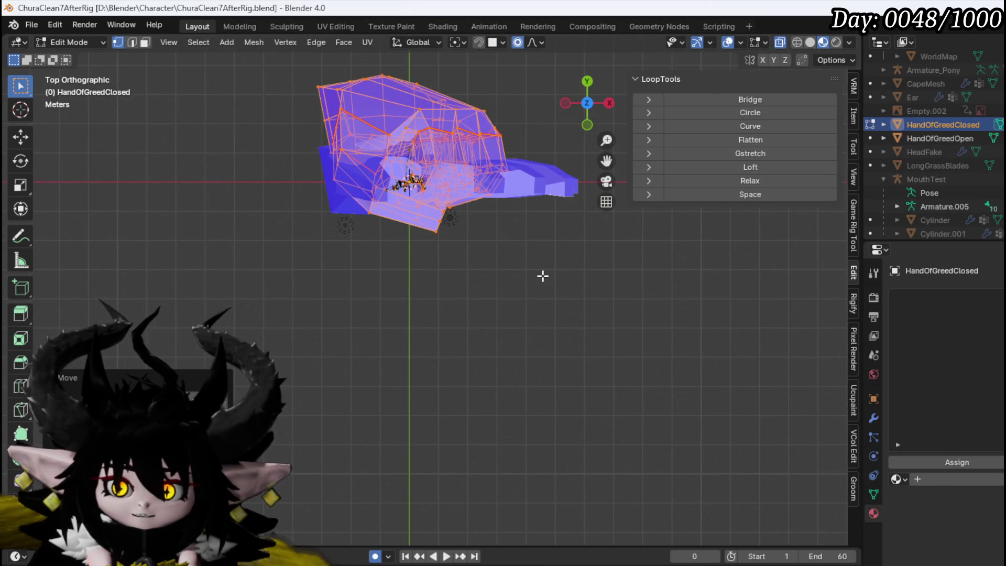
Step: From the front view, move the closed hand mesh vertically along Z
{"action": "key", "text": "KP_1"}
{"action": "scroll", "coordinate": [542, 276], "scroll_direction": "up", "scroll_amount": 5}
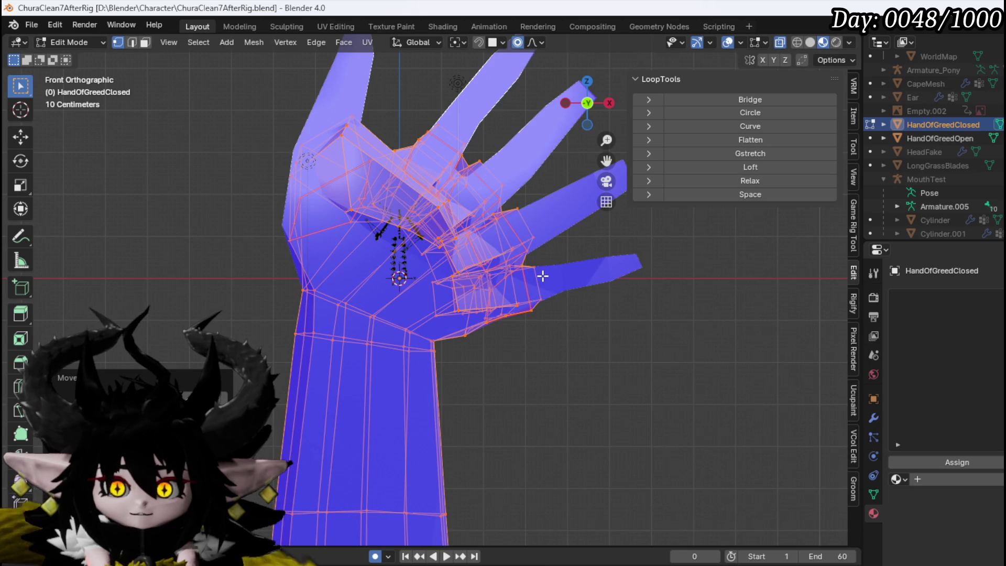
{"action": "scroll", "coordinate": [543, 275], "scroll_direction": "down", "scroll_amount": 3}
{"action": "mouse_move", "coordinate": [368, 292]}
{"action": "left_mouse_down"}
{"action": "mouse_move", "coordinate": [497, 317]}
{"action": "mouse_move", "coordinate": [574, 375]}
{"action": "mouse_move", "coordinate": [496, 426]}
{"action": "mouse_move", "coordinate": [407, 272]}
{"action": "mouse_move", "coordinate": [357, 324]}
{"action": "left_mouse_up"}
{"action": "key", "text": "KP_1"}
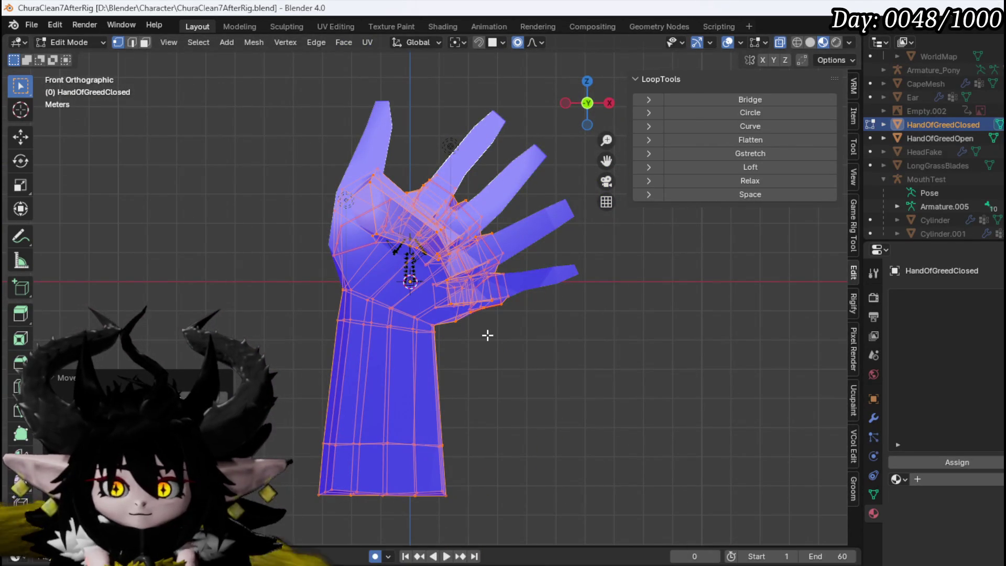
{"action": "key", "text": "g"}
{"action": "key", "text": "z"}
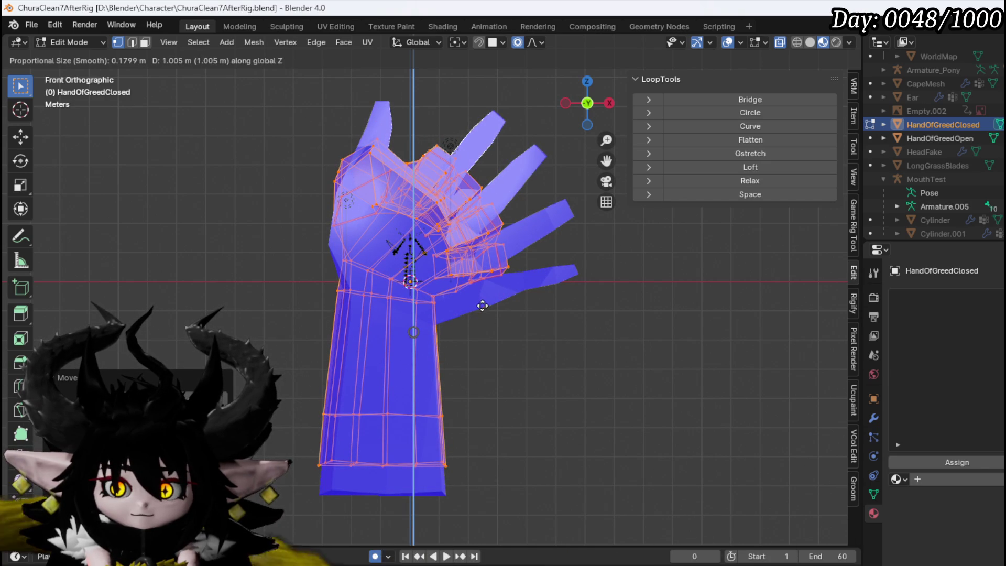
{"action": "left_click", "coordinate": [483, 309]}
Step: Slide the closed hand mesh along X to line up with the open hand, then deselect
{"action": "mouse_move", "coordinate": [482, 309]}
{"action": "left_mouse_down"}
{"action": "mouse_move", "coordinate": [414, 214]}
{"action": "mouse_move", "coordinate": [402, 332]}
{"action": "mouse_move", "coordinate": [360, 330]}
{"action": "mouse_move", "coordinate": [525, 298]}
{"action": "mouse_move", "coordinate": [461, 318]}
{"action": "left_mouse_up"}
{"action": "key", "text": "KP_1"}
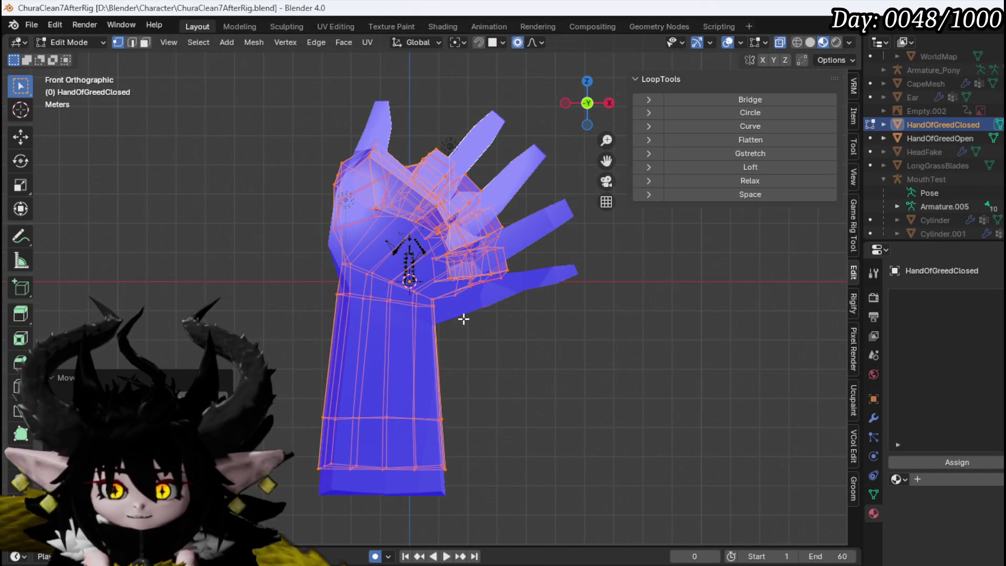
{"action": "key", "text": "g"}
{"action": "key", "text": "x"}
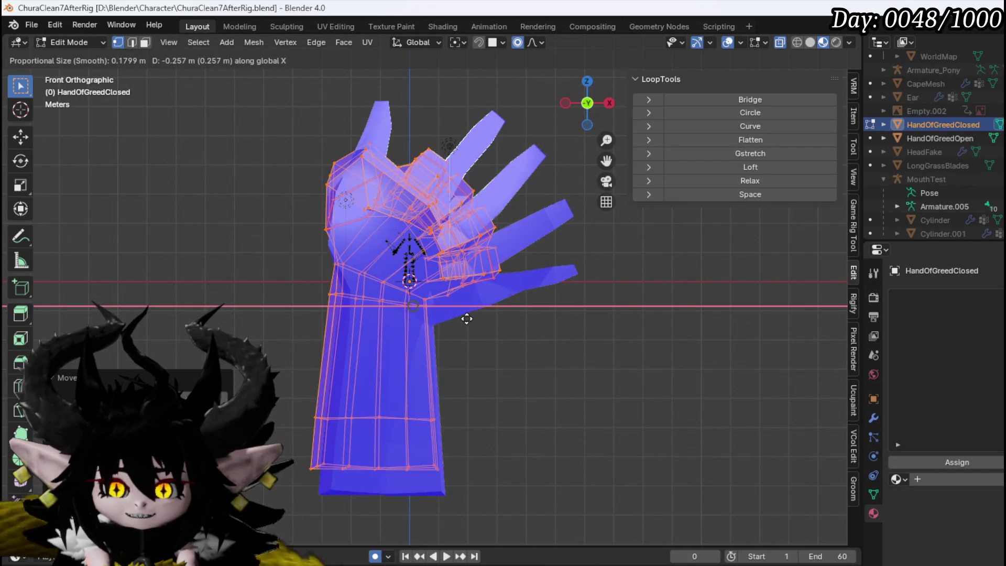
{"action": "left_click", "coordinate": [466, 318]}
{"action": "mouse_move", "coordinate": [517, 320]}
{"action": "left_mouse_down"}
{"action": "mouse_move", "coordinate": [629, 348]}
{"action": "mouse_move", "coordinate": [358, 338]}
{"action": "mouse_move", "coordinate": [519, 332]}
{"action": "left_mouse_up"}
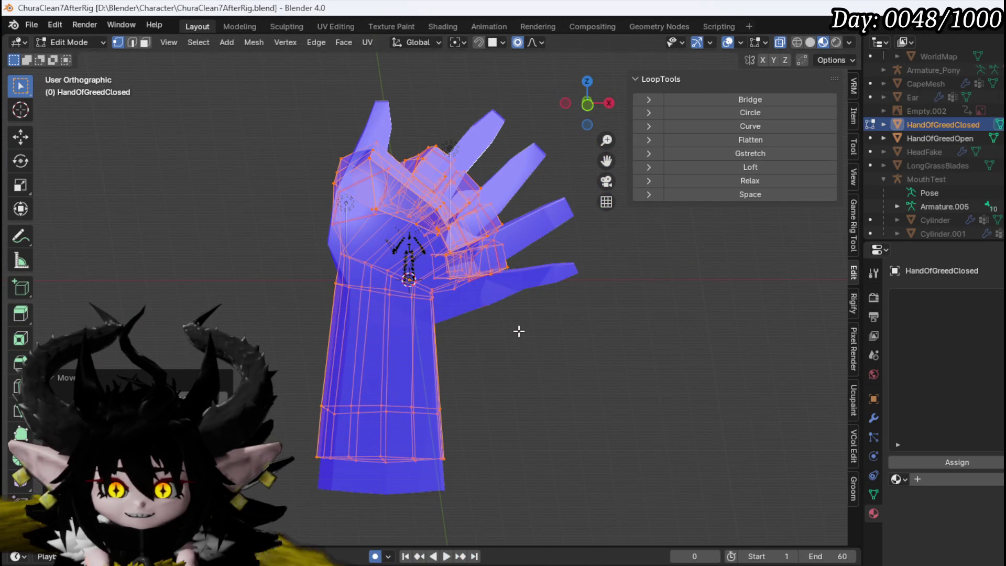
{"action": "left_click", "coordinate": [541, 281]}
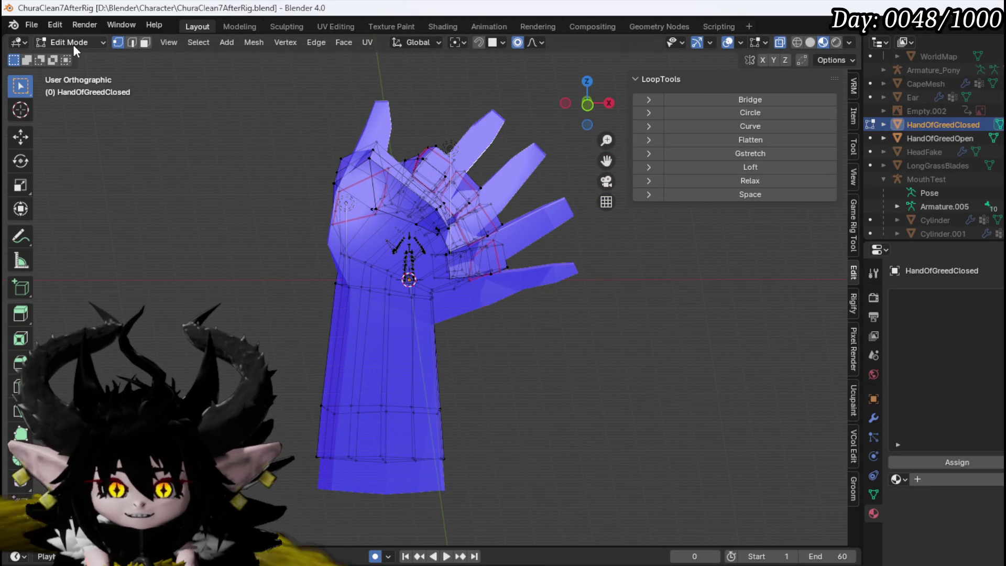
Step: Switch editing to HandOfGreedOpen and move its mesh forward along Y in top view
{"action": "key", "text": "KP_7"}
{"action": "key", "text": "alt+q"}
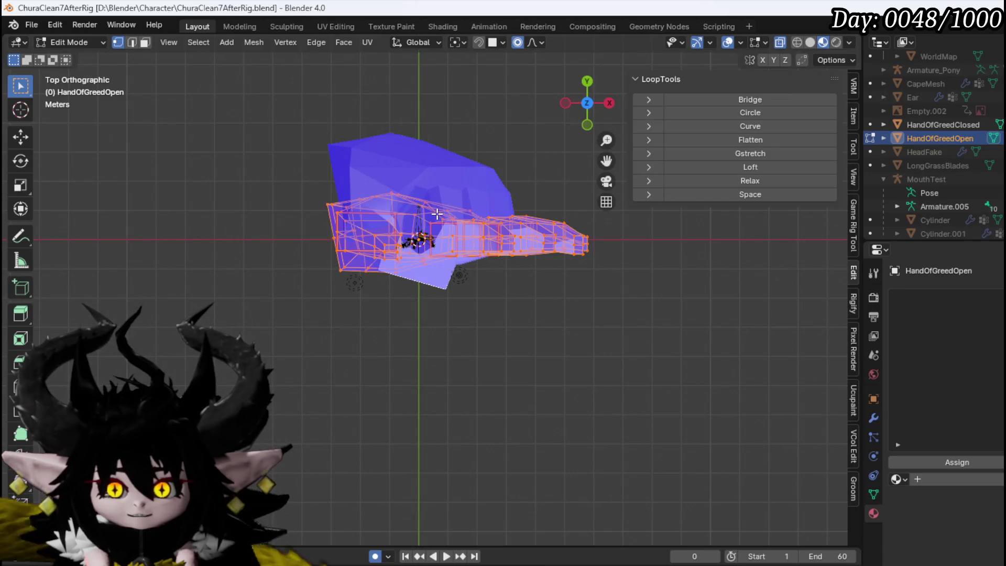
{"action": "key", "text": "g"}
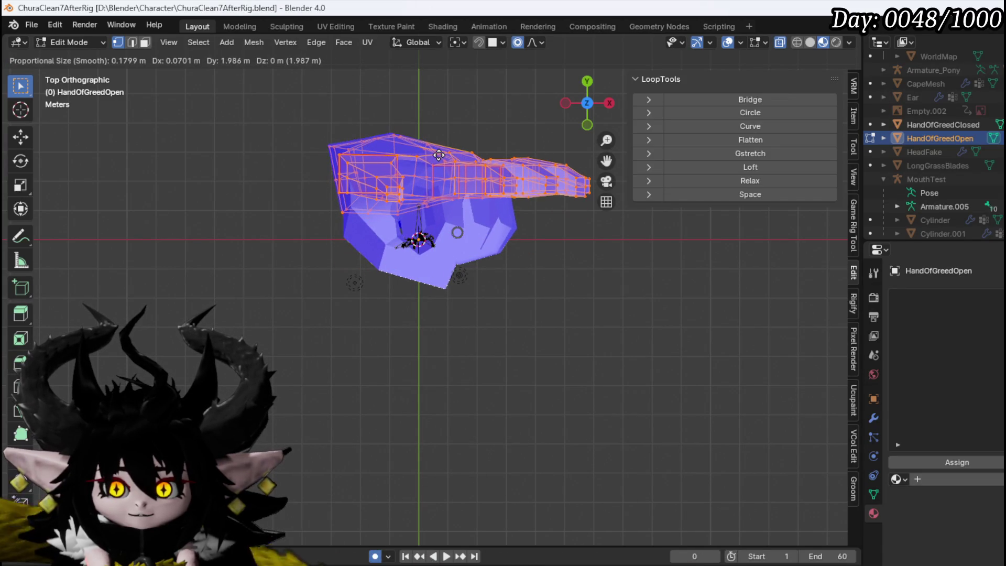
{"action": "left_click", "coordinate": [439, 154]}
{"action": "mouse_move", "coordinate": [375, 220]}
{"action": "left_mouse_down"}
{"action": "mouse_move", "coordinate": [494, 119]}
{"action": "mouse_move", "coordinate": [477, 153]}
{"action": "left_mouse_up"}
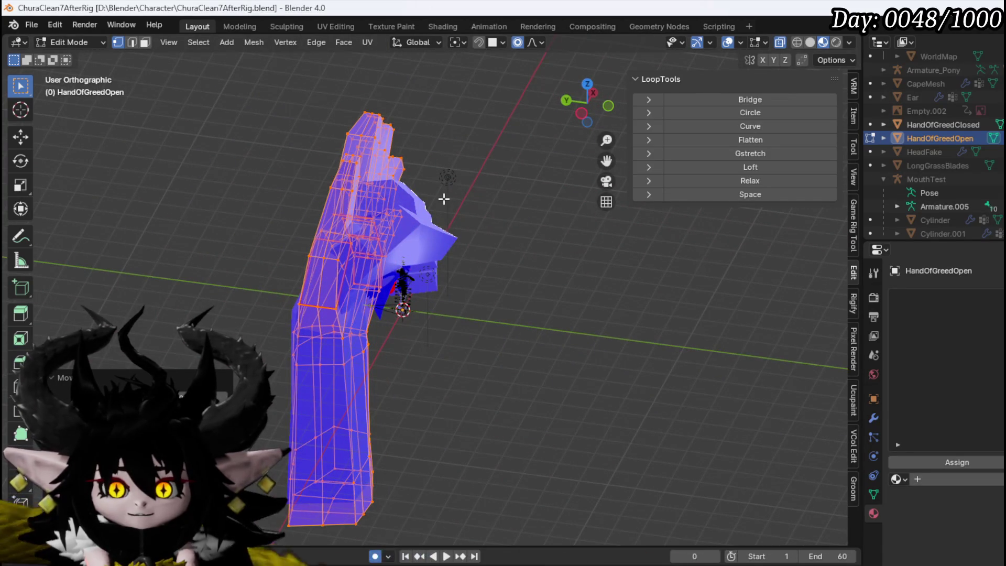
{"action": "key", "text": "KP_7"}
{"action": "key", "text": "g"}
{"action": "left_click", "coordinate": [459, 223]}
Step: Raise the open hand mesh in front view to overlap the closed hand, then return to Object Mode
{"action": "key", "text": "KP_1"}
{"action": "scroll", "coordinate": [512, 358], "scroll_direction": "up", "scroll_amount": 4}
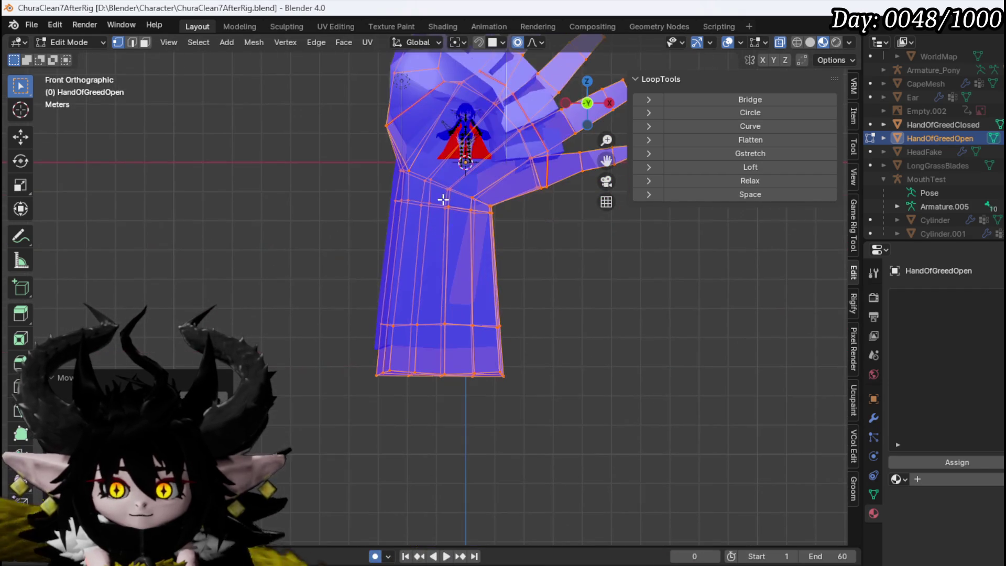
{"action": "key", "text": "g"}
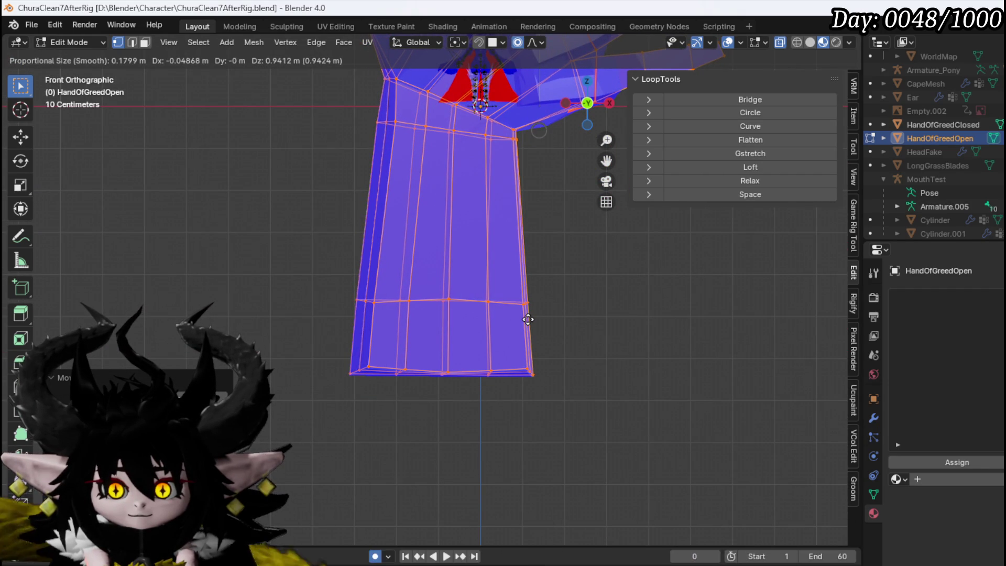
{"action": "left_click", "coordinate": [527, 320]}
{"action": "scroll", "coordinate": [494, 257], "scroll_direction": "down", "scroll_amount": 4}
{"action": "mouse_move", "coordinate": [431, 335]}
{"action": "left_mouse_down"}
{"action": "mouse_move", "coordinate": [442, 296]}
{"action": "mouse_move", "coordinate": [534, 301]}
{"action": "mouse_move", "coordinate": [337, 285]}
{"action": "mouse_move", "coordinate": [379, 280]}
{"action": "left_mouse_up"}
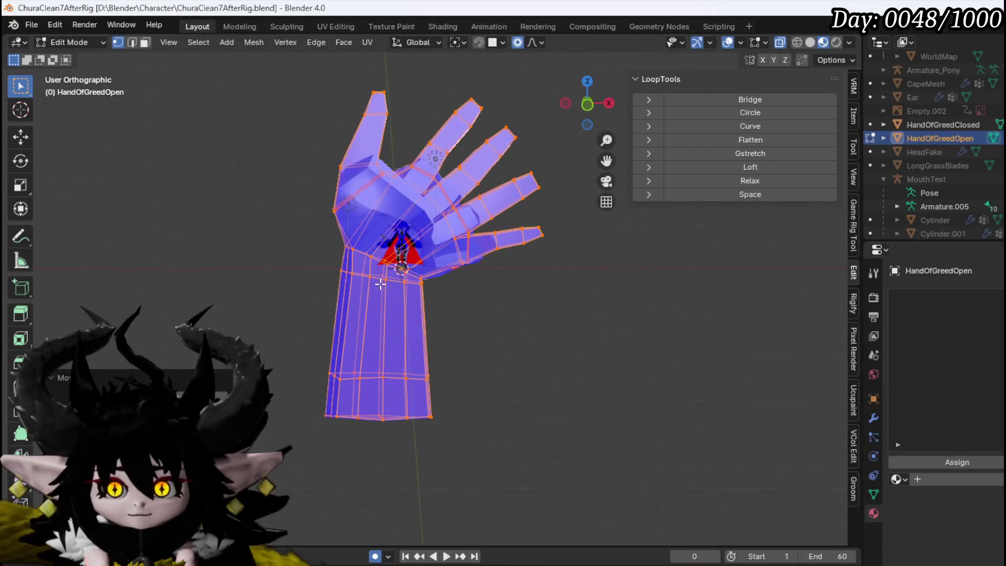
{"action": "left_click", "coordinate": [68, 42]}
{"action": "left_click", "coordinate": [78, 56]}
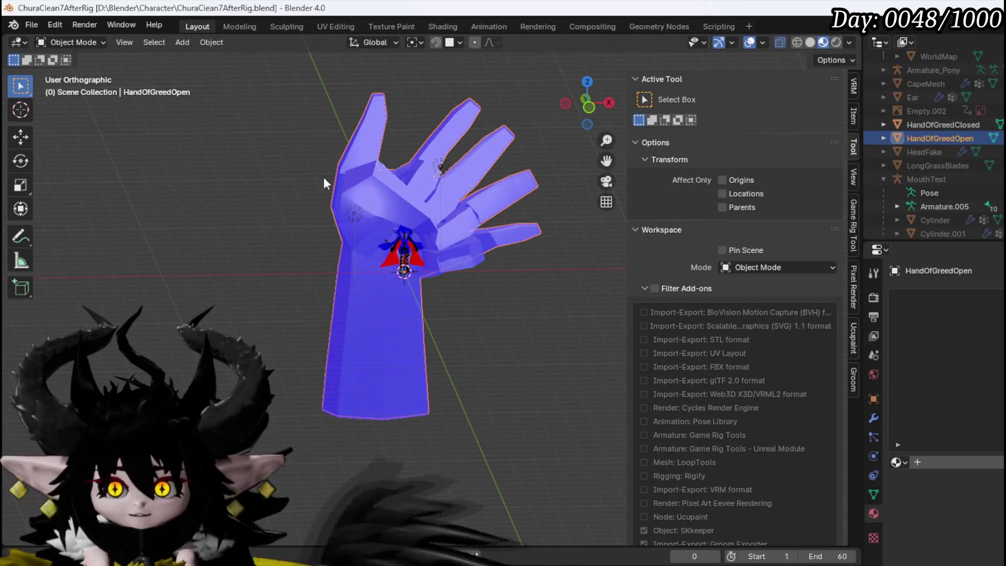
{"action": "left_click", "coordinate": [32, 24]}
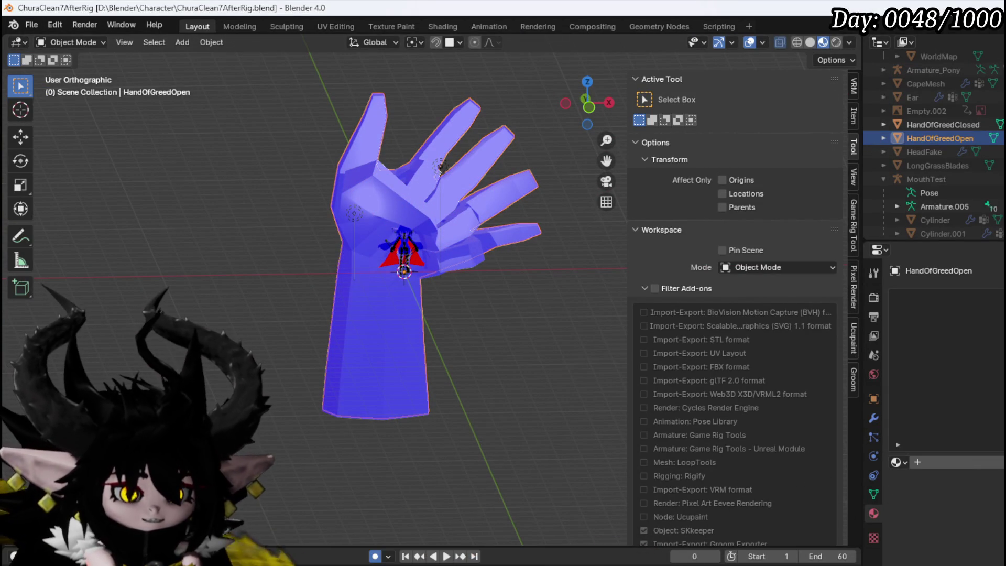
{"action": "left_click", "coordinate": [350, 403]}
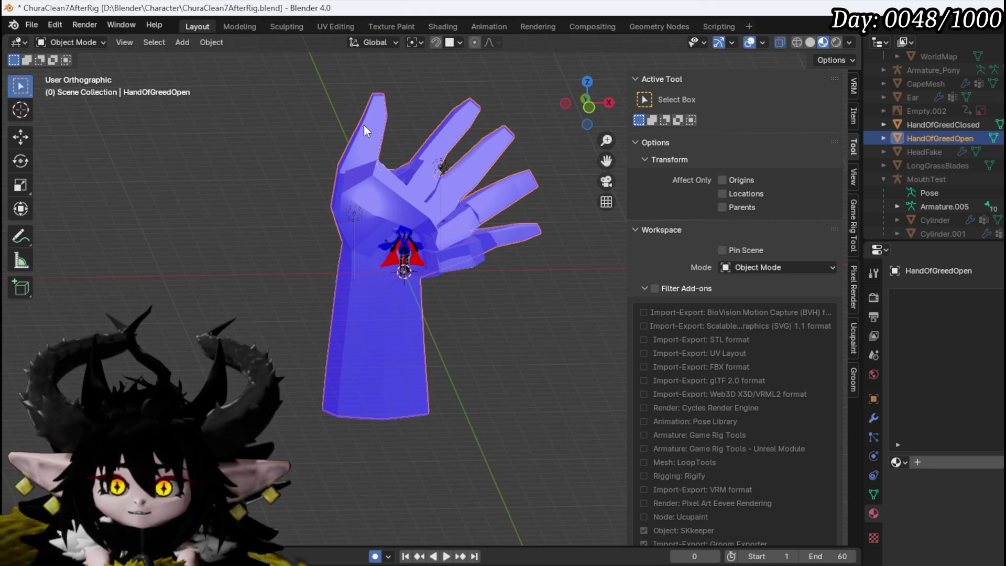
{"action": "left_click", "coordinate": [32, 25]}
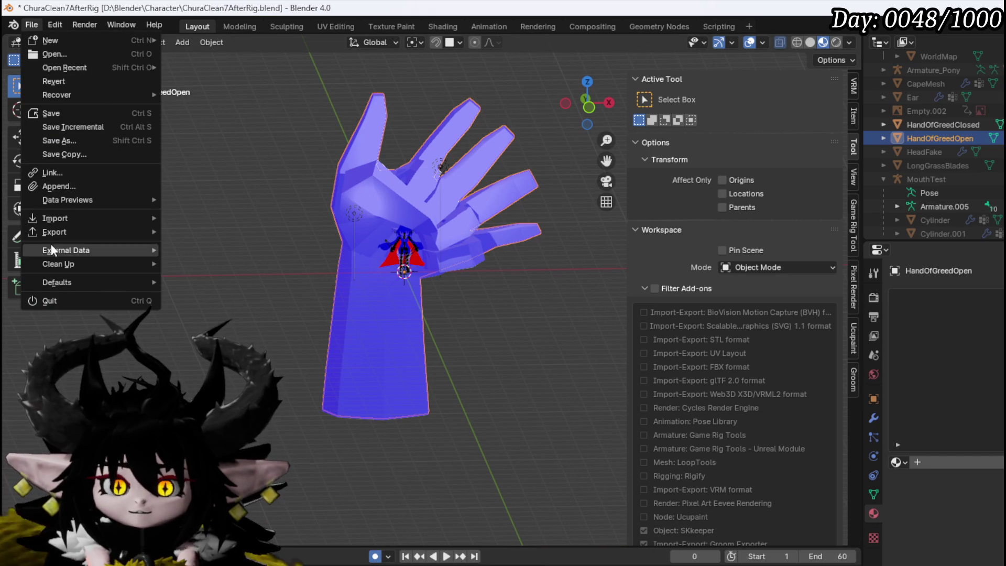
{"action": "mouse_move", "coordinate": [56, 233]}
{"action": "left_click", "coordinate": [193, 349]}
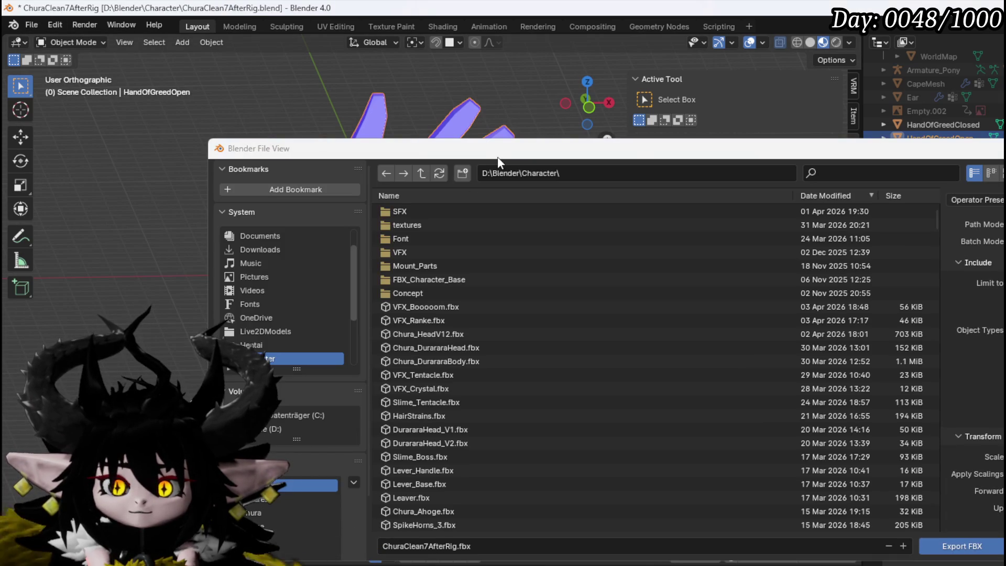
{"action": "key", "text": "Escape"}
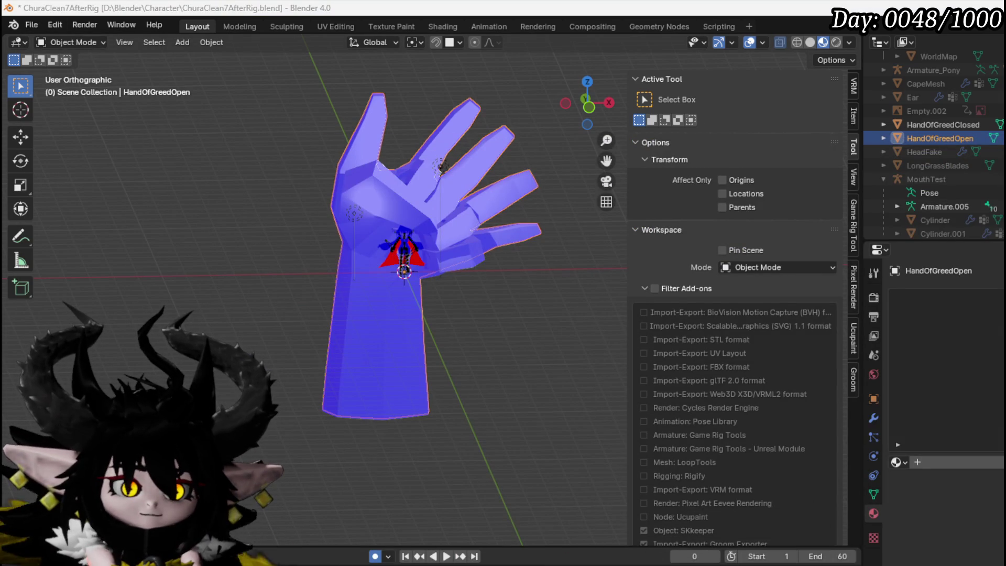
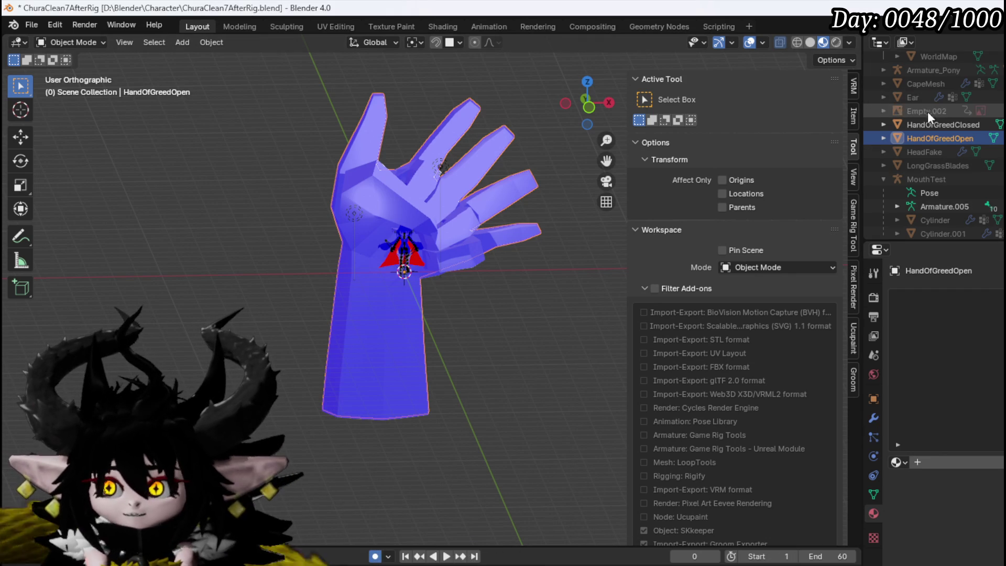
Step: Export HandOfGreedClosed as an FBX file and save ChuraClean7AfterRig.blend
{"action": "left_click", "coordinate": [943, 126]}
{"action": "left_click", "coordinate": [956, 134]}
{"action": "left_click", "coordinate": [956, 123]}
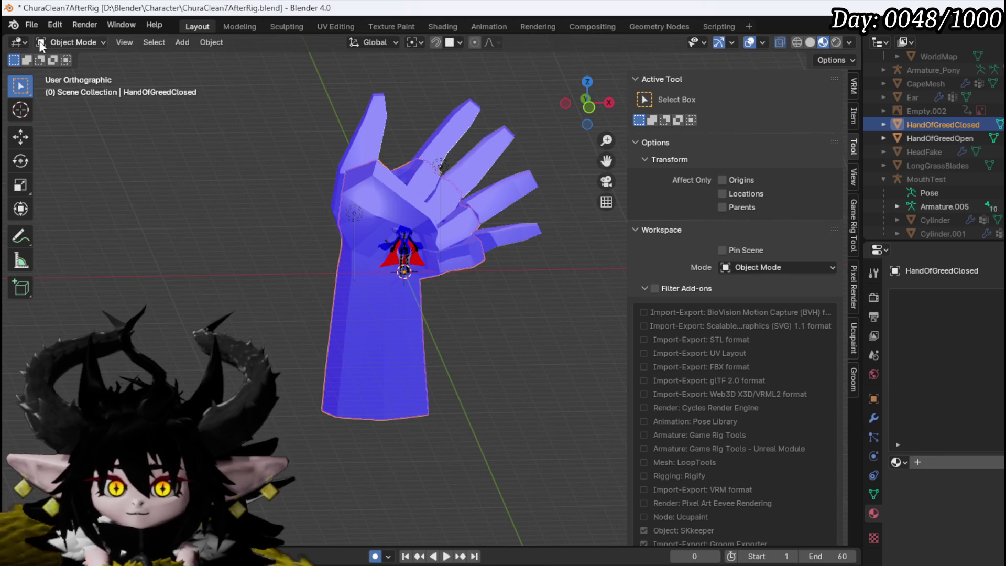
{"action": "left_click", "coordinate": [31, 25]}
{"action": "mouse_move", "coordinate": [58, 246]}
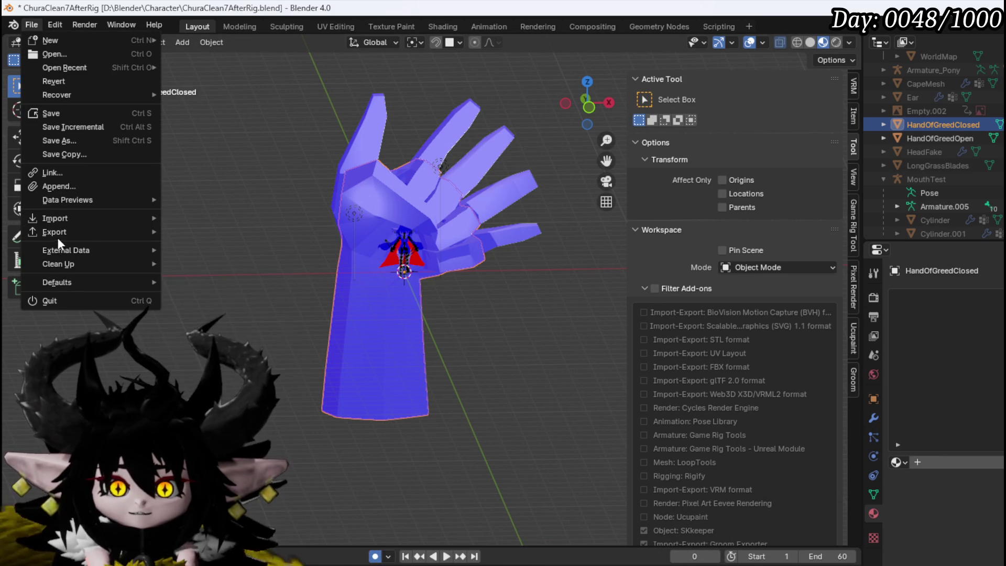
{"action": "left_click", "coordinate": [205, 340]}
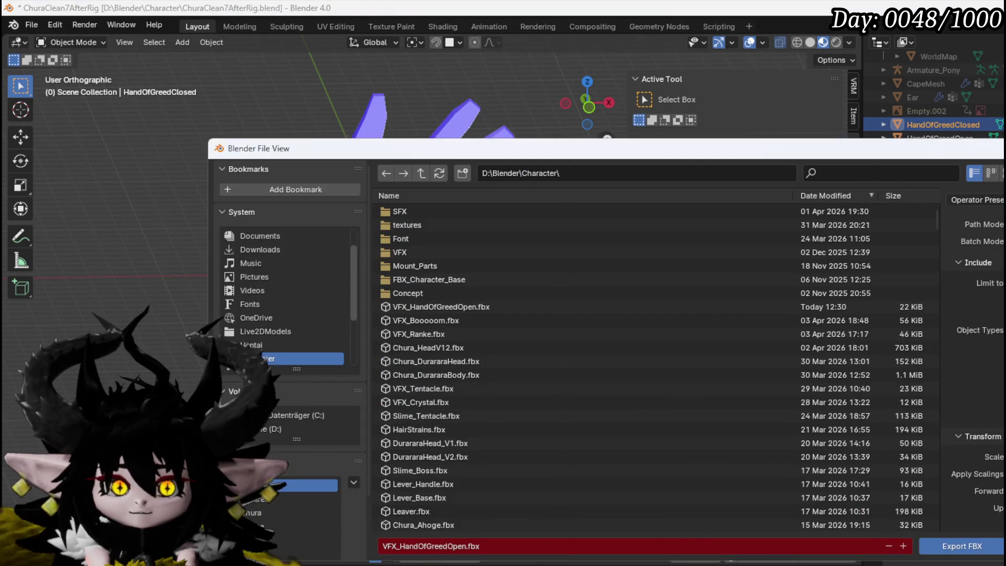
{"action": "key", "text": "Return"}
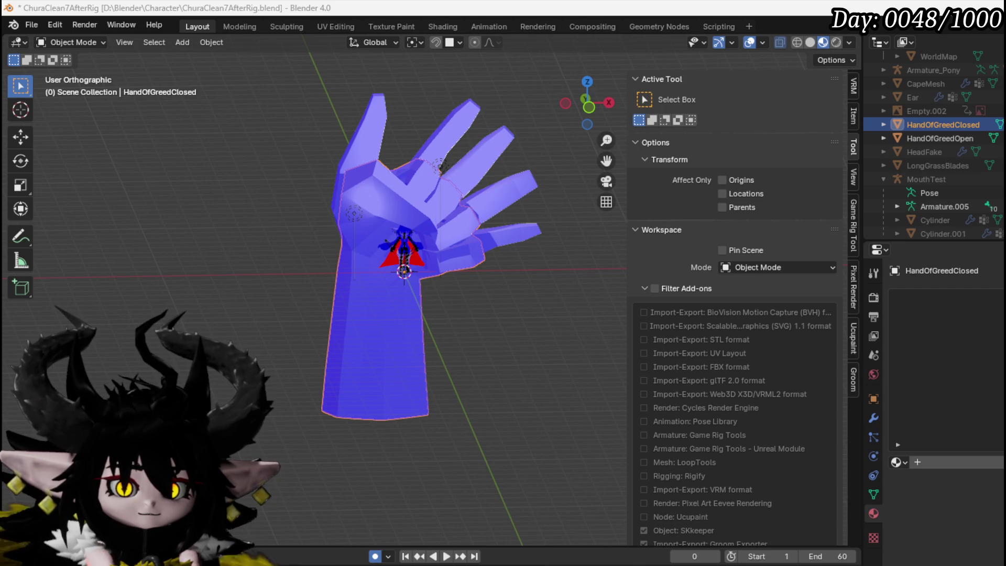
{"action": "left_click", "coordinate": [32, 24]}
{"action": "left_click", "coordinate": [68, 113]}
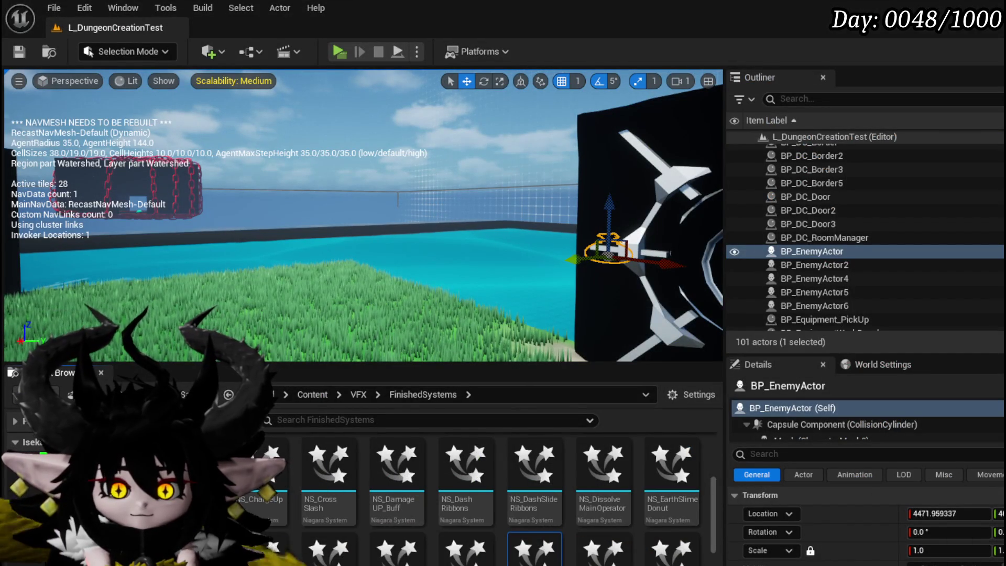
Step: Import the open hand FBX into VFX Mesh as a forced Static Mesh and save it
{"action": "left_click", "coordinate": [111, 388]}
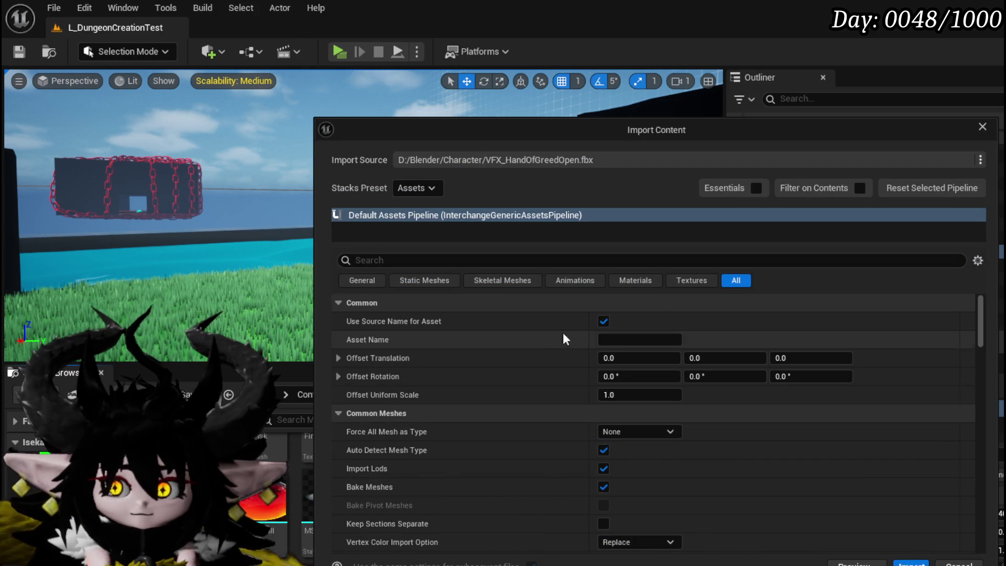
{"action": "left_click", "coordinate": [631, 427]}
{"action": "left_click", "coordinate": [625, 455]}
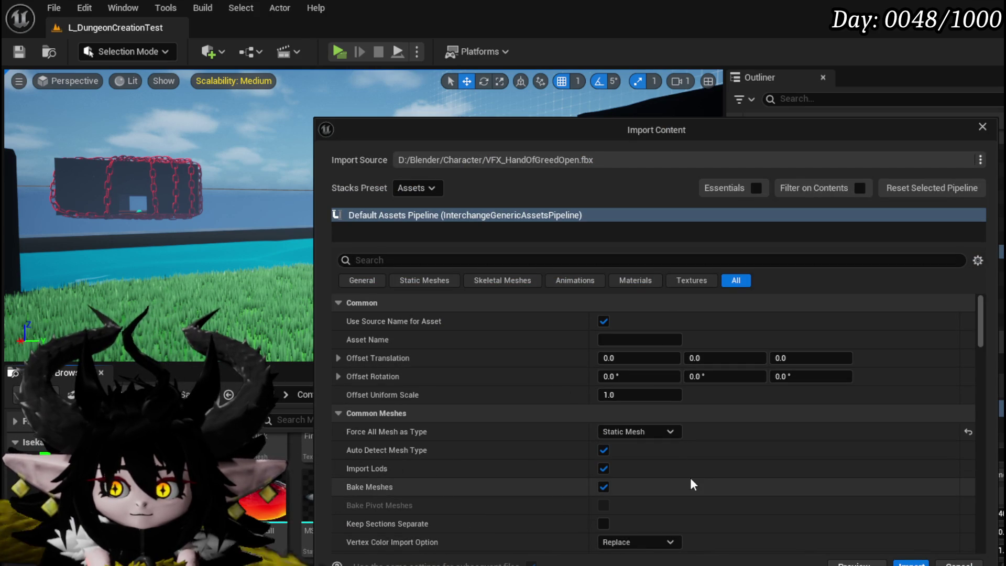
{"action": "left_click", "coordinate": [911, 563]}
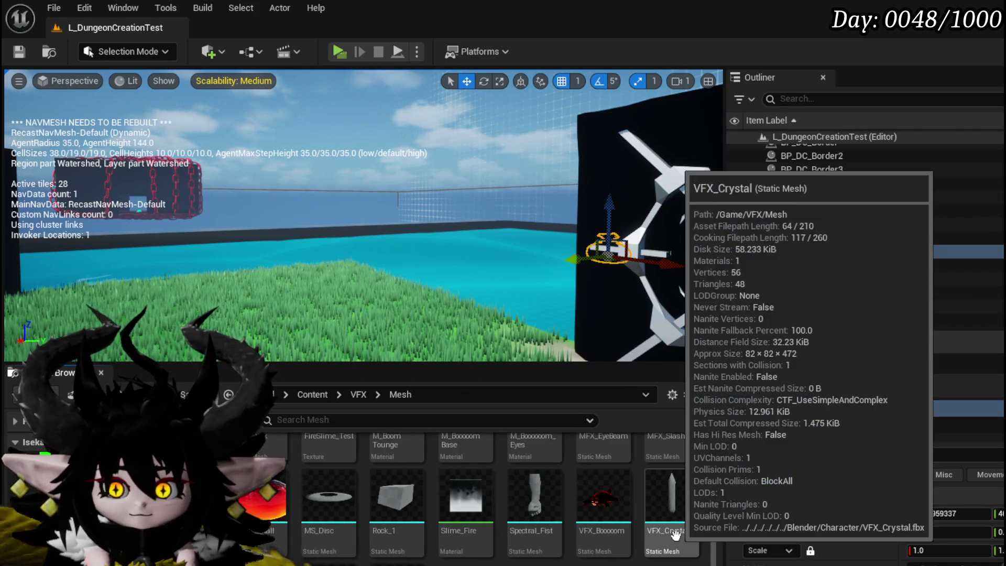
{"action": "key", "text": "ctrl+shift+s"}
{"action": "left_click", "coordinate": [748, 513]}
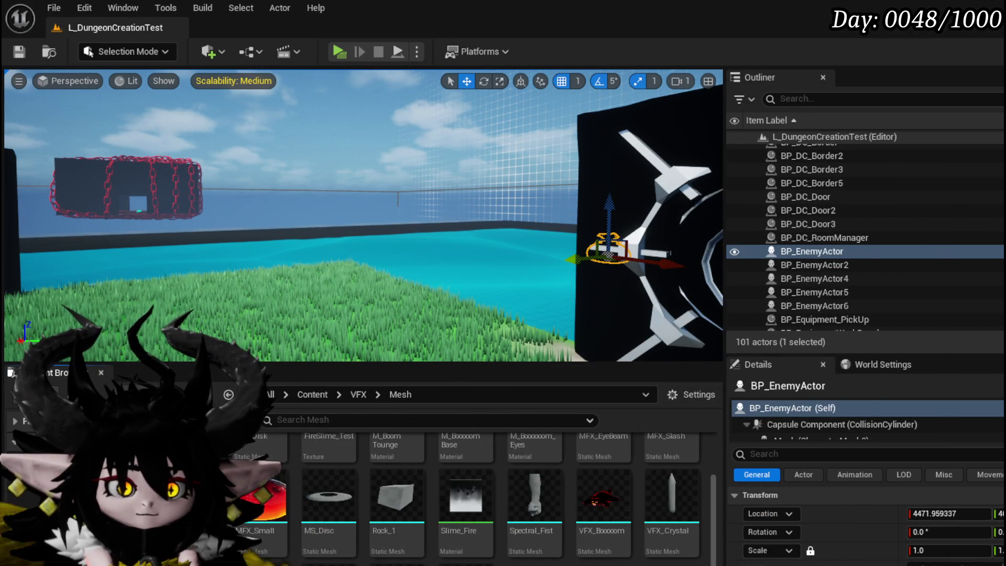
Step: Import VFX_HandOfGreedClosed.fbx as a forced Static Mesh and save the asset
{"action": "left_click_drag", "start_coordinate": [367, 461], "coordinate": [475, 433]}
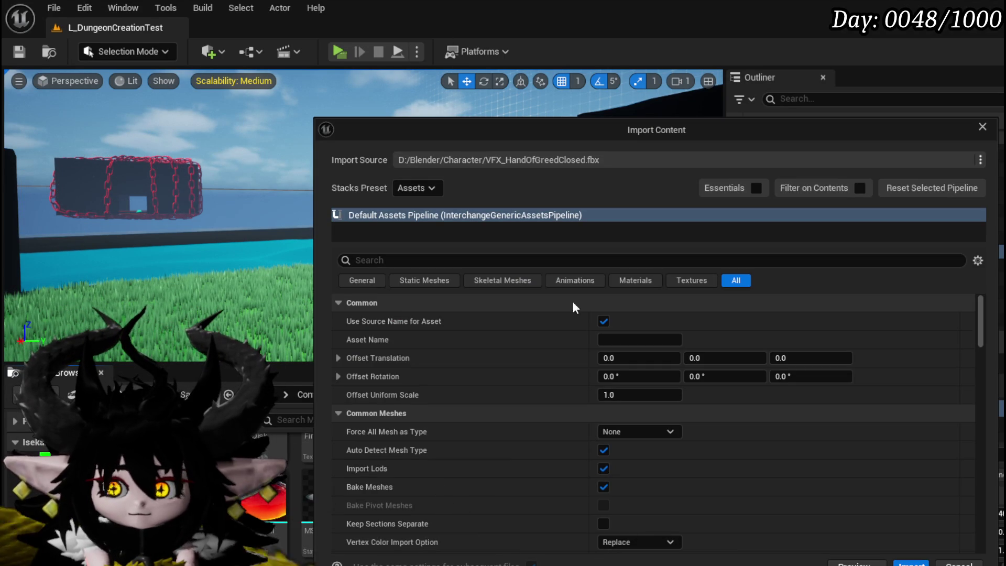
{"action": "left_click", "coordinate": [629, 433]}
{"action": "left_click", "coordinate": [629, 458]}
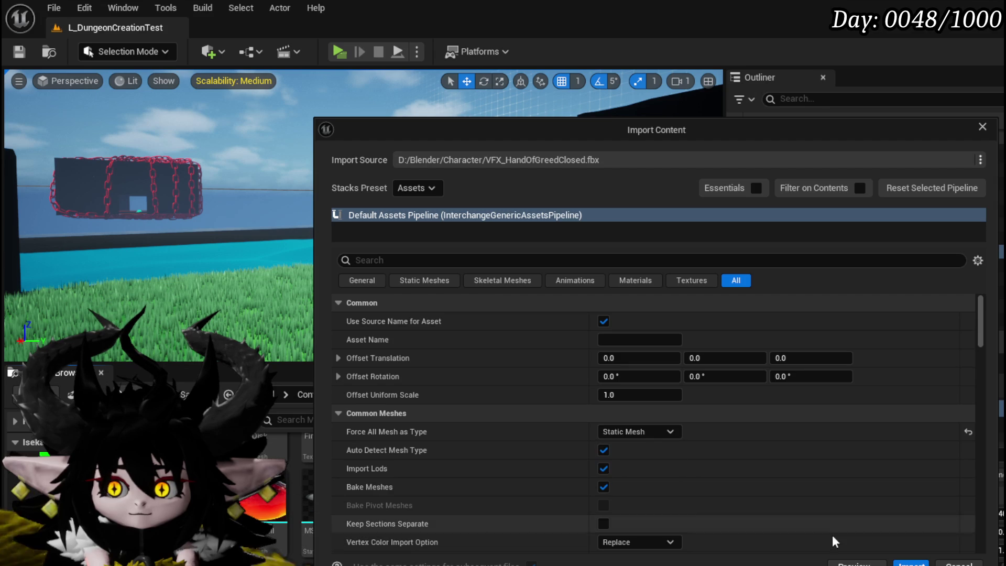
{"action": "left_click", "coordinate": [910, 563]}
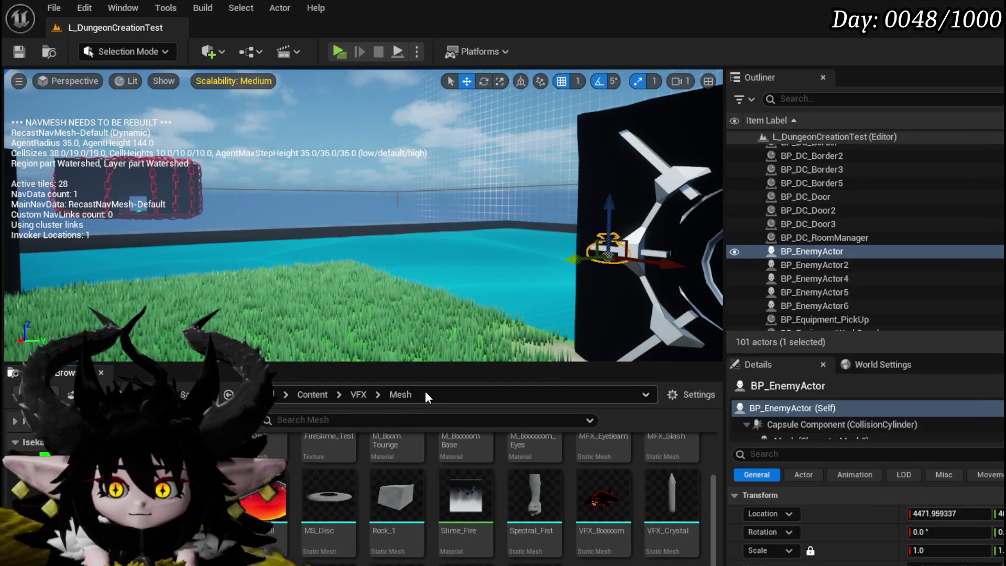
{"action": "key", "text": "ctrl+shift+s"}
{"action": "left_click", "coordinate": [761, 513]}
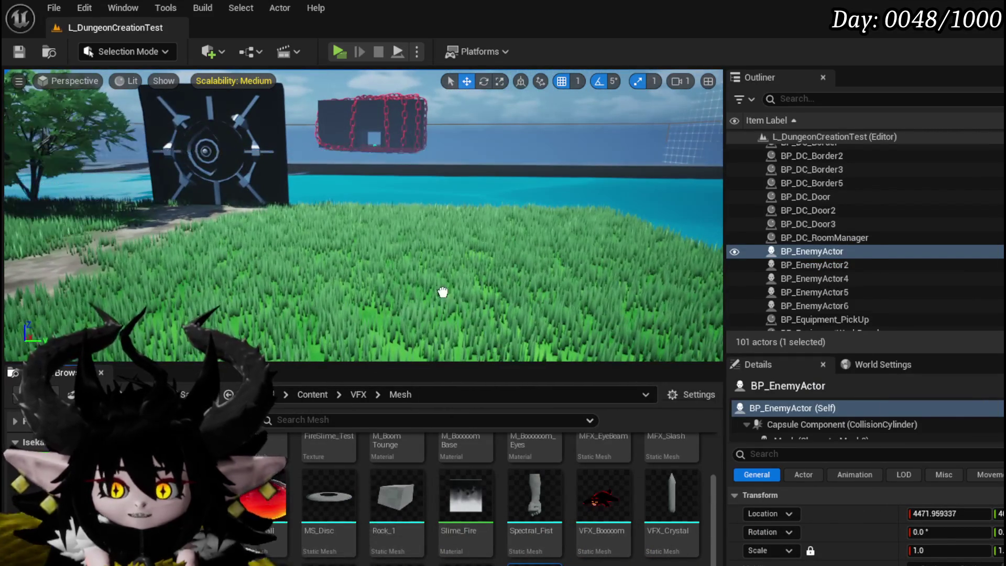
Step: Test-place the closed hand beside Spectral_Fist to compare size, remove them, and save the level
{"action": "mouse_move", "coordinate": [340, 492]}
{"action": "left_mouse_down"}
{"action": "mouse_move", "coordinate": [465, 233]}
{"action": "mouse_move", "coordinate": [465, 213]}
{"action": "mouse_move", "coordinate": [443, 212]}
{"action": "mouse_move", "coordinate": [471, 212]}
{"action": "mouse_move", "coordinate": [472, 238]}
{"action": "left_mouse_up"}
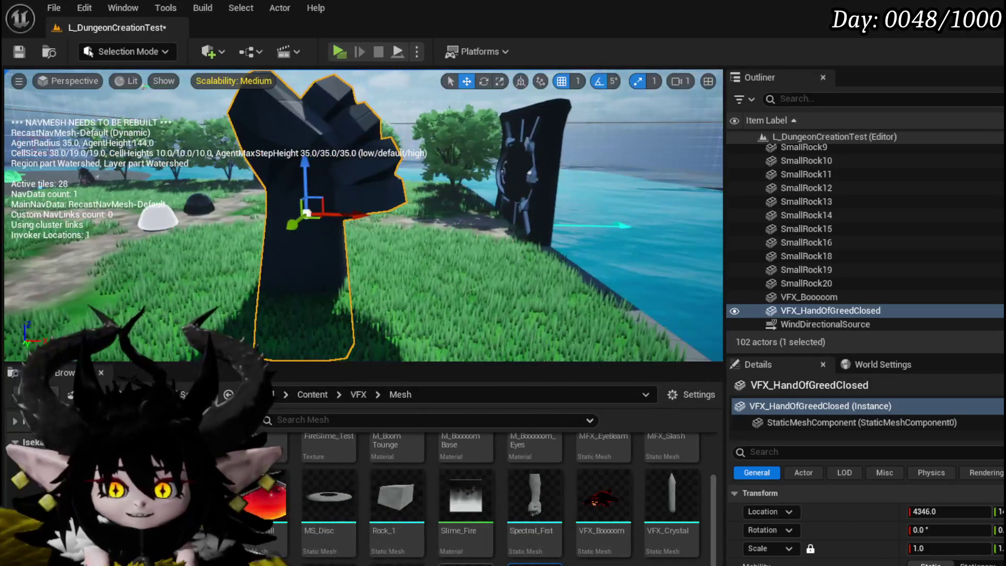
{"action": "left_click_drag", "start_coordinate": [534, 496], "coordinate": [490, 309]}
{"action": "left_click_drag", "start_coordinate": [510, 190], "coordinate": [639, 193]}
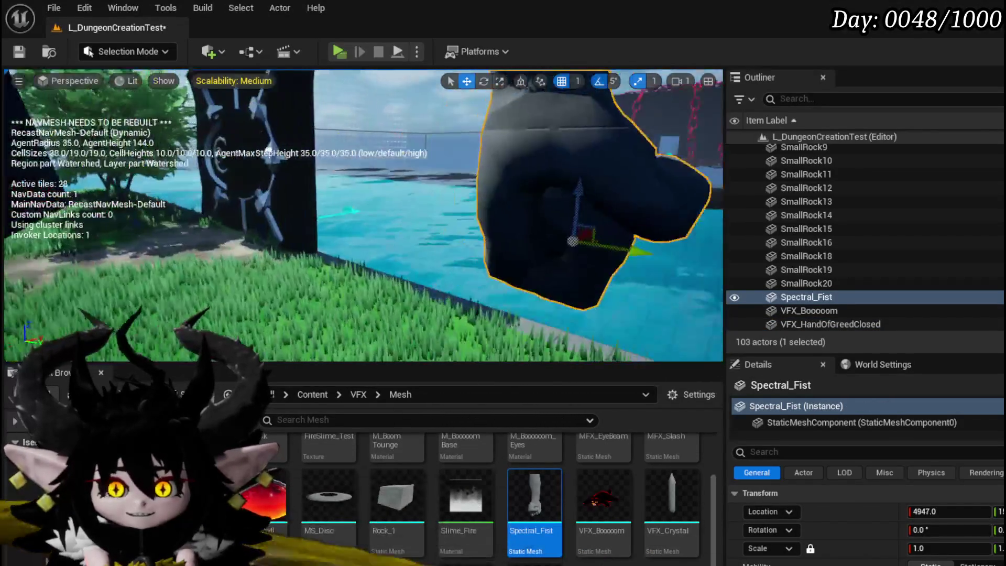
{"action": "mouse_move", "coordinate": [367, 210]}
{"action": "left_mouse_down"}
{"action": "mouse_move", "coordinate": [367, 246]}
{"action": "mouse_move", "coordinate": [304, 230]}
{"action": "mouse_move", "coordinate": [377, 231]}
{"action": "left_mouse_up"}
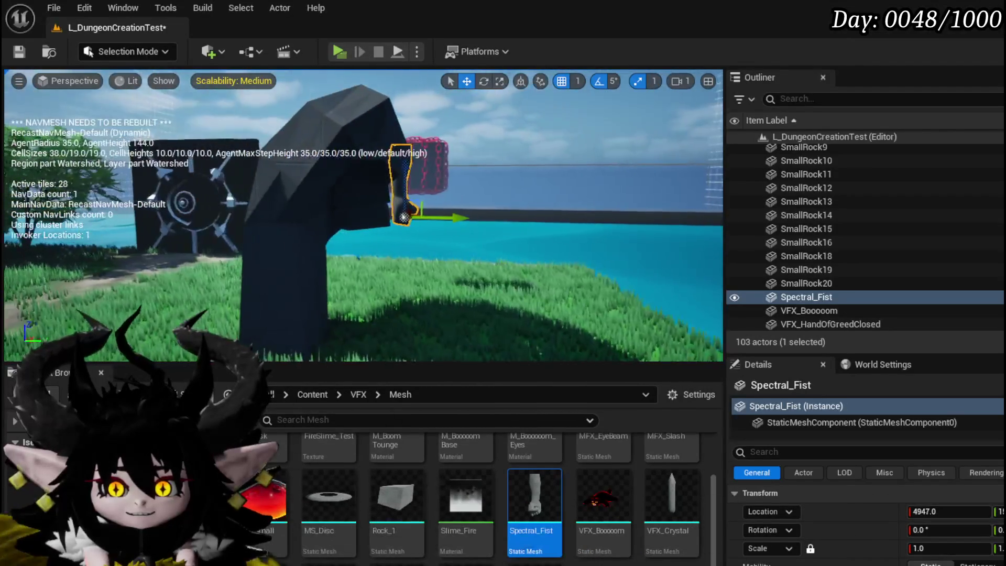
{"action": "key", "text": "Delete"}
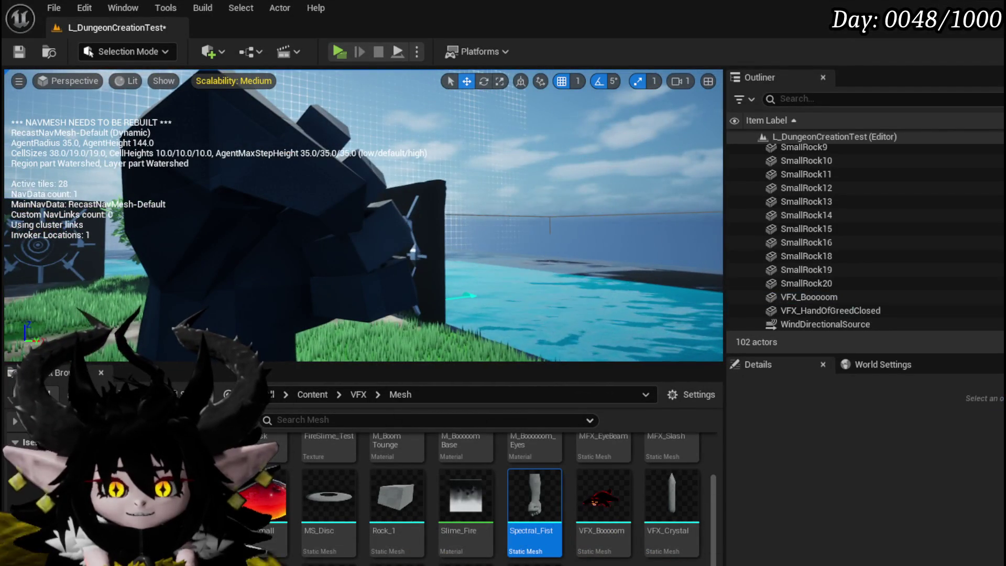
{"action": "left_click", "coordinate": [337, 287]}
{"action": "mouse_move", "coordinate": [335, 231]}
{"action": "left_mouse_down"}
{"action": "mouse_move", "coordinate": [293, 230]}
{"action": "mouse_move", "coordinate": [314, 230]}
{"action": "mouse_move", "coordinate": [325, 210]}
{"action": "left_mouse_up"}
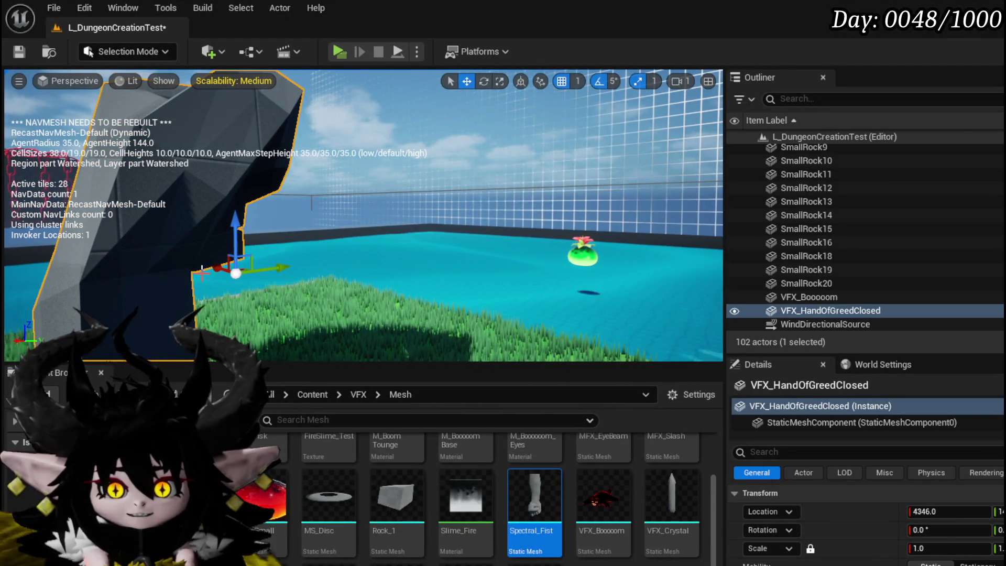
{"action": "mouse_move", "coordinate": [208, 255]}
{"action": "left_mouse_down"}
{"action": "mouse_move", "coordinate": [225, 241]}
{"action": "mouse_move", "coordinate": [207, 255]}
{"action": "left_mouse_up"}
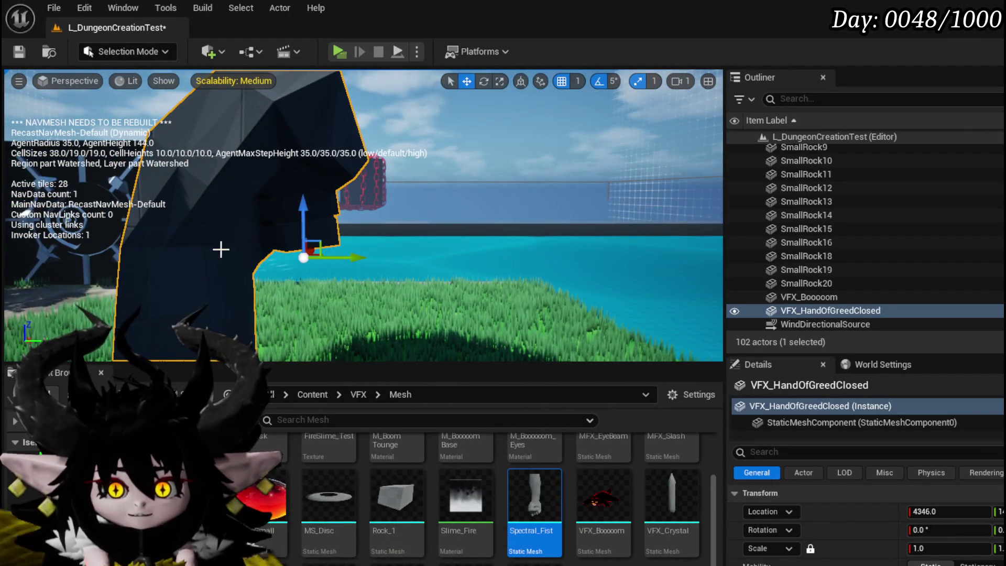
{"action": "mouse_move", "coordinate": [292, 113]}
{"action": "left_mouse_down"}
{"action": "mouse_move", "coordinate": [241, 173]}
{"action": "mouse_move", "coordinate": [355, 189]}
{"action": "mouse_move", "coordinate": [392, 179]}
{"action": "left_mouse_up"}
{"action": "key", "text": "Escape"}
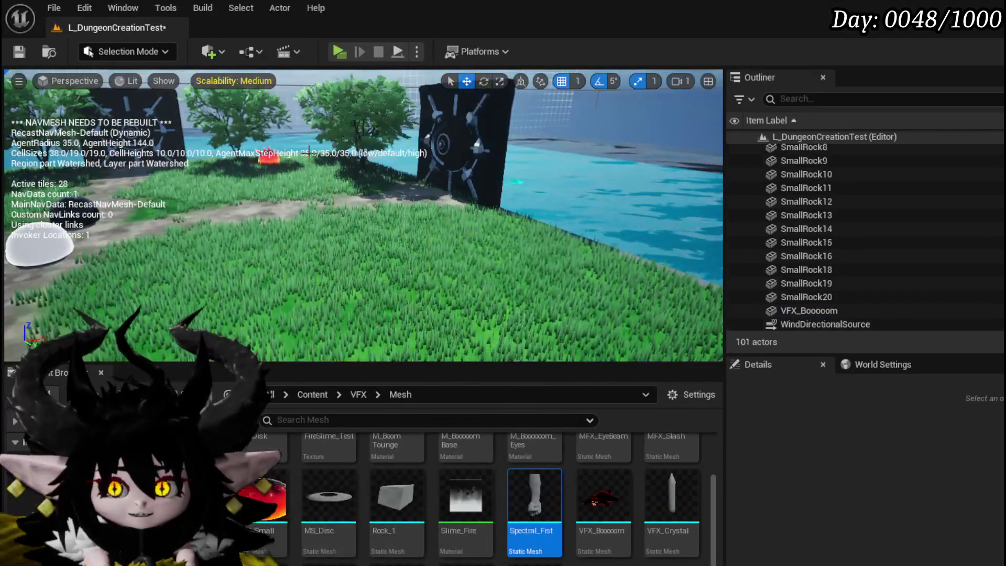
{"action": "key", "text": "ctrl+s"}
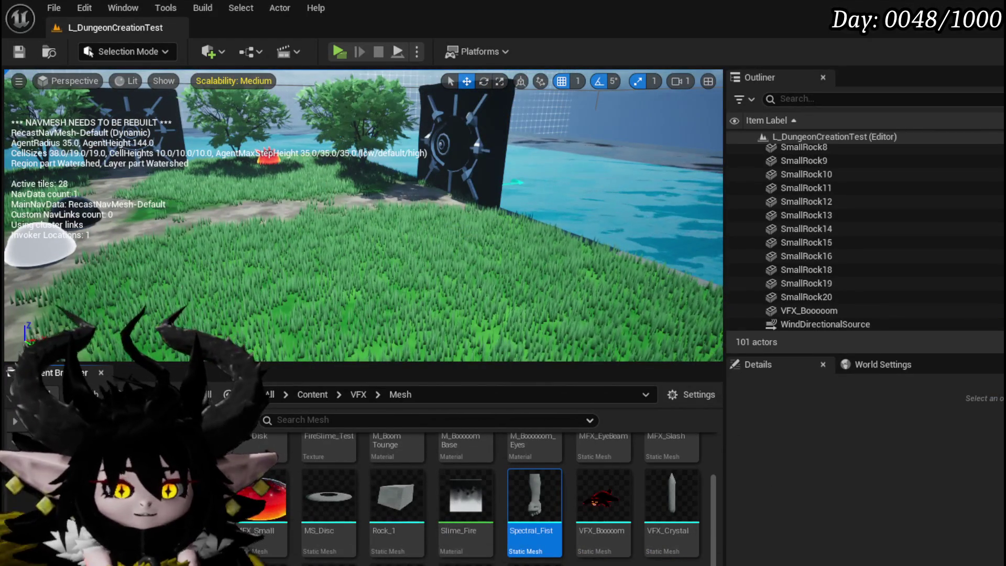
{"action": "key", "text": "alt+Left"}
{"action": "key", "text": "alt+Left"}
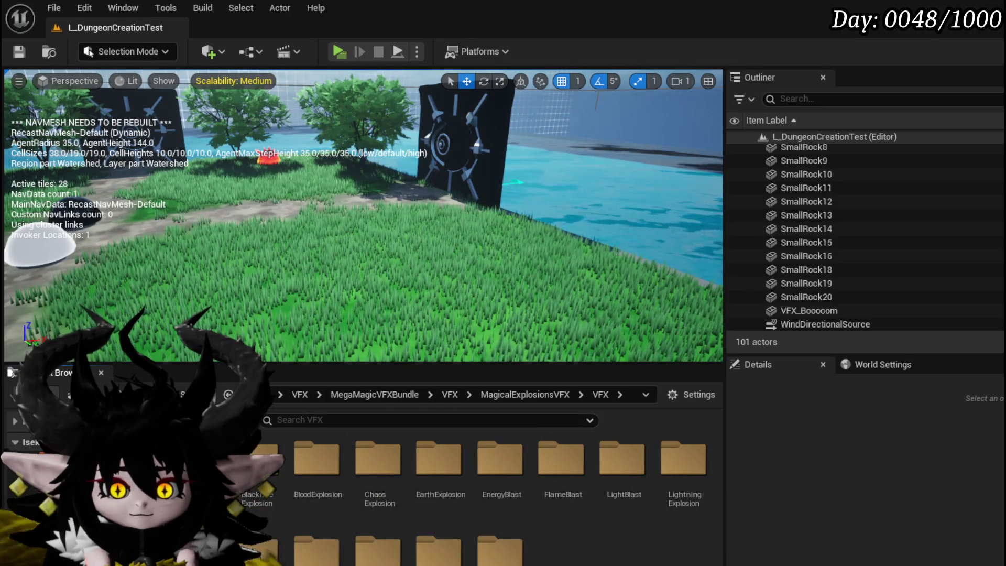
Step: Create NS_HandOfGreed in FinishedSystems from the NE_SpawnAtLocation emitter and save it
{"action": "key", "text": "alt+Right"}
{"action": "key", "text": "alt+Right"}
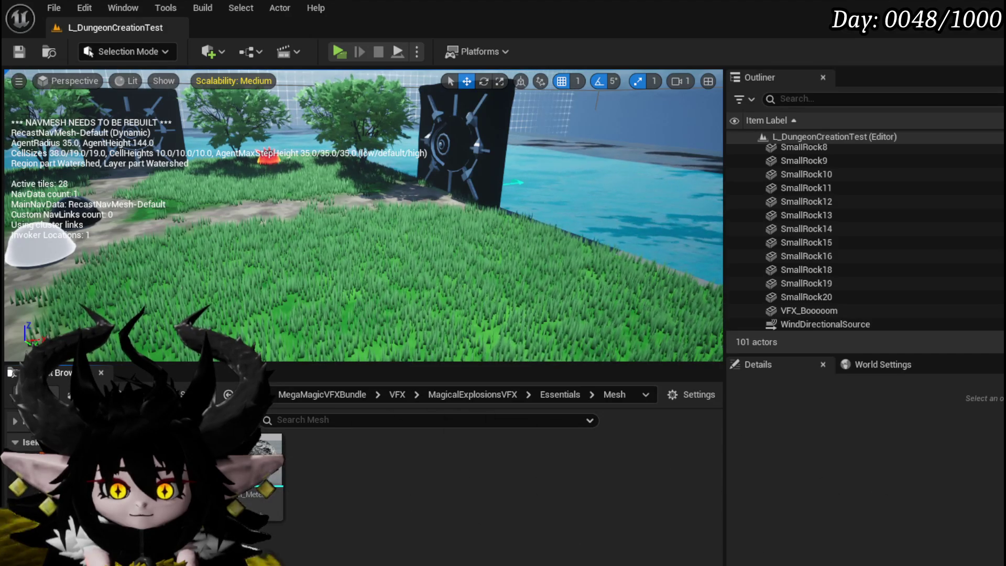
{"action": "key", "text": "alt+Left"}
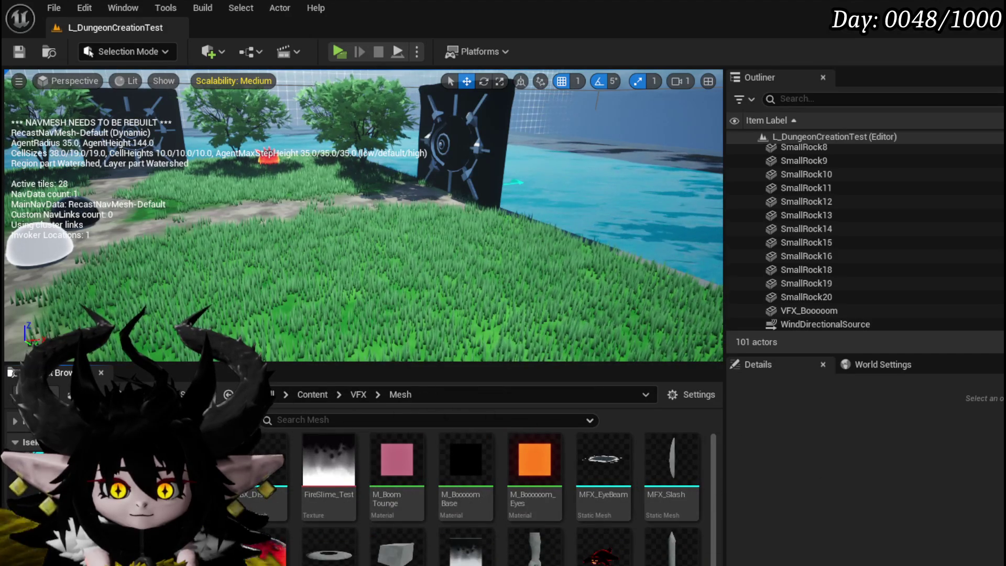
{"action": "scroll", "coordinate": [681, 534], "scroll_direction": "down", "scroll_amount": 2}
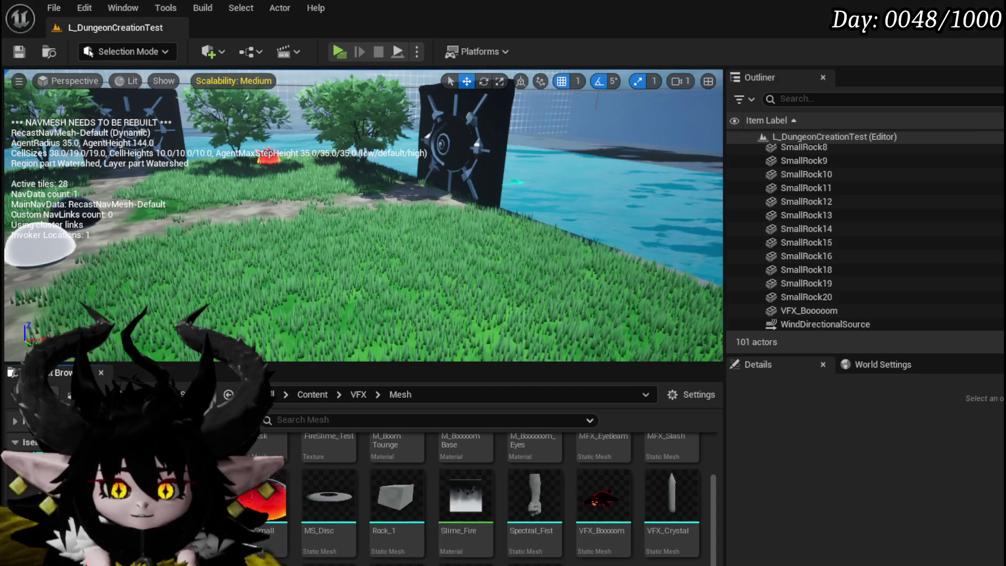
{"action": "key", "text": "alt+Left"}
{"action": "right_click", "coordinate": [709, 528]}
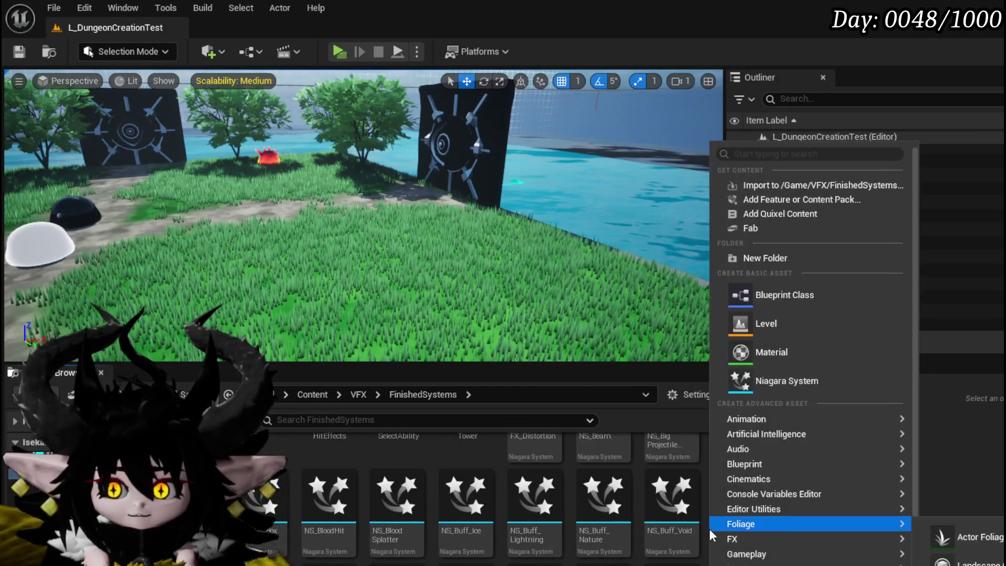
{"action": "left_click", "coordinate": [766, 376]}
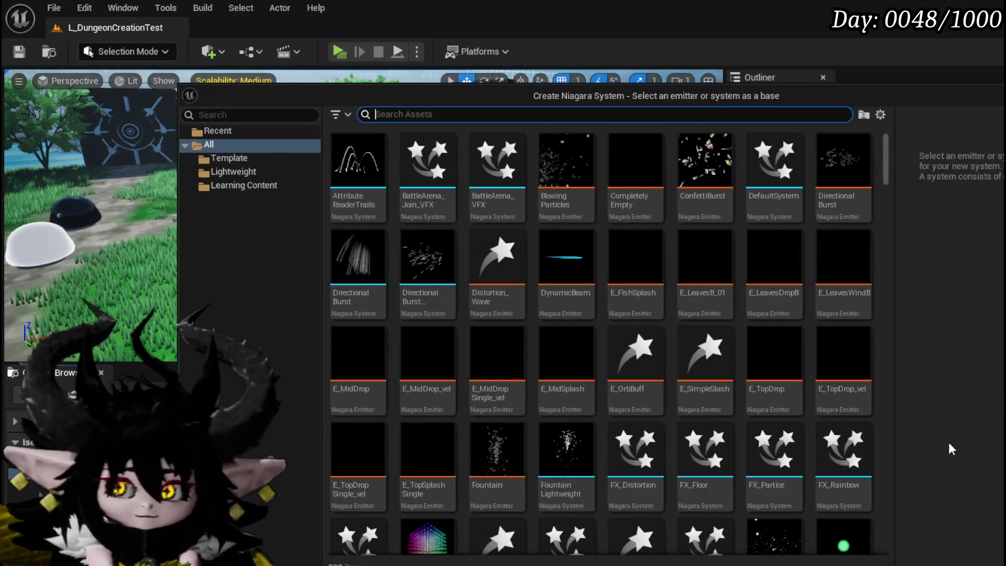
{"action": "type", "text": "s"}
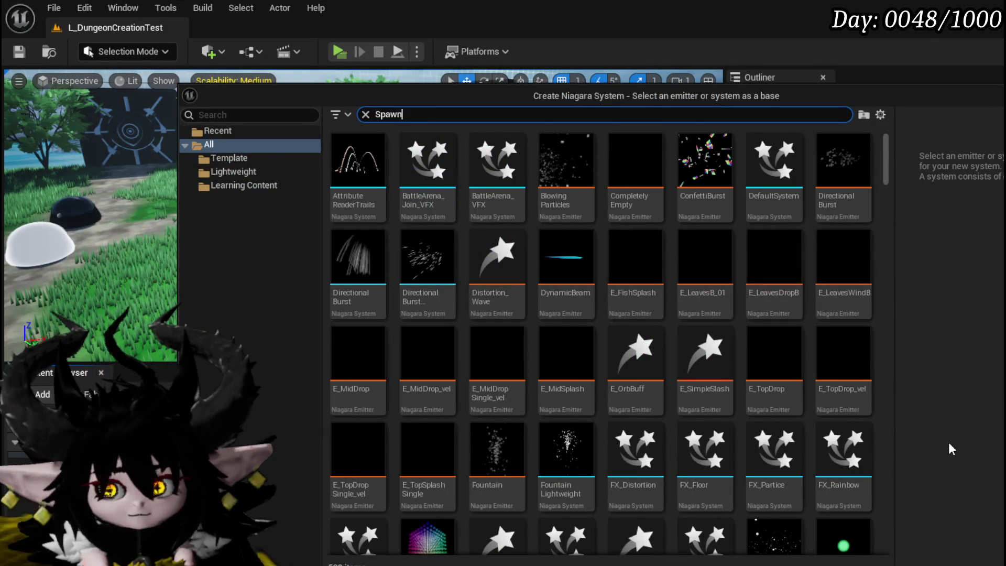
{"action": "type", "text": "t"}
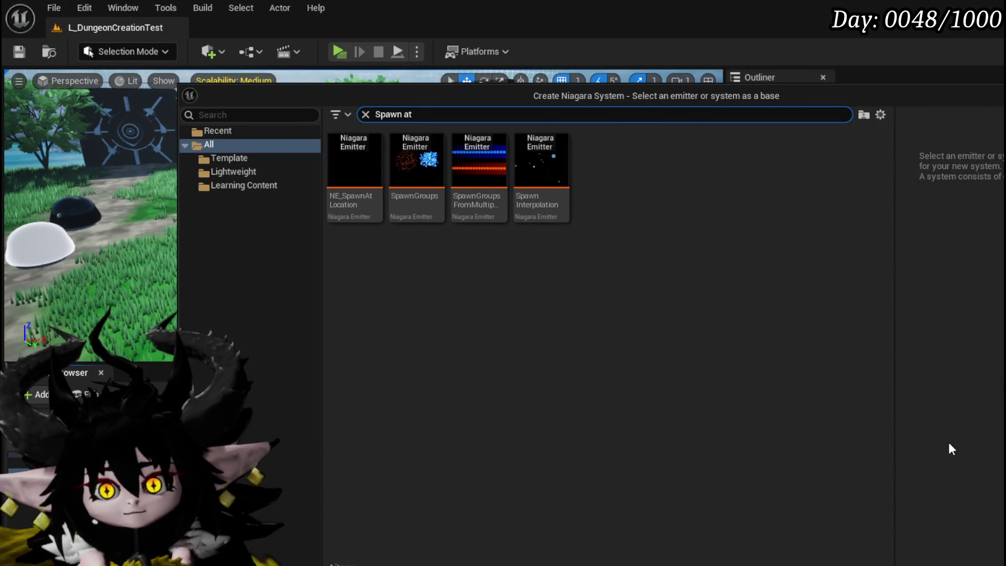
{"action": "left_click", "coordinate": [377, 183]}
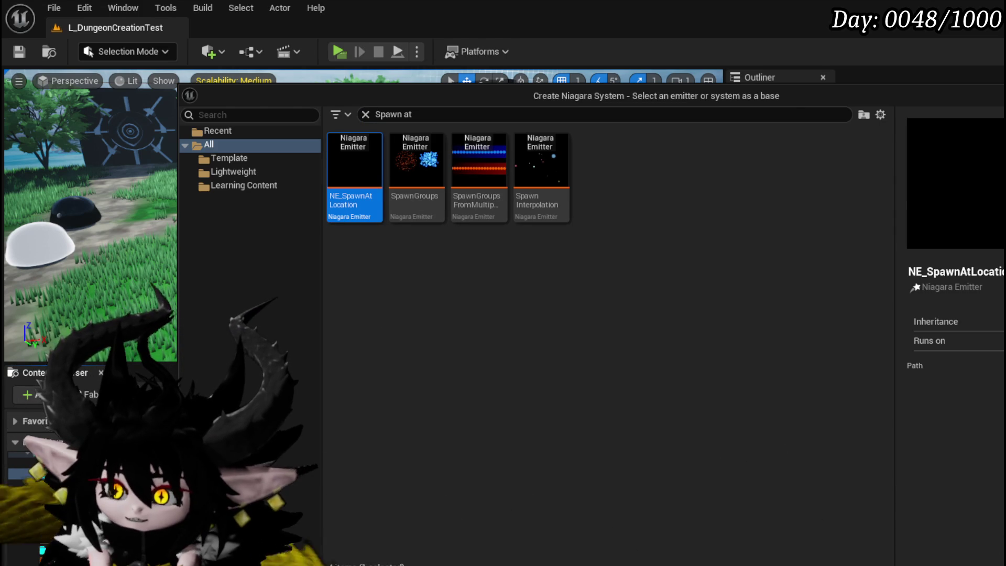
{"action": "key", "text": "Return"}
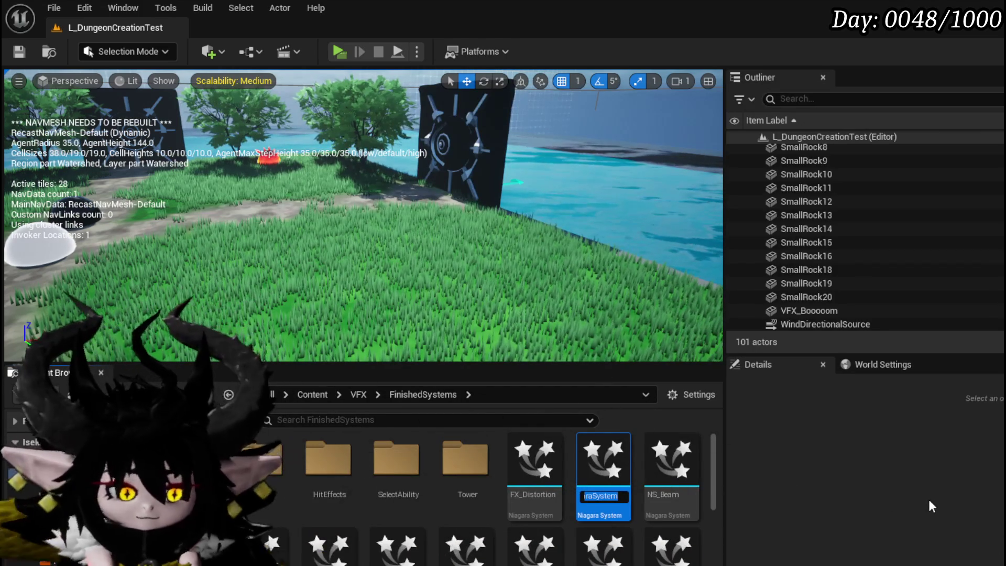
{"action": "type", "text": "NS_"}
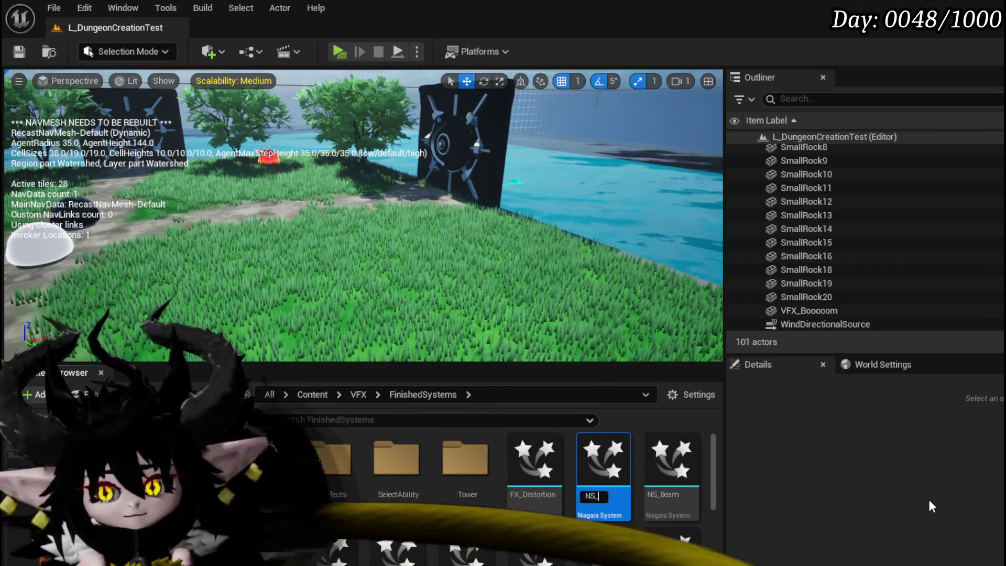
{"action": "type", "text": "Hand"}
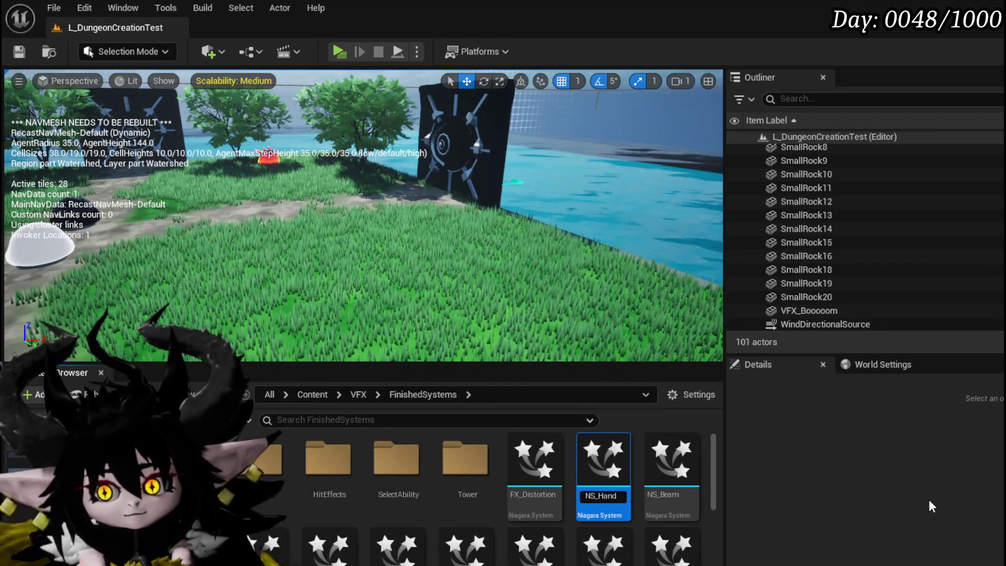
{"action": "type", "text": "dOfGreed"}
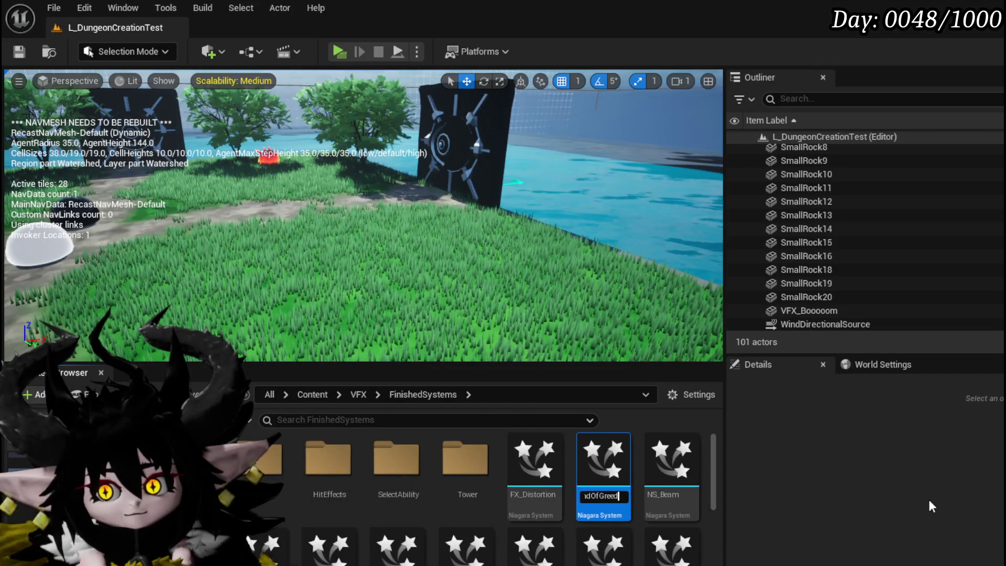
{"action": "key", "text": "Return"}
{"action": "key", "text": "ctrl+s"}
Step: Set the Mesh Renderer mesh to VFX_HandOfGreedOpen with scale 1 on every axis
{"action": "left_click", "coordinate": [765, 516]}
{"action": "double_click", "coordinate": [458, 498]}
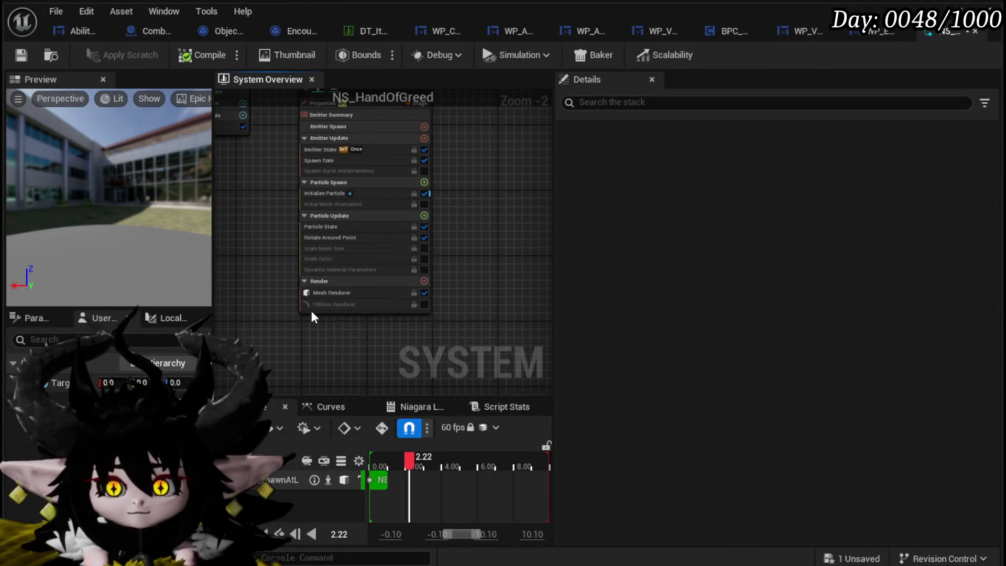
{"action": "left_click", "coordinate": [333, 297]}
{"action": "left_click", "coordinate": [763, 210]}
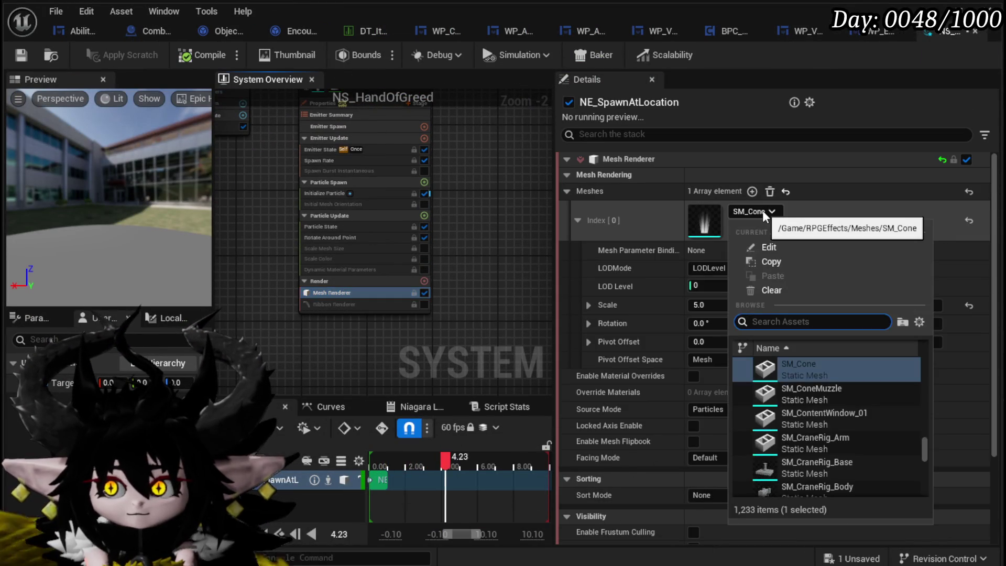
{"action": "type", "text": "Hand of"}
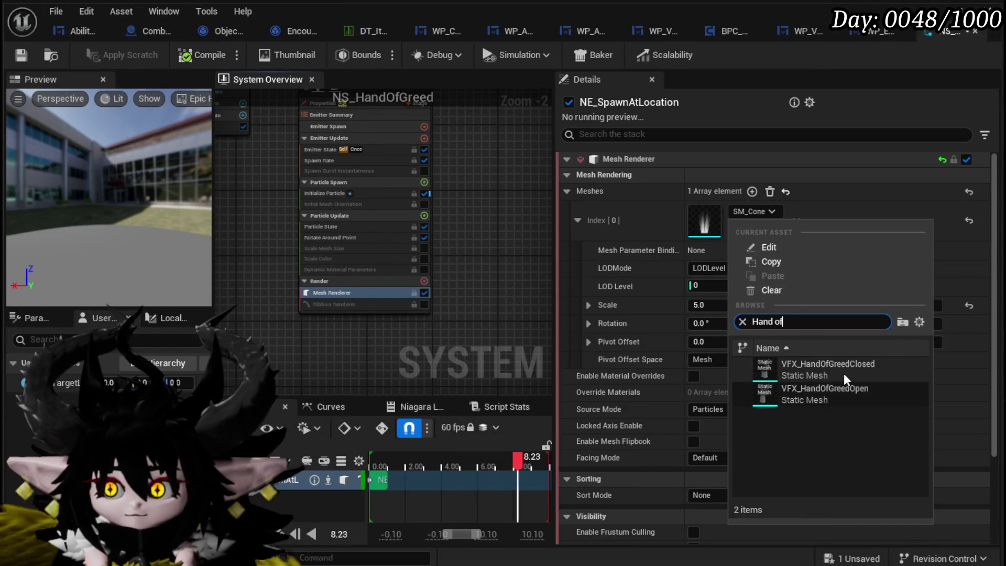
{"action": "left_click", "coordinate": [844, 376]}
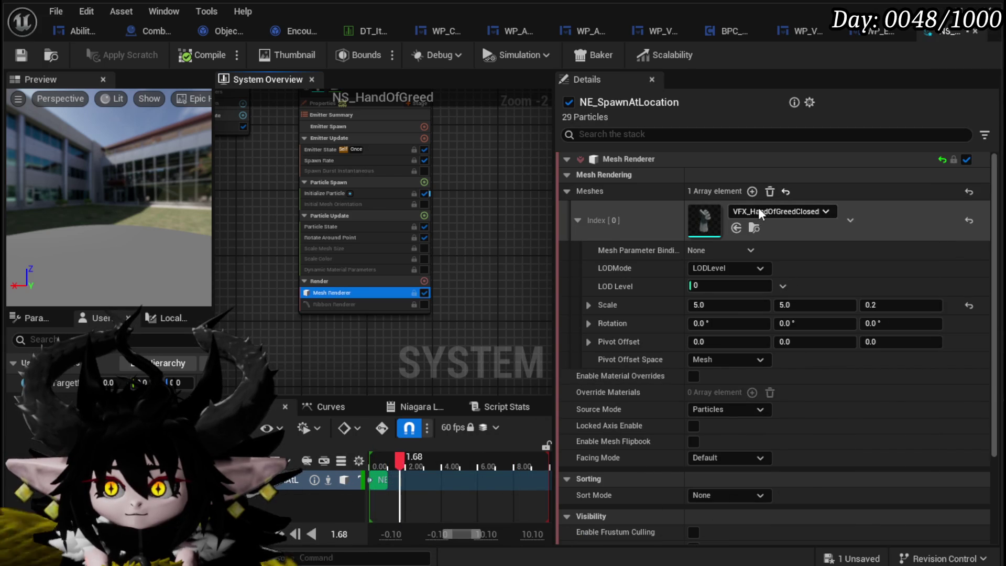
{"action": "left_click", "coordinate": [760, 212]}
{"action": "left_click", "coordinate": [818, 393]}
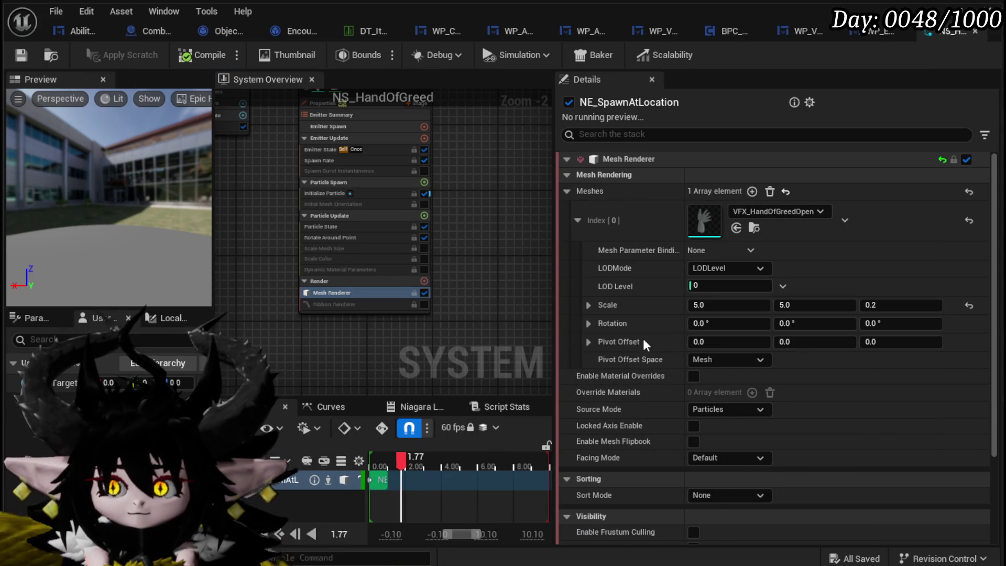
{"action": "left_click", "coordinate": [718, 304]}
{"action": "type", "text": "1"}
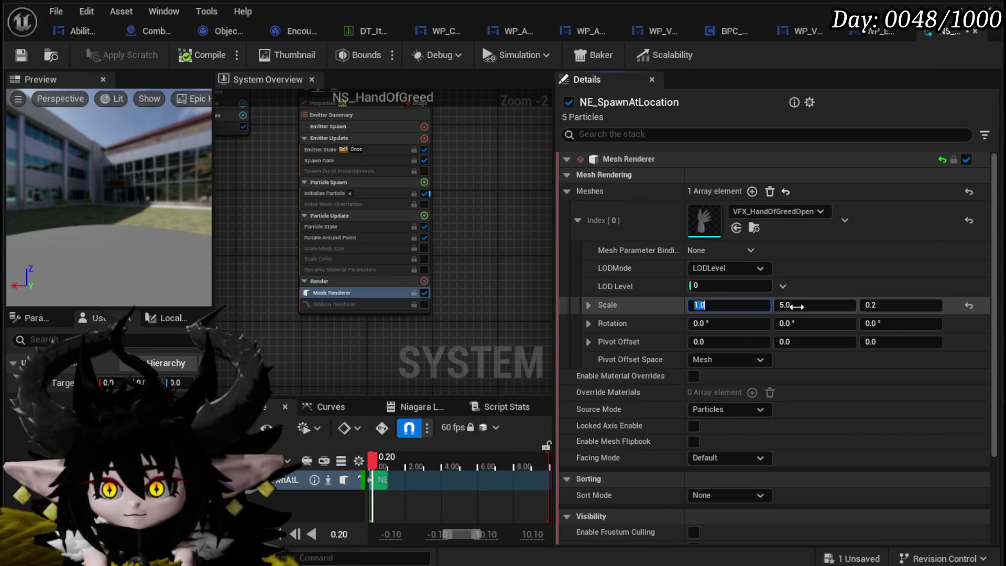
{"action": "left_click", "coordinate": [899, 307]}
{"action": "type", "text": "1"}
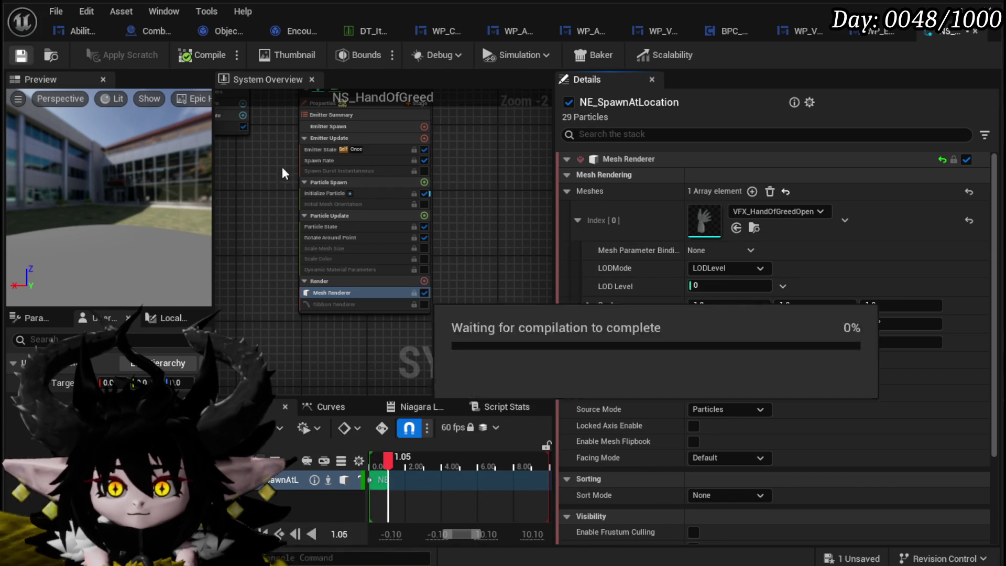
Step: Reset the ribbon width, set the mesh scale mode to Uniform, and save
{"action": "left_click", "coordinate": [324, 193]}
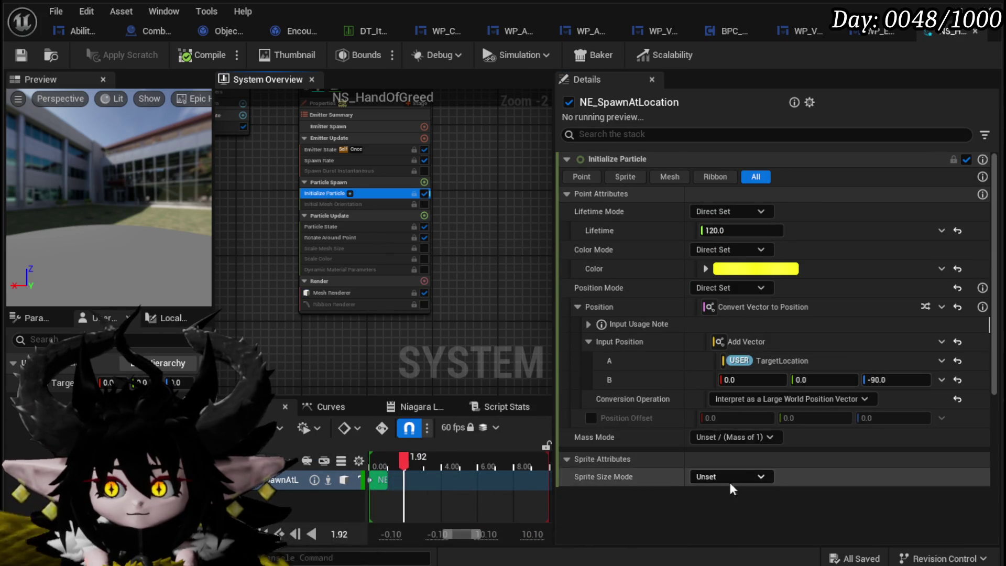
{"action": "scroll", "coordinate": [588, 480], "scroll_direction": "down", "scroll_amount": 5}
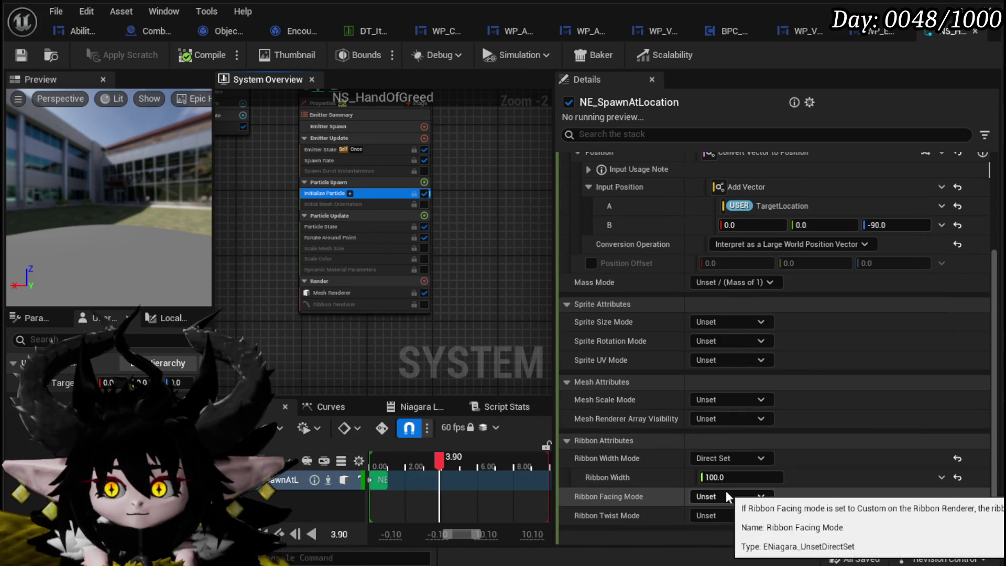
{"action": "left_click", "coordinate": [957, 458]}
{"action": "left_click", "coordinate": [715, 418]}
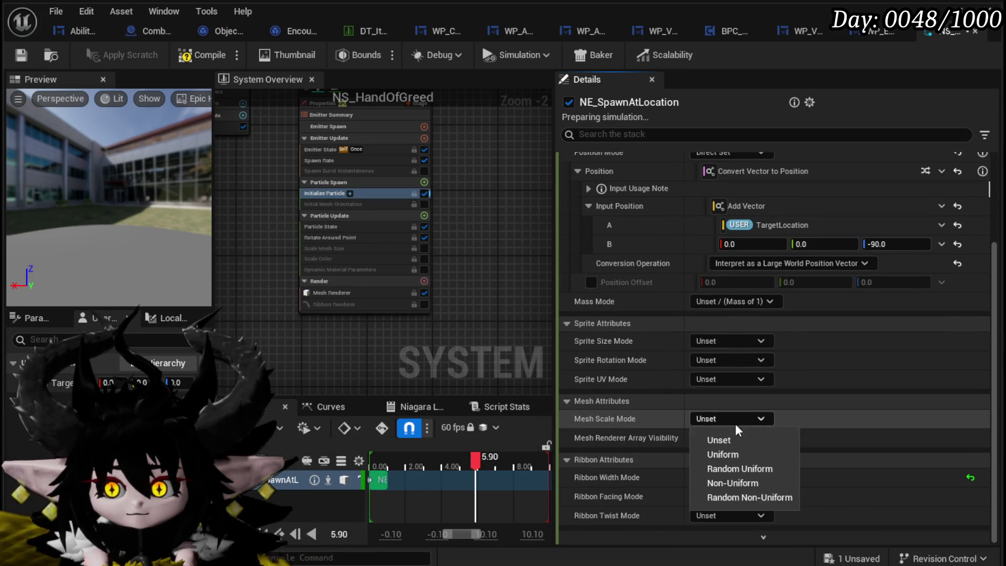
{"action": "left_click", "coordinate": [719, 440]}
{"action": "left_click", "coordinate": [729, 419]}
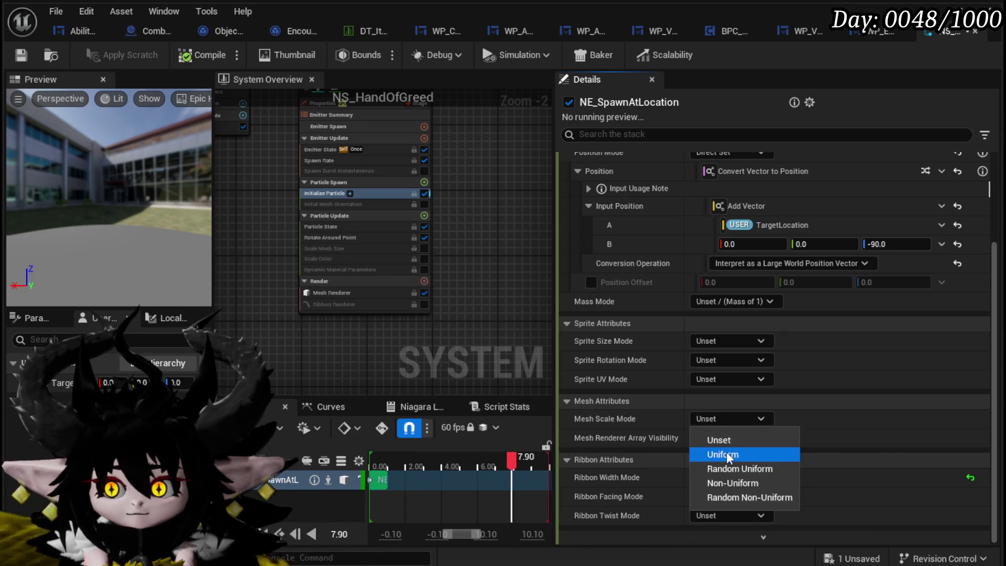
{"action": "left_click", "coordinate": [723, 454]}
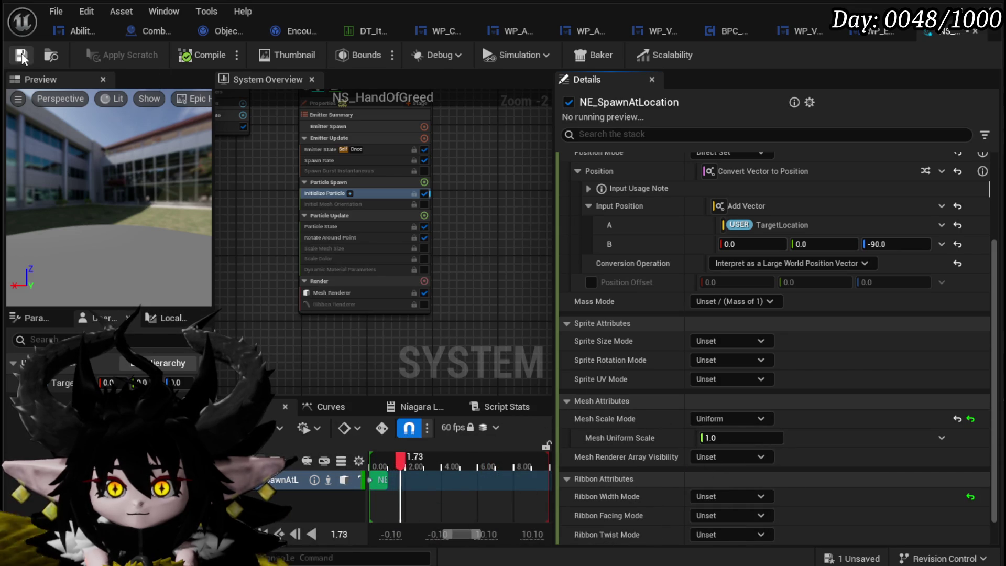
{"action": "key", "text": "ctrl+s"}
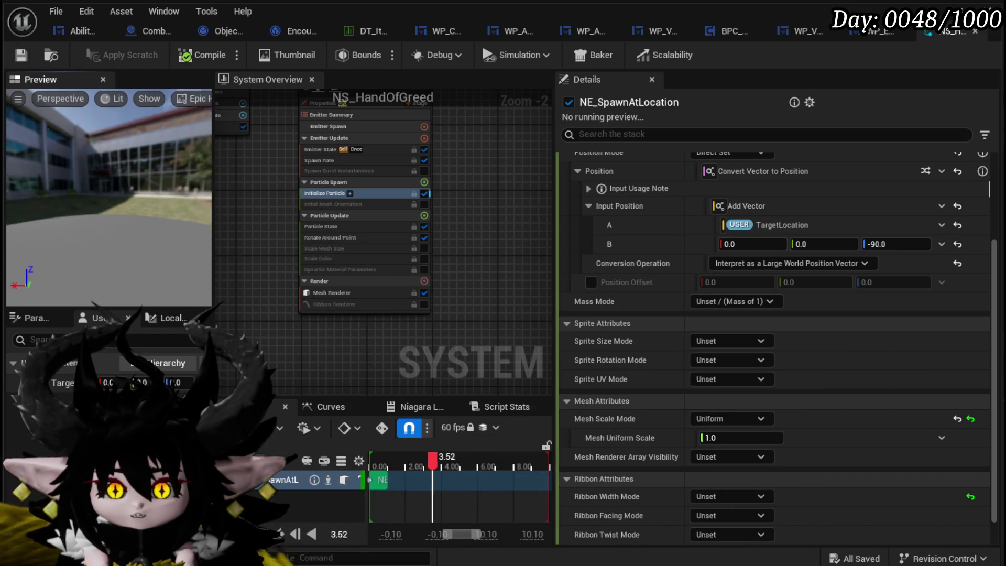
Step: Disable Rotate Around Point and enable Spawn Burst Instantaneous in place of the spawn rate
{"action": "scroll", "coordinate": [419, 288], "scroll_direction": "up", "scroll_amount": 2}
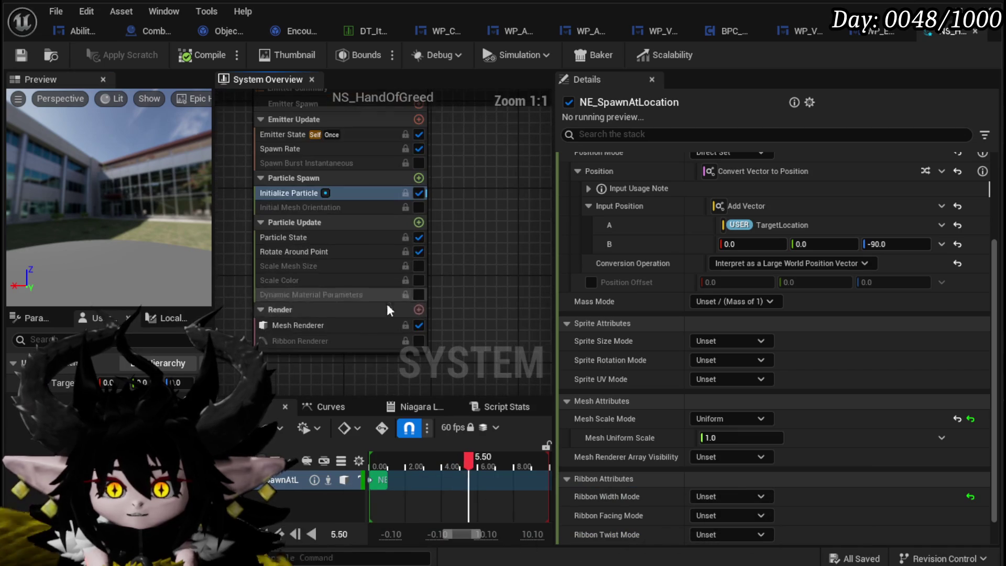
{"action": "left_click", "coordinate": [406, 321]}
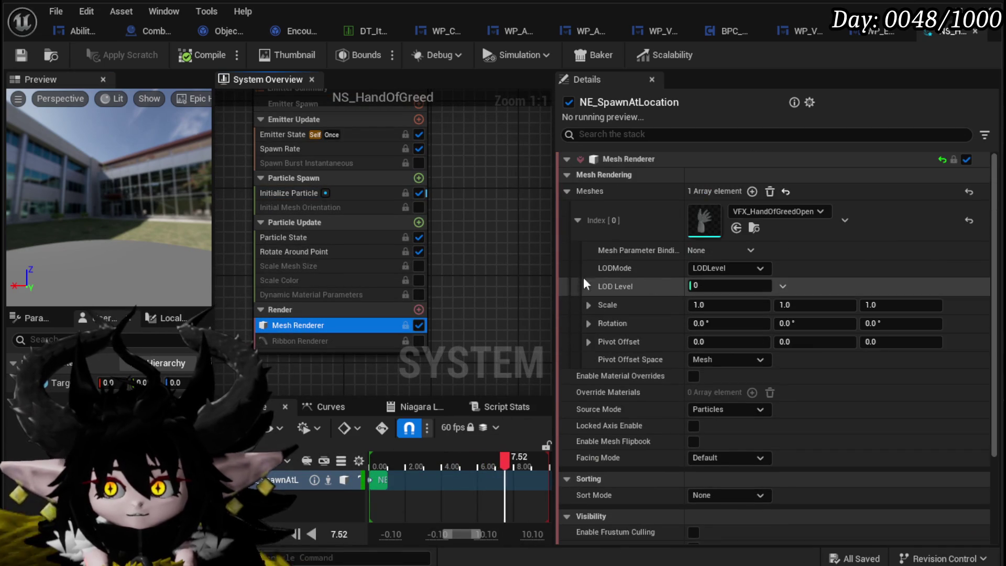
{"action": "left_click", "coordinate": [419, 252]}
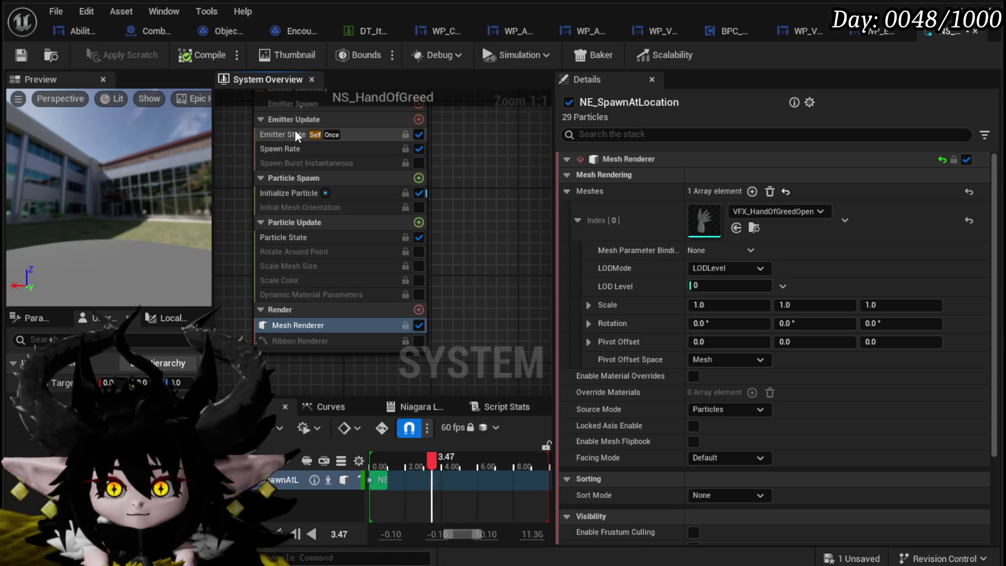
{"action": "left_click", "coordinate": [291, 192]}
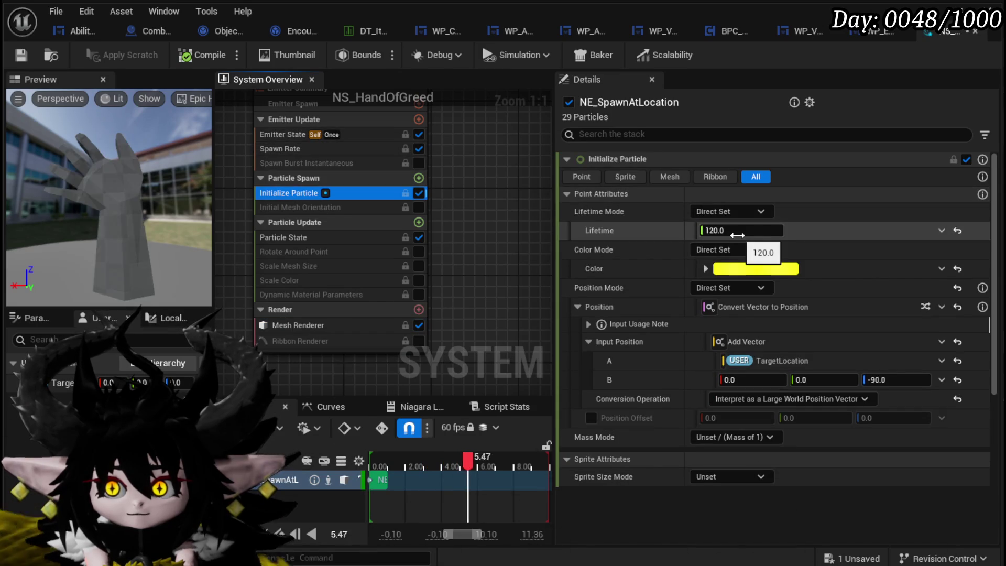
{"action": "left_click", "coordinate": [294, 149]}
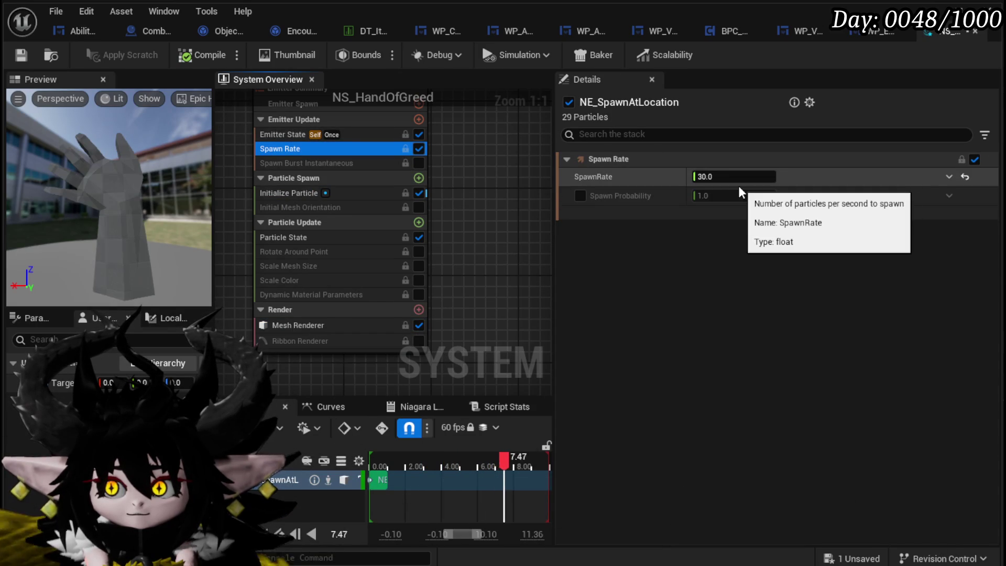
{"action": "left_click", "coordinate": [419, 164]}
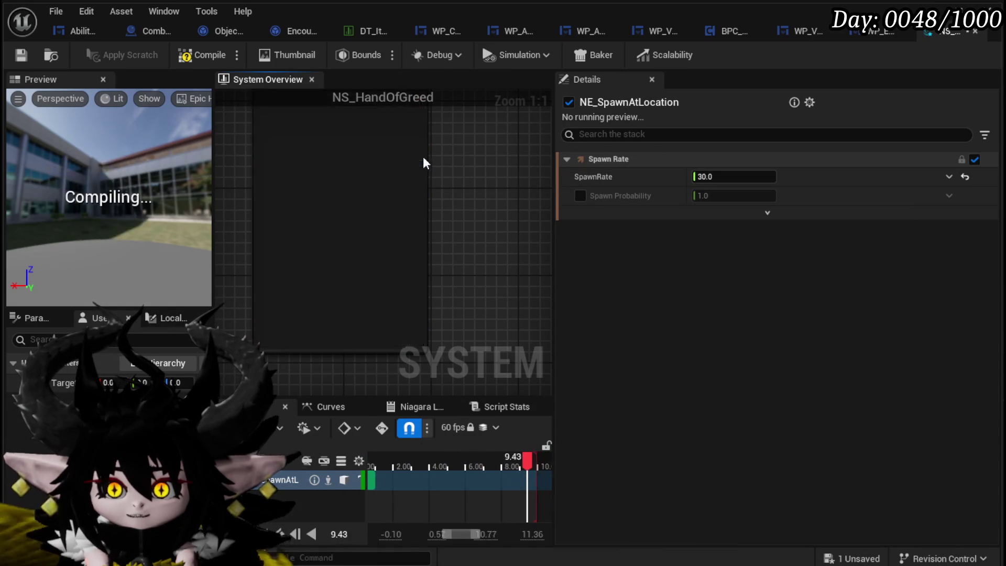
{"action": "left_click", "coordinate": [329, 162]}
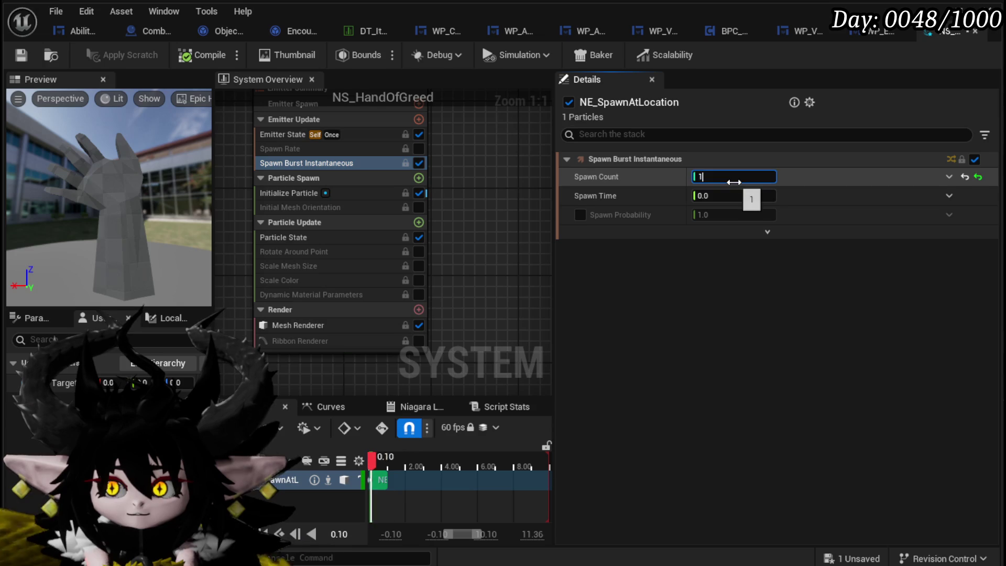
{"action": "left_click", "coordinate": [289, 193]}
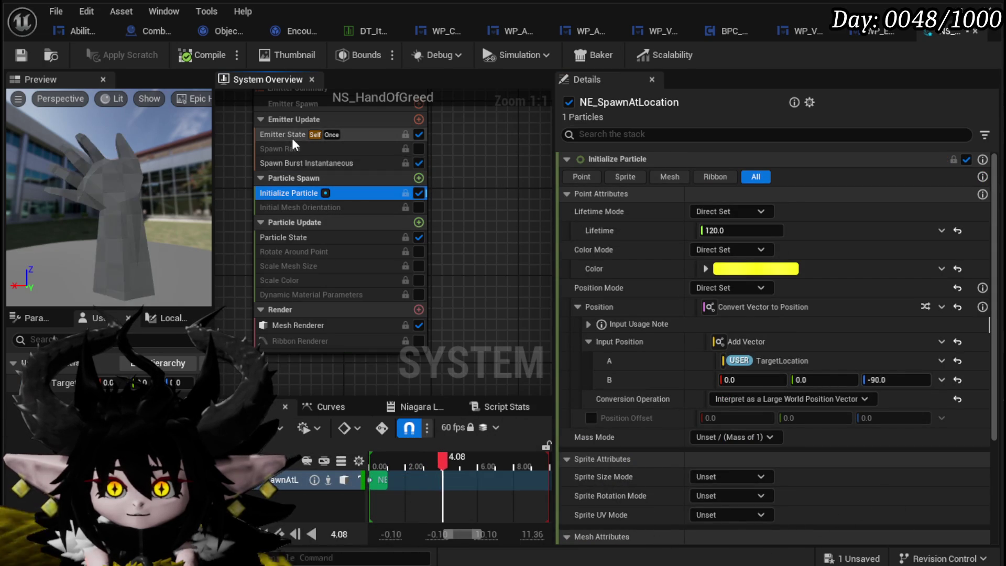
Step: Rearrange the emitter node in the System Overview and review its Emitter State settings
{"action": "left_click_drag", "start_coordinate": [453, 176], "coordinate": [460, 209]}
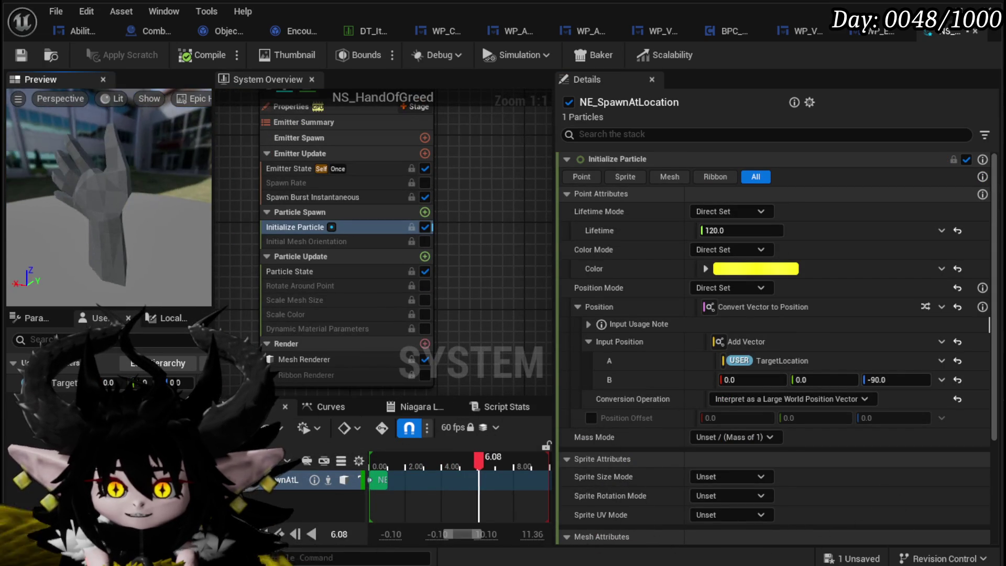
{"action": "left_click_drag", "start_coordinate": [318, 108], "coordinate": [336, 138]}
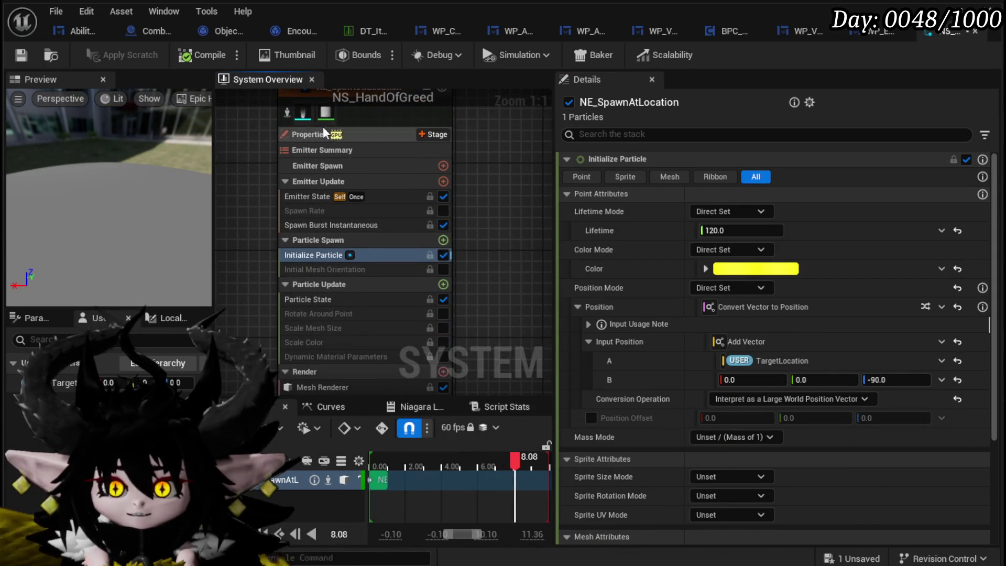
{"action": "left_click_drag", "start_coordinate": [442, 214], "coordinate": [430, 143]}
{"action": "left_click", "coordinate": [294, 316]}
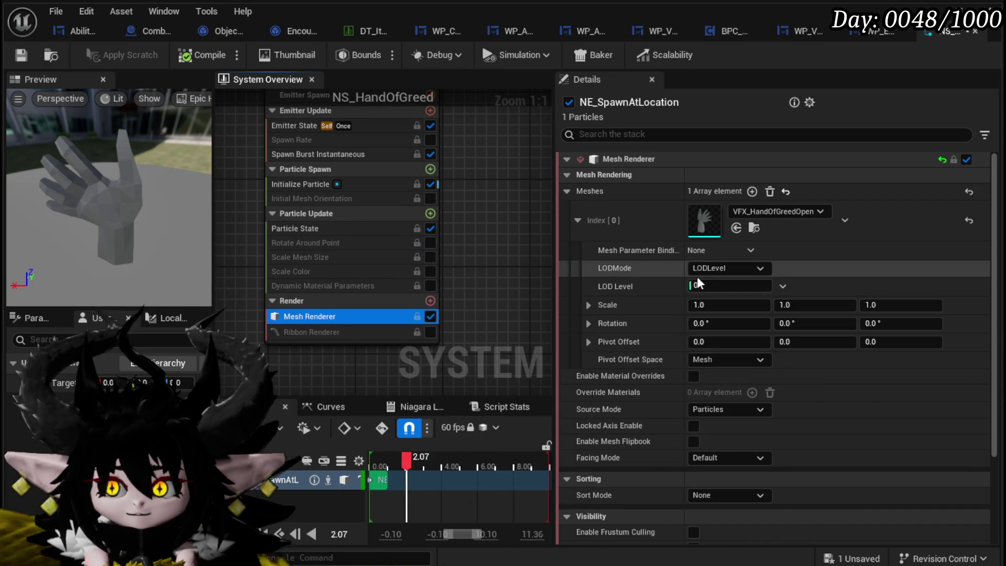
{"action": "left_click_drag", "start_coordinate": [289, 105], "coordinate": [294, 205]}
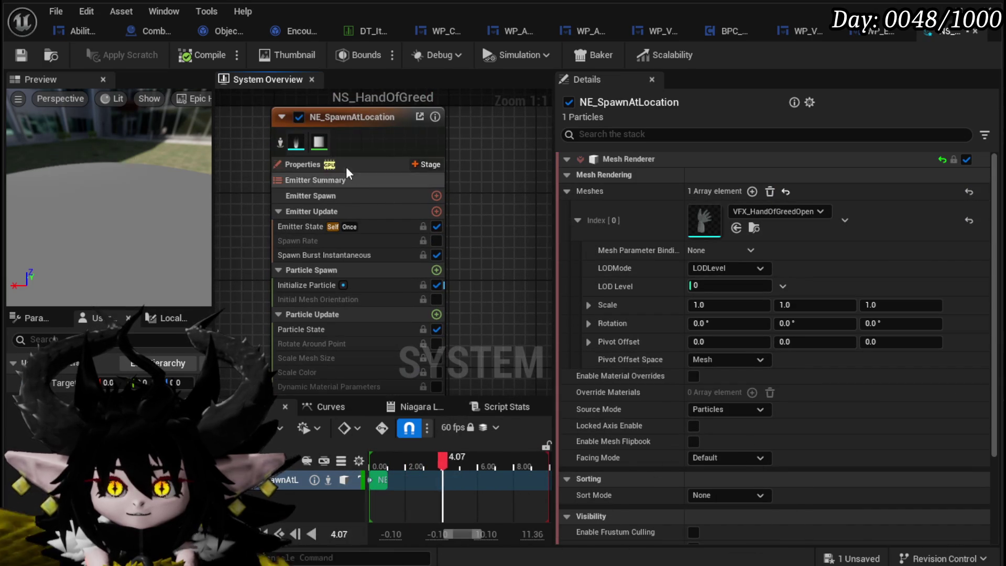
{"action": "left_click", "coordinate": [303, 164]}
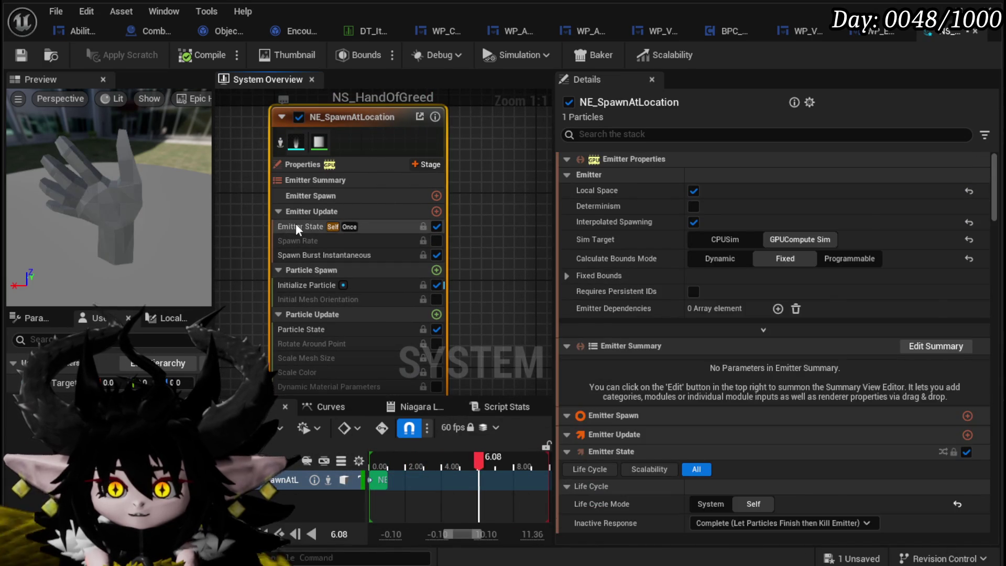
{"action": "left_click", "coordinate": [301, 227]}
{"action": "left_click_drag", "start_coordinate": [488, 286], "coordinate": [479, 220]}
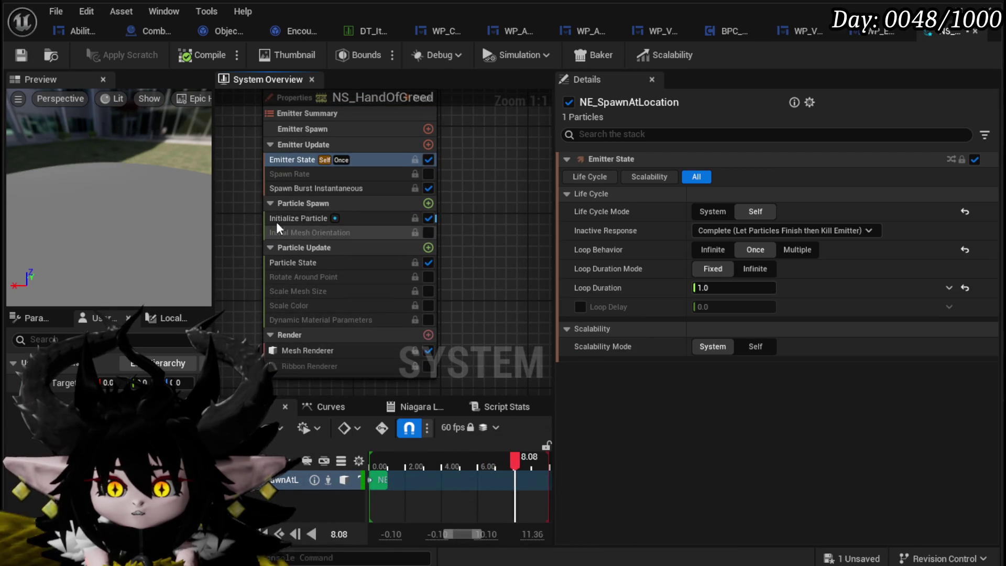
Step: Set the Initialize Particle lifetime to 10.0
{"action": "left_click", "coordinate": [295, 220]}
{"action": "left_click", "coordinate": [299, 188]}
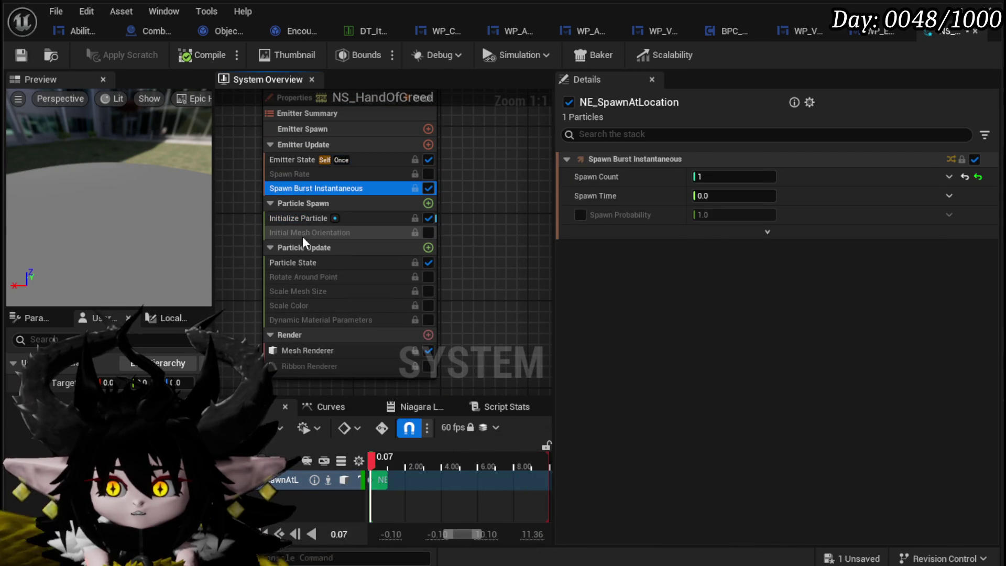
{"action": "left_click", "coordinate": [302, 220]}
{"action": "left_click", "coordinate": [743, 231]}
{"action": "type", "text": "5.0"}
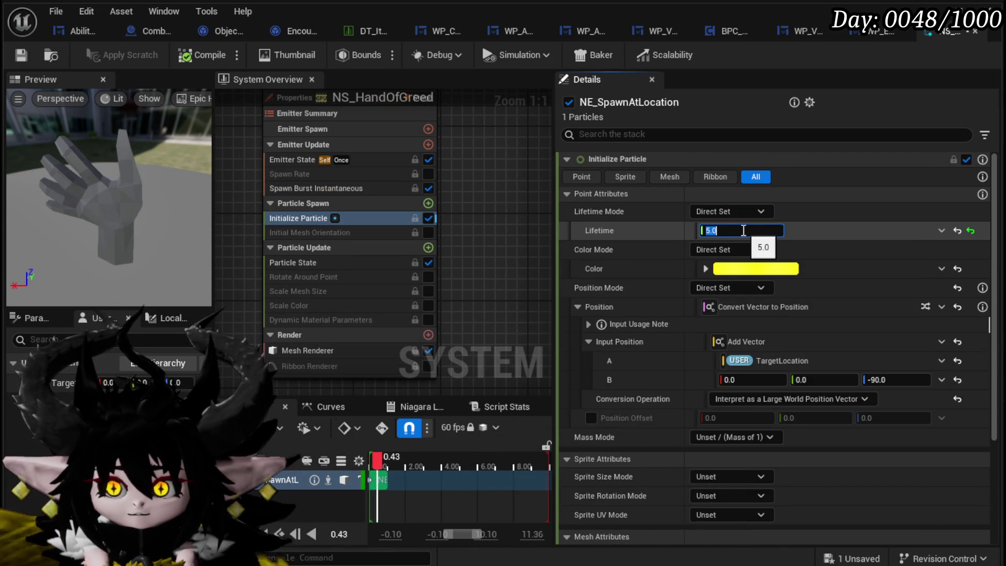
{"action": "type", "text": "1.0"}
{"action": "key", "text": "Return"}
{"action": "type", "text": "10.0"}
{"action": "key", "text": "Return"}
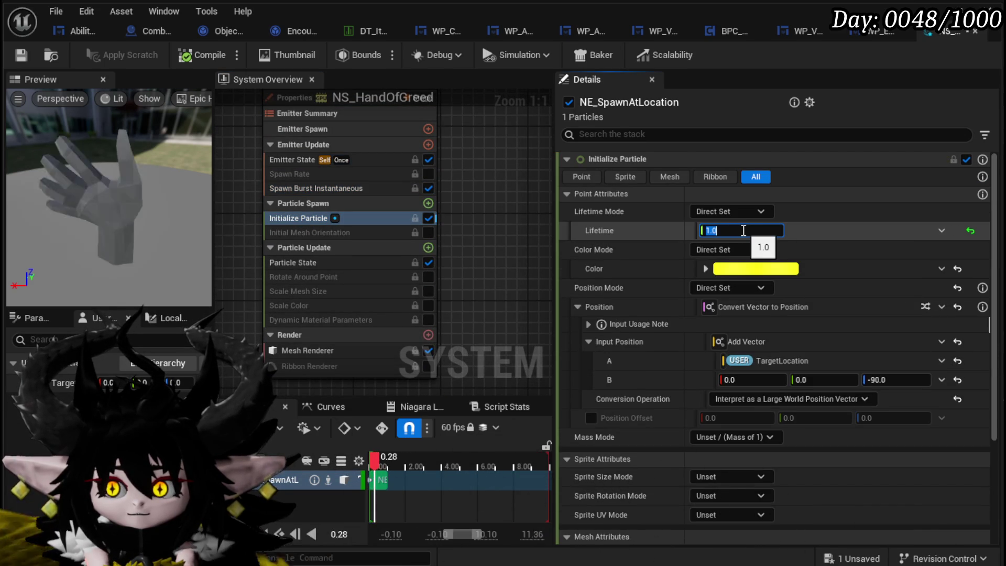
Step: Enable Initial Mesh Orientation and orbit the preview to check the hand's facing
{"action": "left_click", "coordinate": [331, 265]}
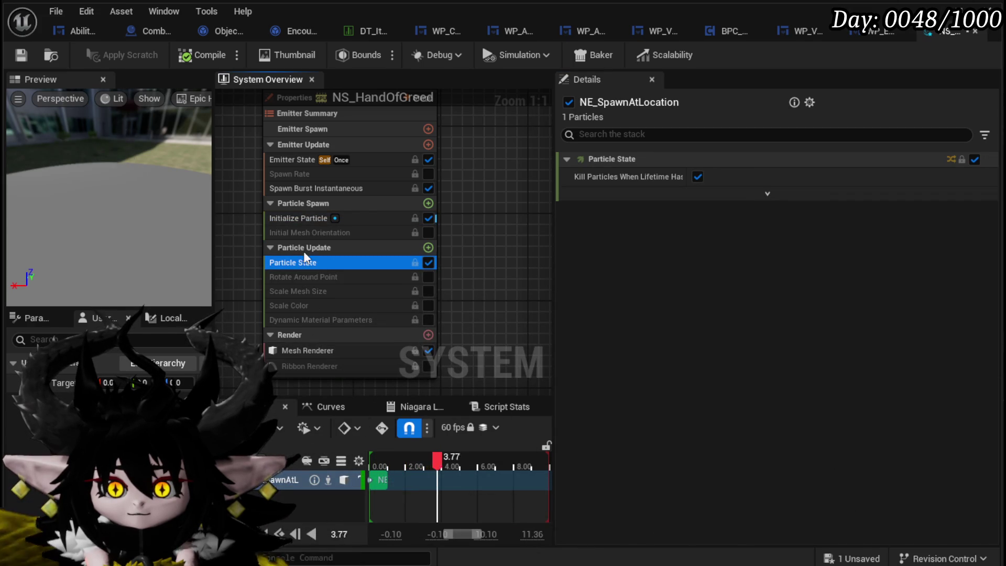
{"action": "left_click", "coordinate": [305, 219]}
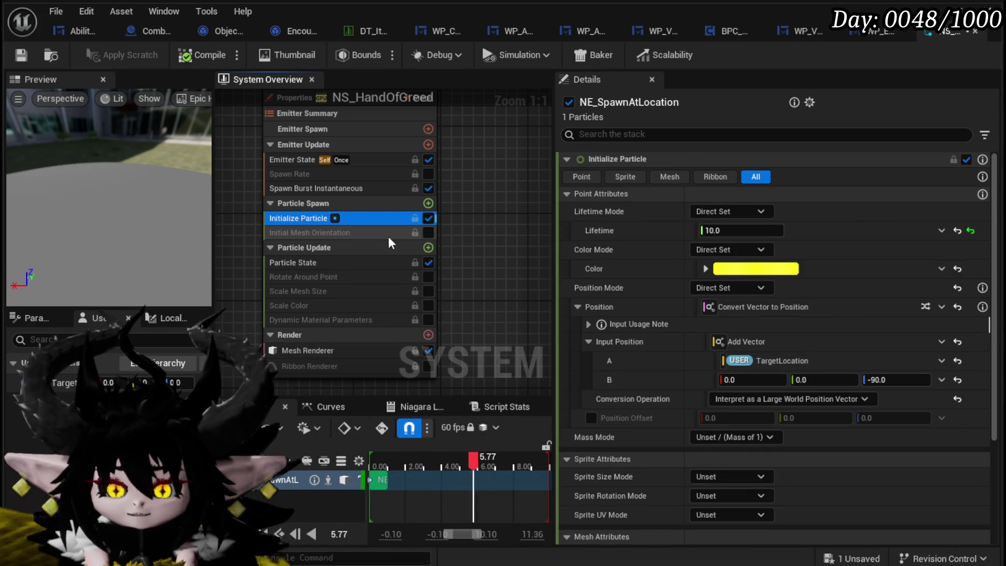
{"action": "left_click", "coordinate": [427, 234]}
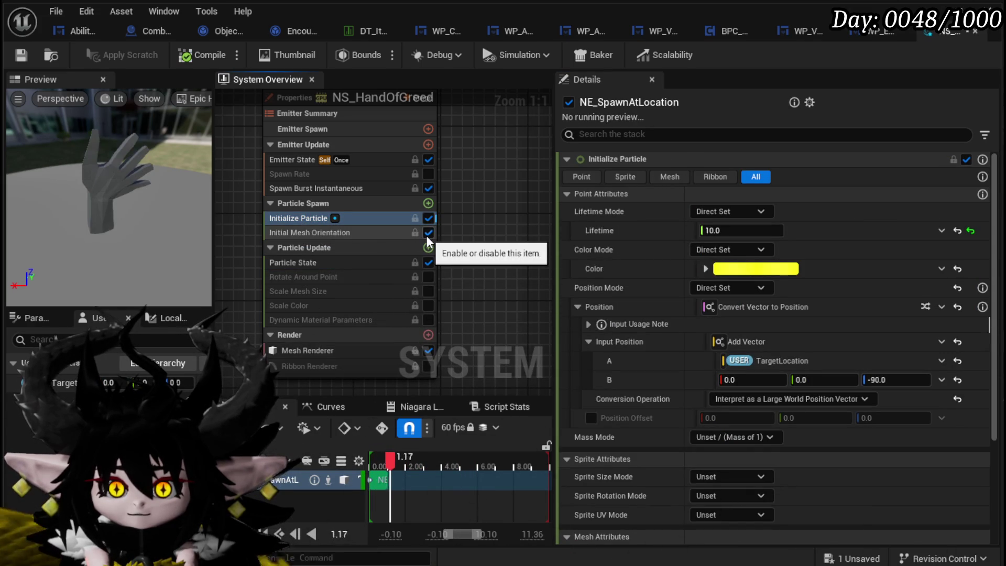
{"action": "left_click", "coordinate": [325, 233]}
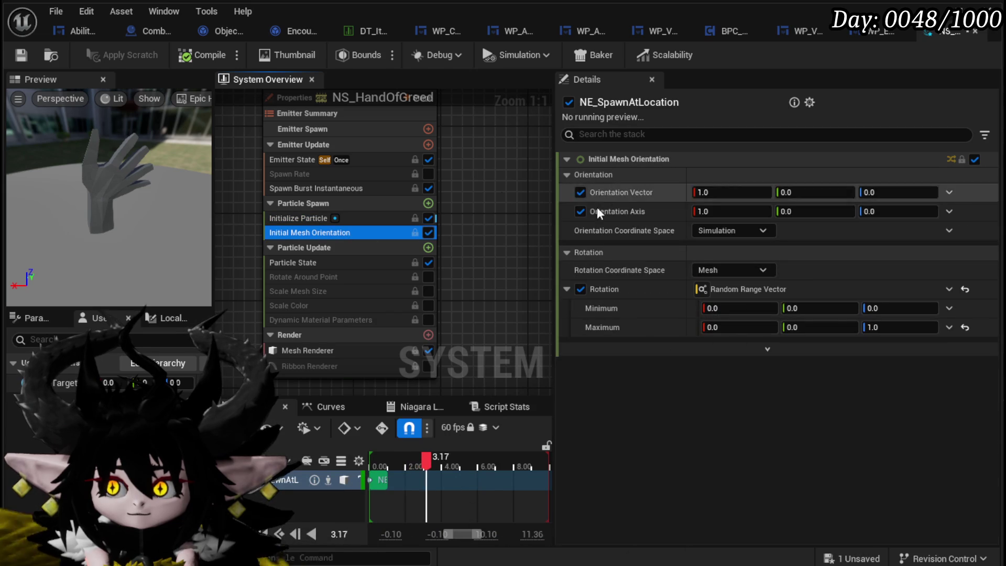
{"action": "left_click_drag", "start_coordinate": [105, 199], "coordinate": [210, 199]}
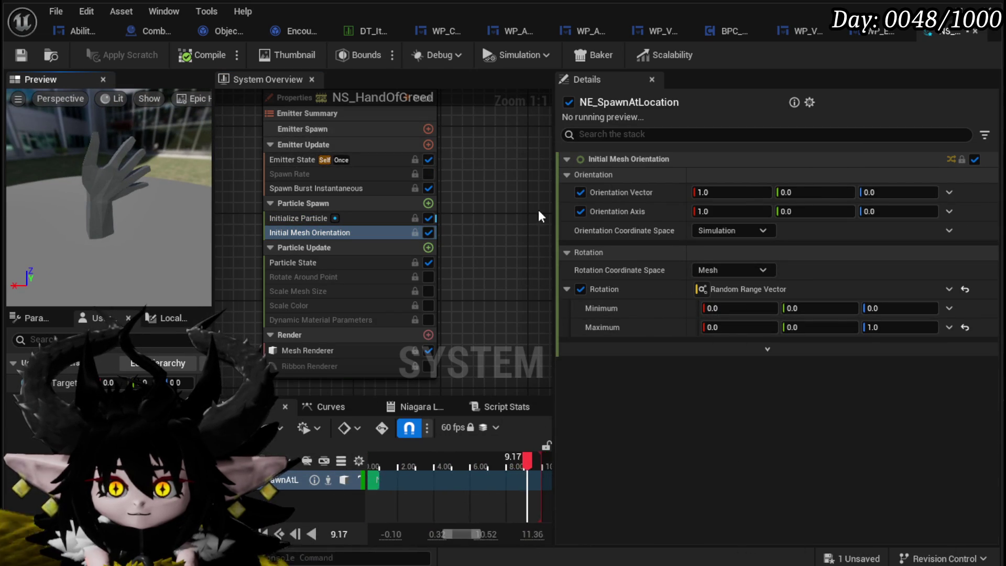
{"action": "left_click_drag", "start_coordinate": [508, 203], "coordinate": [499, 268]}
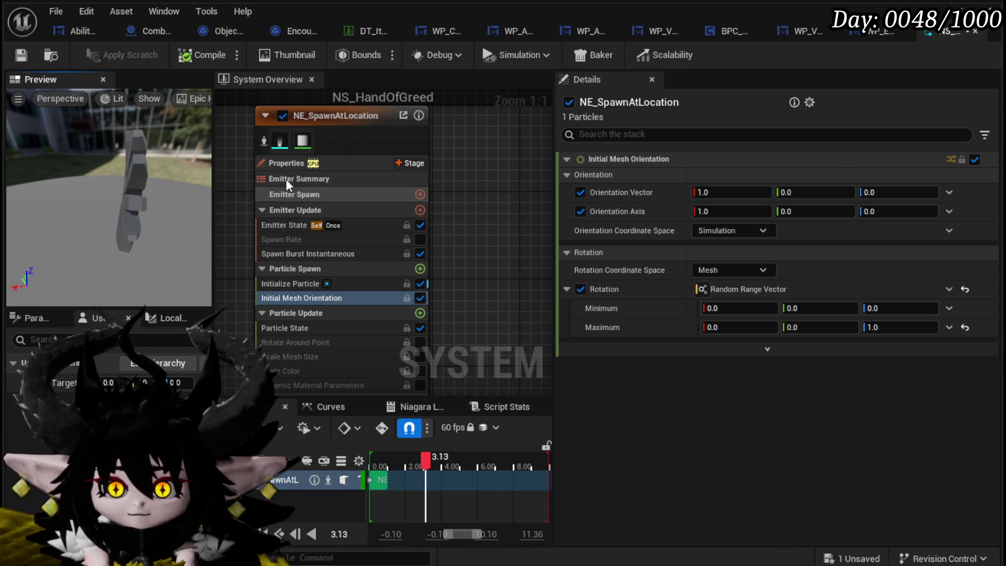
{"action": "left_click", "coordinate": [273, 147]}
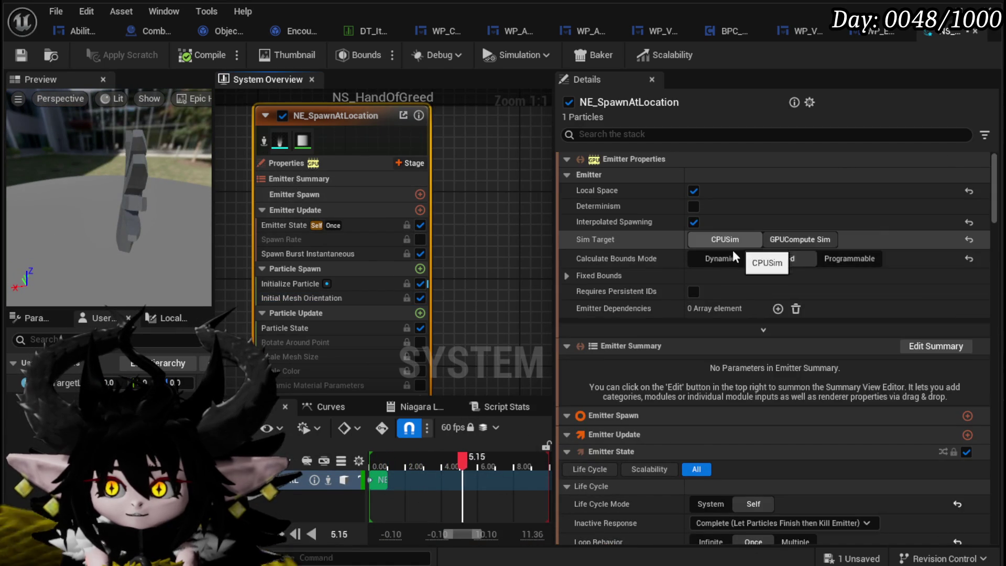
Step: Set Fixed Bounds Min to -1000 and Max to 1000 on X, Y and Z, then save NS_HandOfGreed
{"action": "left_click", "coordinate": [567, 275]}
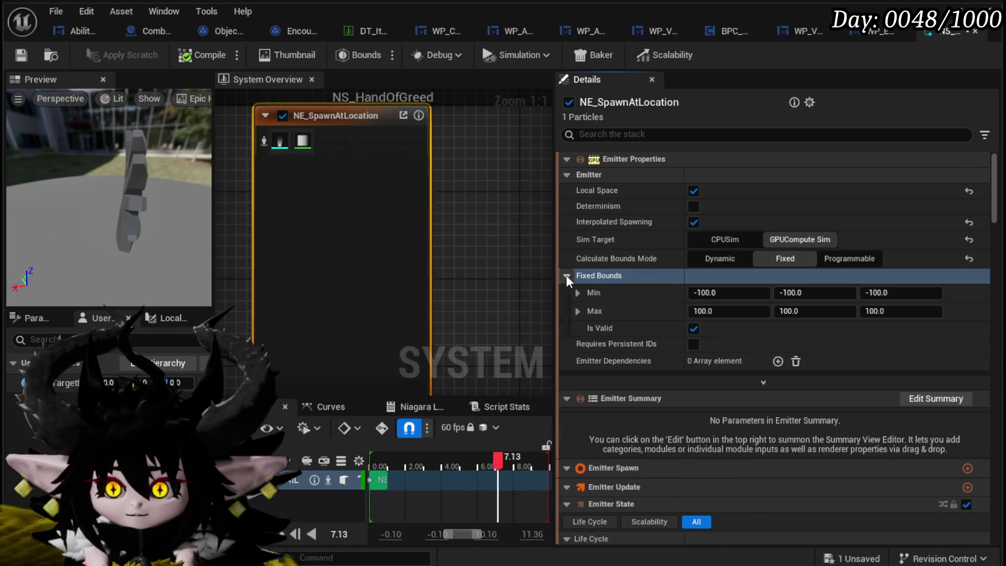
{"action": "type", "text": "-1000"}
{"action": "key", "text": "Return"}
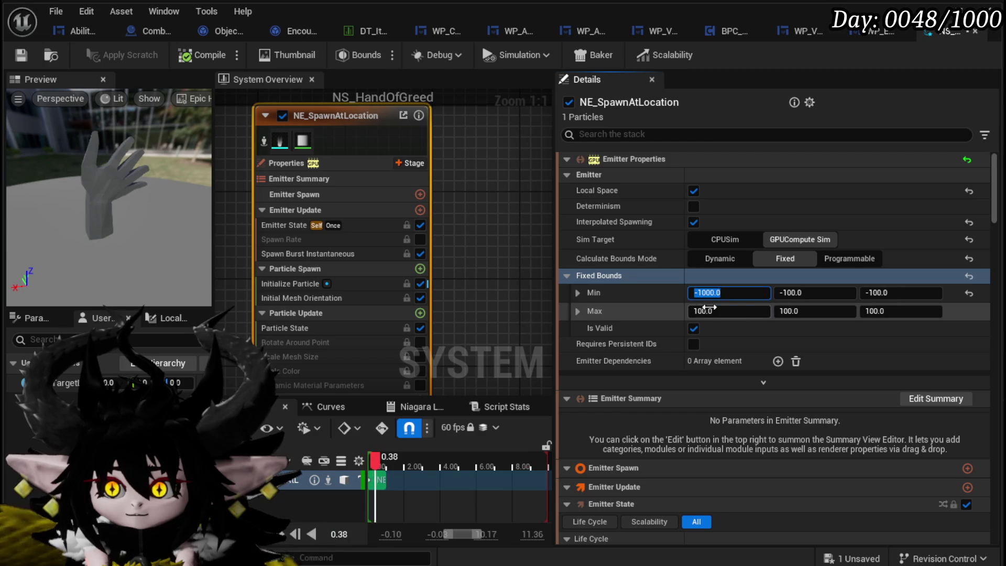
{"action": "key", "text": "Return"}
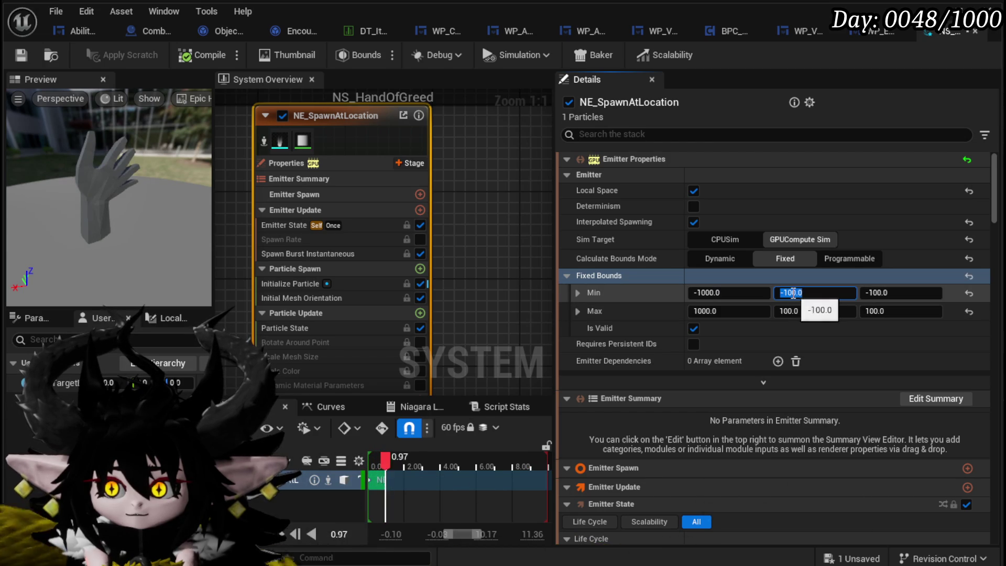
{"action": "type", "text": "-1000"}
{"action": "key", "text": "Return"}
{"action": "left_click", "coordinate": [798, 312]}
{"action": "type", "text": "0"}
{"action": "key", "text": "Return"}
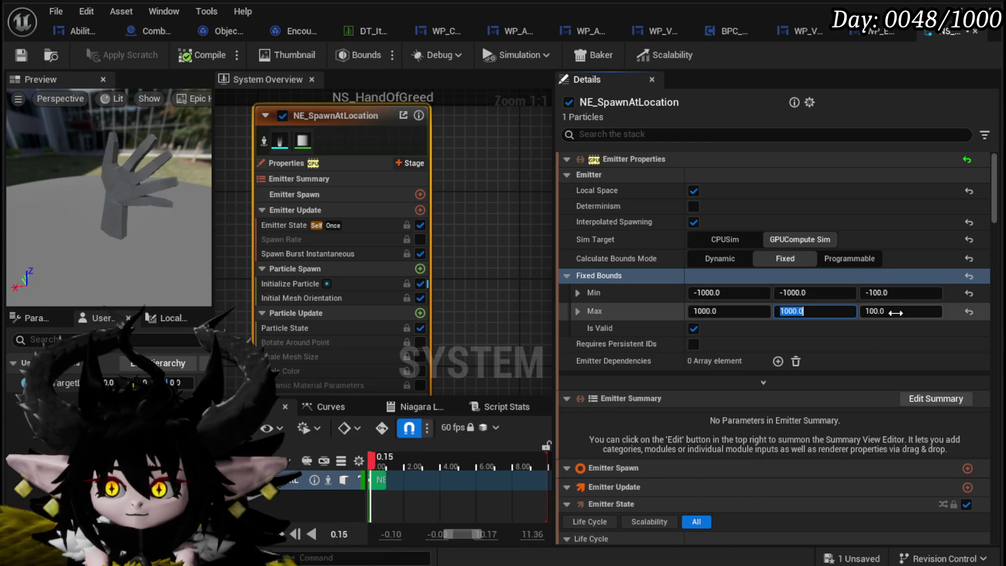
{"action": "type", "text": "0"}
{"action": "key", "text": "Return"}
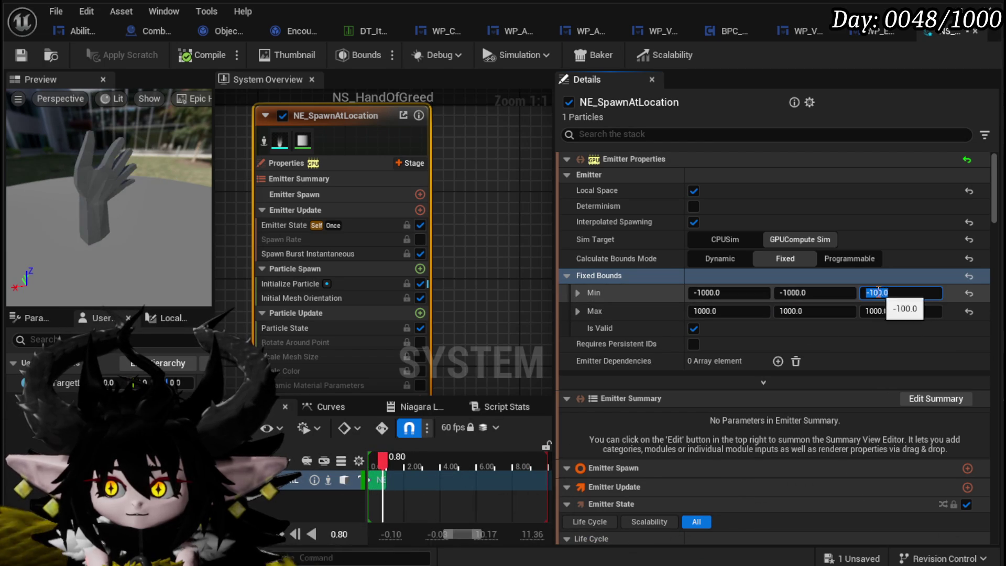
{"action": "type", "text": "0"}
{"action": "key", "text": "Return"}
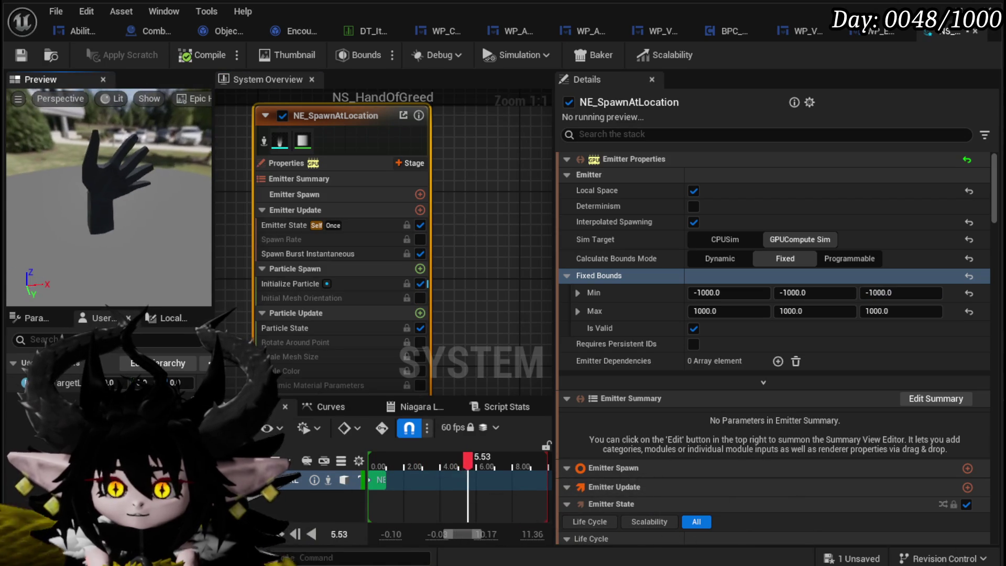
{"action": "left_click", "coordinate": [20, 56]}
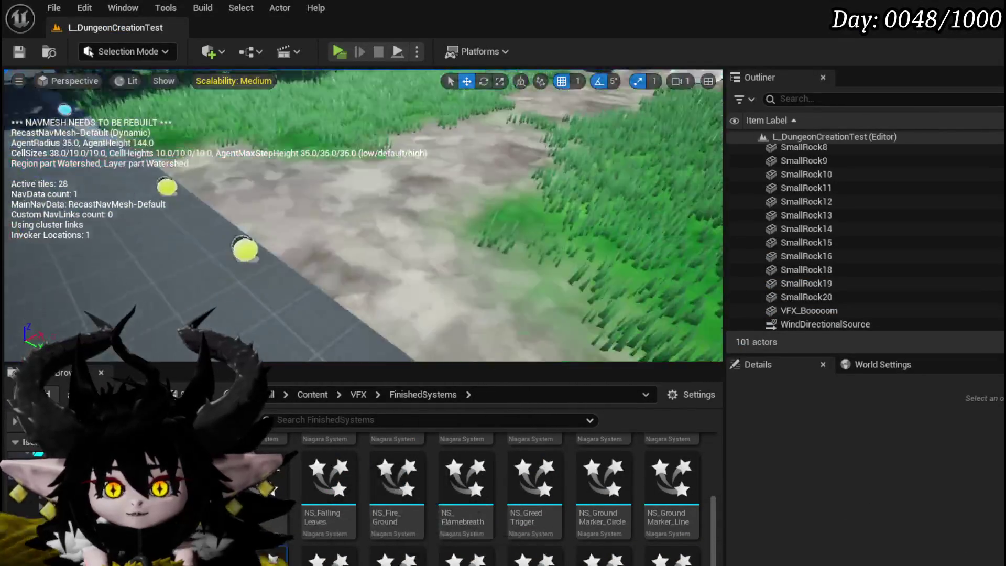
Step: Drop NS_HandOfGreed into L_DungeonCreationTest, shift it along X and Y, and save the level
{"action": "left_click_drag", "start_coordinate": [340, 471], "coordinate": [296, 332]}
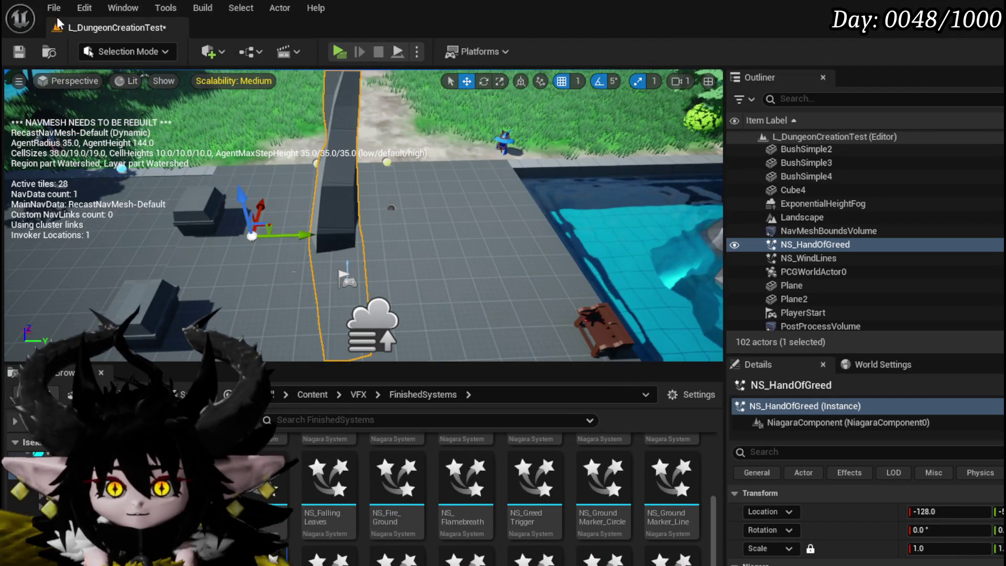
{"action": "left_click", "coordinate": [19, 52]}
{"action": "left_click_drag", "start_coordinate": [264, 214], "coordinate": [230, 271]}
{"action": "left_click_drag", "start_coordinate": [267, 322], "coordinate": [450, 325]}
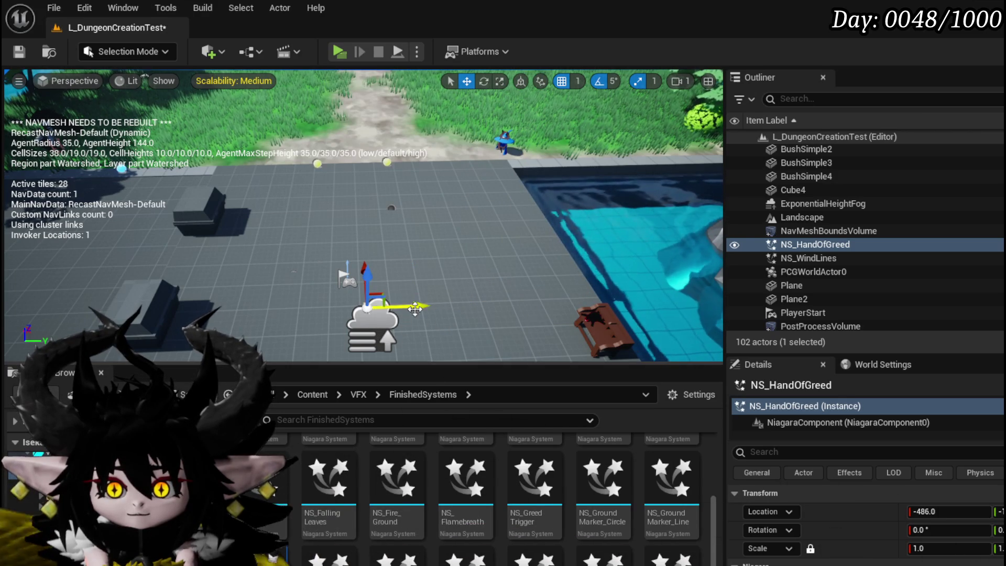
{"action": "key", "text": "ctrl+s"}
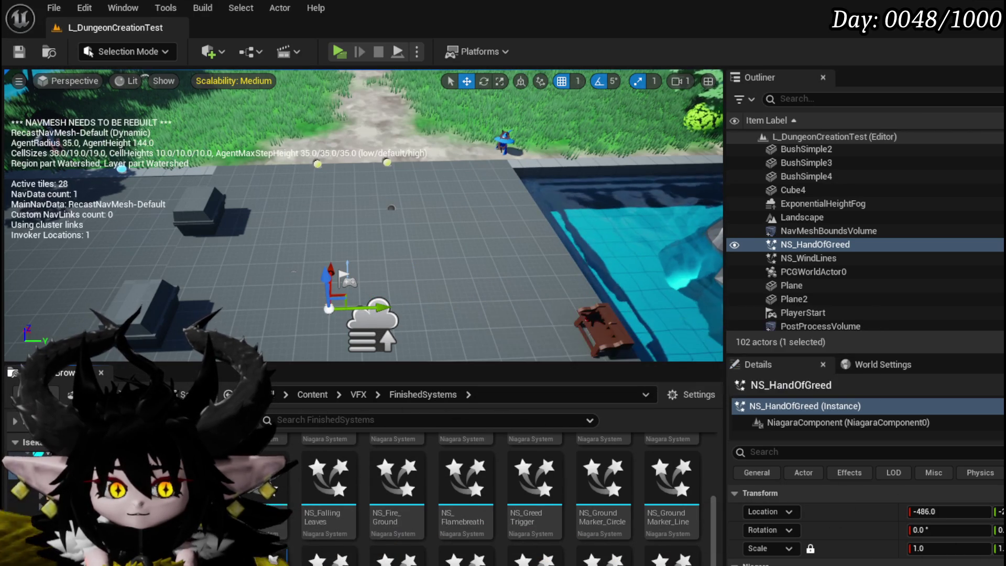
{"action": "key", "text": "ctrl+e"}
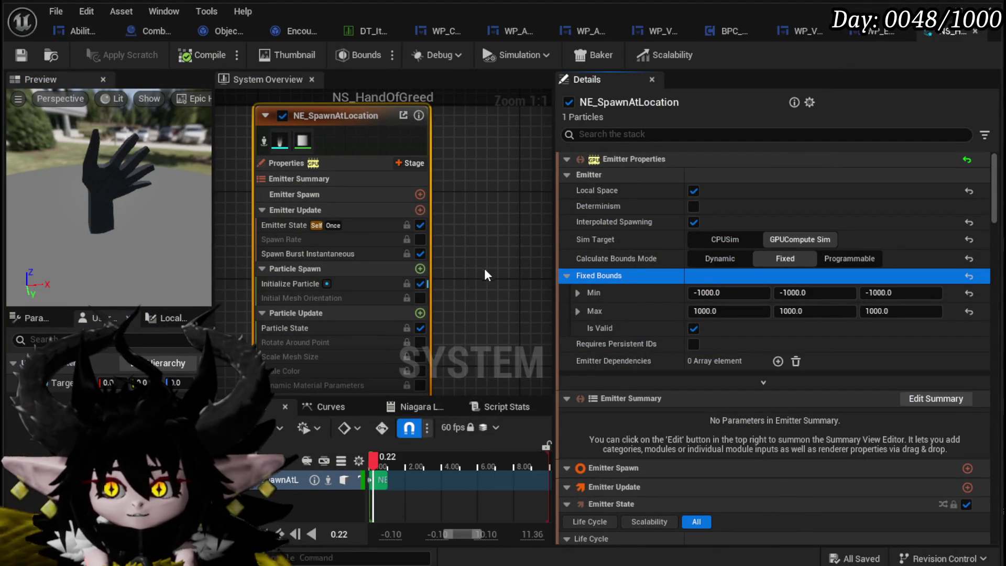
Step: Change the Initialize Particle lifetime from 10.0 to 1.0
{"action": "left_click", "coordinate": [784, 258]}
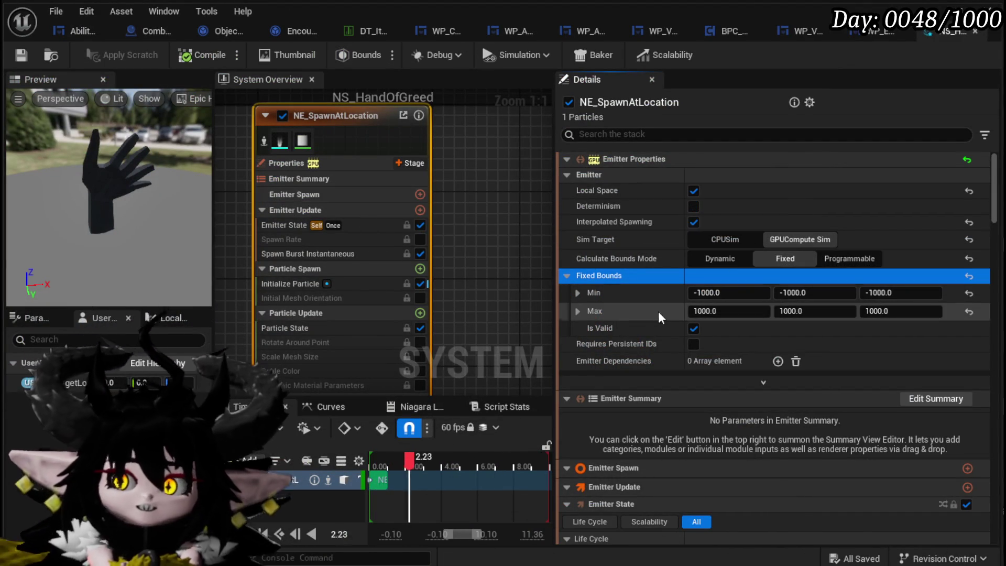
{"action": "left_click", "coordinate": [272, 283]}
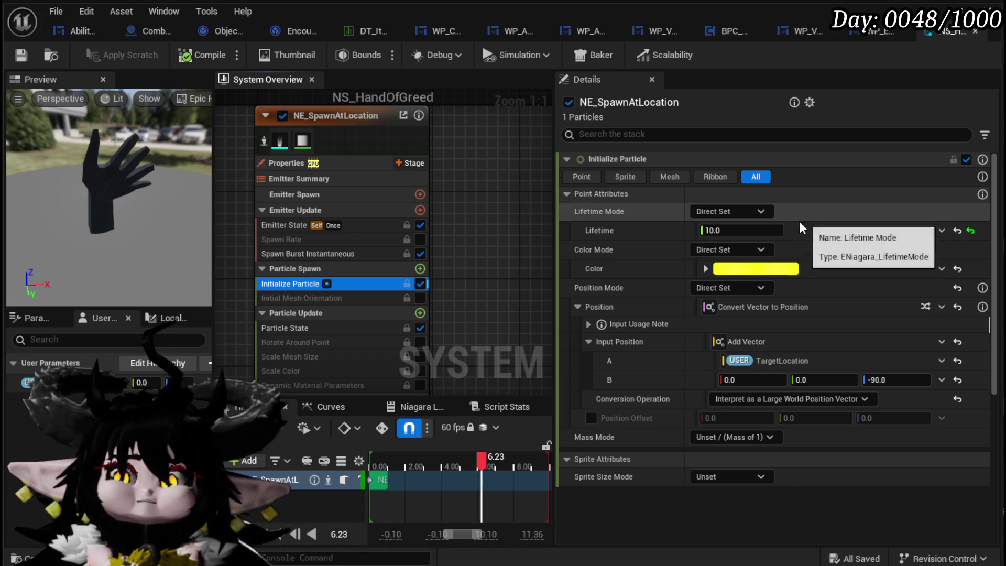
{"action": "left_click", "coordinate": [752, 231]}
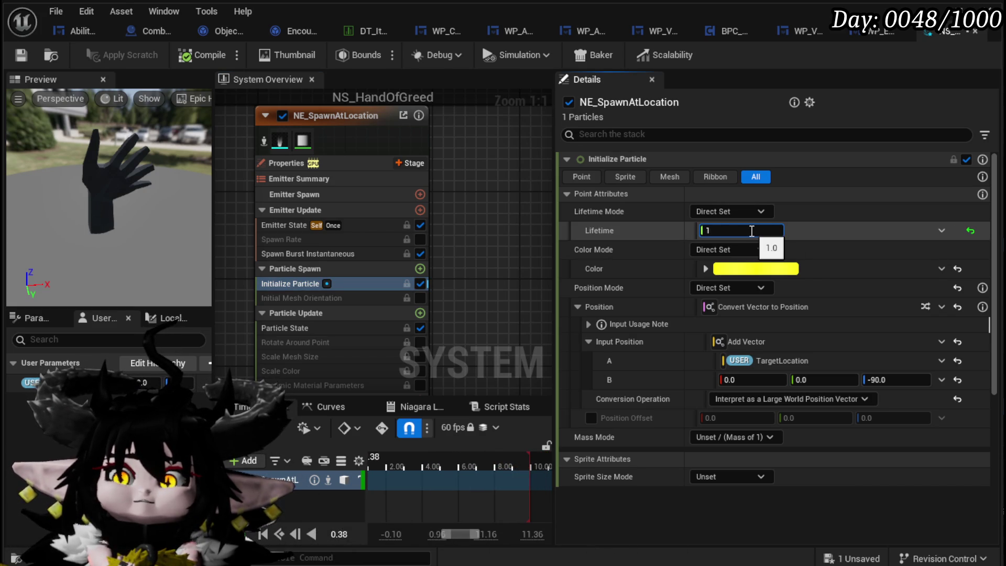
{"action": "key", "text": "Return"}
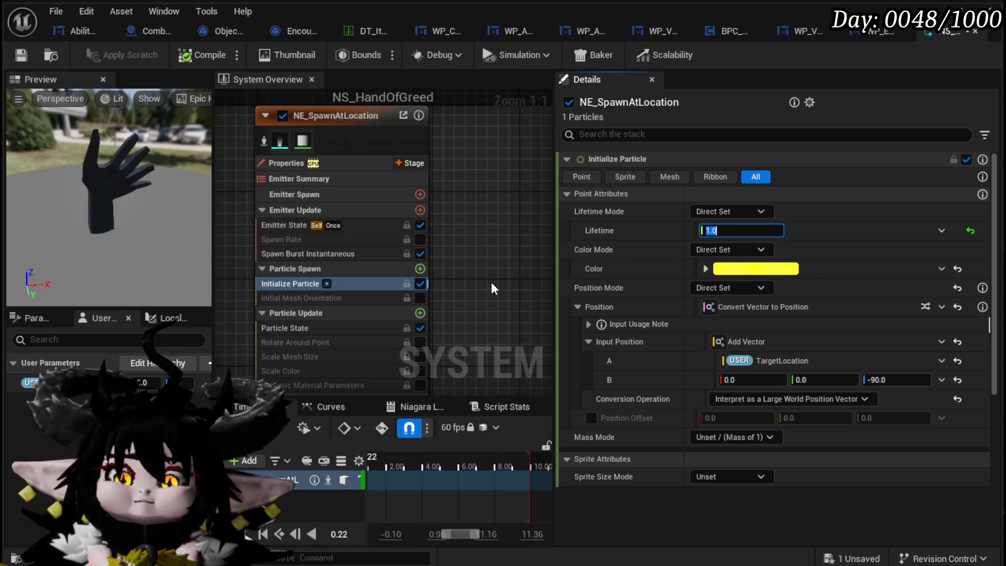
{"action": "left_click_drag", "start_coordinate": [491, 281], "coordinate": [495, 193]}
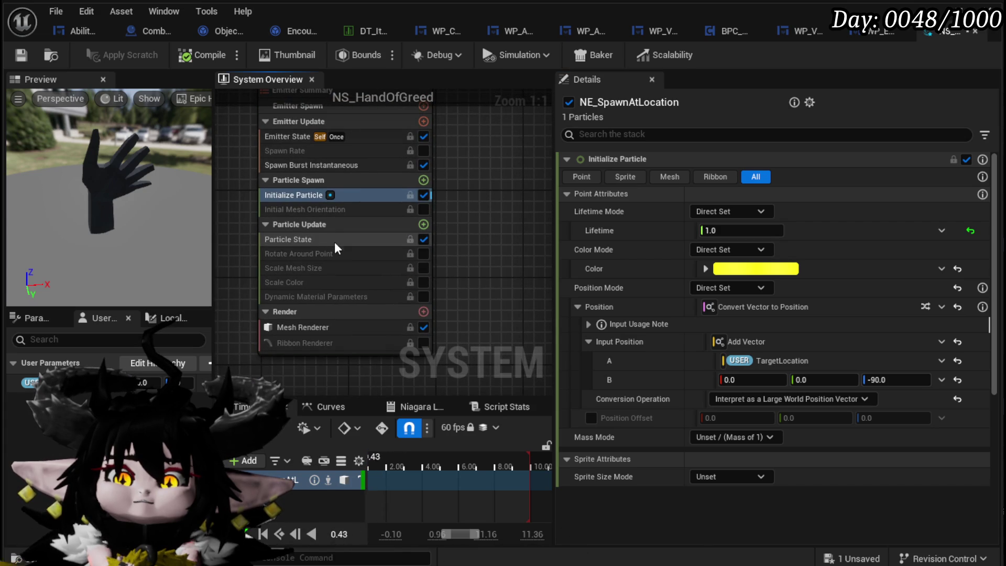
{"action": "left_click_drag", "start_coordinate": [488, 237], "coordinate": [449, 207]}
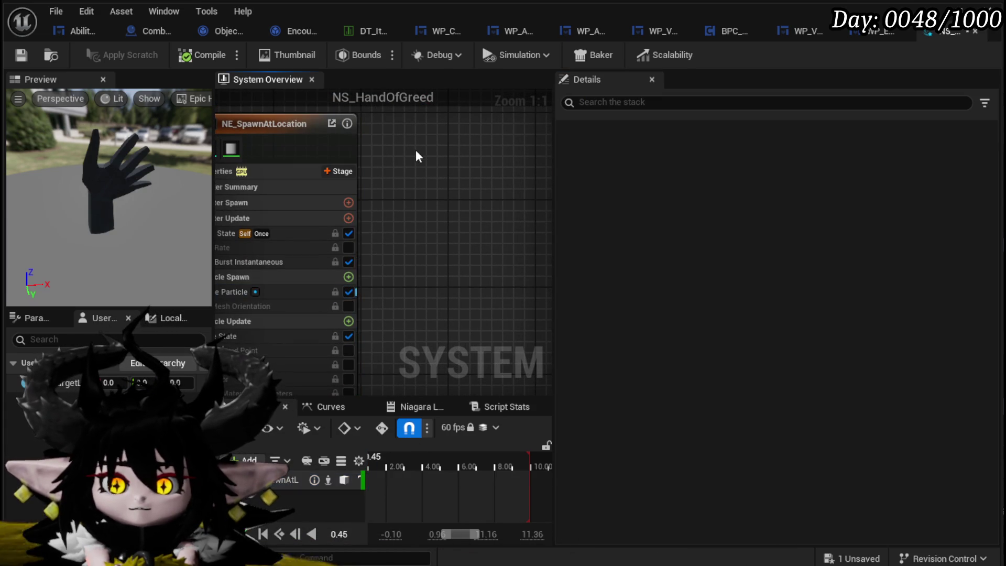
Step: Duplicate NE_SpawnAtLocation and give the copy an enabled Loop Delay of 1.0
{"action": "key", "text": "ctrl+v"}
{"action": "left_click_drag", "start_coordinate": [391, 237], "coordinate": [348, 183]}
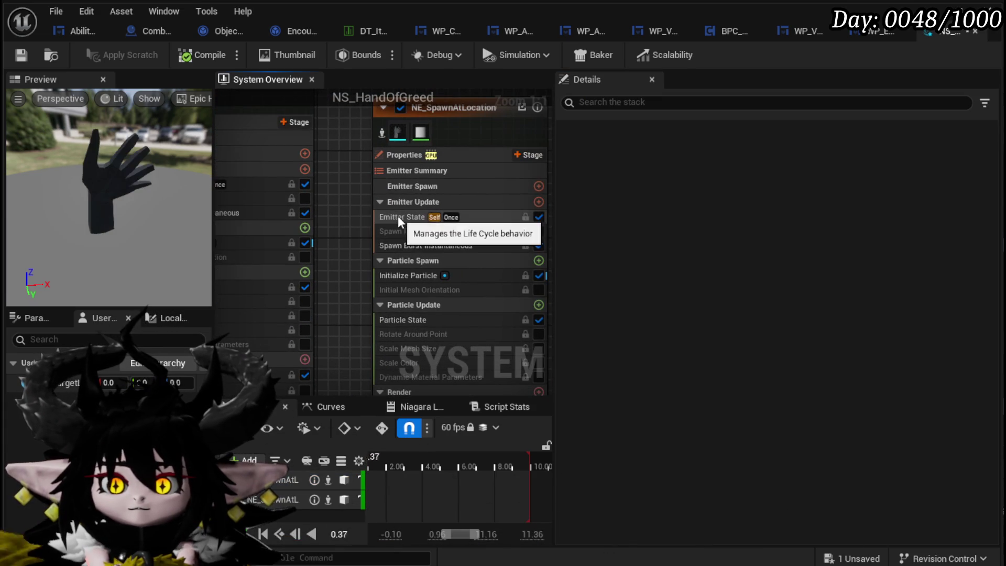
{"action": "left_click_drag", "start_coordinate": [487, 136], "coordinate": [459, 113]}
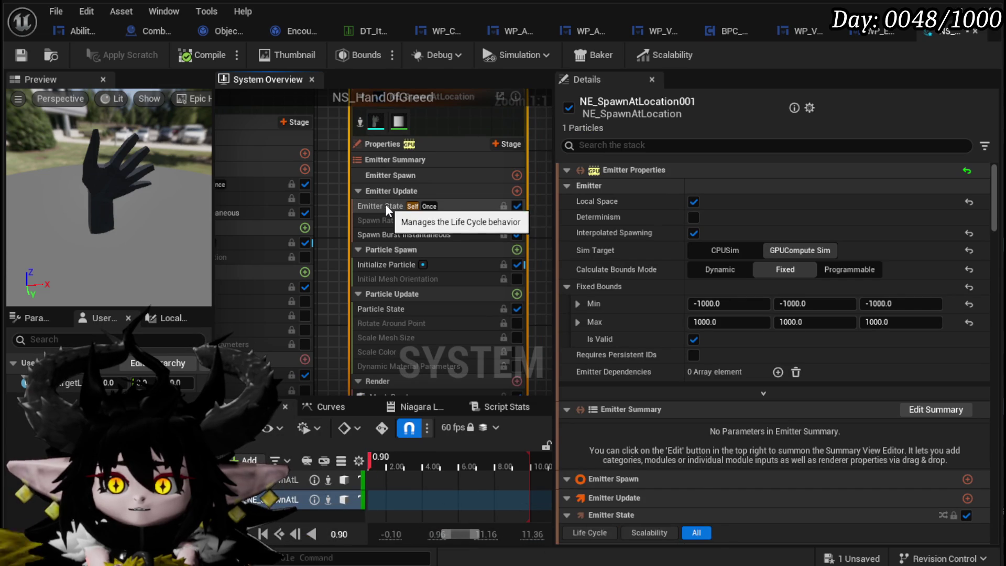
{"action": "left_click", "coordinate": [386, 206]}
{"action": "left_click", "coordinate": [580, 317]}
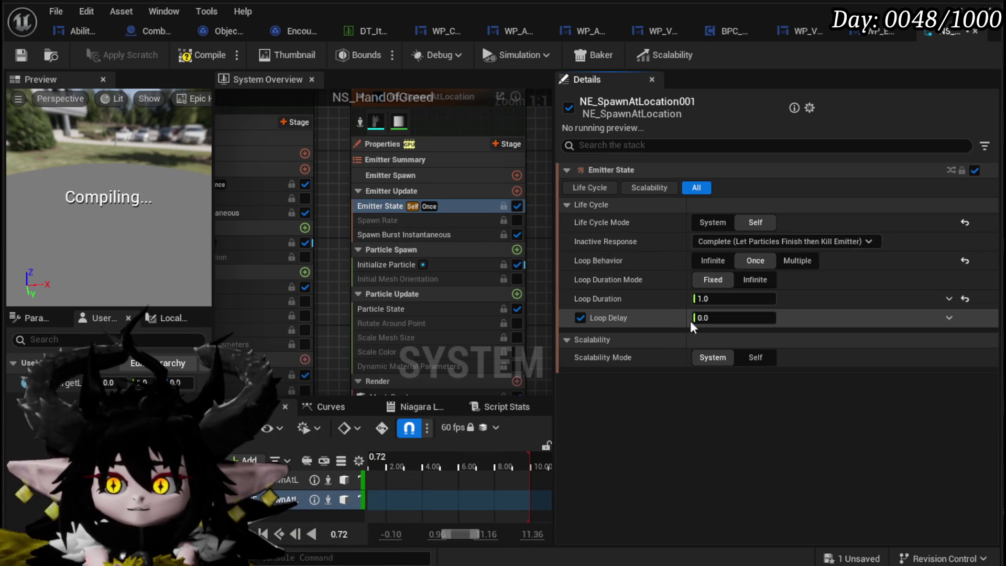
{"action": "type", "text": "1"}
{"action": "key", "text": "Return"}
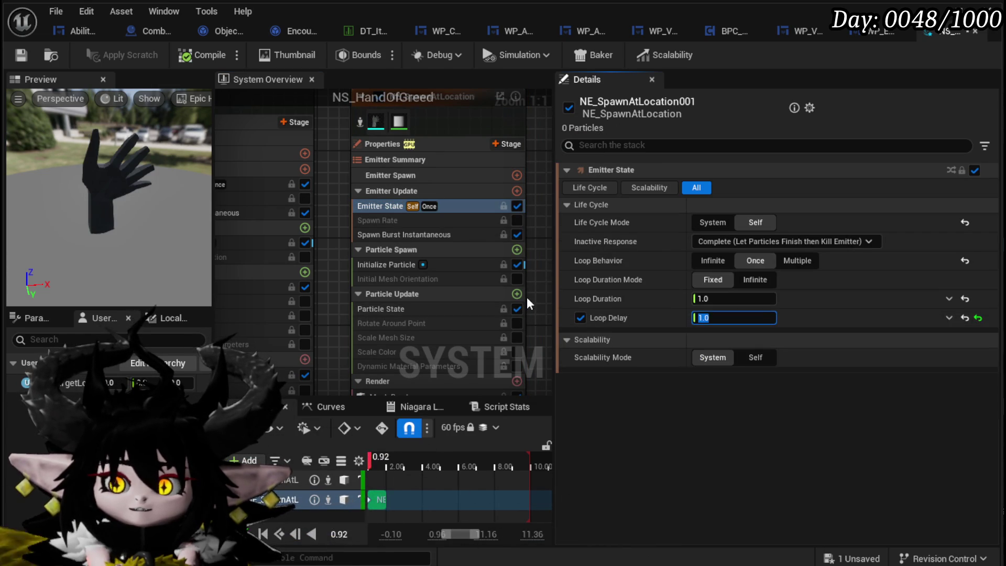
{"action": "left_click_drag", "start_coordinate": [348, 305], "coordinate": [383, 260]}
Step: Make the copied emitter's Mesh Renderer use VFX_HandOfGreedClosed
{"action": "left_click", "coordinate": [396, 342]}
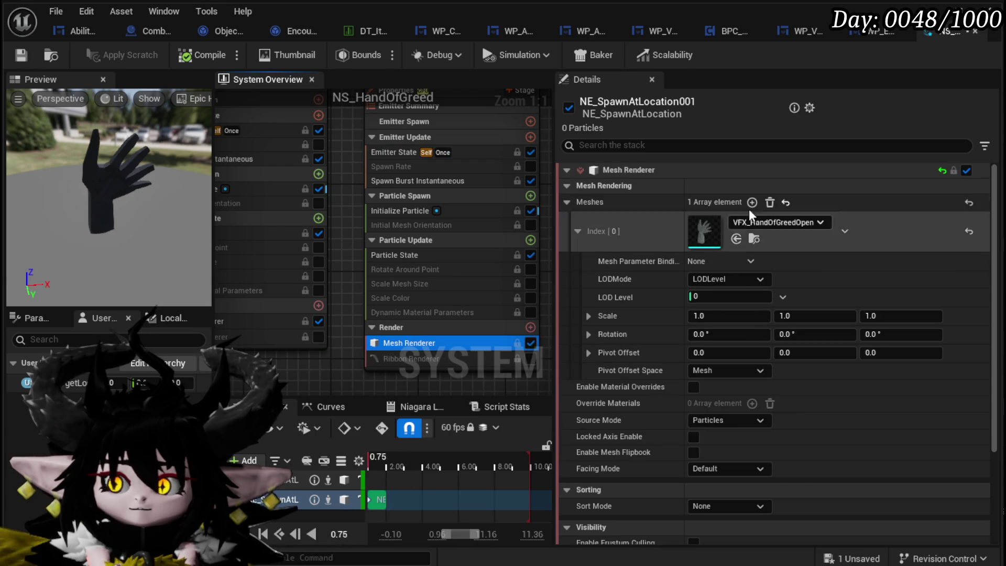
{"action": "left_click", "coordinate": [767, 221]}
{"action": "scroll", "coordinate": [806, 391], "scroll_direction": "up", "scroll_amount": 1}
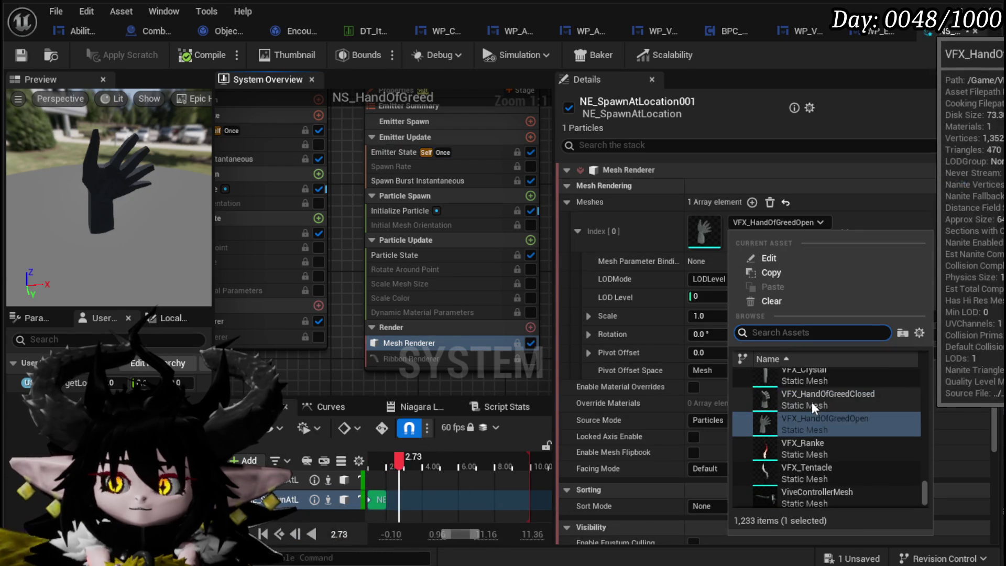
{"action": "left_click", "coordinate": [812, 402]}
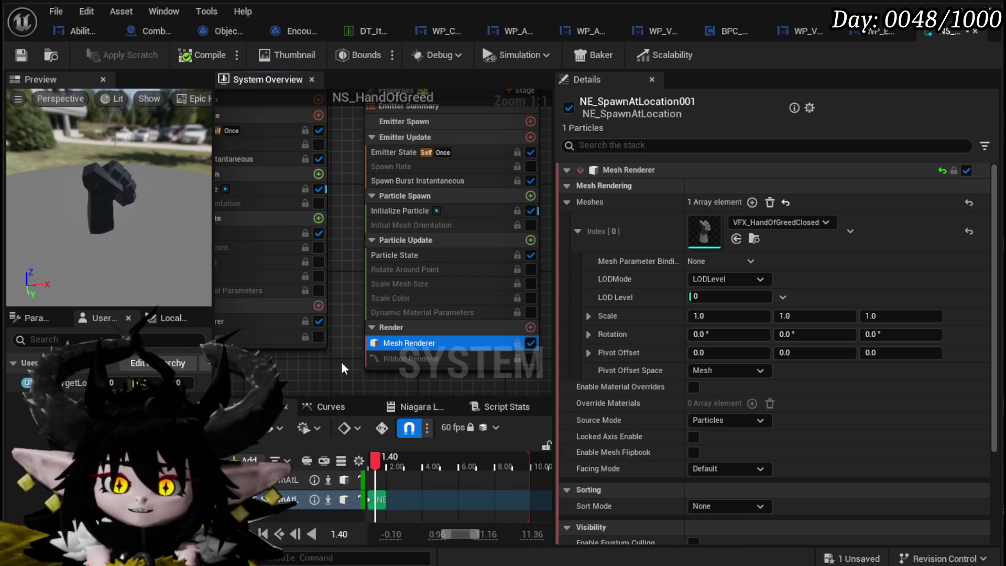
Step: Reduce the copy's Emitter State loop delay from 1.0 to 0.9
{"action": "left_click", "coordinate": [397, 212]}
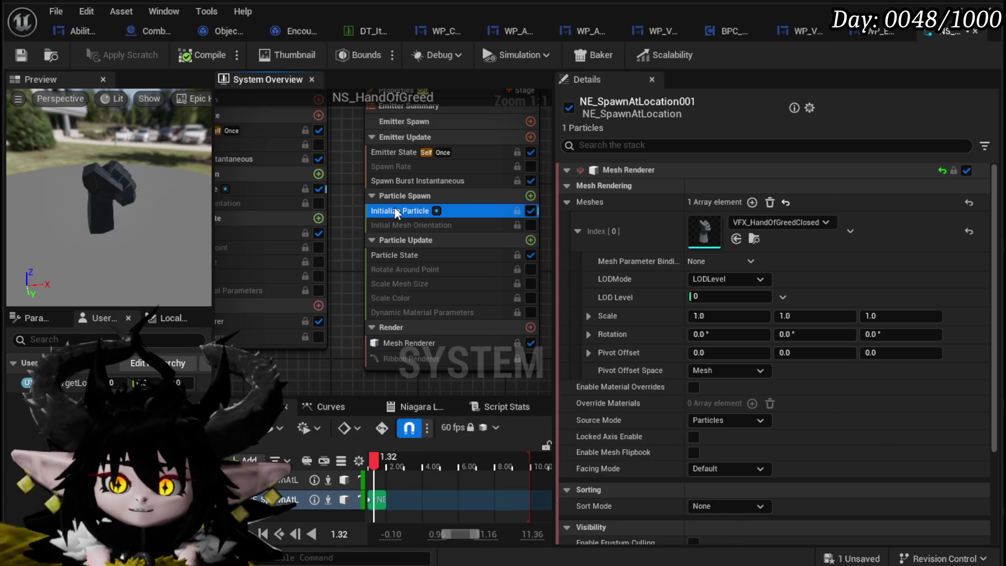
{"action": "left_click", "coordinate": [406, 153]}
{"action": "left_click", "coordinate": [398, 179]}
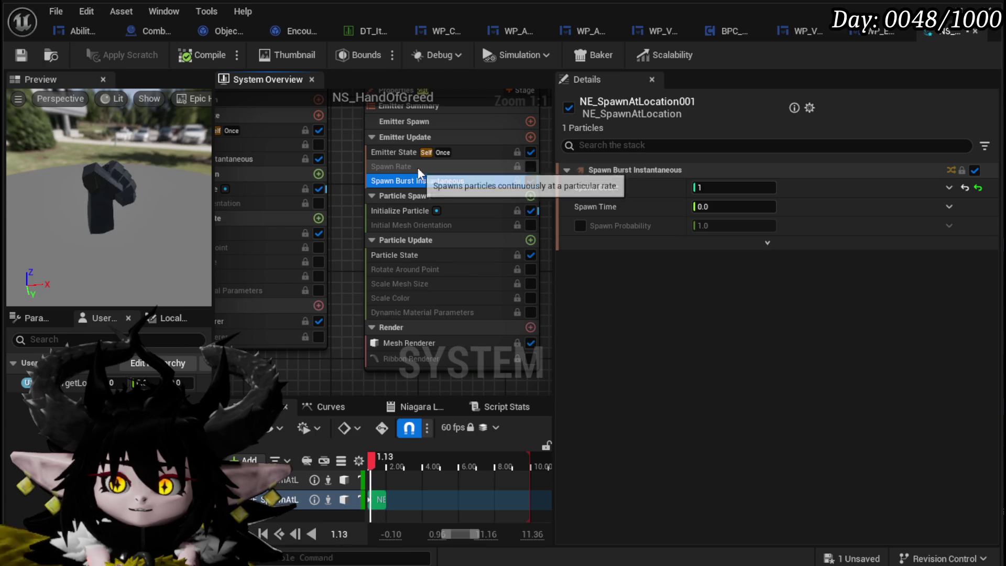
{"action": "left_click", "coordinate": [396, 152]}
{"action": "left_click", "coordinate": [709, 318]}
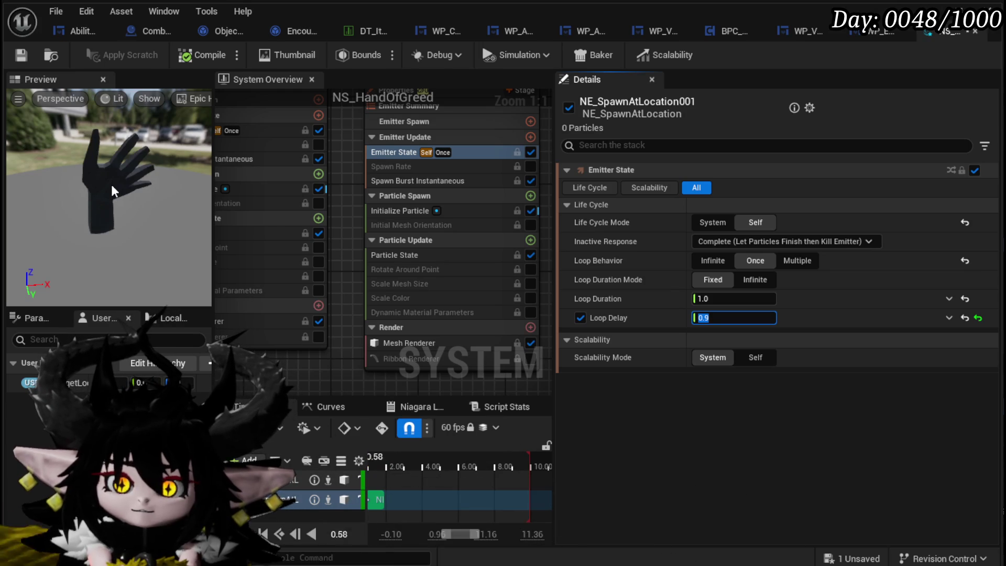
{"action": "scroll", "coordinate": [339, 234], "scroll_direction": "down", "scroll_amount": 2}
{"action": "scroll", "coordinate": [340, 233], "scroll_direction": "down", "scroll_amount": 1}
{"action": "right_click", "coordinate": [299, 288]}
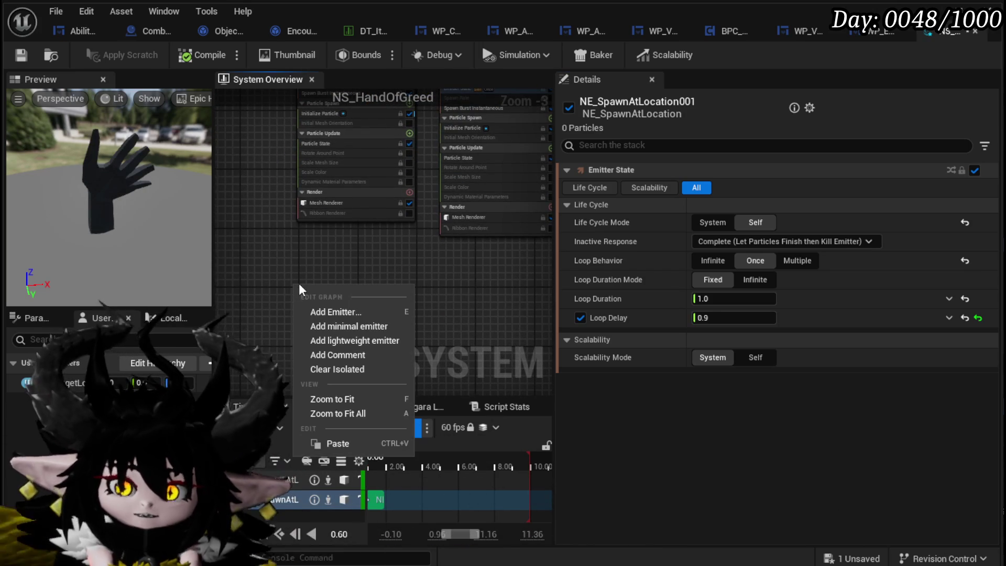
Step: Add the Distortion_Wave emitter to NS_HandOfGreed by searching 'dis'
{"action": "left_click", "coordinate": [317, 312]}
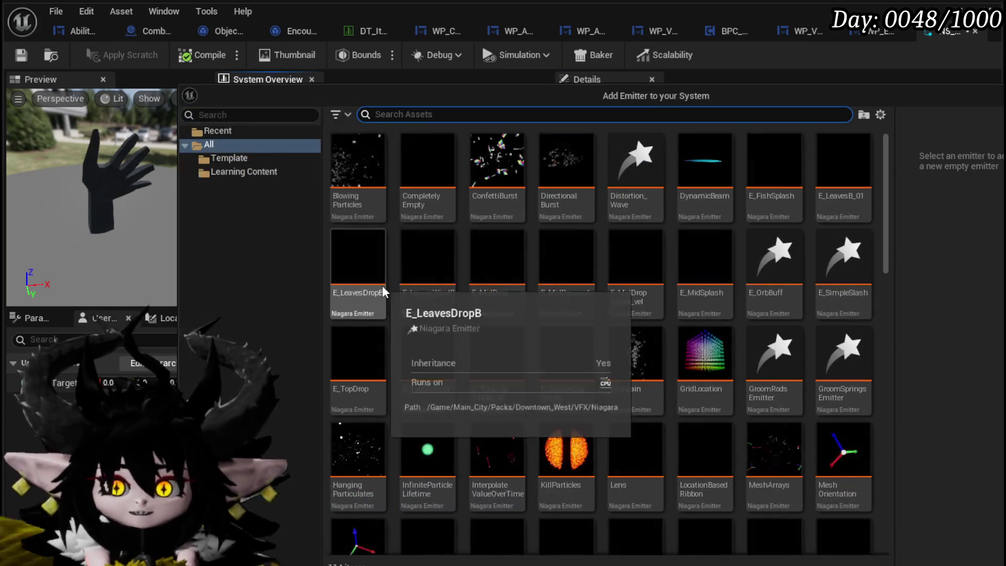
{"action": "type", "text": "diss"}
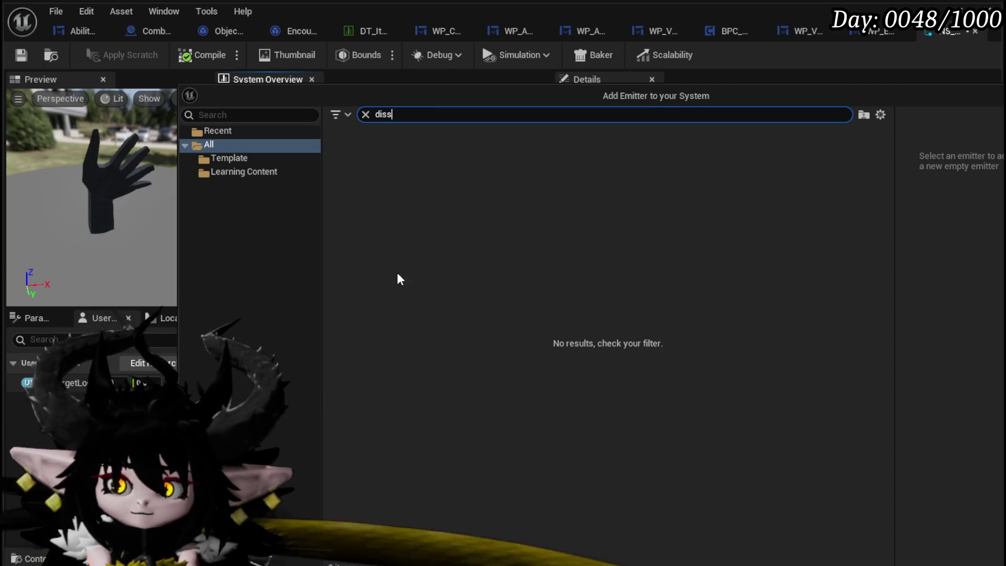
{"action": "key", "text": "BackSpace"}
{"action": "left_click", "coordinate": [362, 177]}
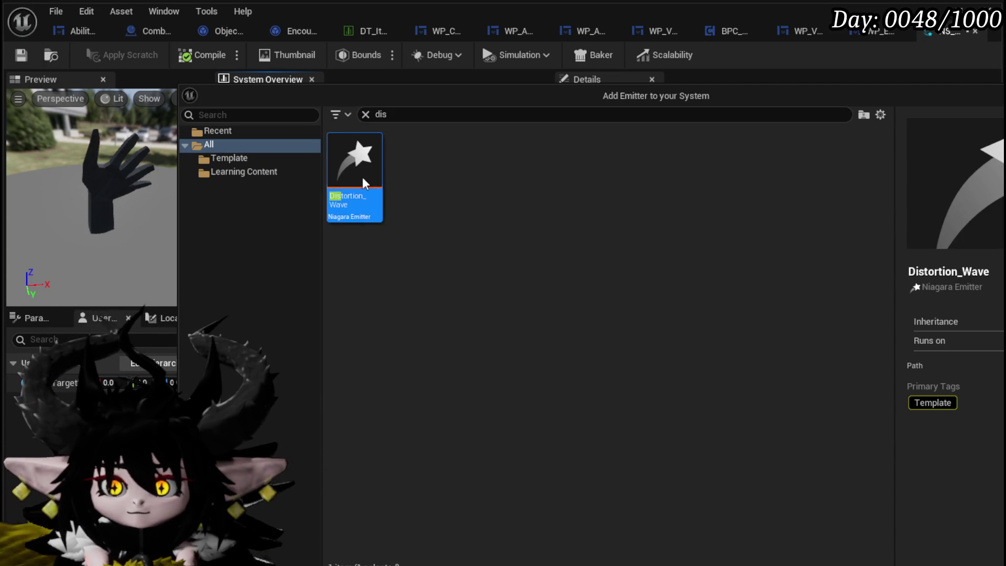
{"action": "left_click", "coordinate": [831, 532]}
Step: Check Distortion_Wave's particle lifetime and enable its loop delay at 0.9
{"action": "scroll", "coordinate": [387, 262], "scroll_direction": "up", "scroll_amount": 3}
{"action": "scroll", "coordinate": [372, 281], "scroll_direction": "down", "scroll_amount": 5}
{"action": "scroll", "coordinate": [366, 278], "scroll_direction": "down", "scroll_amount": 2}
{"action": "scroll", "coordinate": [280, 288], "scroll_direction": "up", "scroll_amount": 2}
{"action": "scroll", "coordinate": [267, 279], "scroll_direction": "up", "scroll_amount": 4}
{"action": "left_click", "coordinate": [345, 231]}
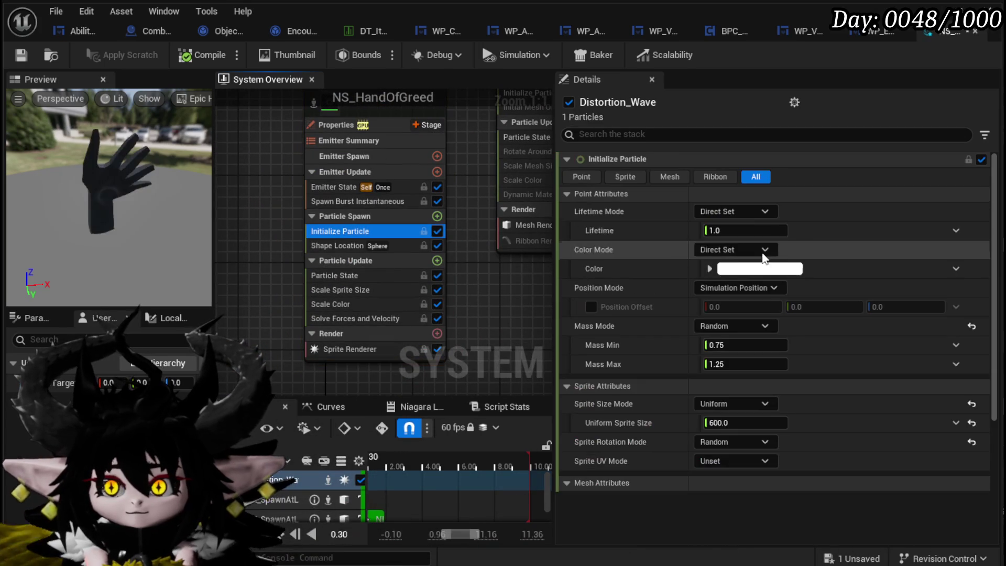
{"action": "left_click", "coordinate": [750, 231]}
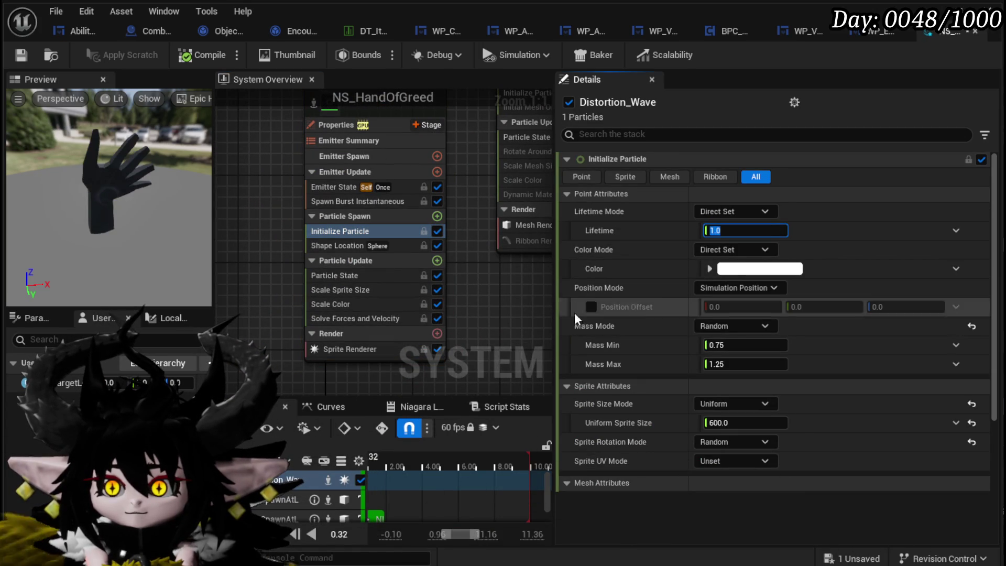
{"action": "left_click", "coordinate": [357, 188]}
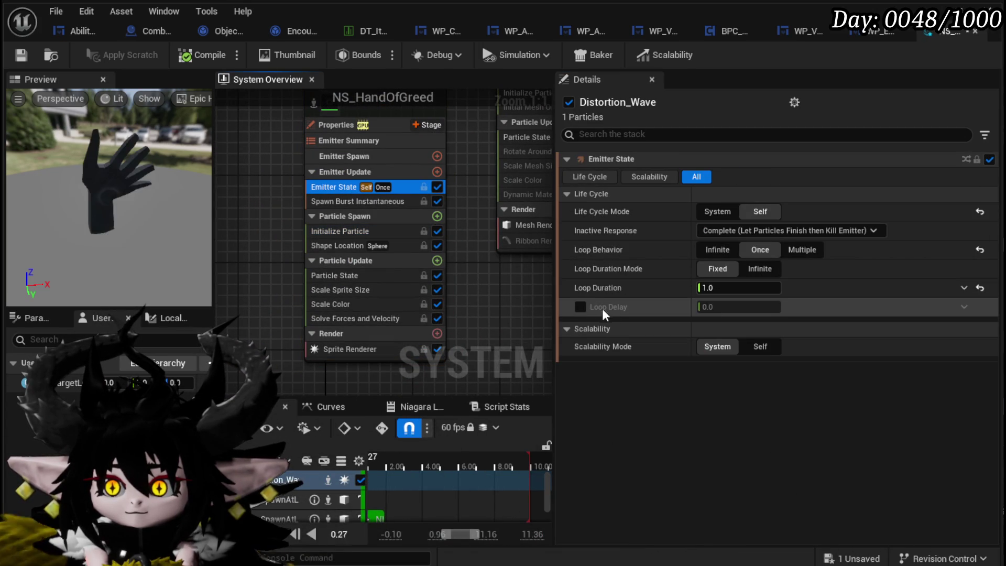
{"action": "left_click", "coordinate": [713, 307]}
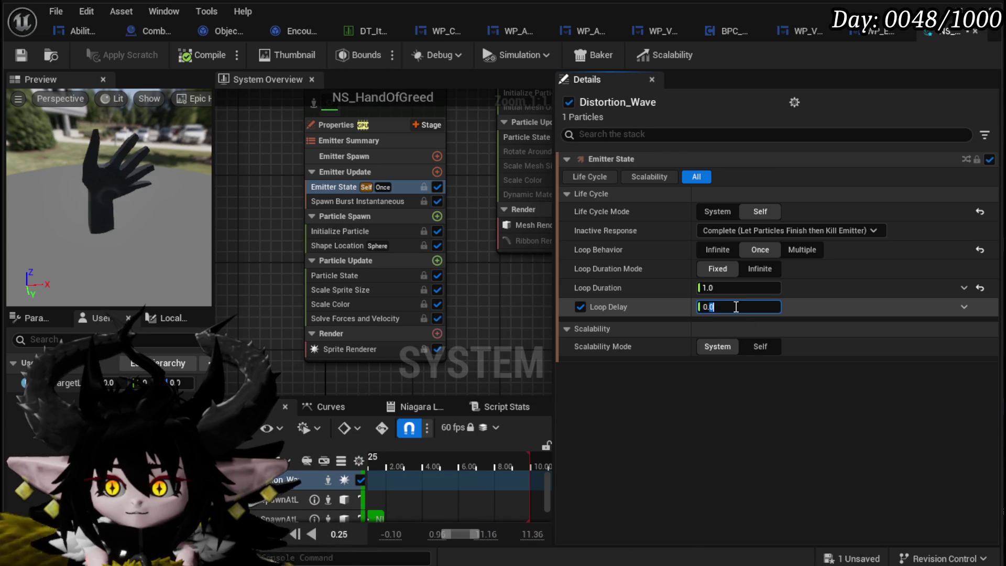
{"action": "type", "text": "0.9"}
{"action": "key", "text": "Return"}
Step: Bind the HandCloseDelay user parameter to Distortion_Wave's loop delay, then show the closed-hand emitter's state
{"action": "left_click", "coordinate": [209, 363]}
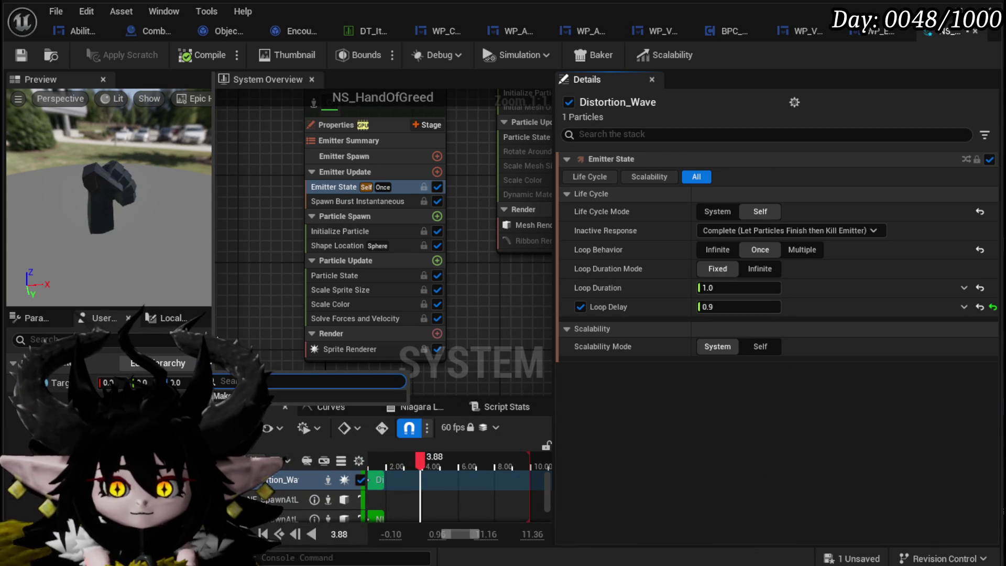
{"action": "left_click_drag", "start_coordinate": [213, 334], "coordinate": [256, 334]}
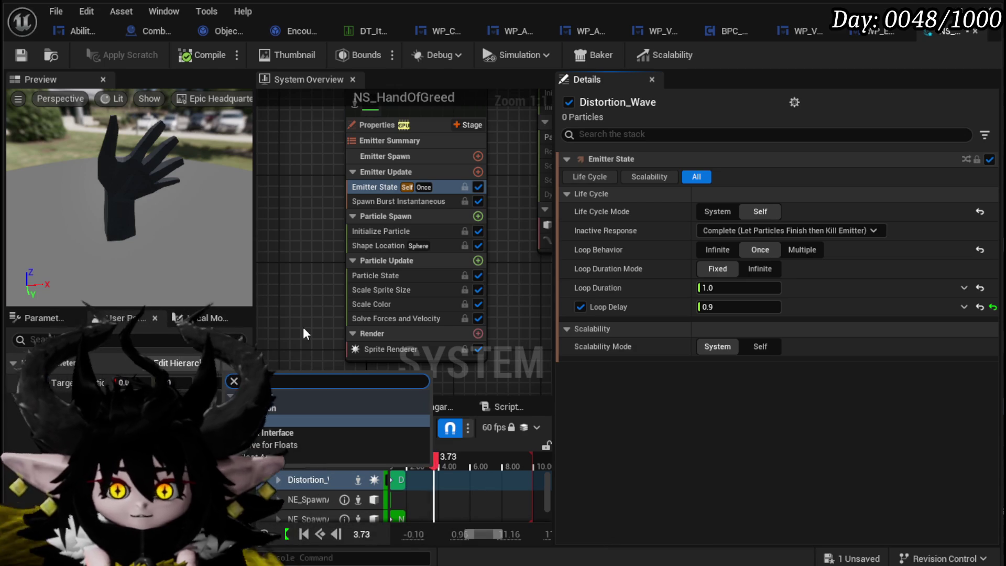
{"action": "left_click", "coordinate": [298, 347]}
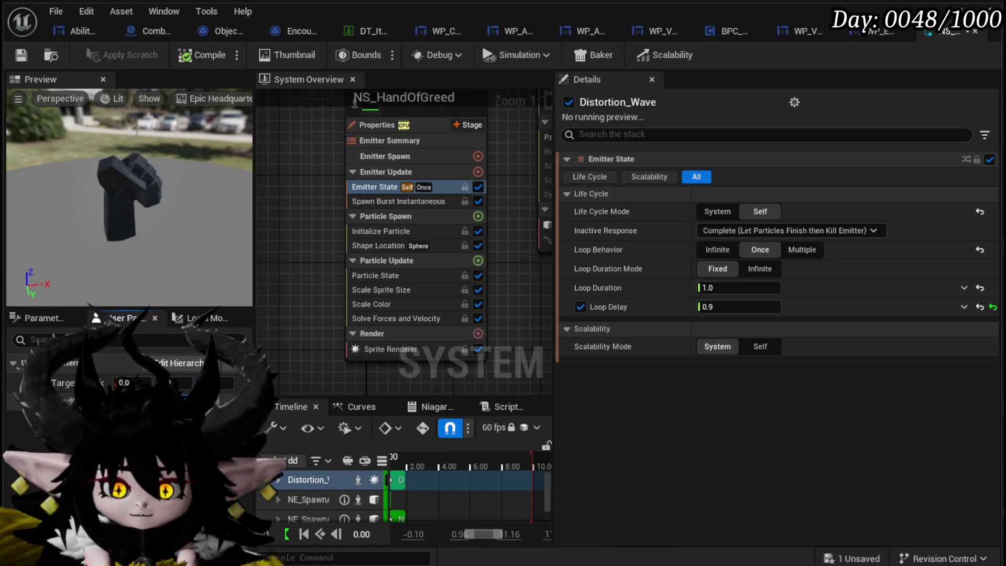
{"action": "left_click_drag", "start_coordinate": [71, 400], "coordinate": [728, 307]}
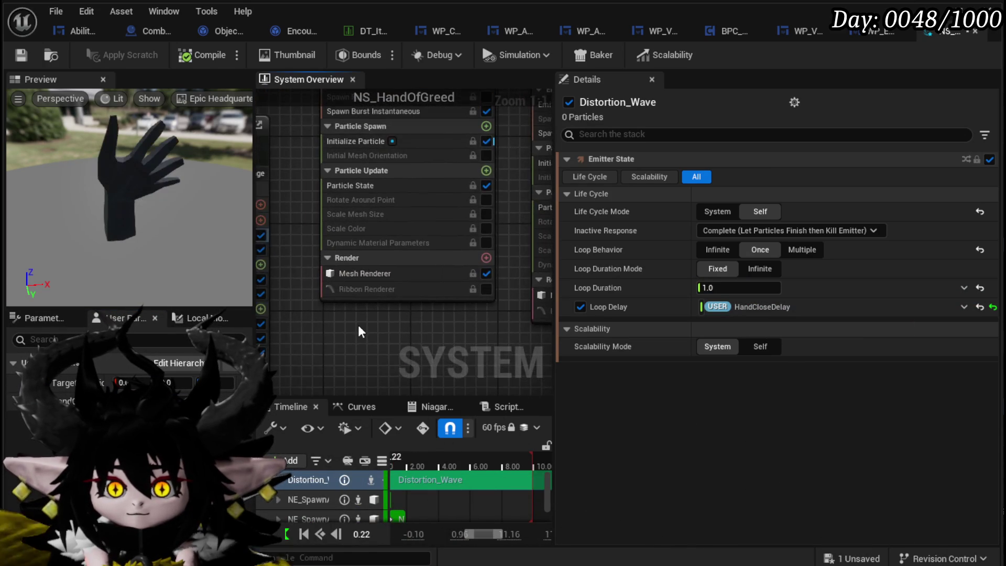
{"action": "left_click_drag", "start_coordinate": [395, 209], "coordinate": [380, 297]}
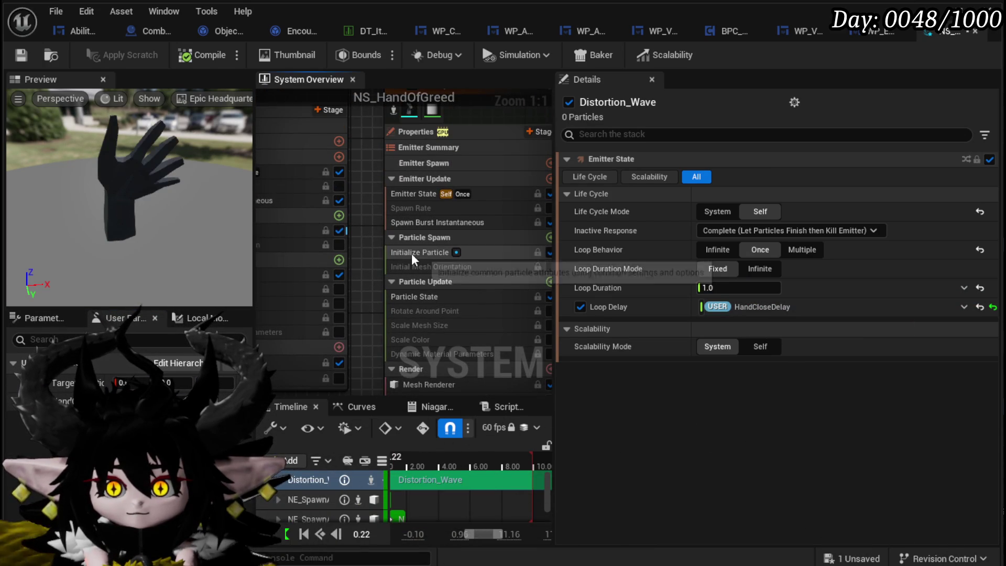
{"action": "left_click", "coordinate": [409, 197]}
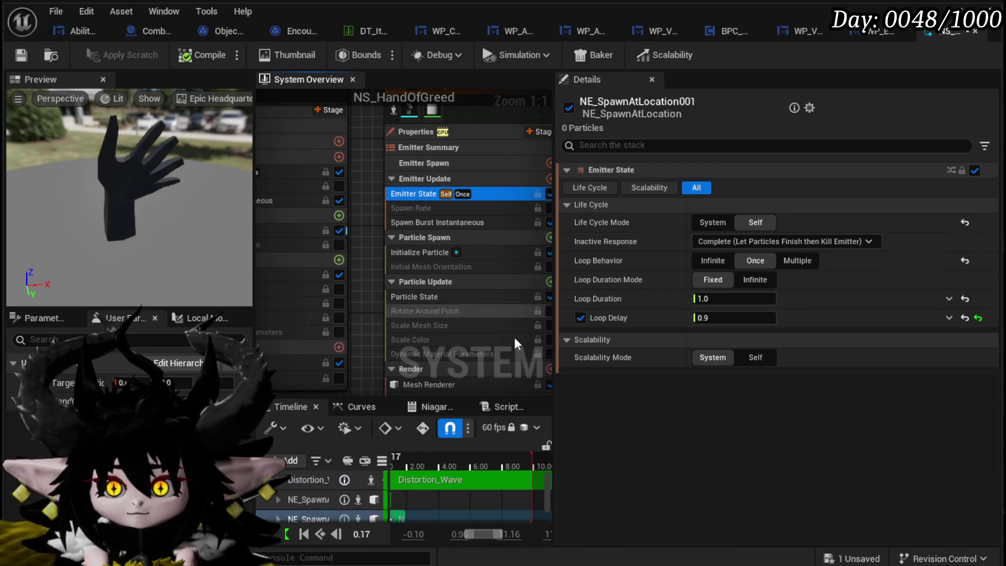
Step: Bind HandCloseDelay to the closed-hand emitter's loop delay as well
{"action": "left_click_drag", "start_coordinate": [68, 400], "coordinate": [695, 311]}
{"action": "scroll", "coordinate": [375, 209], "scroll_direction": "down", "scroll_amount": 2}
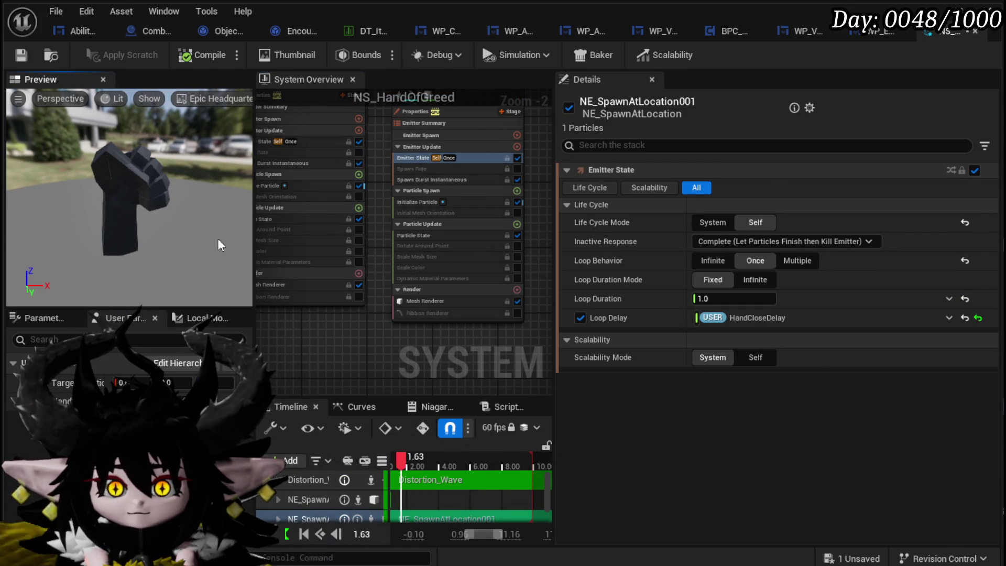
{"action": "left_click_drag", "start_coordinate": [355, 357], "coordinate": [401, 341]}
{"action": "scroll", "coordinate": [287, 263], "scroll_direction": "up", "scroll_amount": 2}
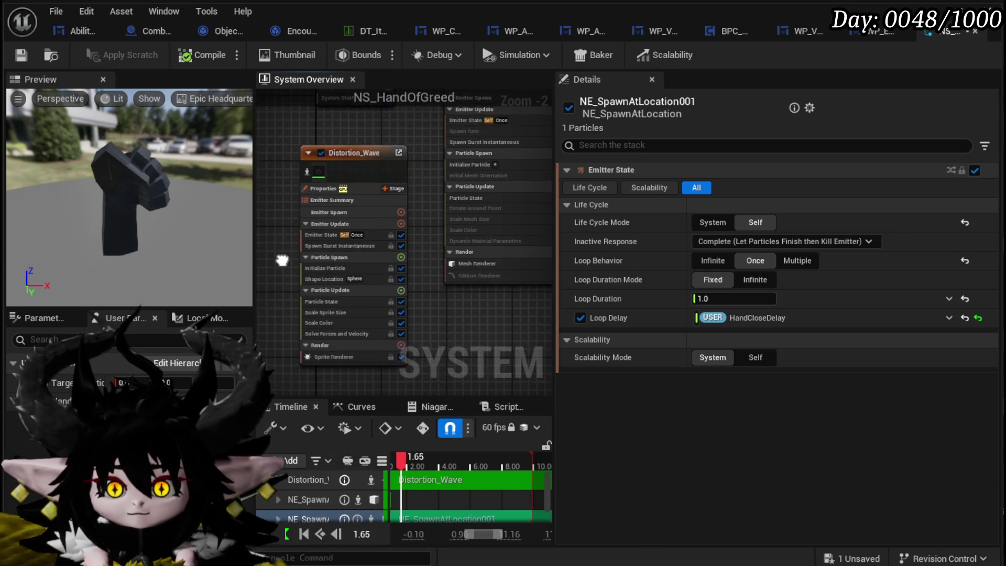
{"action": "scroll", "coordinate": [416, 293], "scroll_direction": "down", "scroll_amount": 2}
{"action": "left_click_drag", "start_coordinate": [421, 329], "coordinate": [427, 258]}
Step: Copy the Position setup from NE_SpawnAtLocation001's Initialize Particle
{"action": "left_click", "coordinate": [420, 215]}
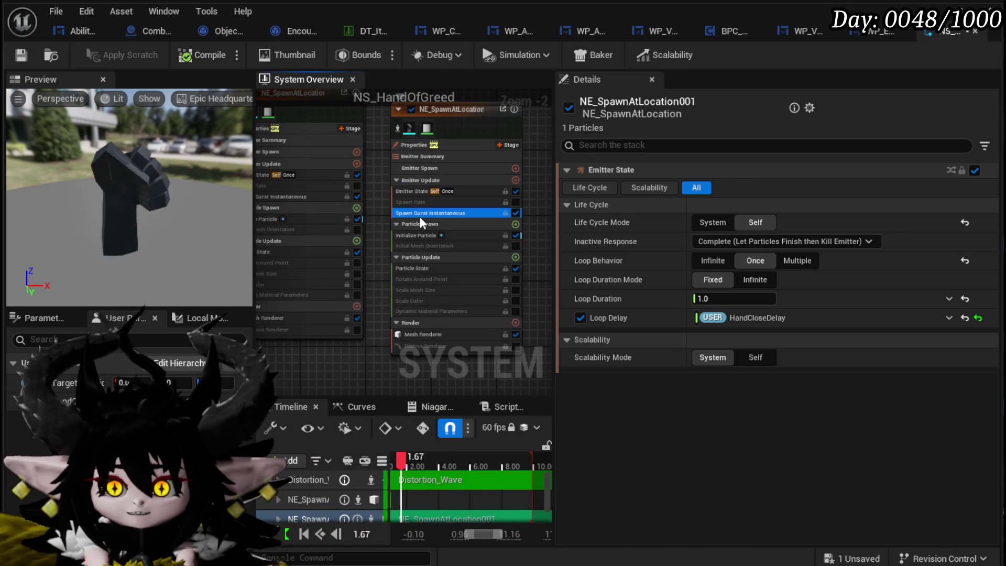
{"action": "left_click", "coordinate": [422, 234]}
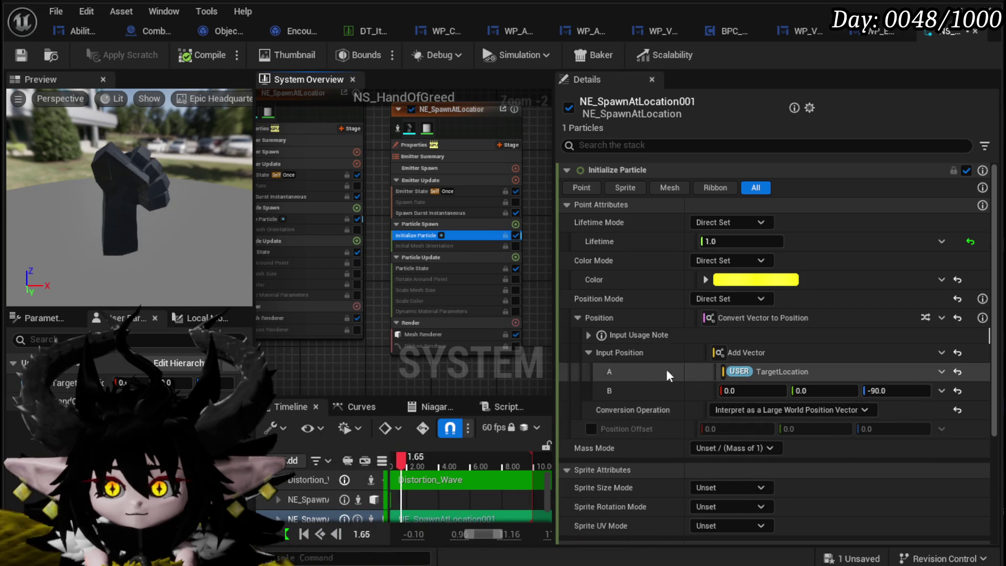
{"action": "right_click", "coordinate": [662, 318]}
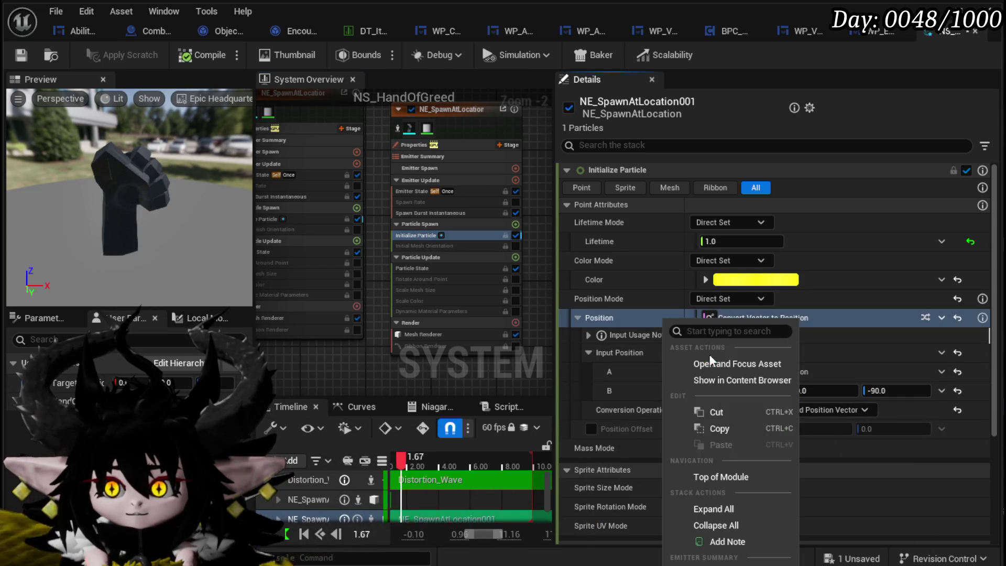
{"action": "left_click", "coordinate": [727, 429]}
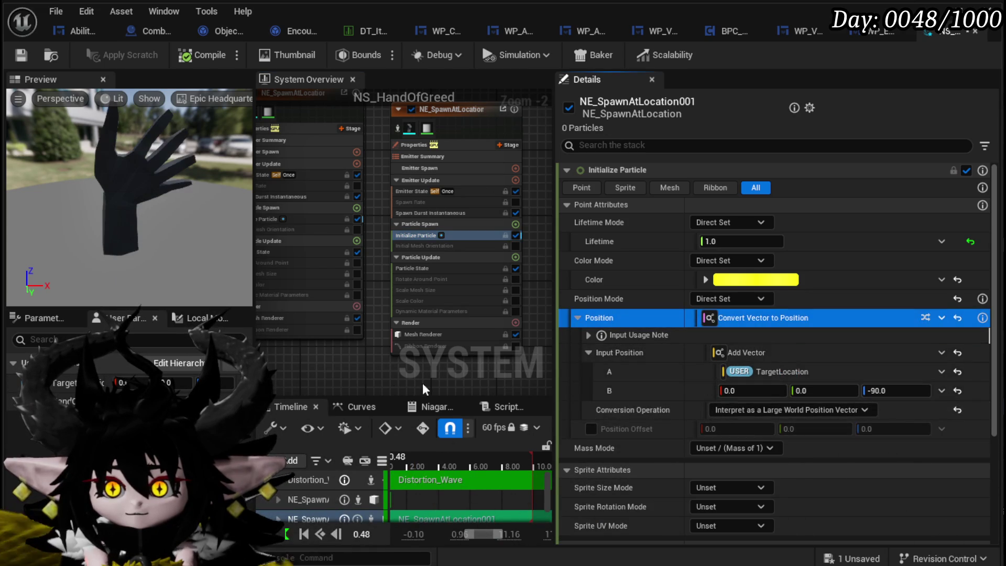
Step: Bring up Distortion_Wave's Initialize Particle and its Position Mode actions
{"action": "left_click_drag", "start_coordinate": [434, 385], "coordinate": [459, 326]}
{"action": "scroll", "coordinate": [426, 318], "scroll_direction": "up", "scroll_amount": 2}
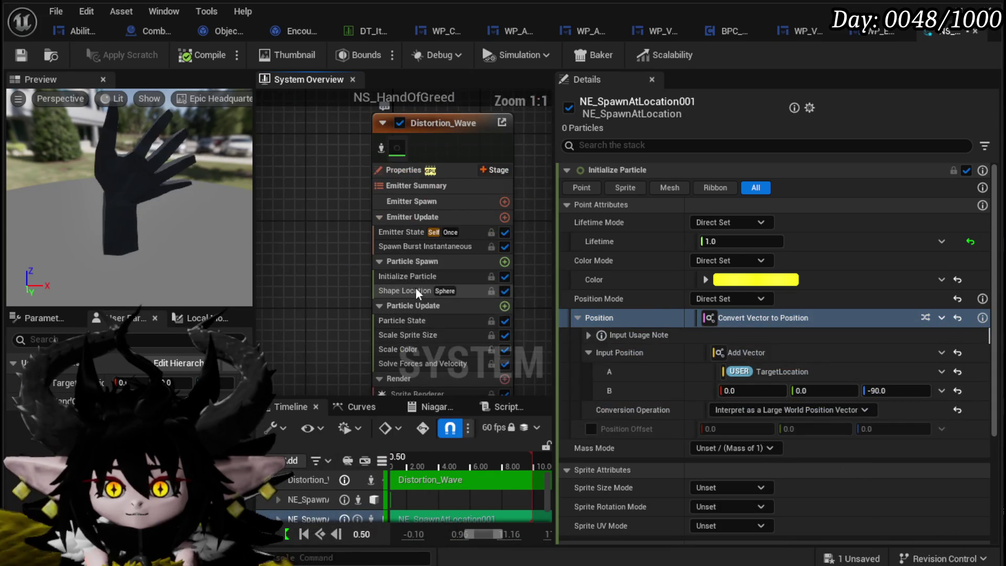
{"action": "left_click", "coordinate": [414, 281]}
{"action": "right_click", "coordinate": [655, 288]}
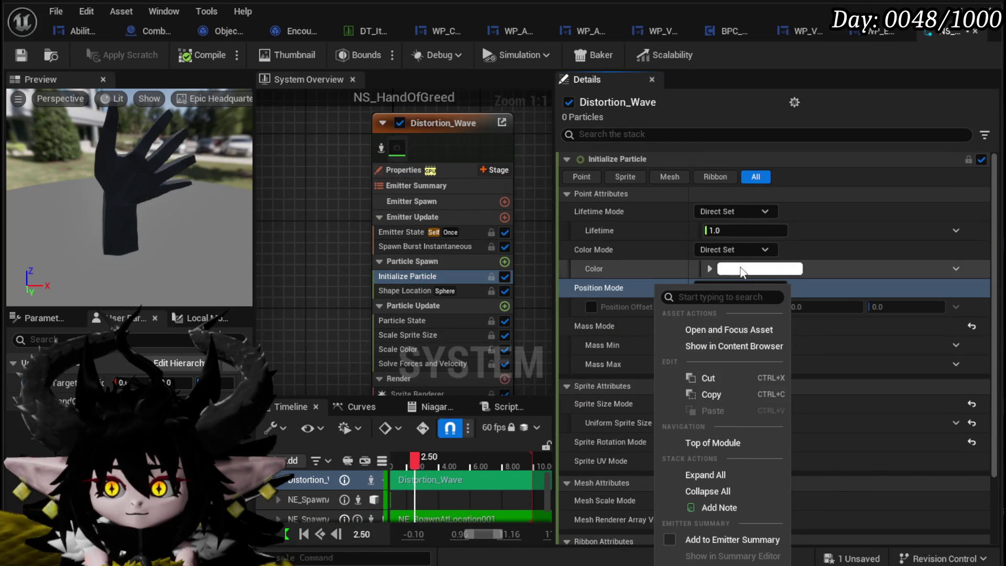
Step: Try Simulation Position for Distortion_Wave's Position Mode, comparing against NE_SpawnAtLocation001's settings
{"action": "left_click", "coordinate": [590, 296]}
{"action": "left_click", "coordinate": [741, 289]}
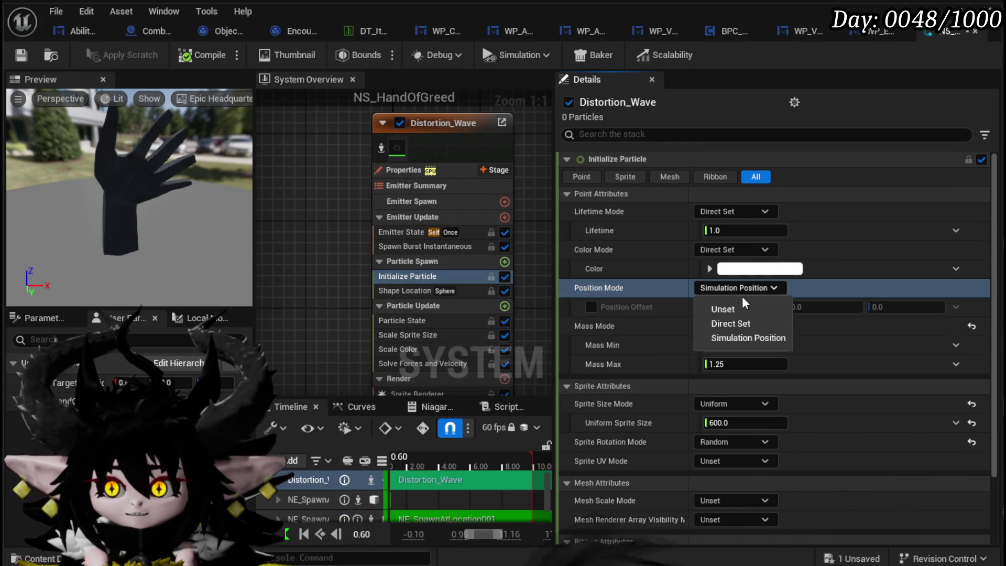
{"action": "left_click", "coordinate": [748, 336]}
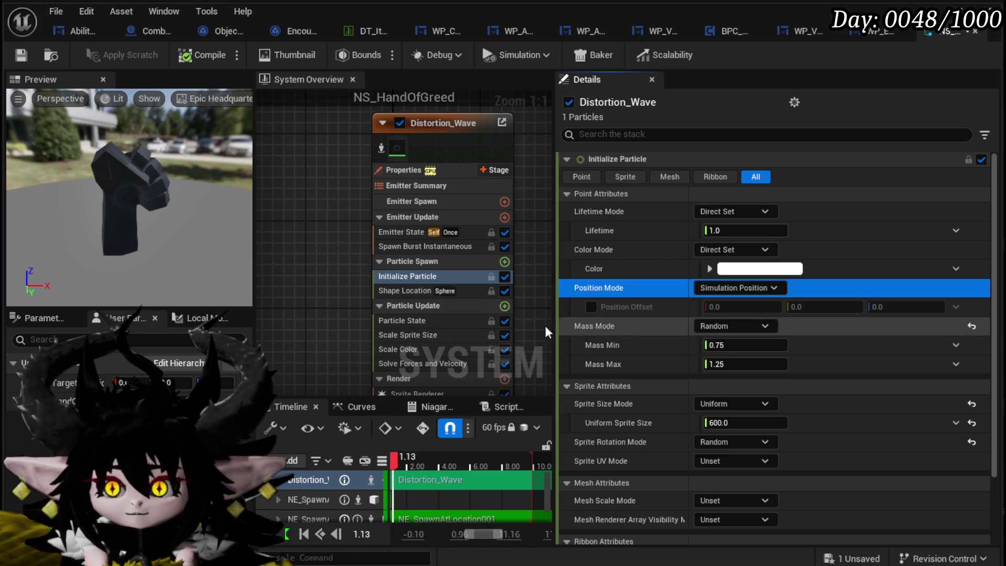
{"action": "scroll", "coordinate": [530, 325], "scroll_direction": "down", "scroll_amount": 1}
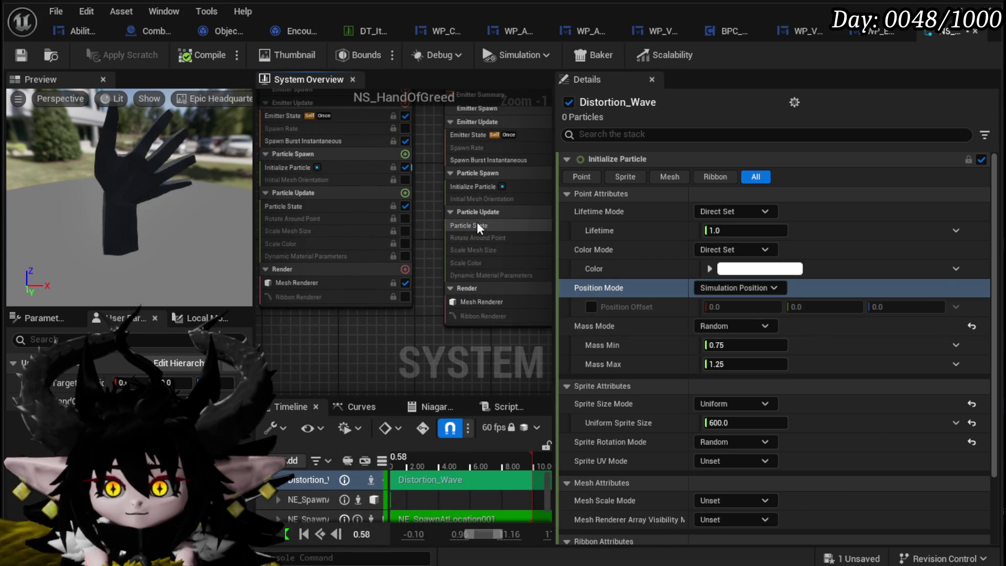
{"action": "left_click", "coordinate": [480, 186]}
{"action": "mouse_move", "coordinate": [461, 351]}
{"action": "left_mouse_down"}
{"action": "mouse_move", "coordinate": [502, 327]}
{"action": "mouse_move", "coordinate": [626, 333]}
{"action": "left_mouse_up"}
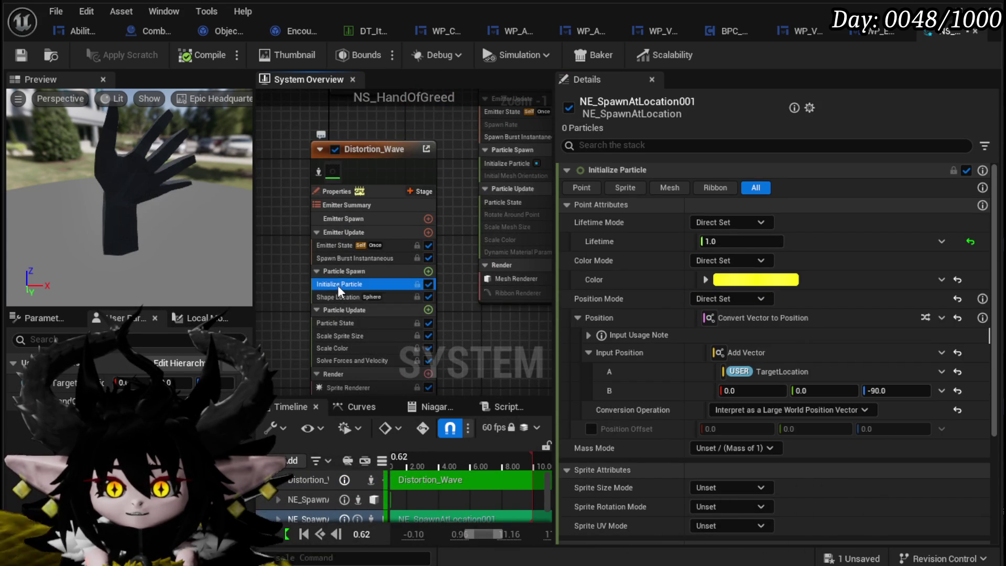
{"action": "left_click", "coordinate": [337, 285]}
Step: Set Distortion_Wave's Position Mode to Direct Set at 0, 0, 0 and save the system
{"action": "left_click", "coordinate": [744, 288]}
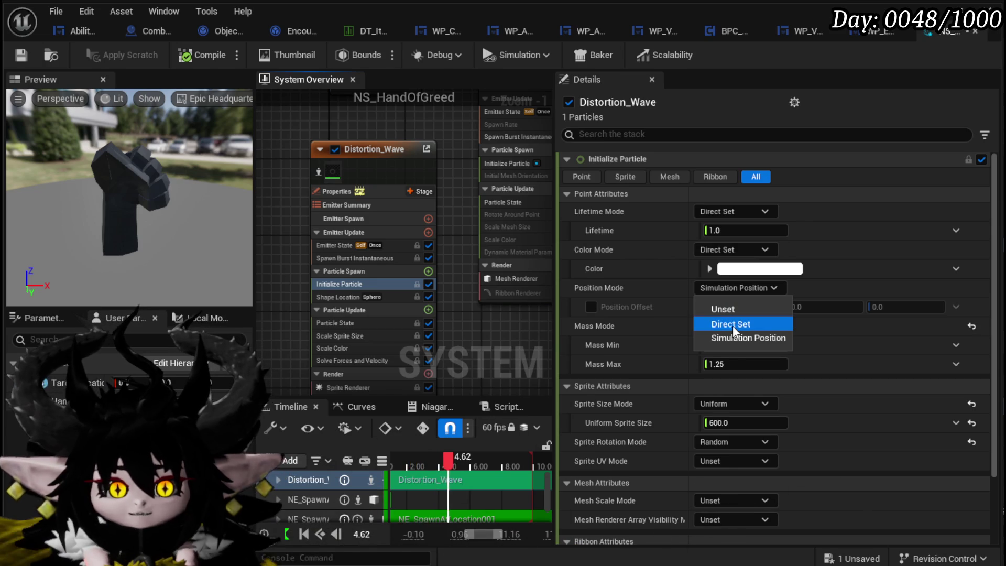
{"action": "left_click", "coordinate": [733, 325]}
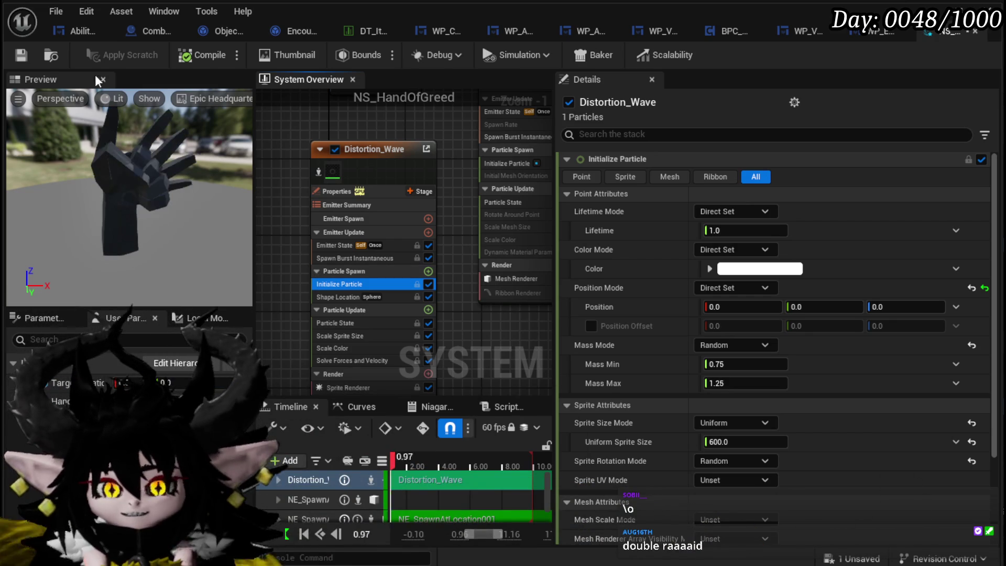
{"action": "left_click", "coordinate": [21, 54]}
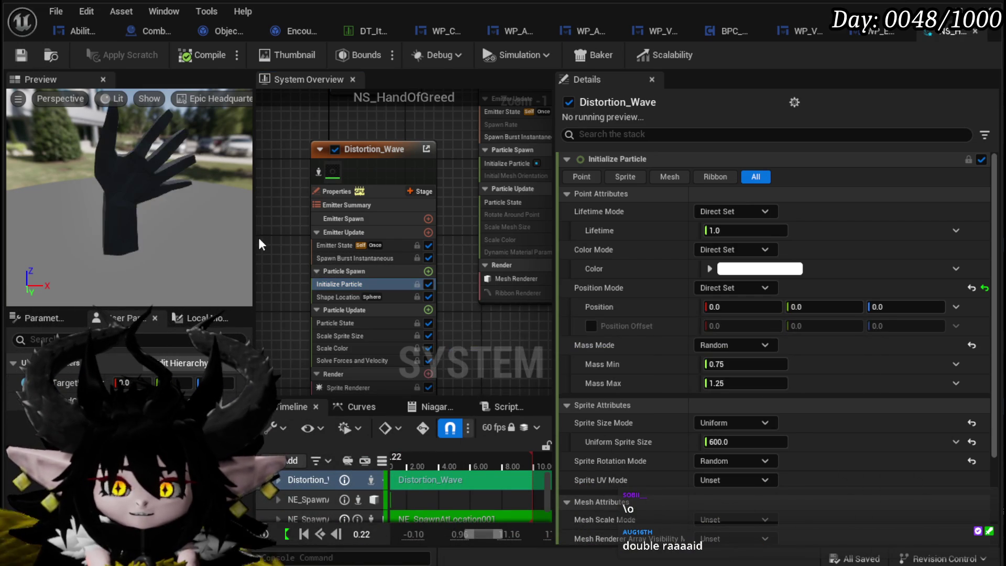
{"action": "left_click_drag", "start_coordinate": [262, 235], "coordinate": [285, 233]}
{"action": "left_click_drag", "start_coordinate": [522, 332], "coordinate": [369, 309]}
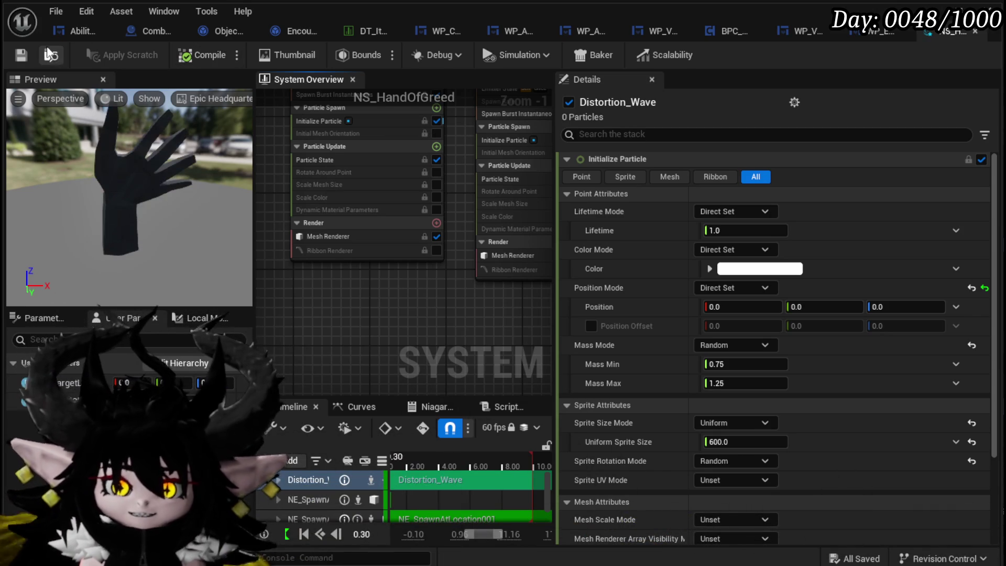
Step: Save the NS_HandOfGreed Niagara system from the editor toolbar
{"action": "left_click", "coordinate": [20, 56]}
{"action": "scroll", "coordinate": [380, 335], "scroll_direction": "down", "scroll_amount": 3}
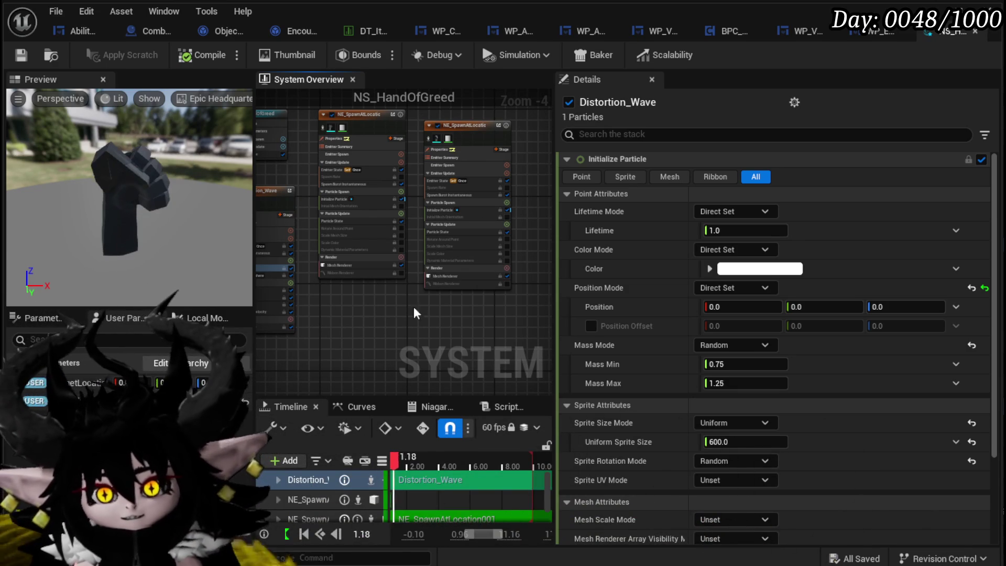
{"action": "left_click", "coordinate": [20, 53]}
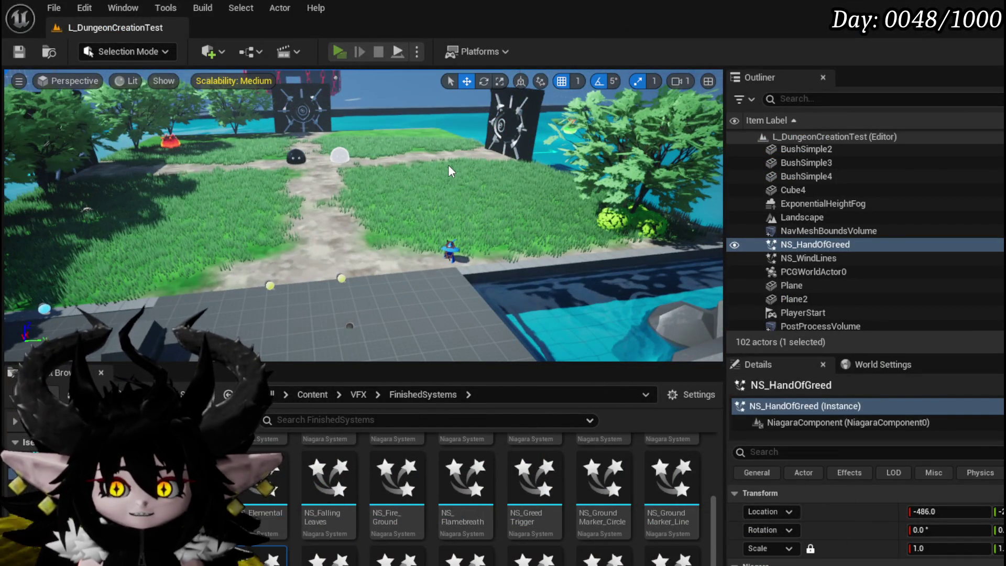
Step: Start the game preview, walk to the bench and load the Magic ability set
{"action": "key", "text": "alt+p"}
{"action": "key", "text": "w"}
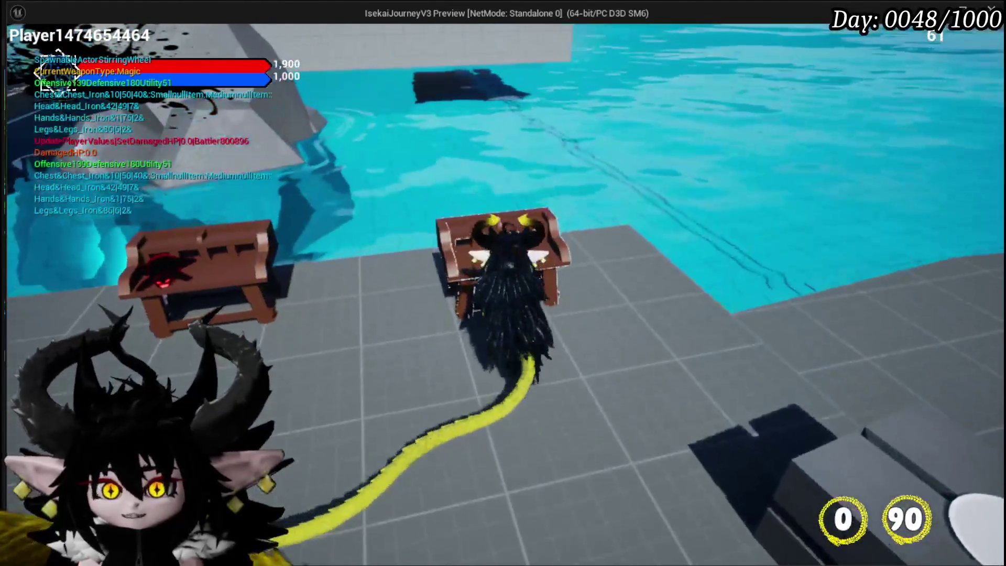
{"action": "key", "text": "e"}
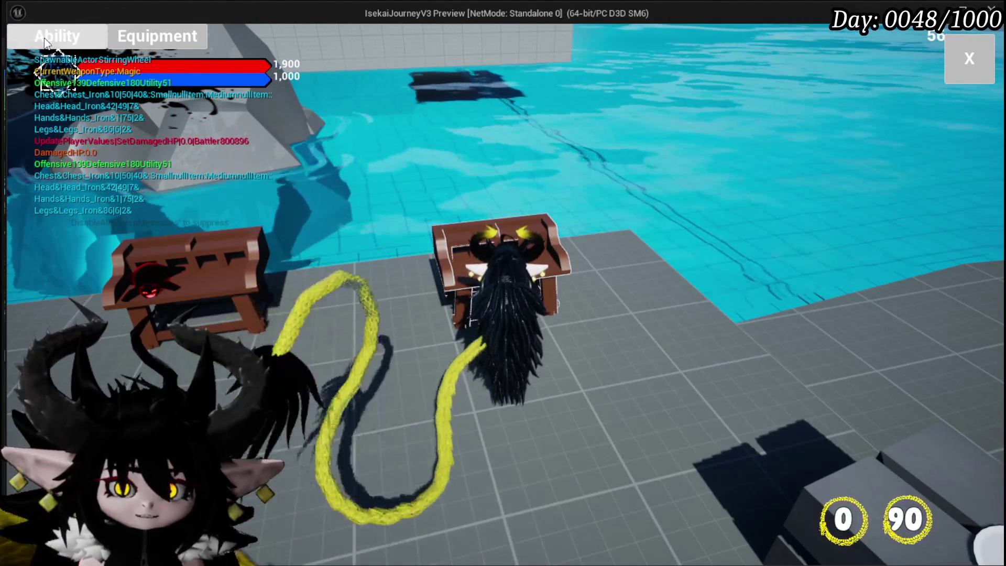
{"action": "left_click", "coordinate": [57, 36]}
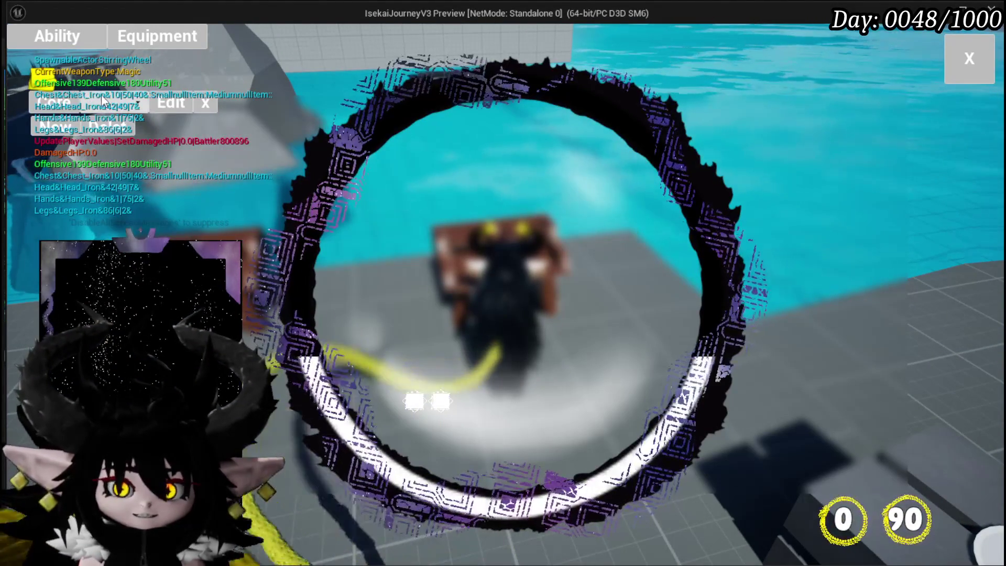
{"action": "left_click", "coordinate": [112, 124]}
{"action": "left_click", "coordinate": [113, 133]}
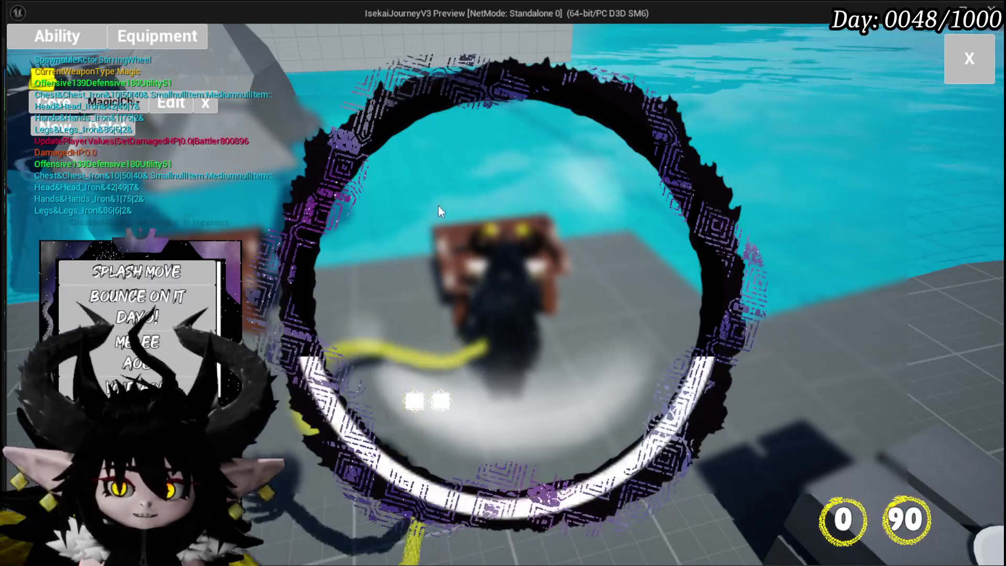
Step: Add a special effect to Void Movement with AOE targeting
{"action": "scroll", "coordinate": [178, 338], "scroll_direction": "up", "scroll_amount": 4}
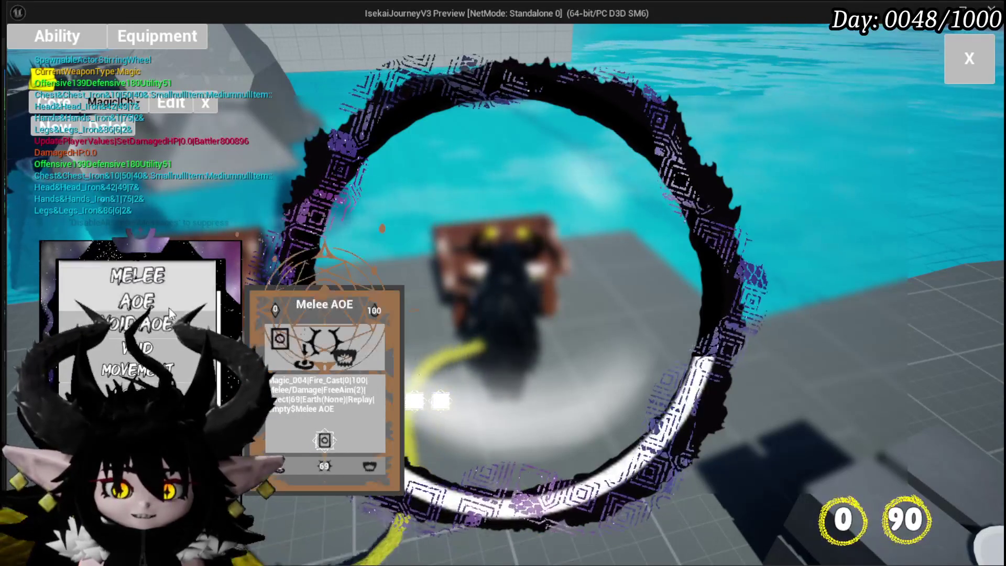
{"action": "scroll", "coordinate": [130, 350], "scroll_direction": "down", "scroll_amount": 5}
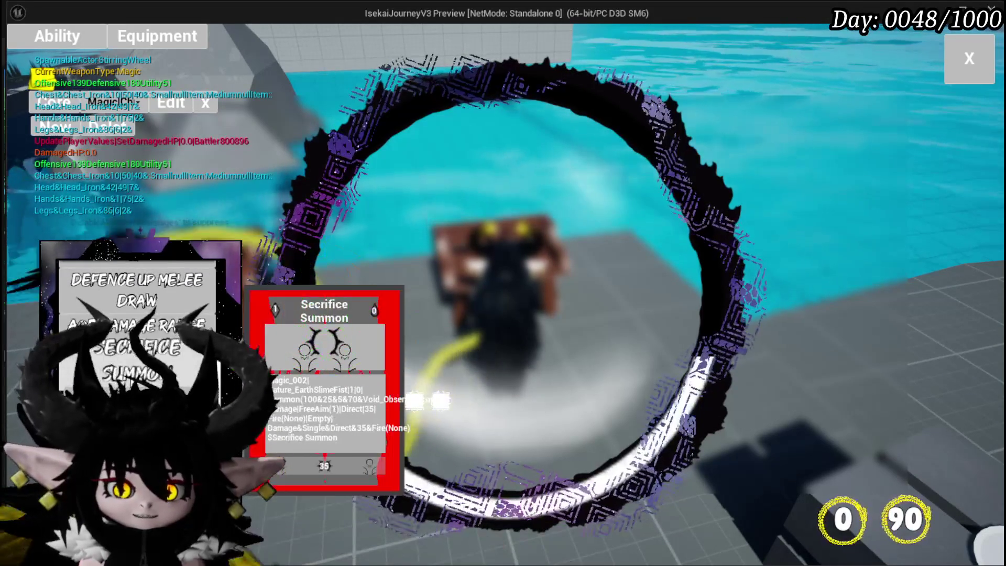
{"action": "left_click", "coordinate": [130, 346]}
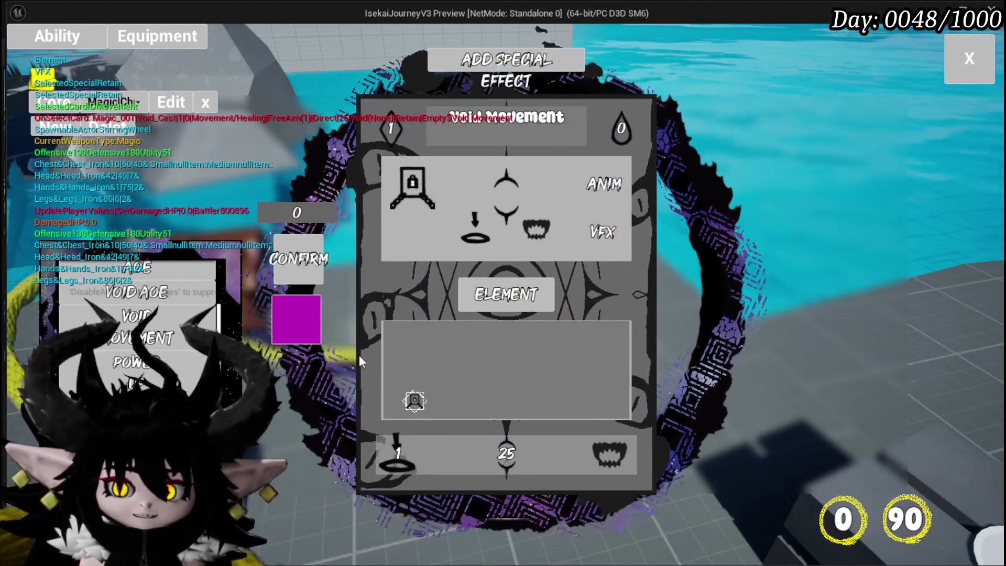
{"action": "left_click", "coordinate": [398, 455]}
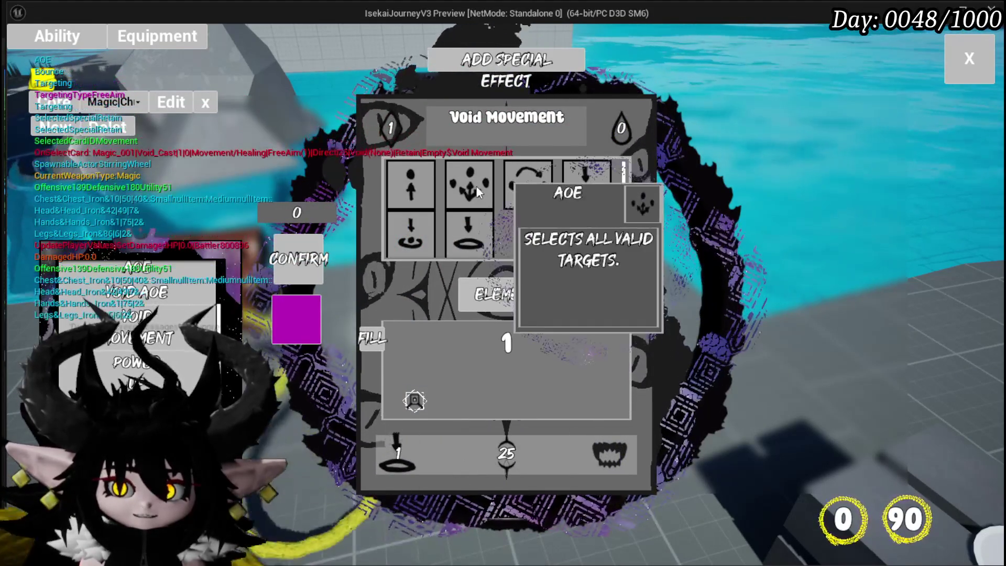
{"action": "left_click", "coordinate": [506, 181]}
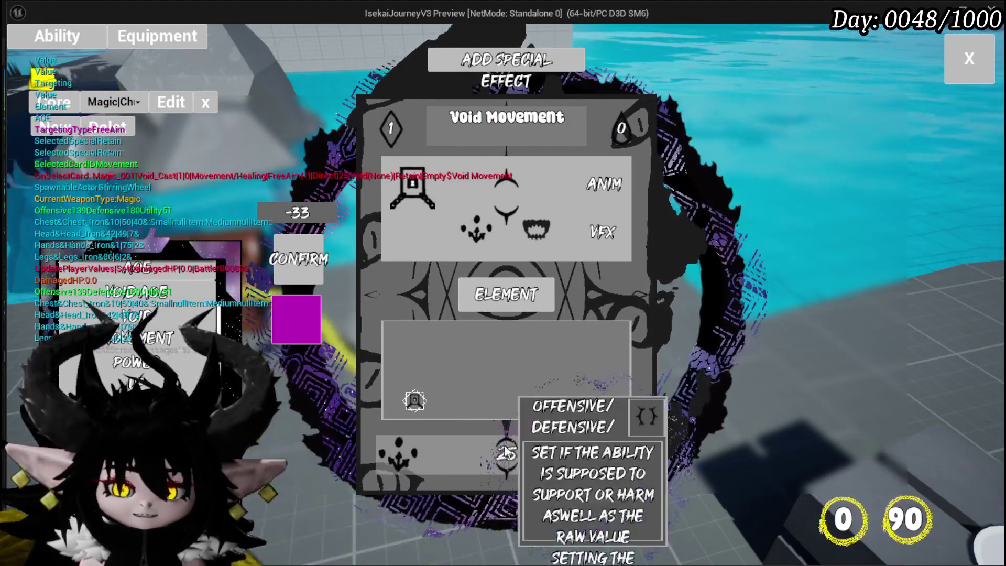
Step: Give the Void Movement card a status effect with an amount of 5
{"action": "left_click", "coordinate": [506, 454]}
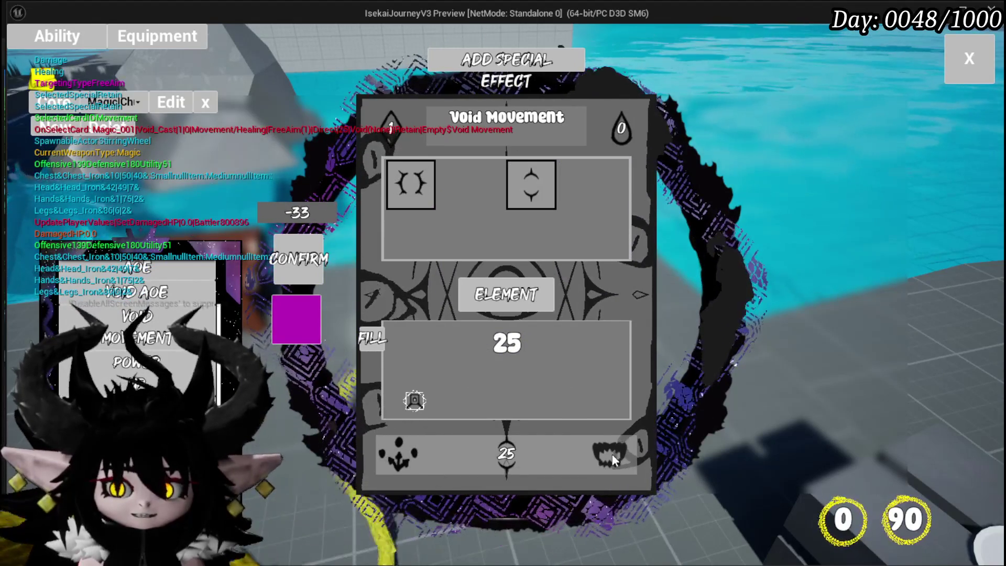
{"action": "left_click", "coordinate": [612, 454]}
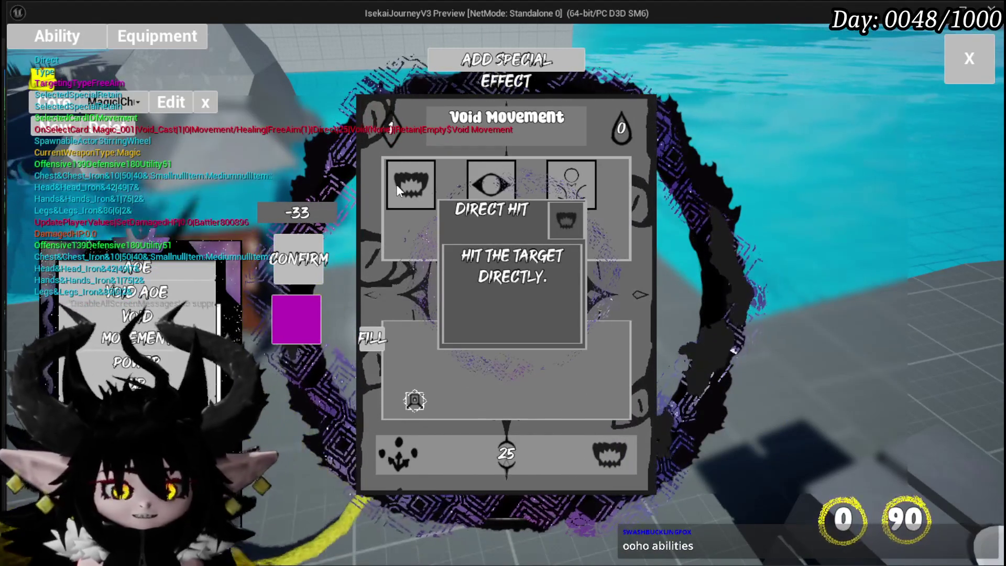
{"action": "left_click", "coordinate": [473, 188]}
{"action": "left_click", "coordinate": [473, 193]}
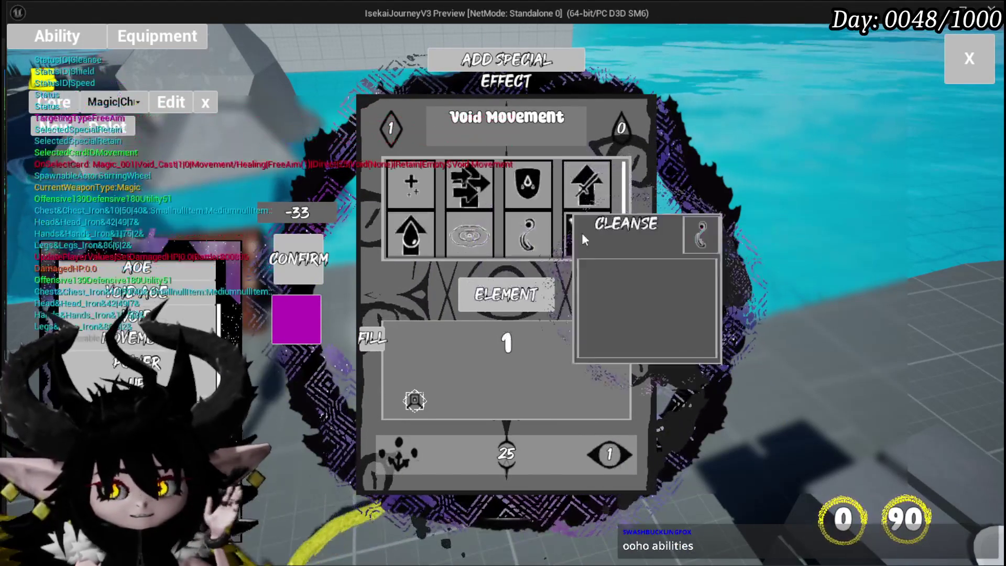
{"action": "left_click", "coordinate": [466, 233]}
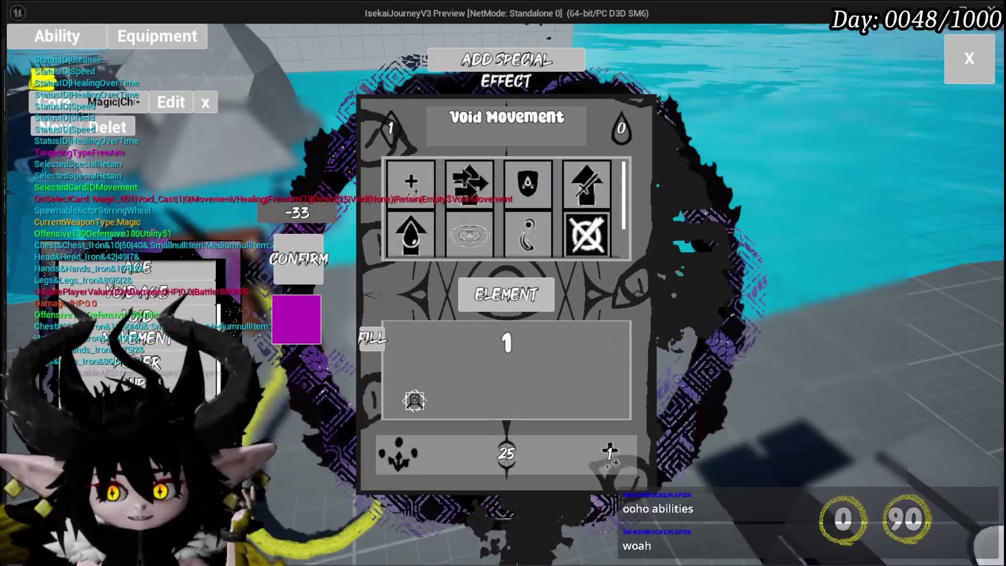
{"action": "left_click", "coordinate": [414, 401]}
{"action": "type", "text": "5"}
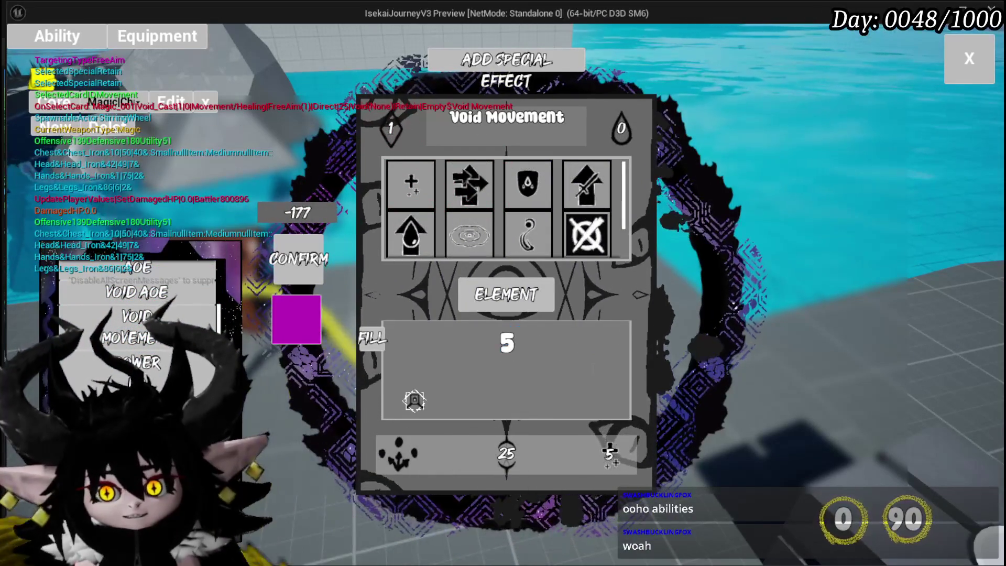
Step: Choose a summon visual and add a status effect to the card
{"action": "left_click", "coordinate": [587, 235]}
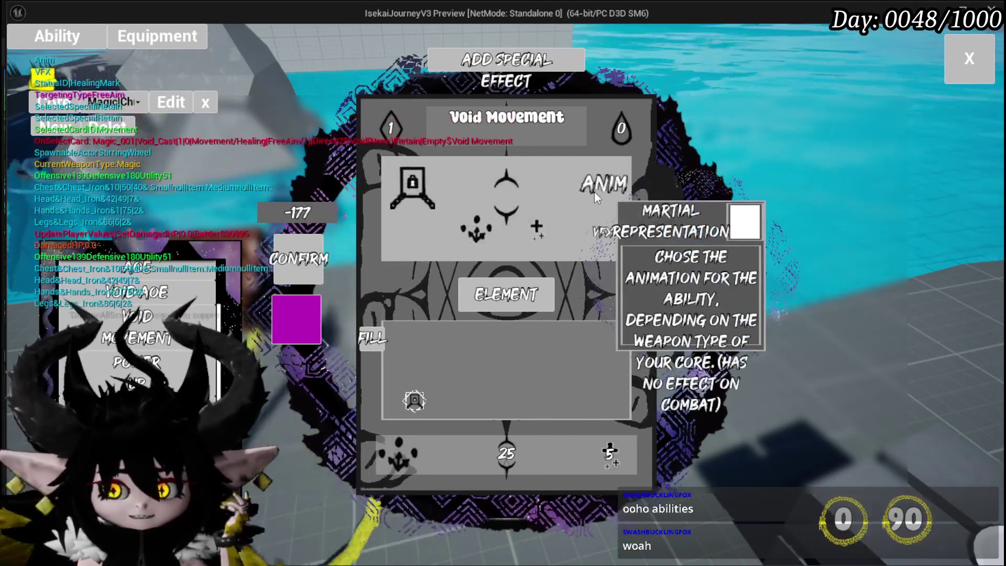
{"action": "left_click", "coordinate": [572, 188]}
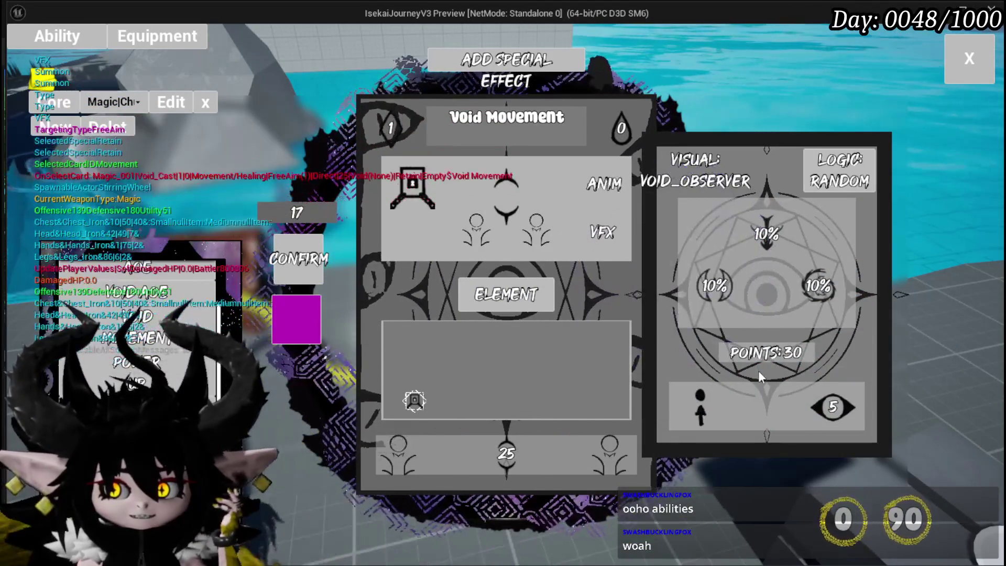
{"action": "left_click", "coordinate": [530, 184]}
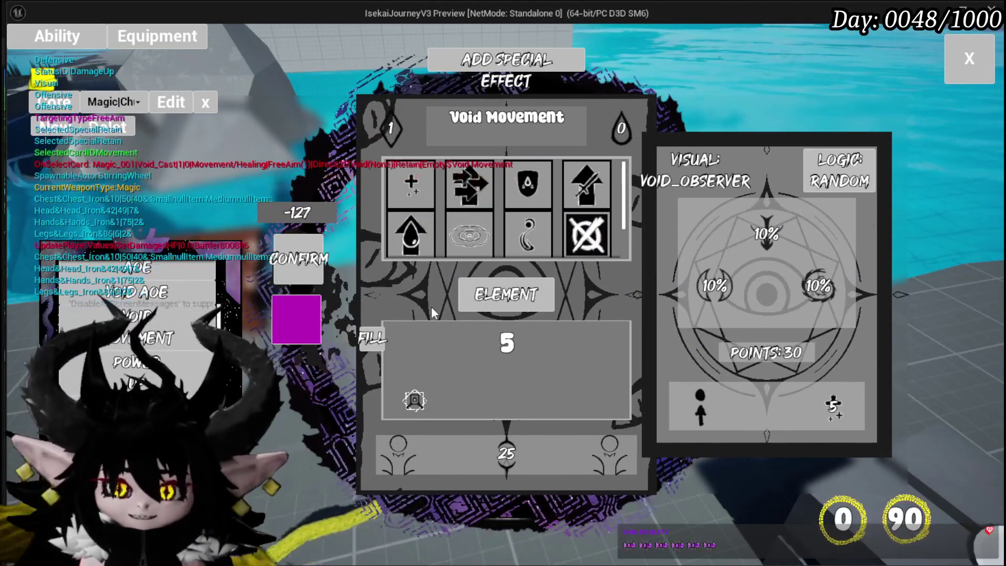
{"action": "left_click", "coordinate": [468, 310]}
Step: Browse the Empower and Cascade special effects, then leave the card editor
{"action": "mouse_move", "coordinate": [400, 113]}
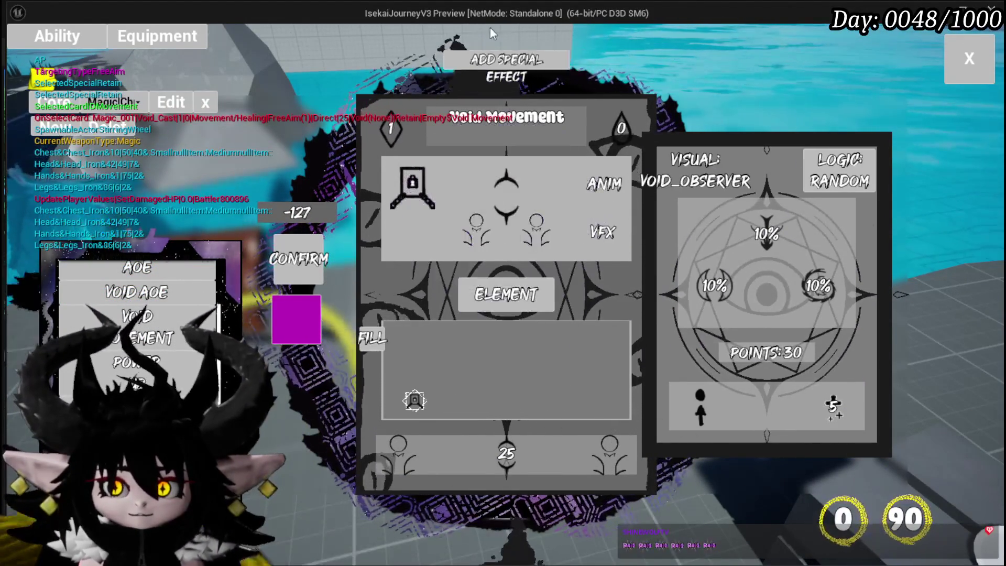
{"action": "left_click", "coordinate": [467, 80]}
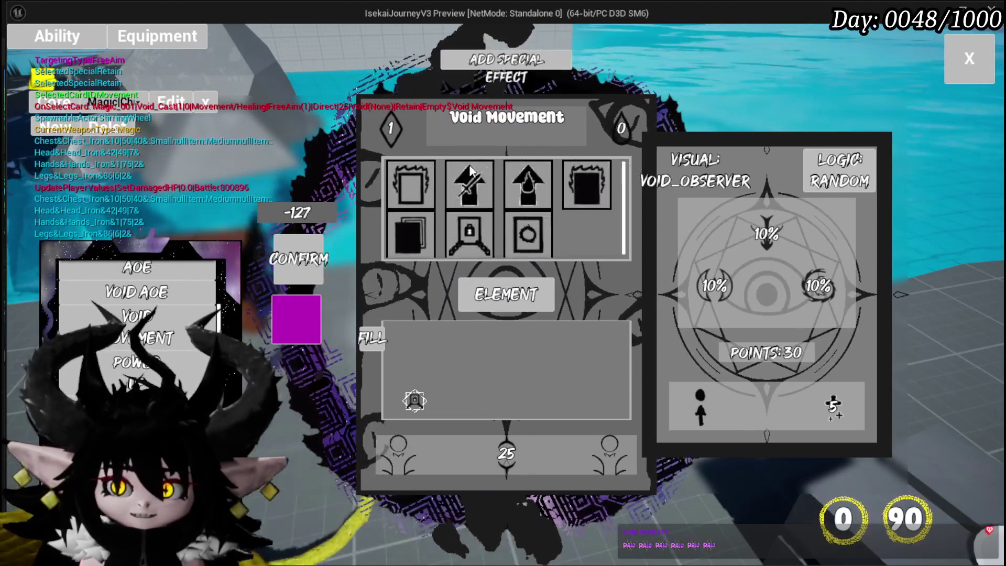
{"action": "mouse_move", "coordinate": [491, 181]}
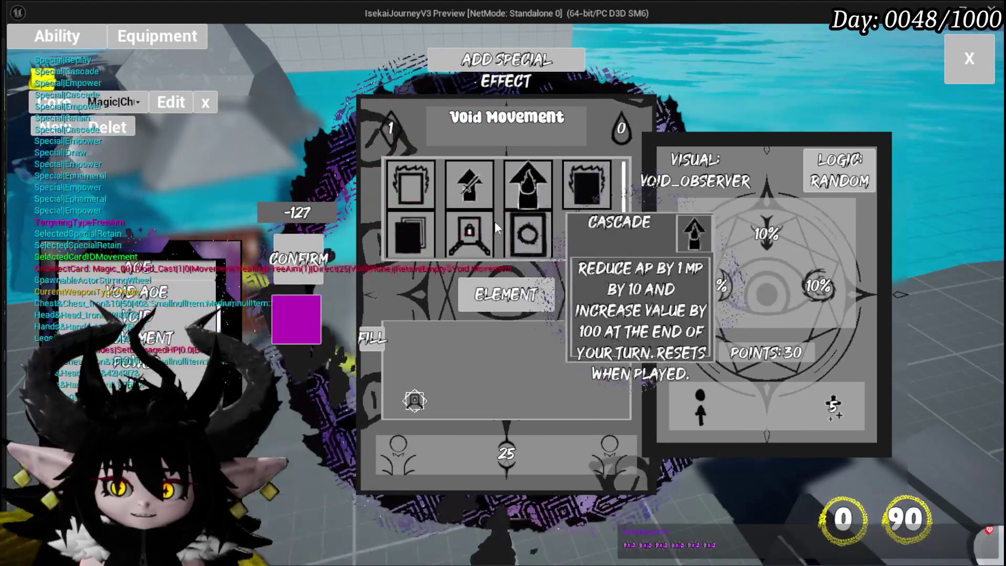
{"action": "mouse_move", "coordinate": [520, 203]}
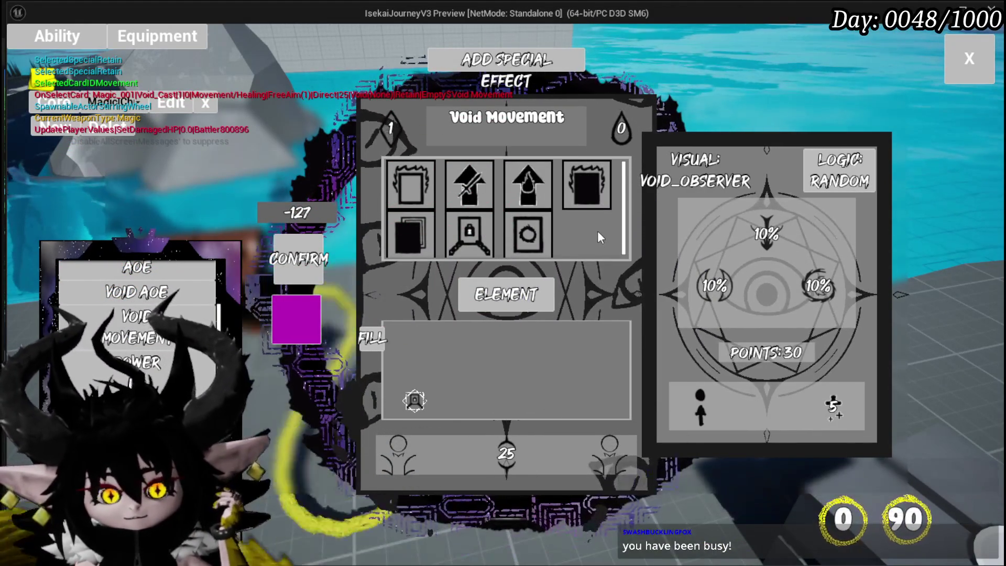
{"action": "key", "text": "Escape"}
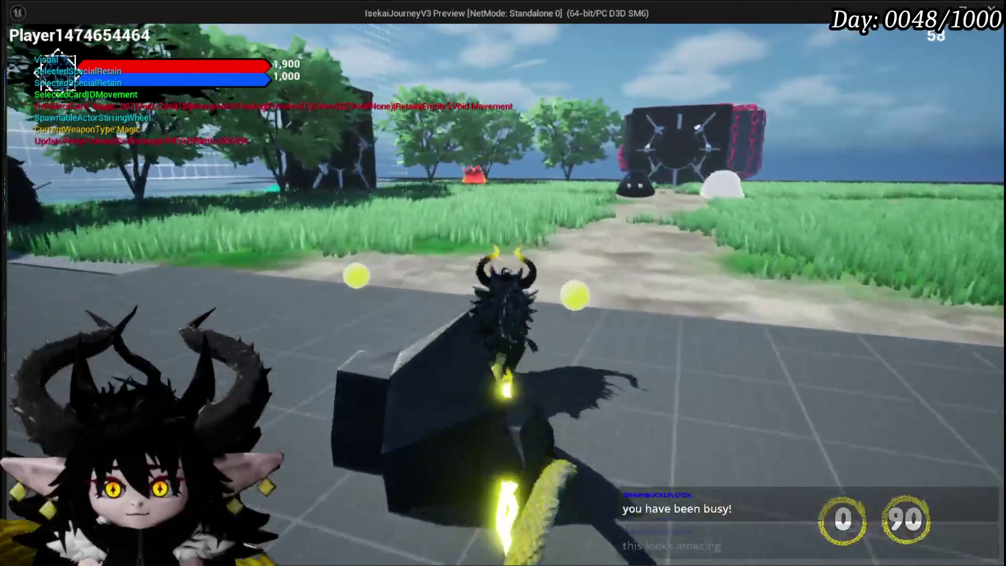
Step: Run to the fire slime, answer the battle prompt and play the Big Boooooom card
{"action": "key", "text": "w"}
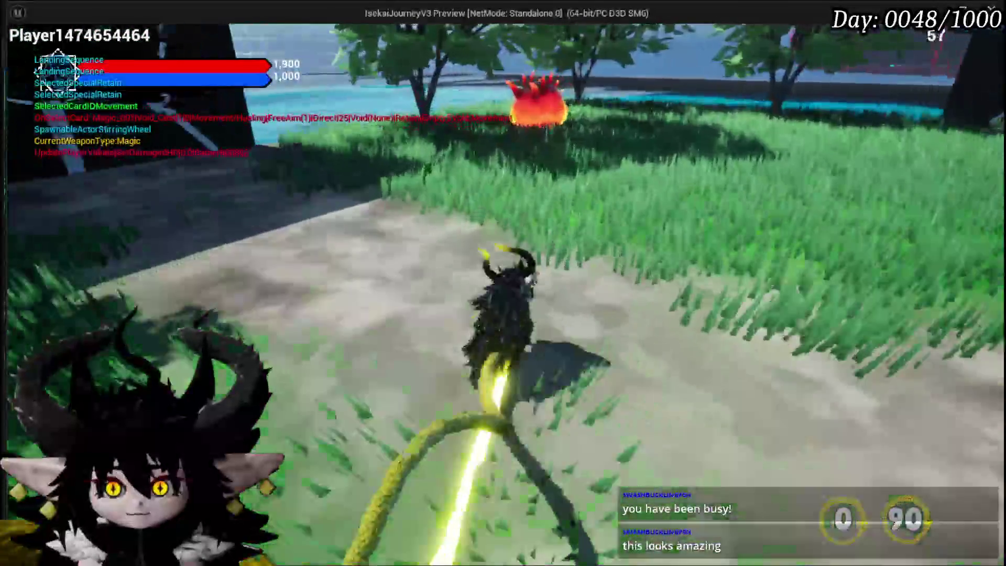
{"action": "key", "text": "w"}
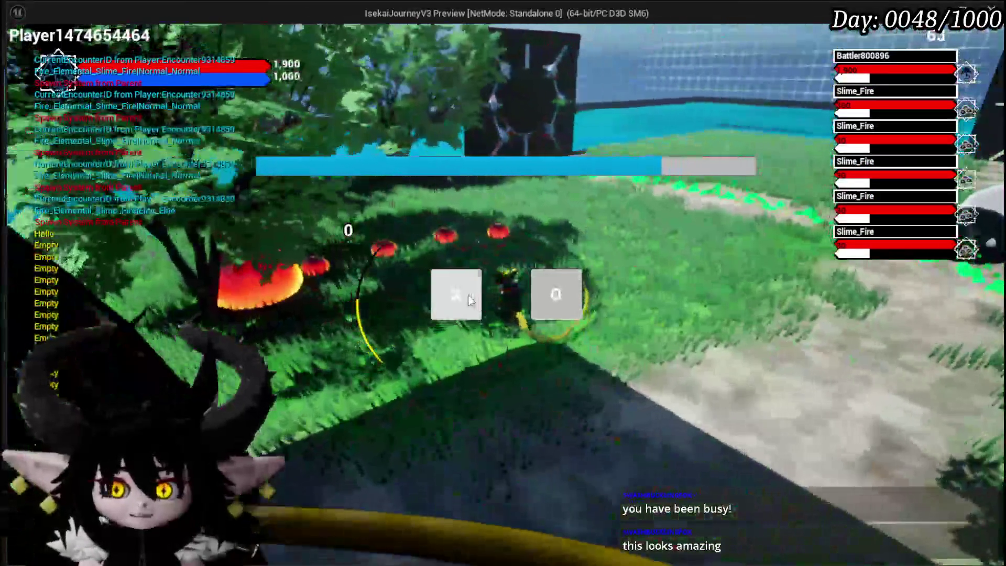
{"action": "left_click", "coordinate": [530, 272]}
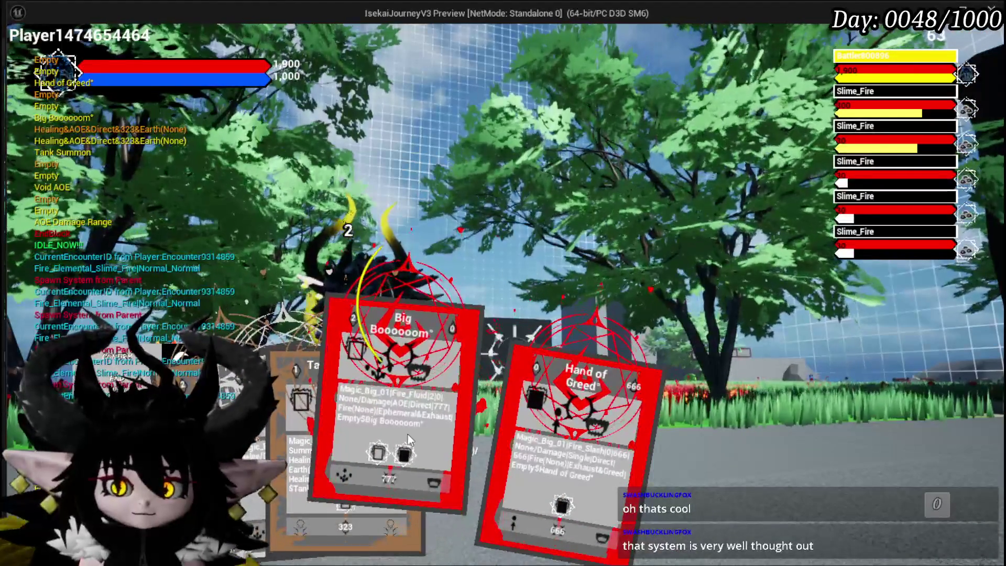
{"action": "left_click", "coordinate": [403, 424]}
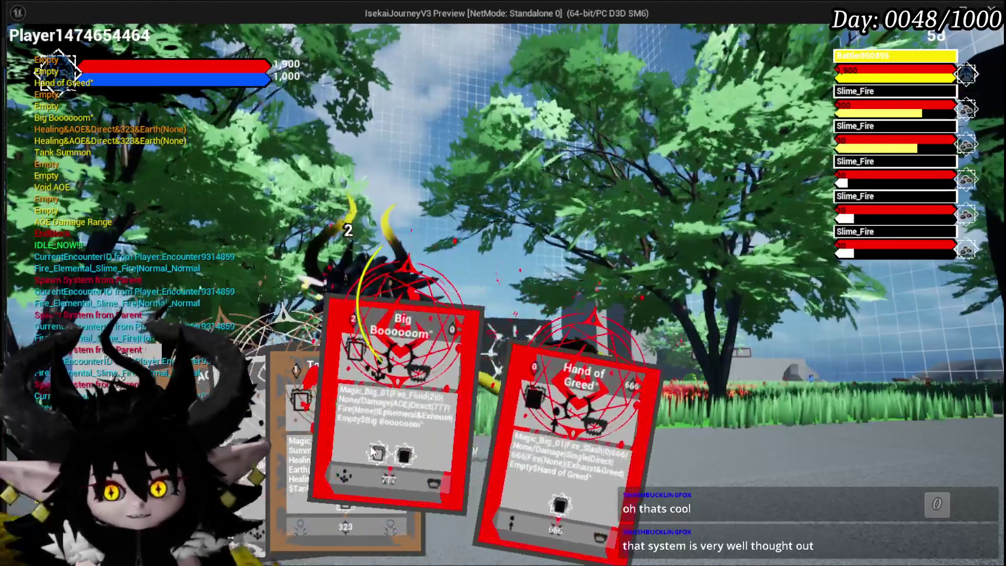
{"action": "mouse_move", "coordinate": [407, 428]}
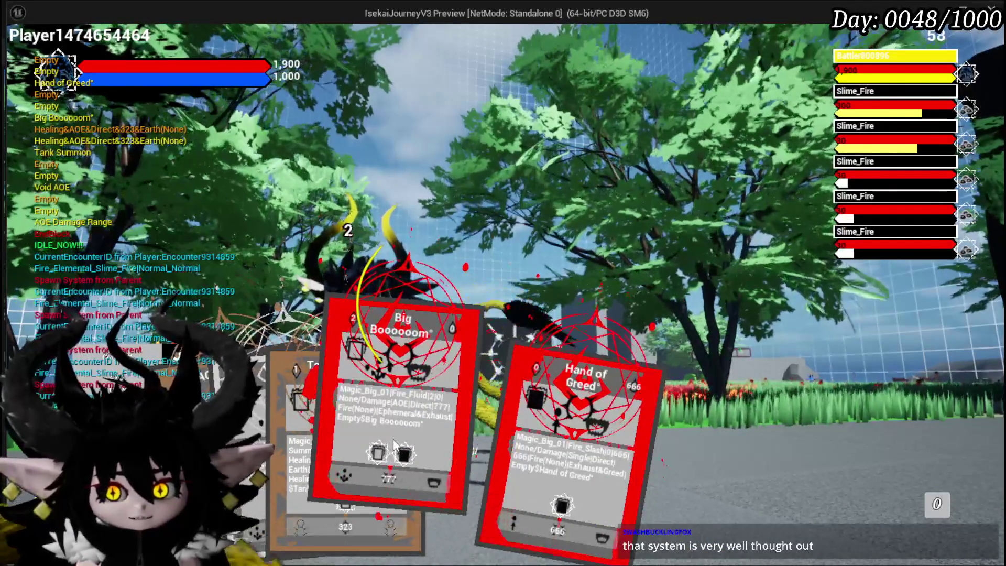
{"action": "left_click", "coordinate": [390, 445]}
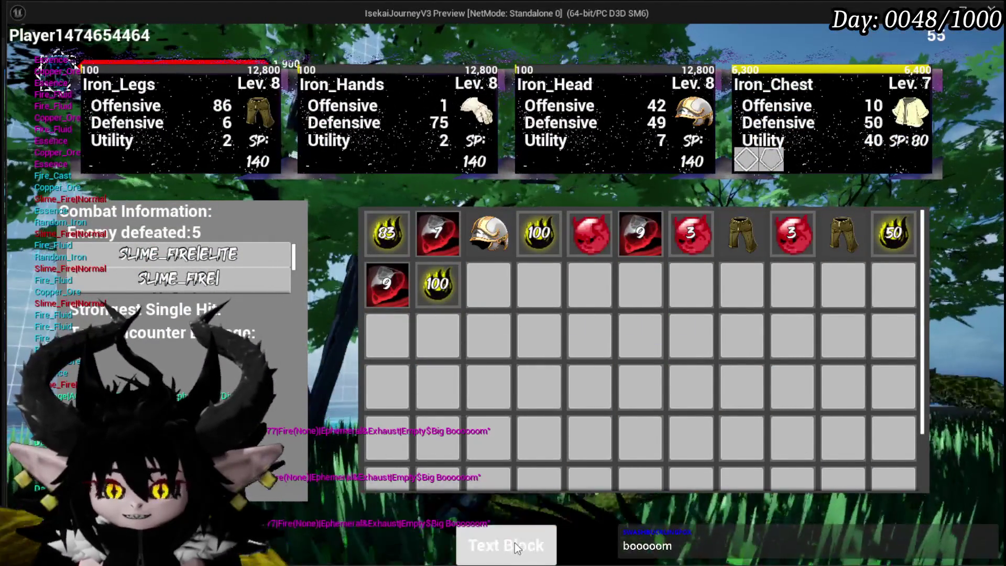
Step: Collect the battle loot, close the panels and run back to the dirt path
{"action": "left_click", "coordinate": [515, 542]}
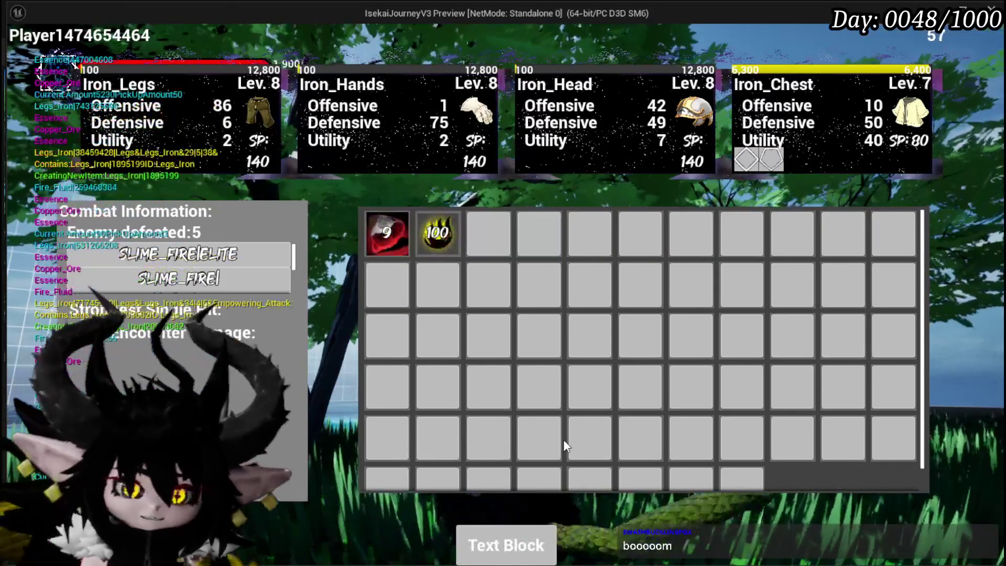
{"action": "key", "text": "i"}
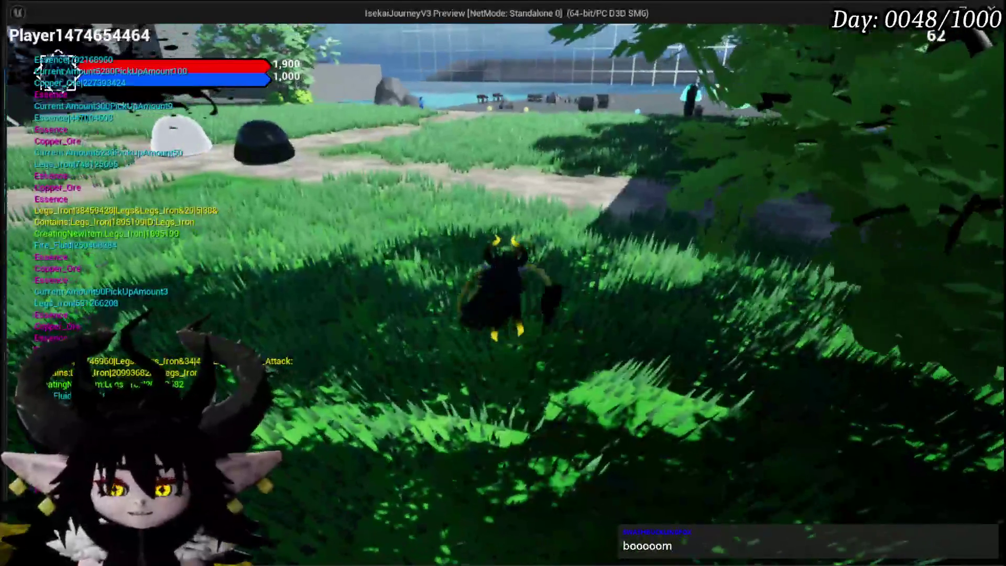
{"action": "key", "text": "w"}
{"action": "key", "text": "w"}
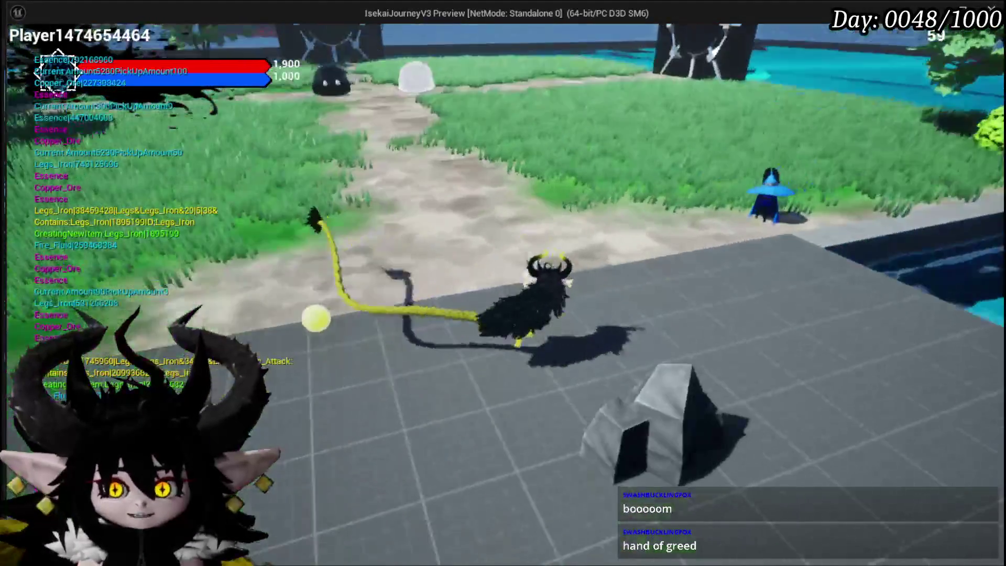
{"action": "key", "text": "w"}
Step: Inspect the Adrenaline, Big Booooom and Hand of Greed cards in the inventory, then close it
{"action": "key", "text": "Tab"}
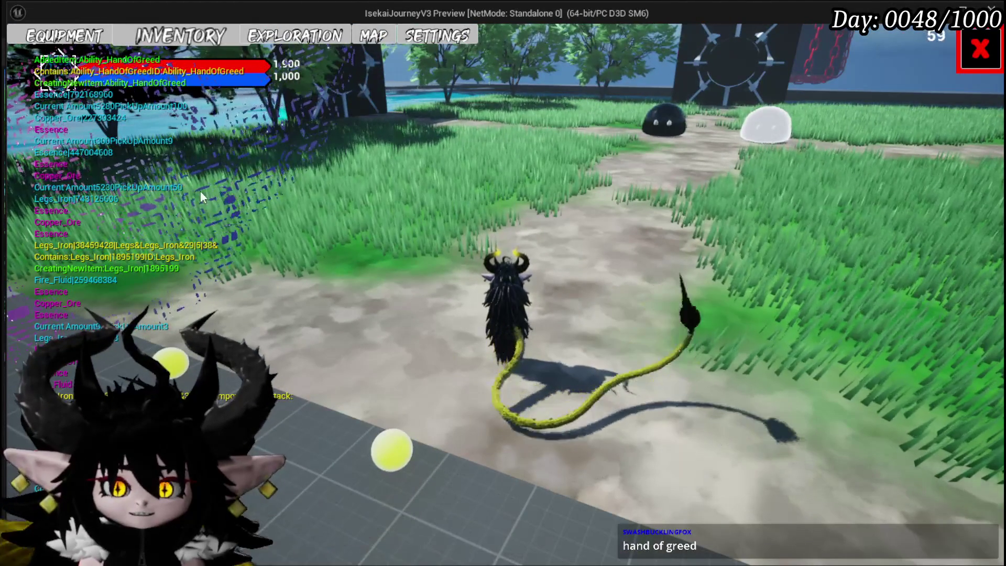
{"action": "left_click", "coordinate": [181, 46]}
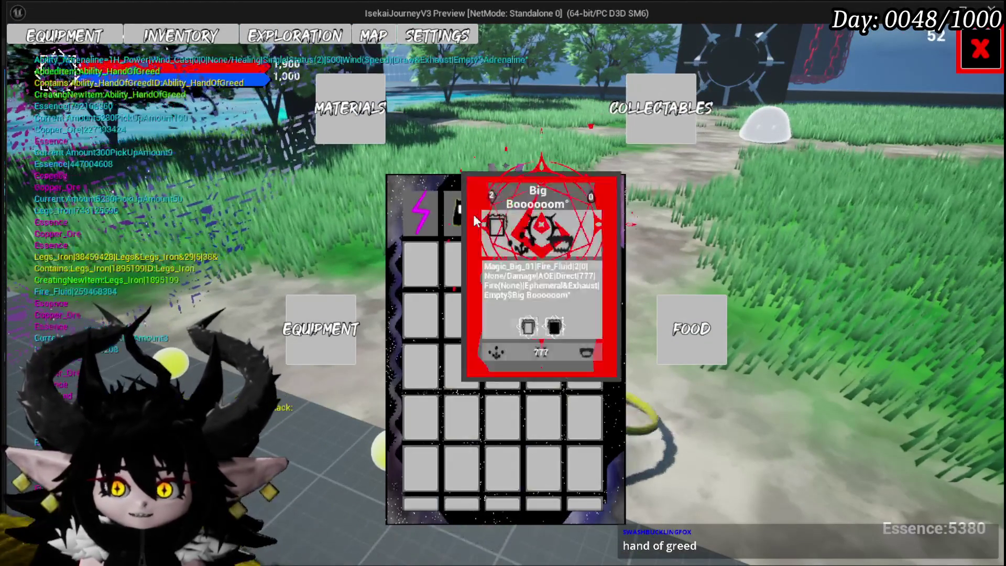
{"action": "mouse_move", "coordinate": [411, 219]}
{"action": "mouse_move", "coordinate": [478, 216]}
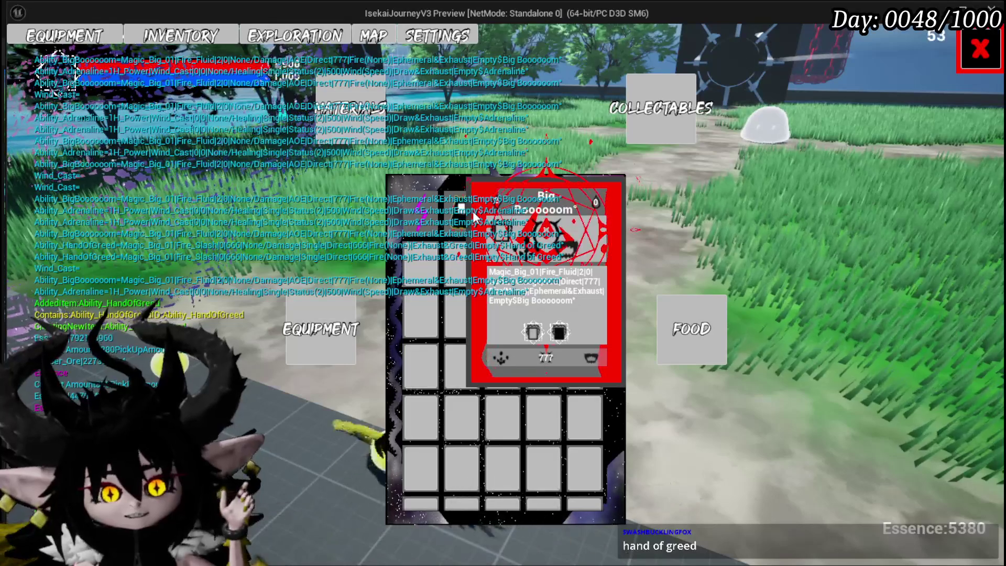
{"action": "mouse_move", "coordinate": [542, 223]}
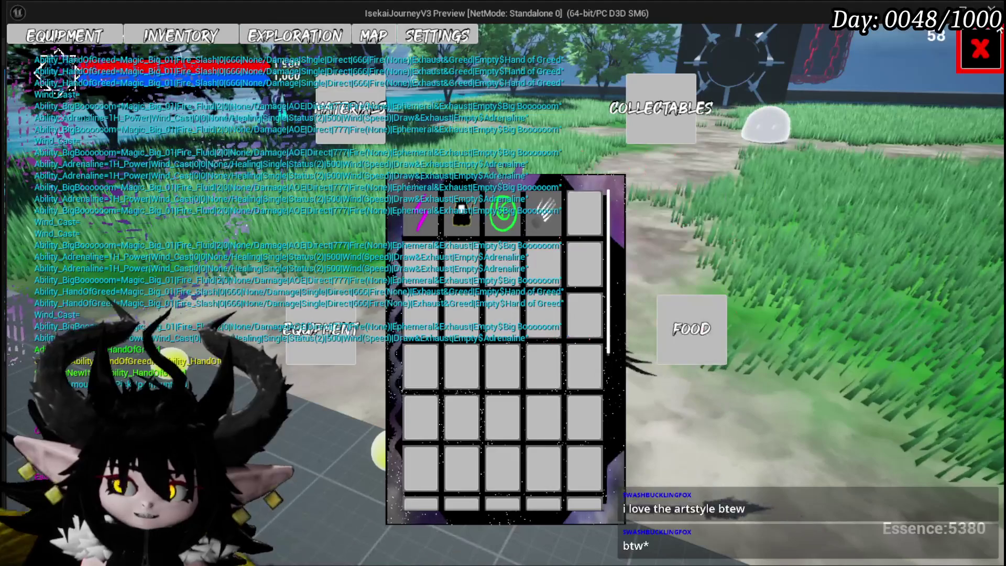
{"action": "key", "text": "Escape"}
{"action": "key", "text": "Escape"}
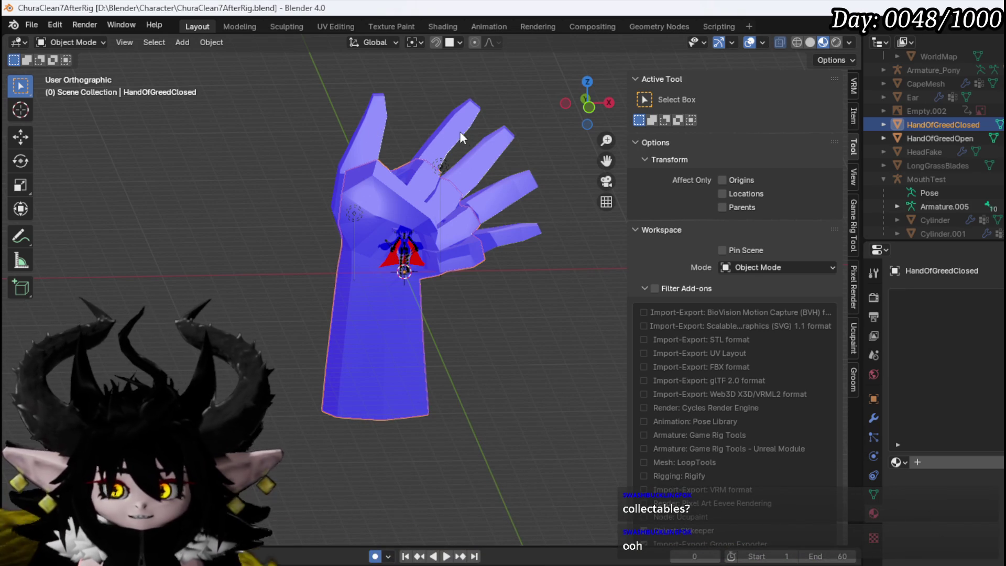
Step: Select the closed hand model and palm light, then save the blend file
{"action": "mouse_move", "coordinate": [453, 133]}
{"action": "left_mouse_down"}
{"action": "mouse_move", "coordinate": [406, 153]}
{"action": "mouse_move", "coordinate": [417, 125]}
{"action": "mouse_move", "coordinate": [436, 131]}
{"action": "left_mouse_up"}
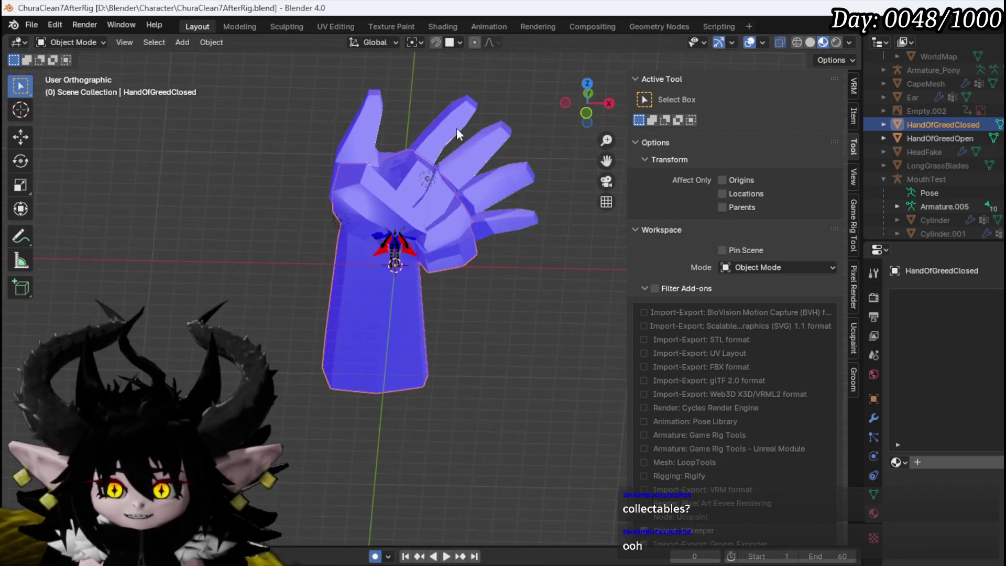
{"action": "left_click", "coordinate": [445, 128]}
{"action": "left_click", "coordinate": [384, 186]}
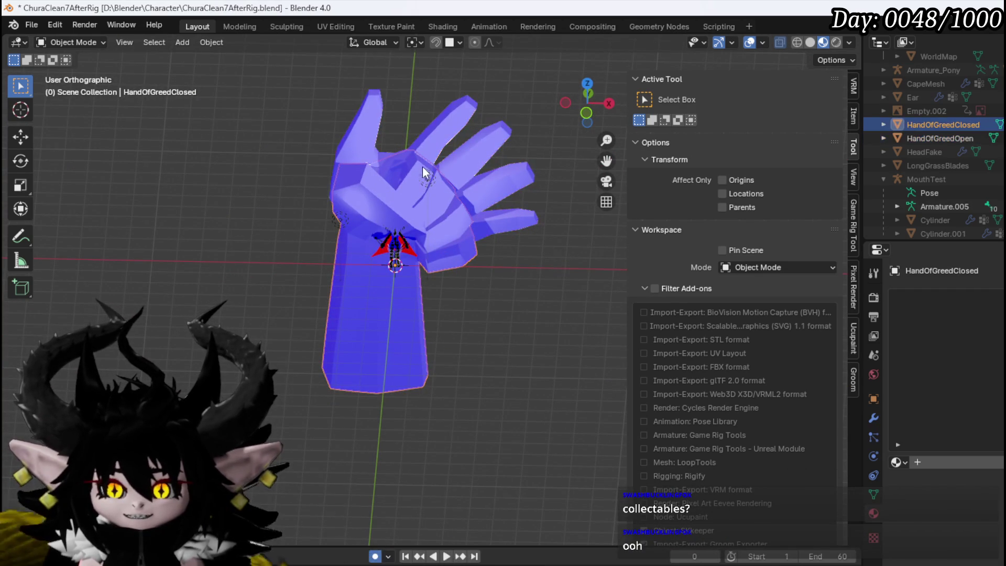
{"action": "left_click", "coordinate": [426, 177]}
{"action": "left_click", "coordinate": [31, 25]}
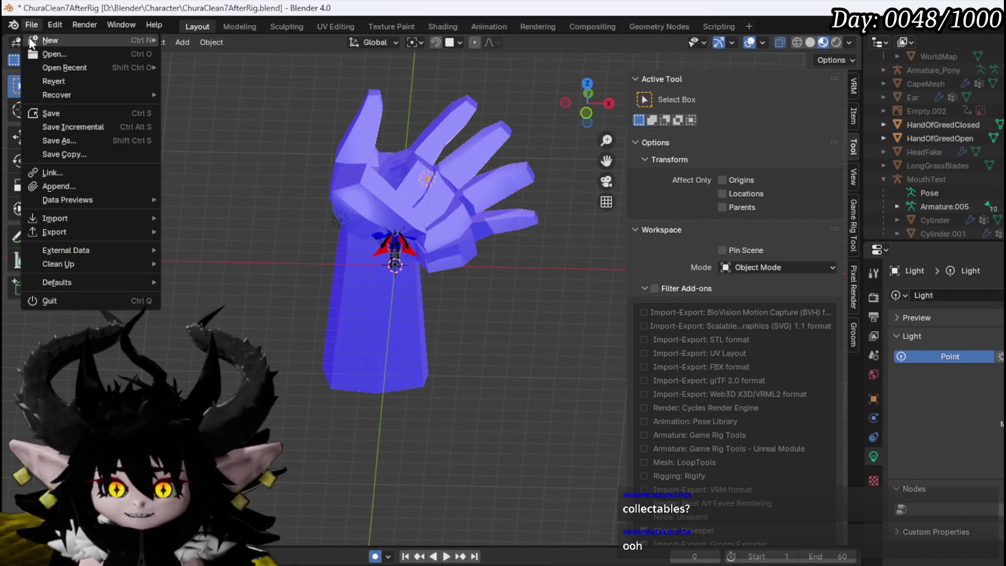
{"action": "left_click", "coordinate": [65, 113]}
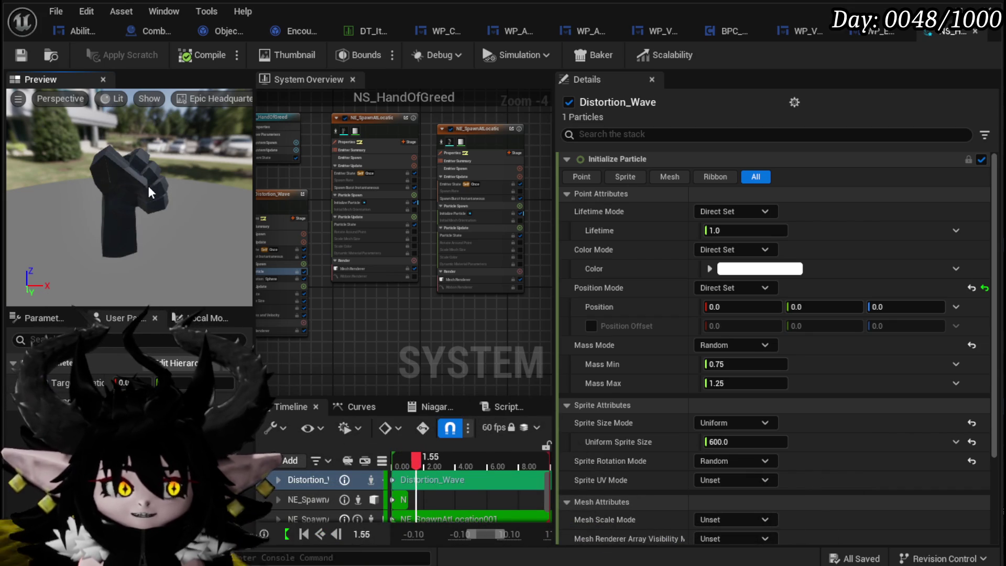
Step: Save NS_HandOfGreed, frame its actor in the level editor and save the level
{"action": "key", "text": "ctrl+s"}
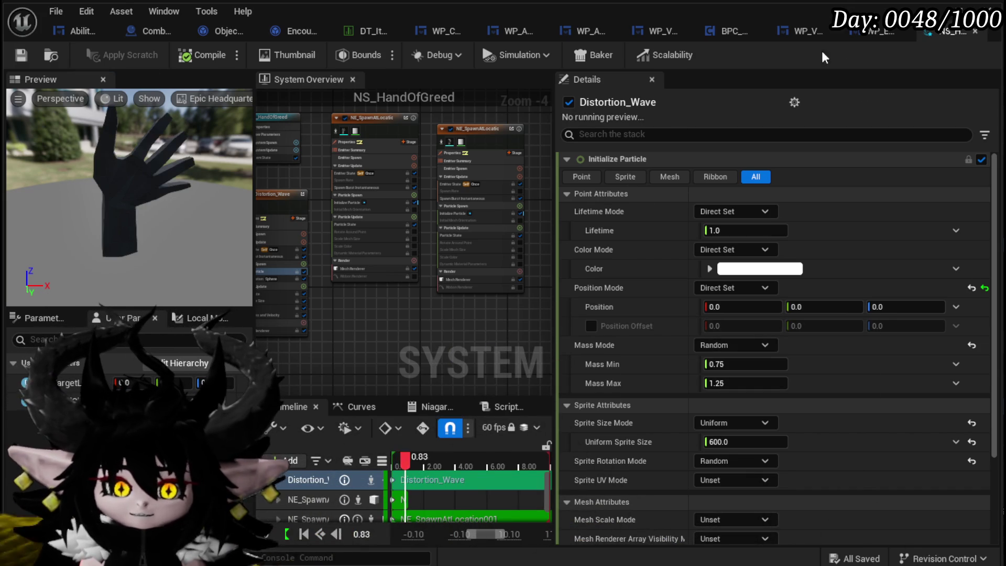
{"action": "left_click", "coordinate": [928, 9]}
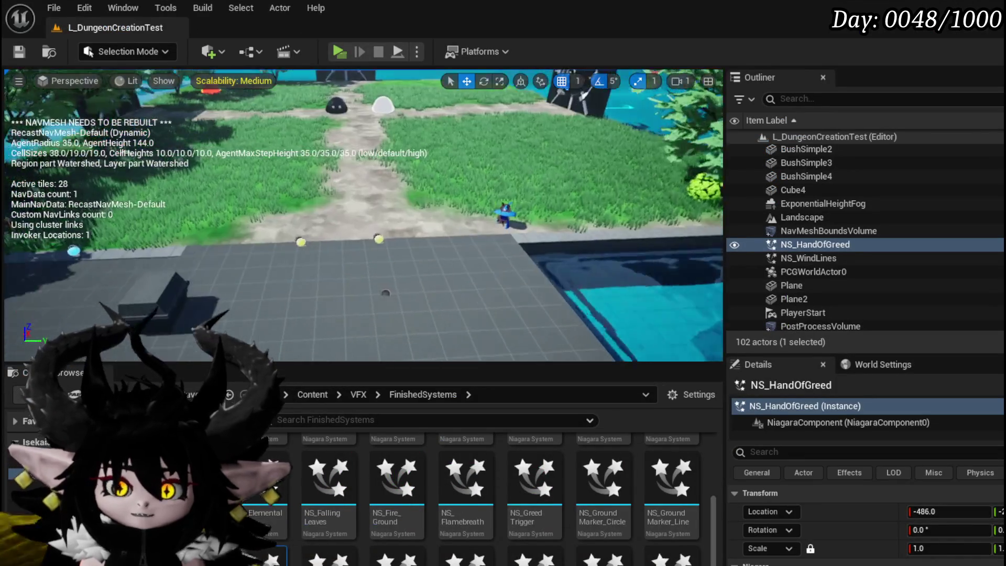
{"action": "key", "text": "f"}
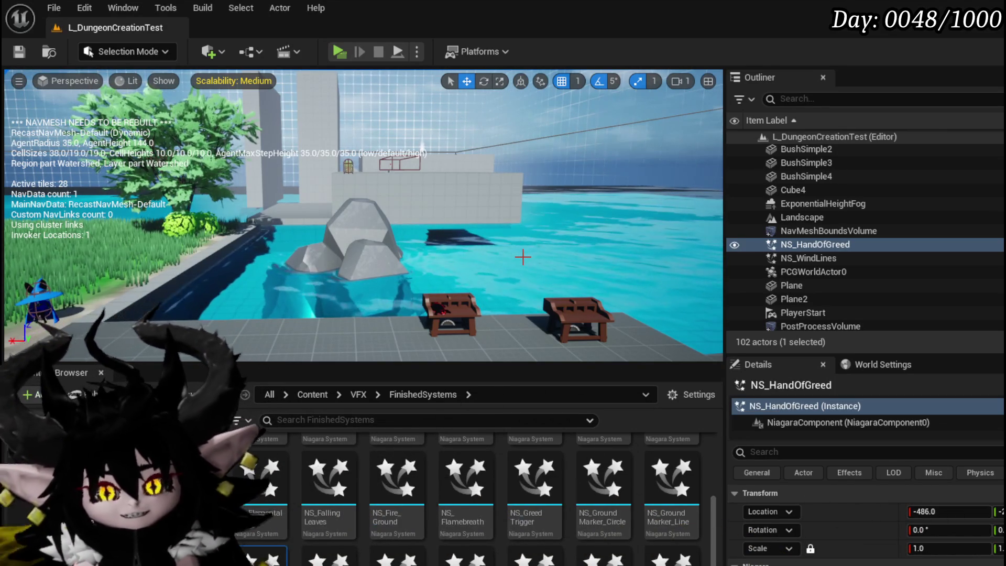
{"action": "key", "text": "f"}
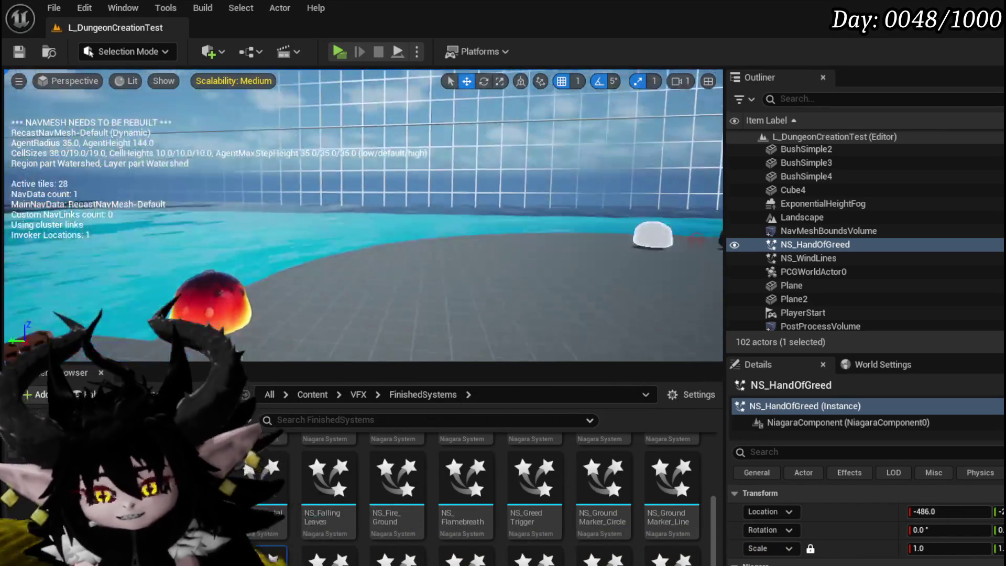
{"action": "key", "text": "s"}
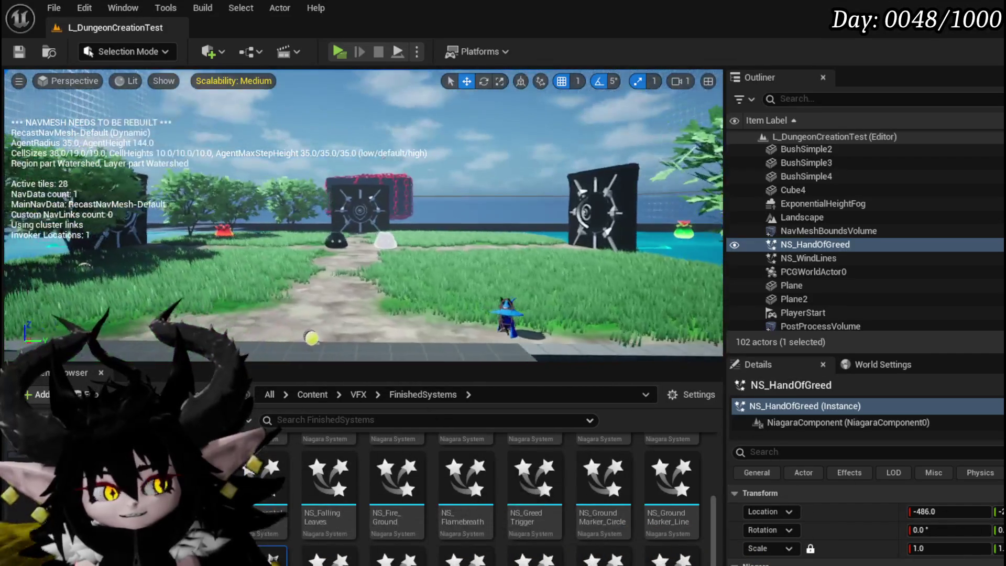
{"action": "key", "text": "s"}
{"action": "left_click", "coordinate": [19, 52]}
Step: Fly the viewport toward the rocks and water, then launch the play preview
{"action": "key", "text": "w"}
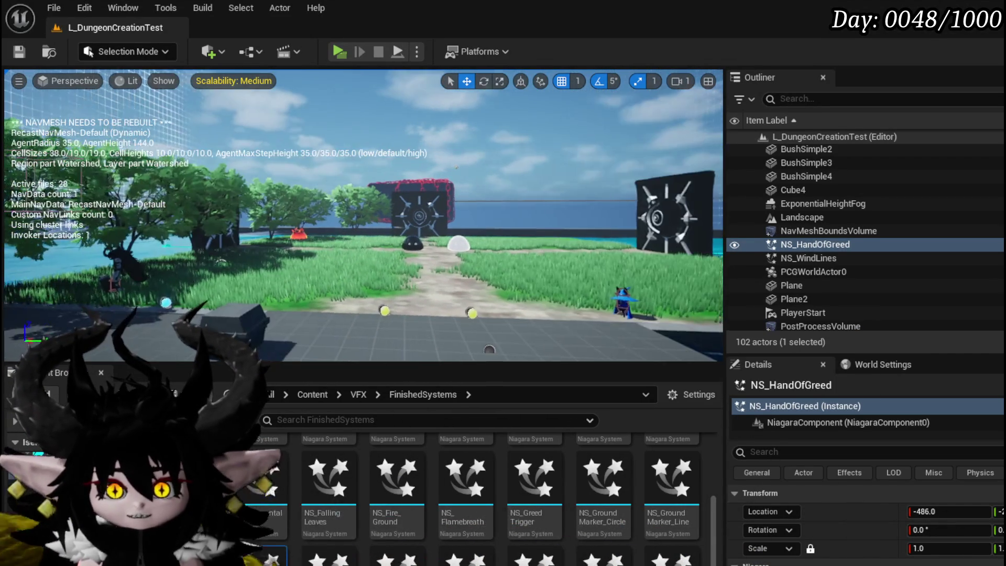
{"action": "key", "text": "d"}
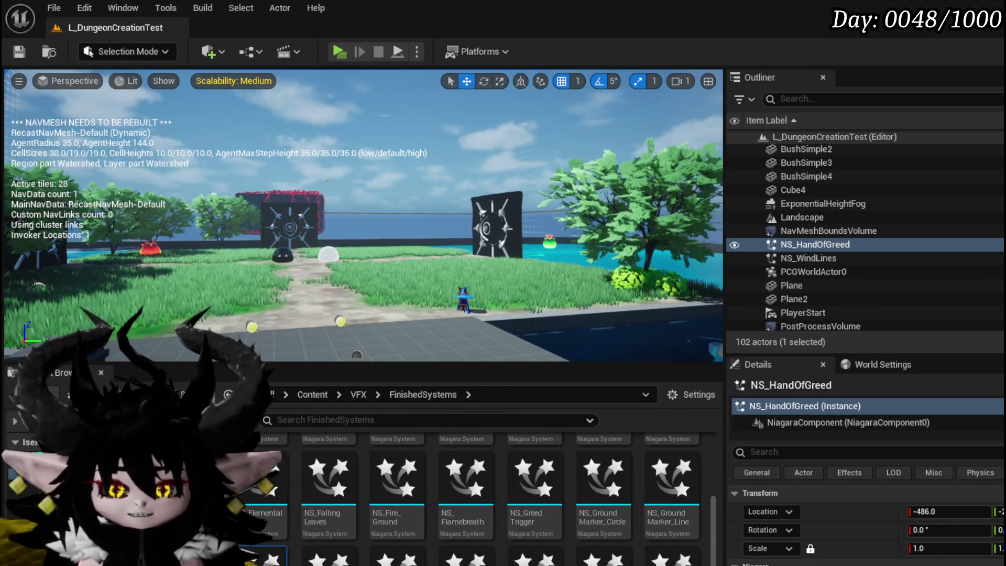
{"action": "key", "text": "d"}
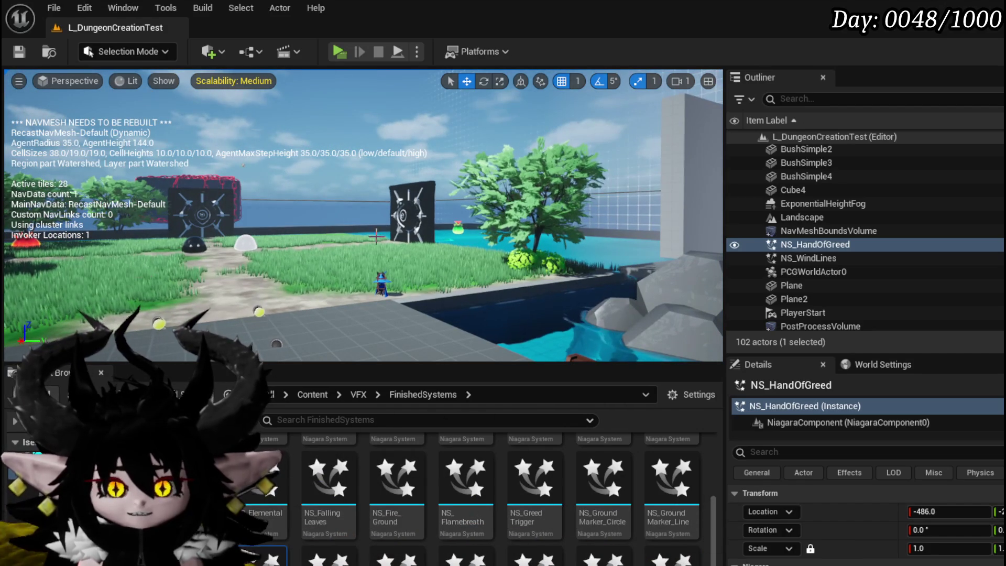
{"action": "mouse_move", "coordinate": [366, 307]}
{"action": "left_mouse_down"}
{"action": "mouse_move", "coordinate": [434, 307]}
{"action": "mouse_move", "coordinate": [367, 307]}
{"action": "left_mouse_up"}
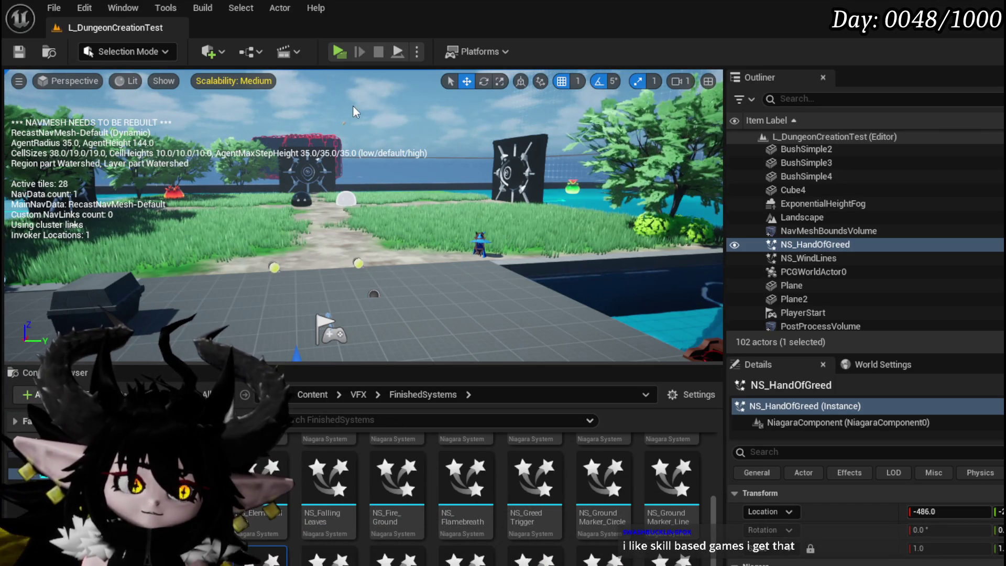
{"action": "key", "text": "alt+p"}
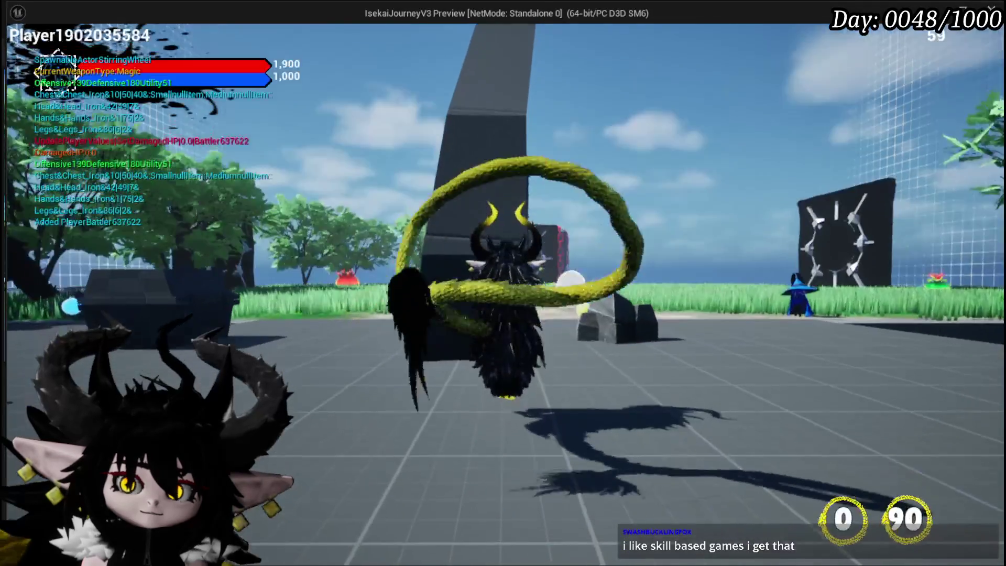
Step: Drag the Big Booooom card out of the hand in the game's inventory screen
{"action": "key", "text": "Tab"}
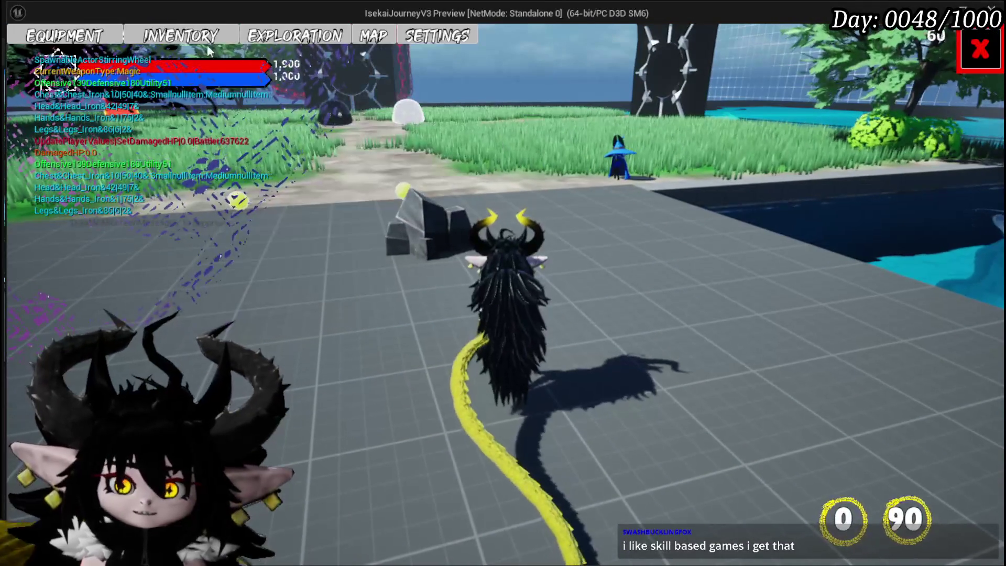
{"action": "left_click", "coordinate": [136, 39]}
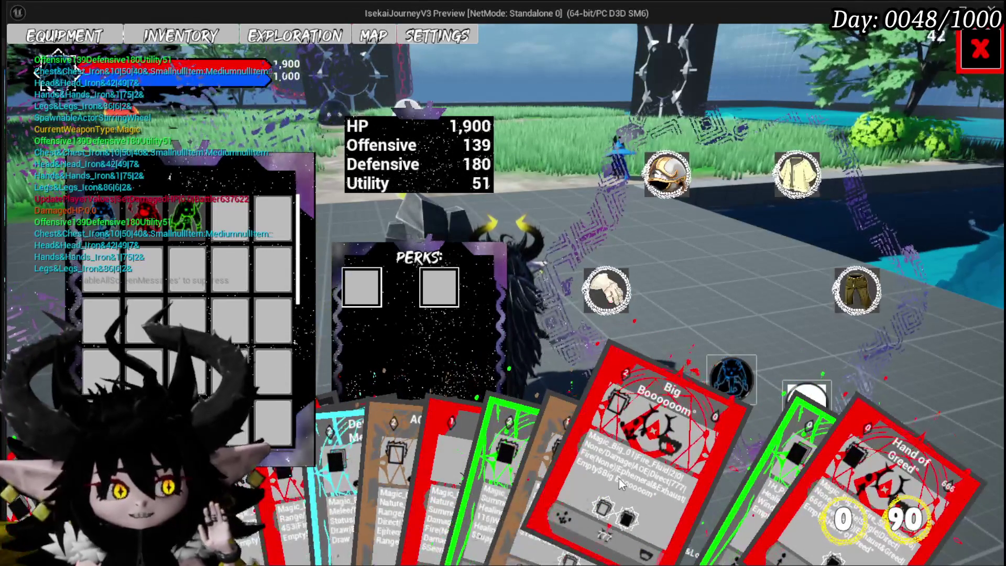
{"action": "left_click_drag", "start_coordinate": [619, 478], "coordinate": [611, 202]}
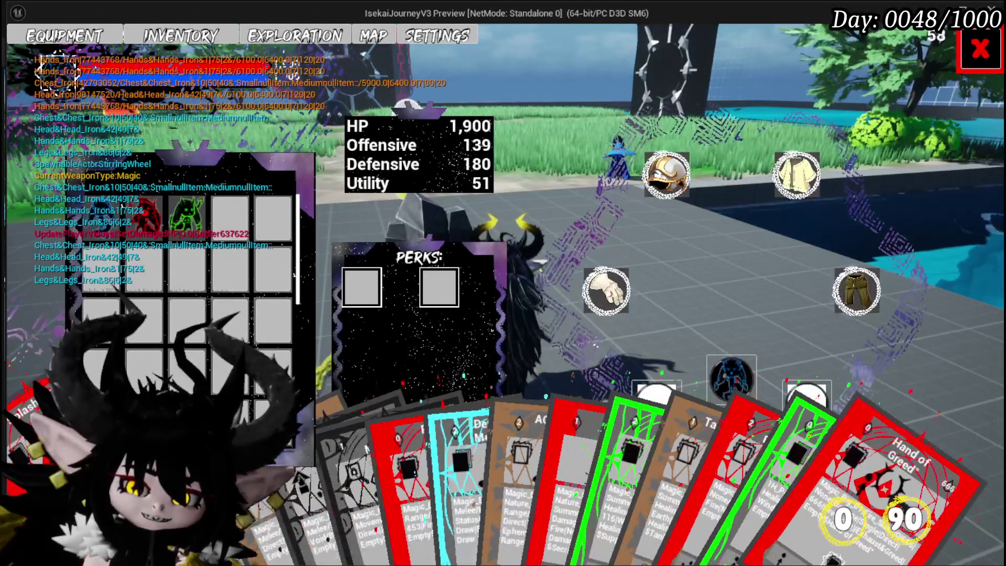
Step: Close the inventory and run into the green slime to start the Slime_Water encounter
{"action": "mouse_move", "coordinate": [733, 495]}
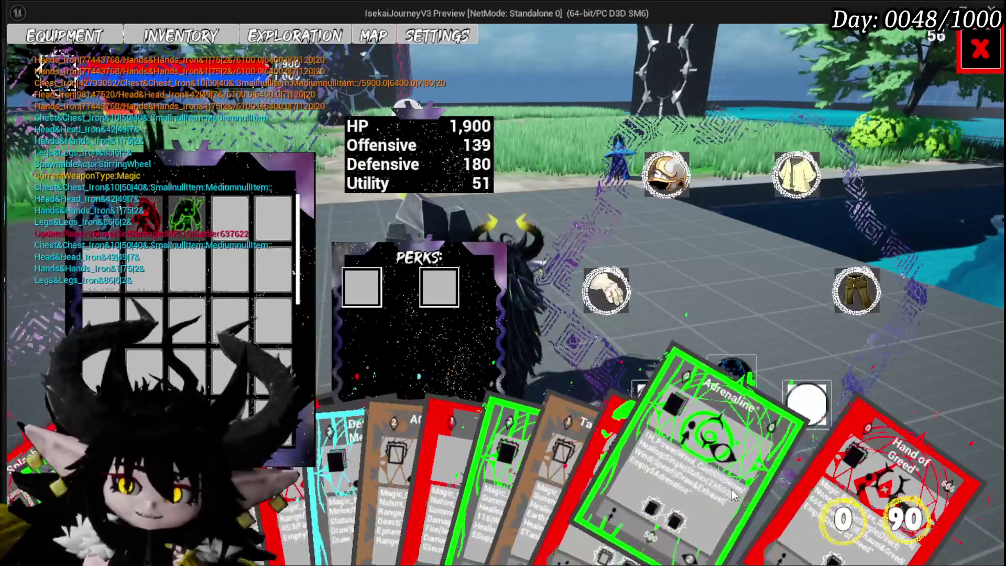
{"action": "mouse_move", "coordinate": [487, 478]}
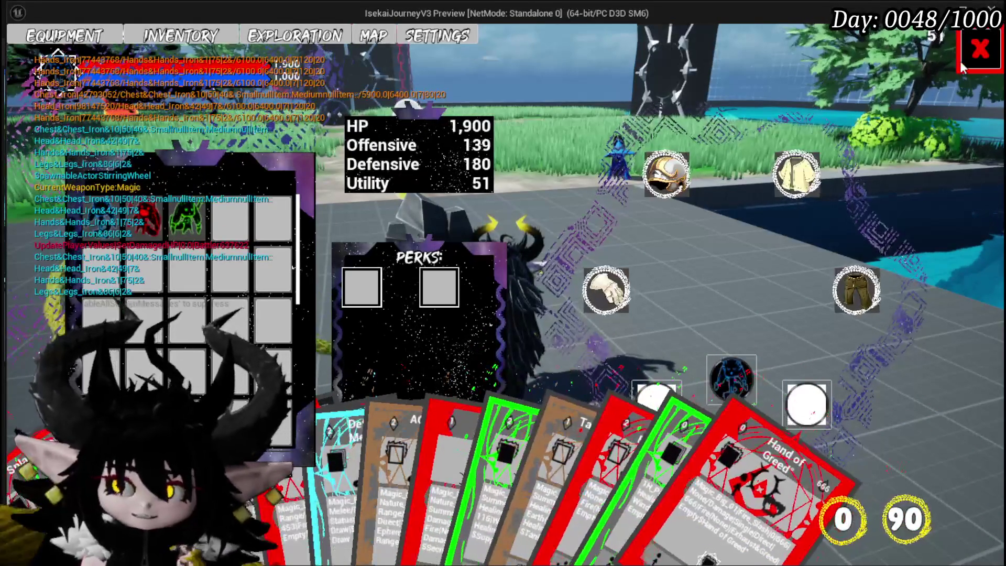
{"action": "left_click", "coordinate": [960, 61]}
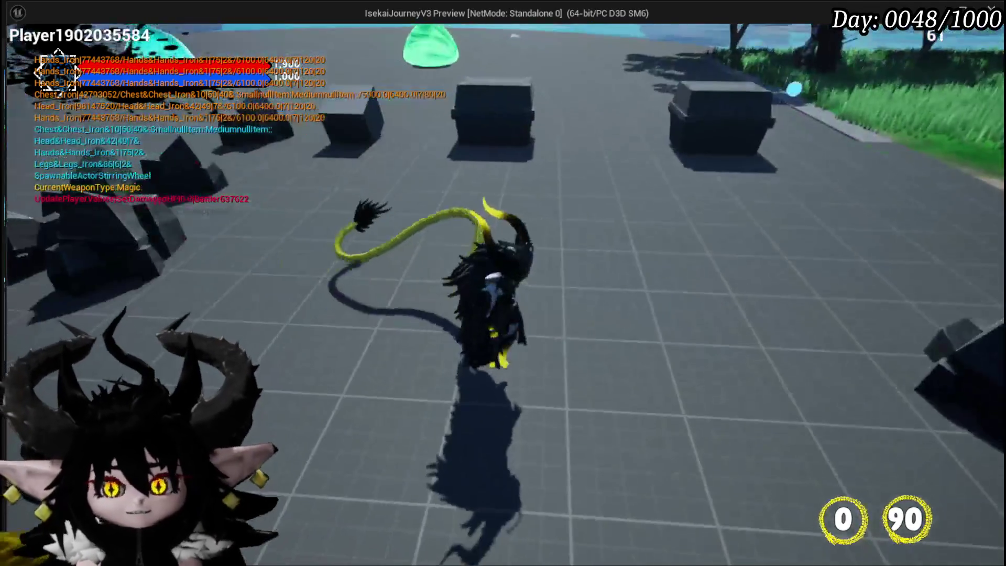
{"action": "key", "text": "w"}
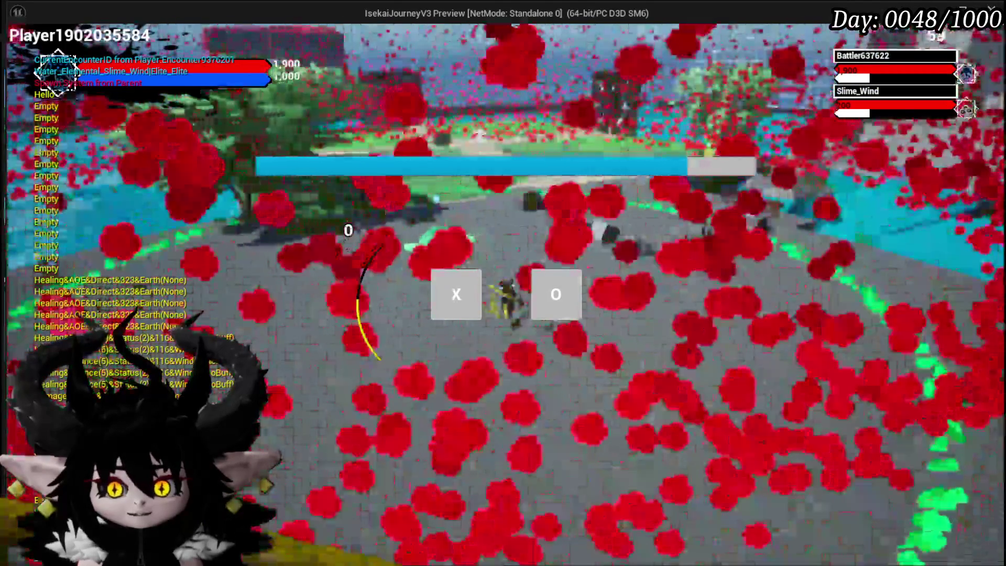
{"action": "left_click", "coordinate": [556, 293]}
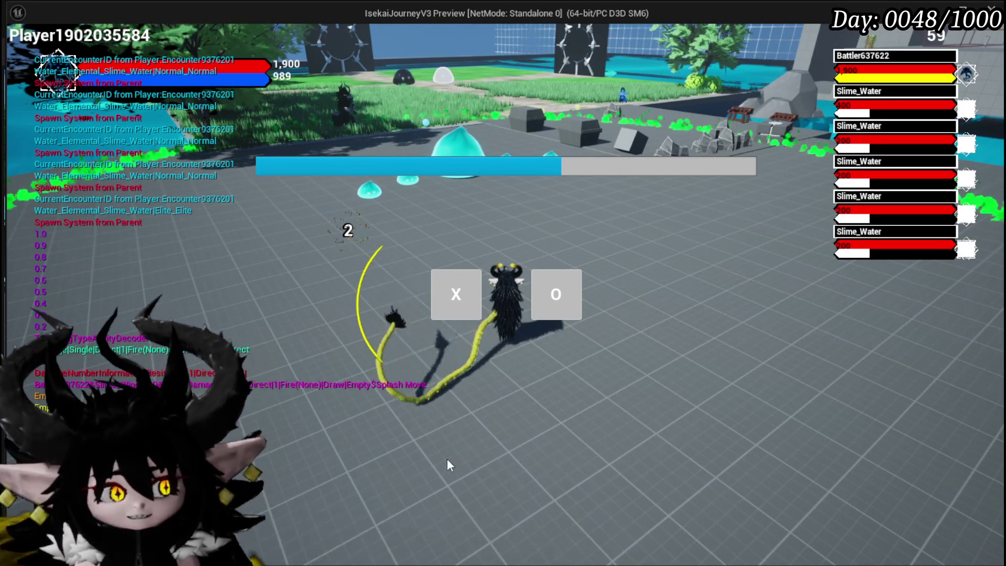
Step: Fight the water slimes through the X/O battle prompts, then stop the play session with Esc
{"action": "left_click", "coordinate": [471, 285]}
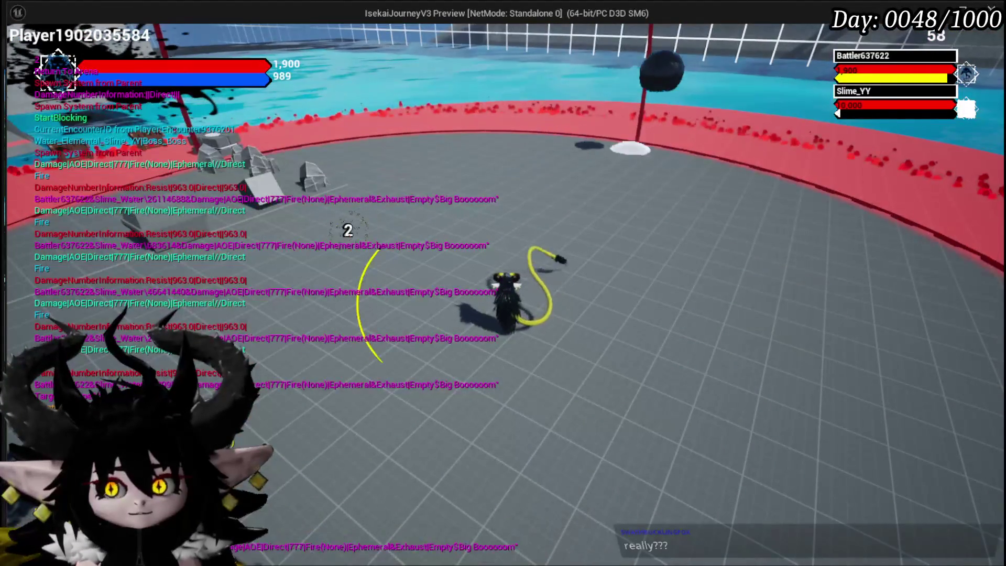
{"action": "key", "text": "Escape"}
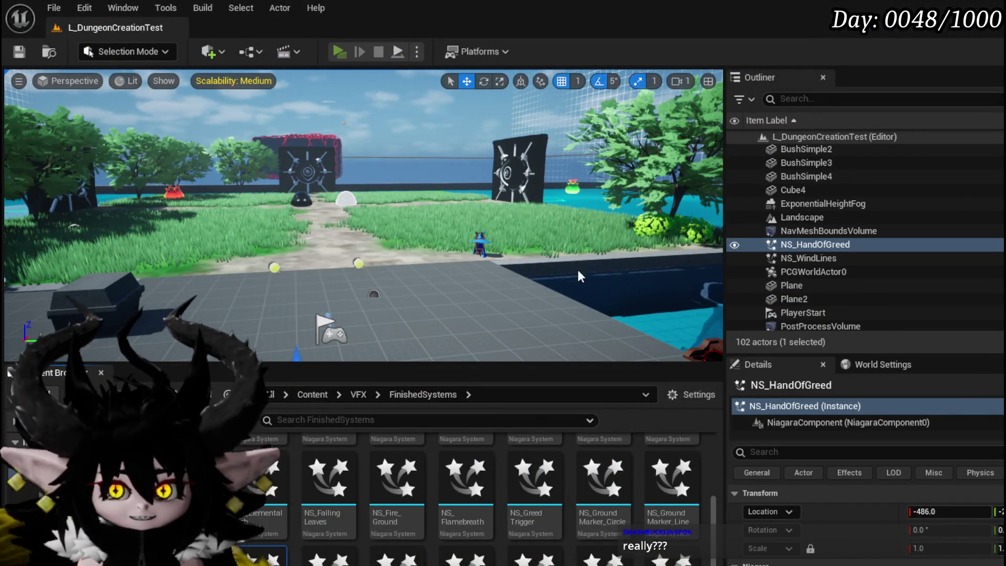
Step: Play again with Alt+P and run to the black wheel gate to show the Smelter and AncientForge choices
{"action": "key", "text": "alt+p"}
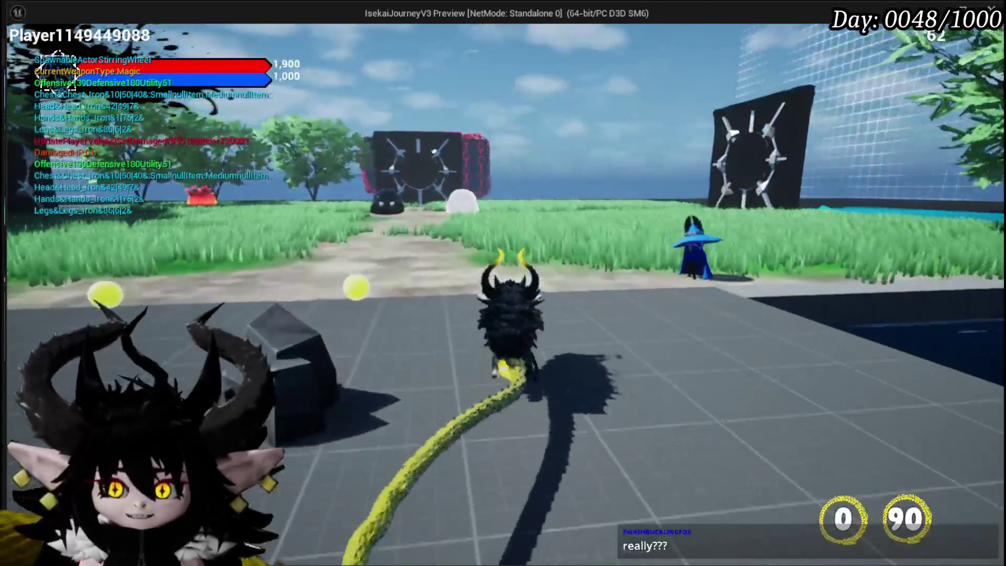
{"action": "key", "text": "w"}
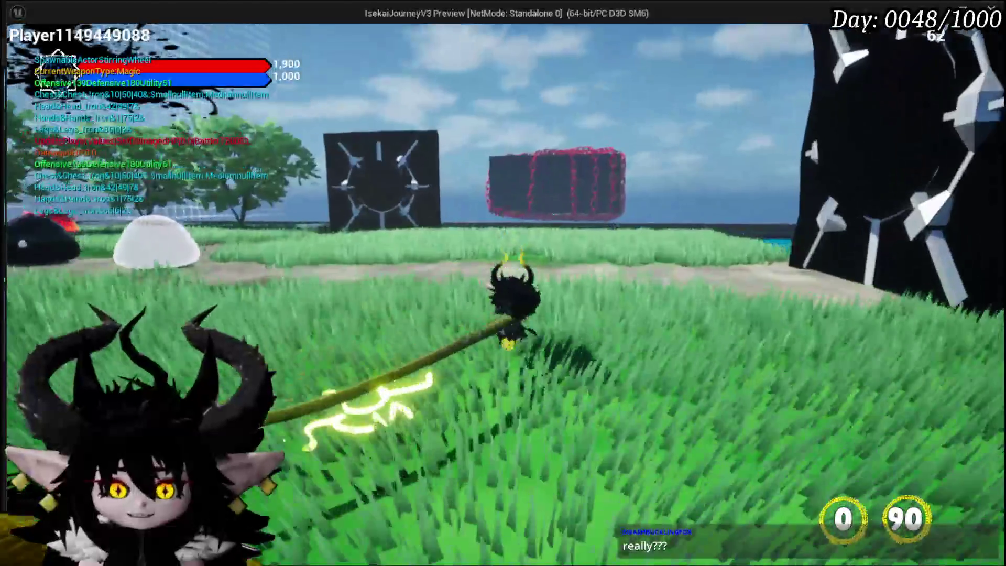
{"action": "key", "text": "w"}
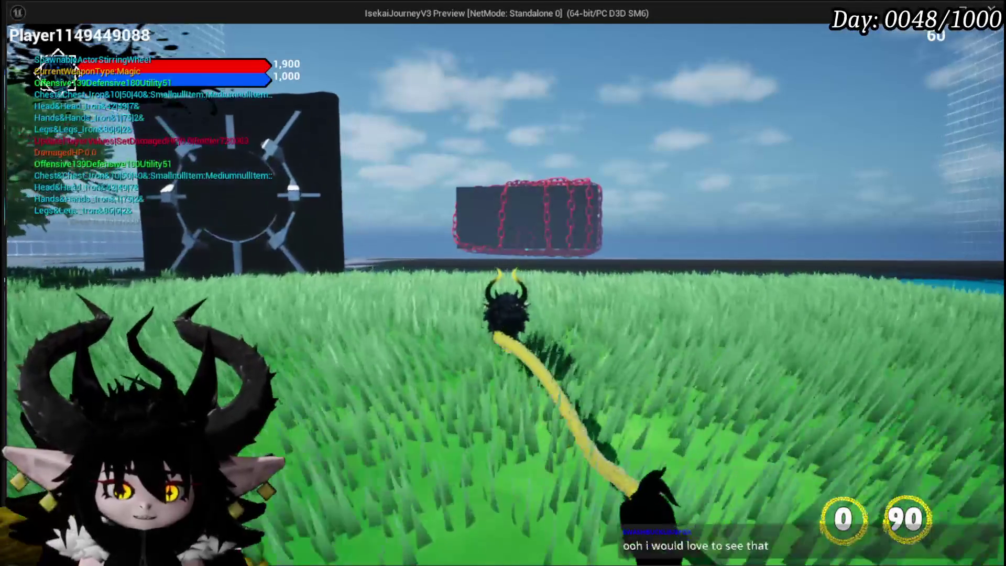
{"action": "key", "text": "a"}
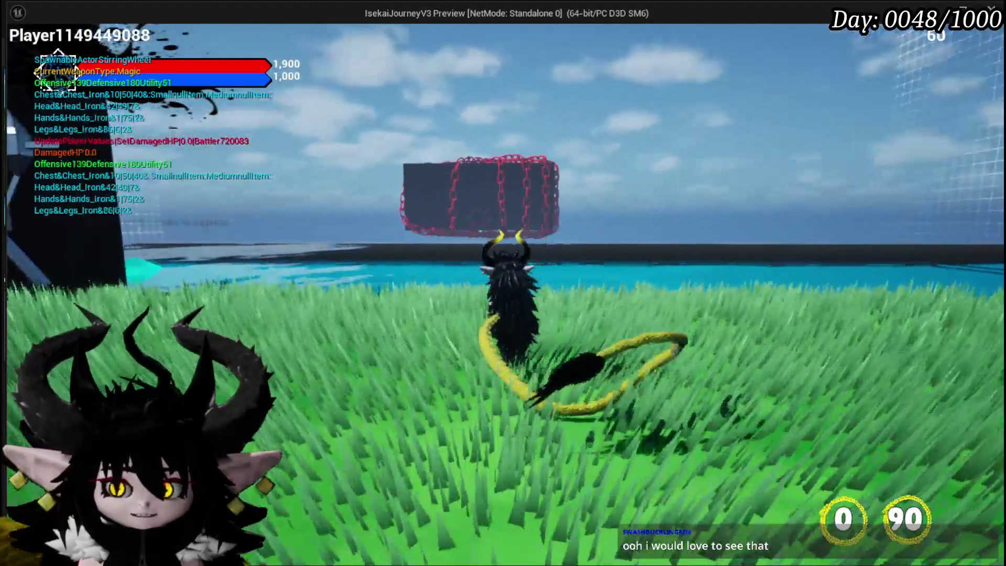
{"action": "key", "text": "w"}
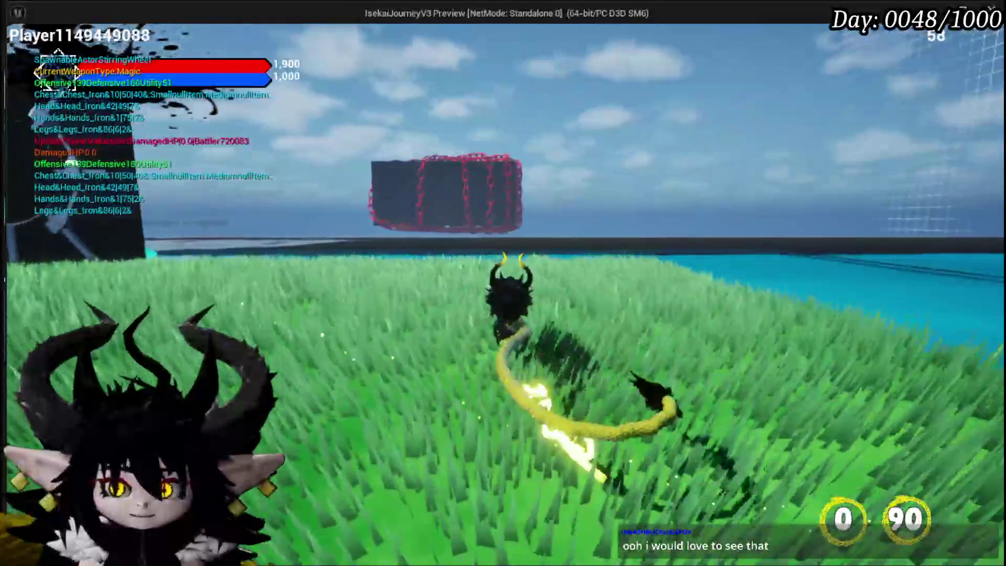
{"action": "key", "text": "w"}
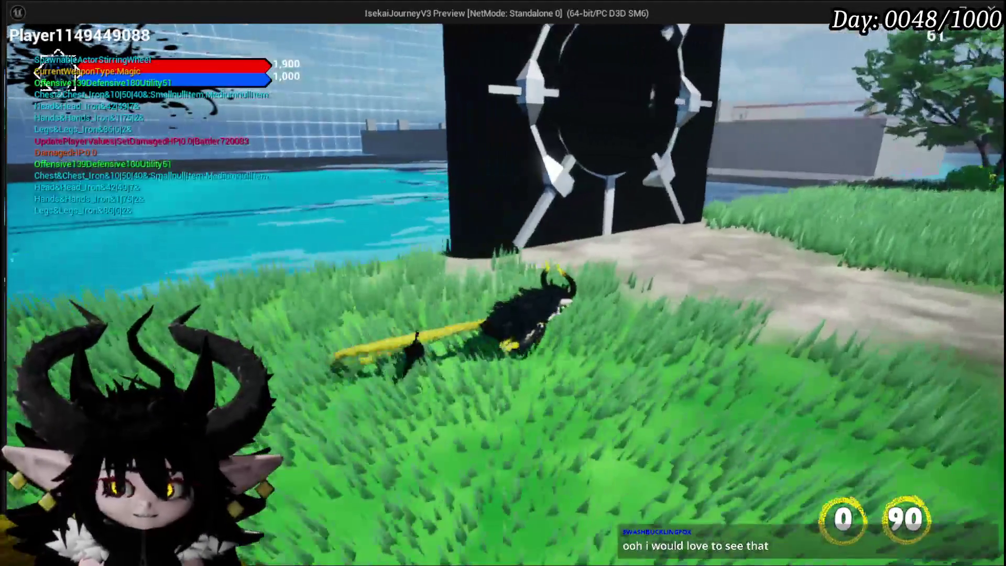
{"action": "key", "text": "b"}
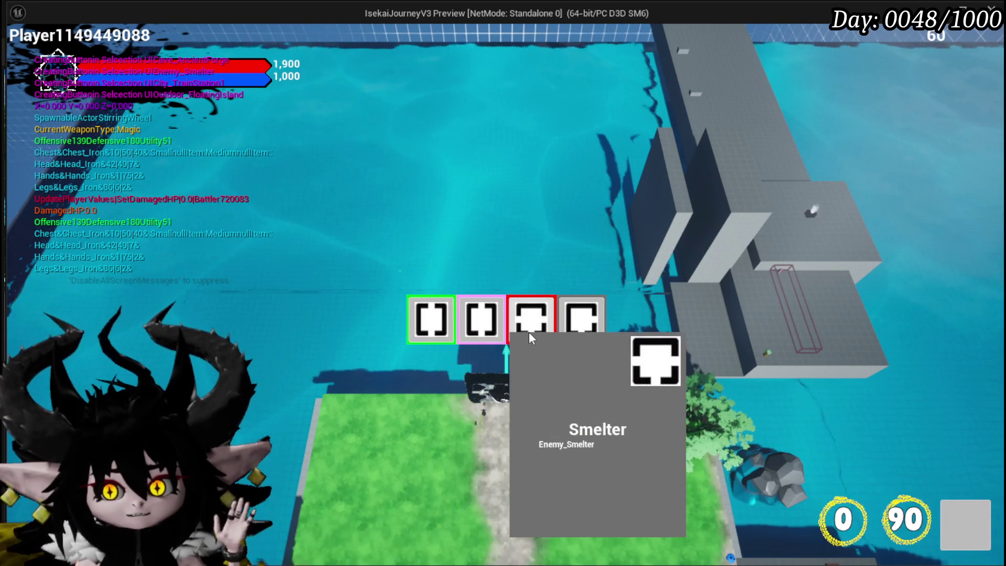
Step: Enter the Smelter room and run to its rock gate to bring up the next room choices
{"action": "left_click", "coordinate": [526, 332]}
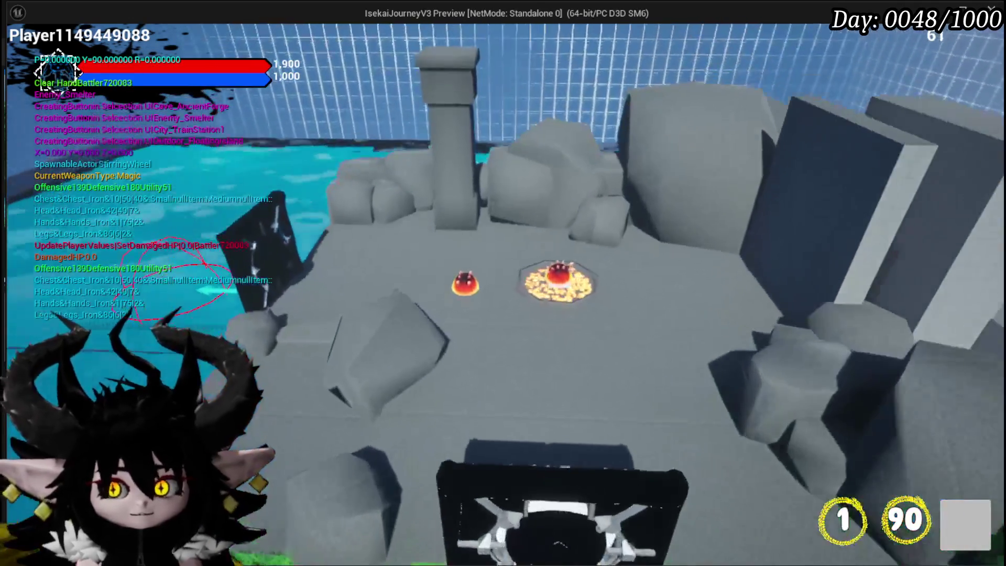
{"action": "key", "text": "w"}
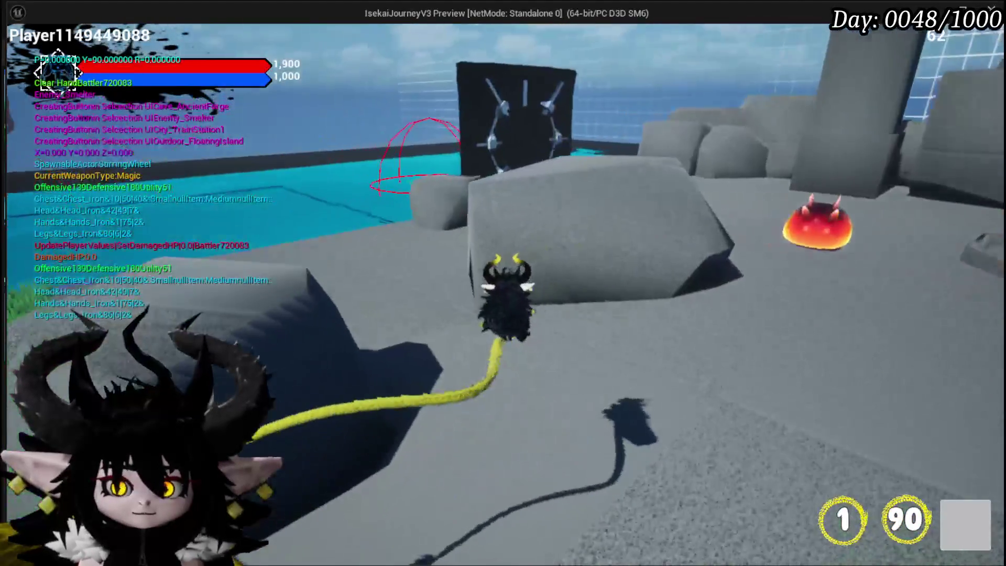
{"action": "key", "text": "w"}
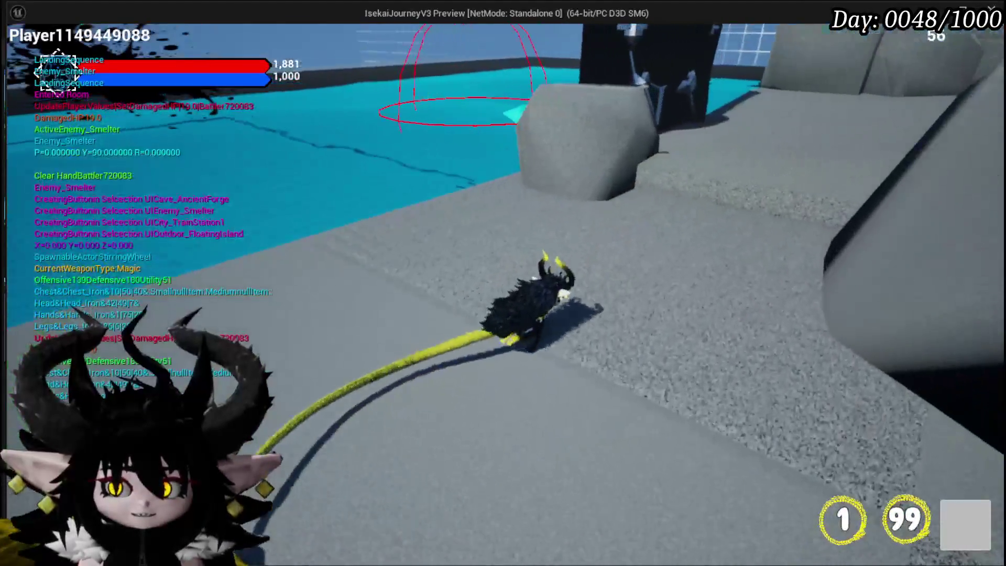
{"action": "key", "text": "w"}
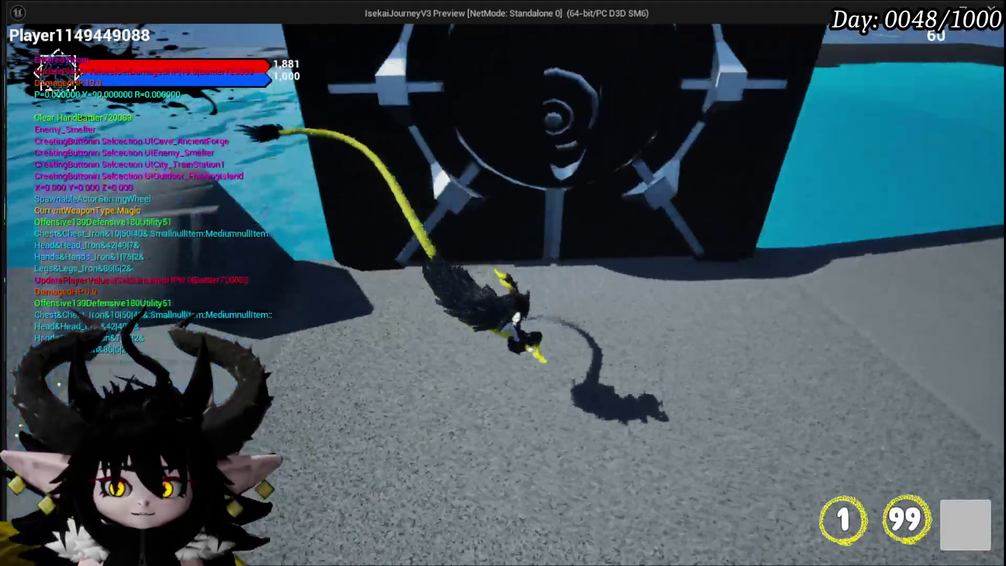
{"action": "key", "text": "b"}
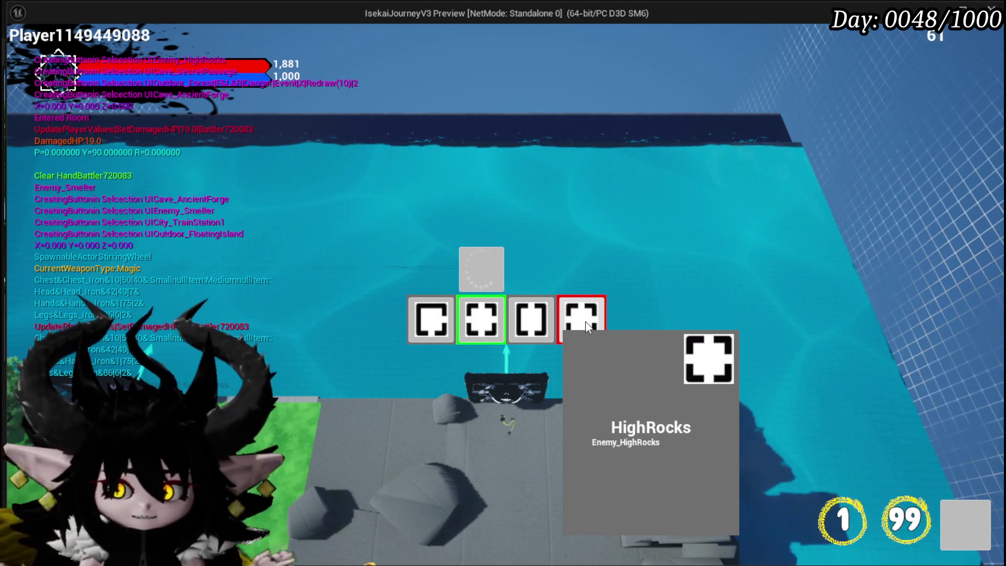
Step: Pass through HighRocks and the lever room into the Smithy and open the smith's trading screen
{"action": "left_click", "coordinate": [561, 329]}
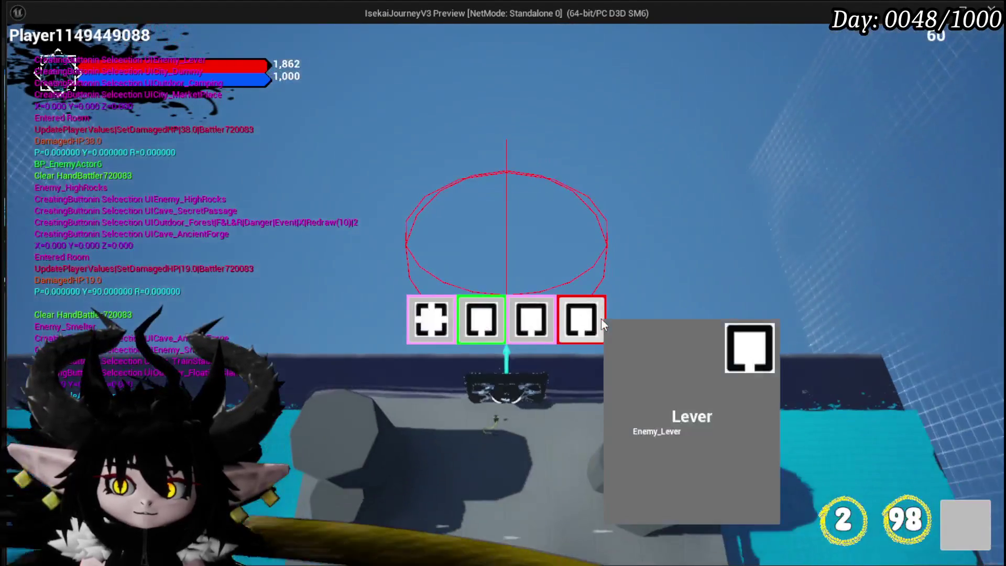
{"action": "left_click", "coordinate": [601, 318]}
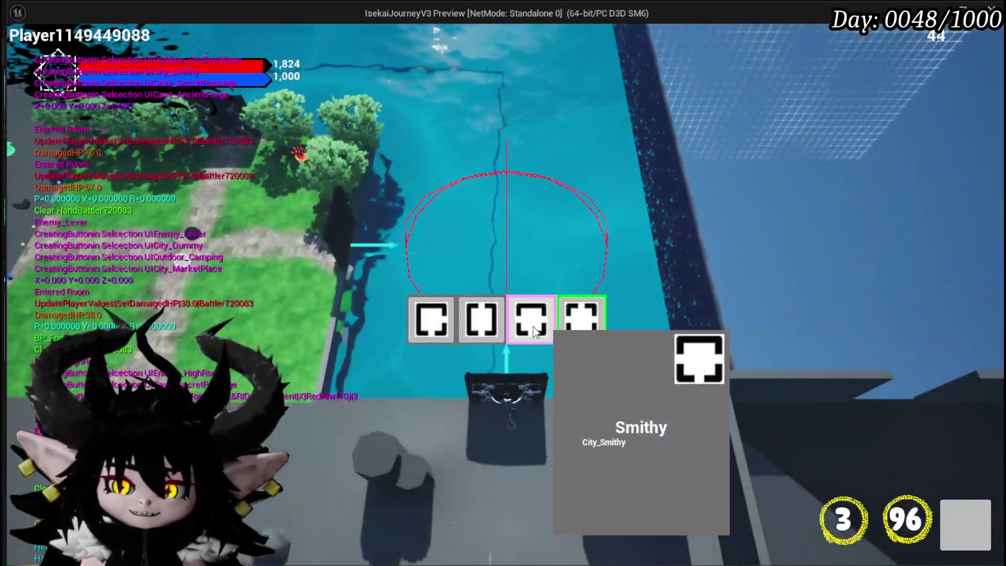
{"action": "left_click", "coordinate": [534, 331]}
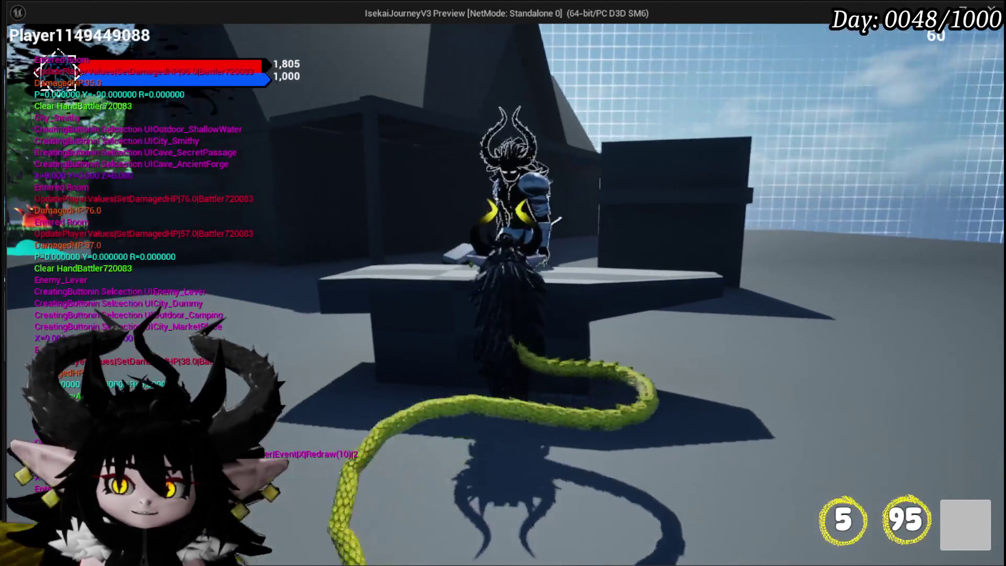
{"action": "left_click", "coordinate": [697, 443]}
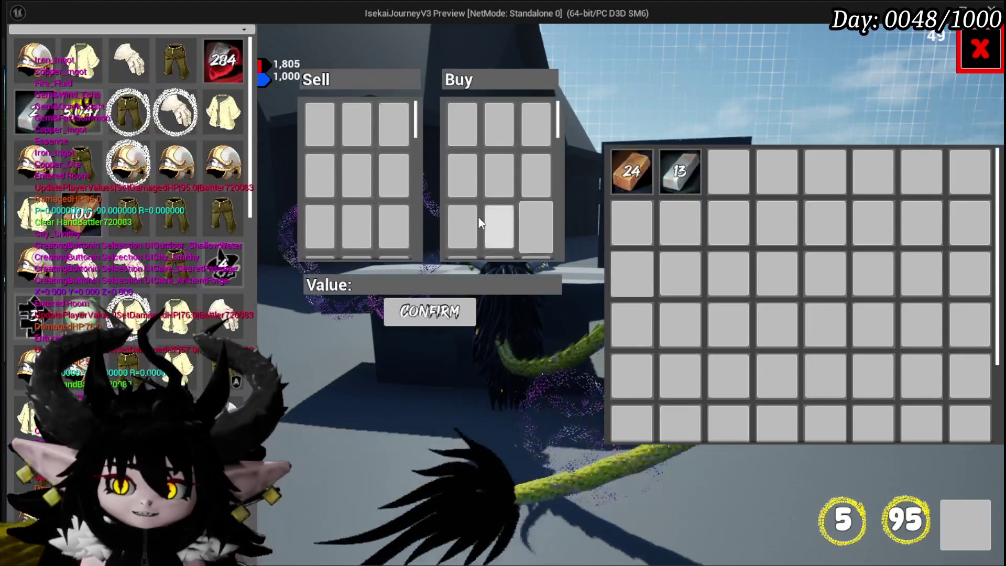
Step: Close trading, check the Iron_Head upgrade in the smith's upgrade panel, then leave the Smithy
{"action": "left_click", "coordinate": [998, 68]}
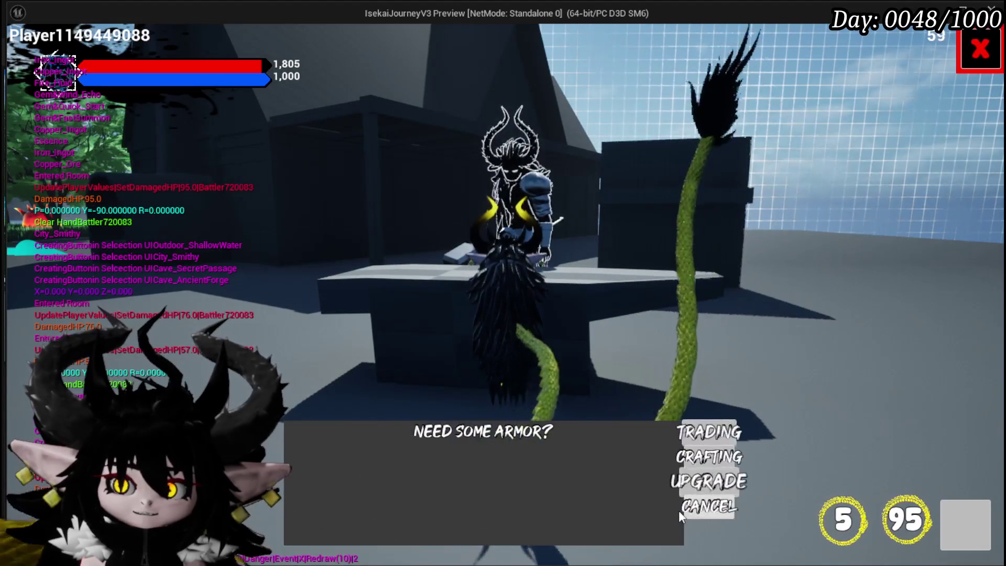
{"action": "left_click", "coordinate": [707, 478]}
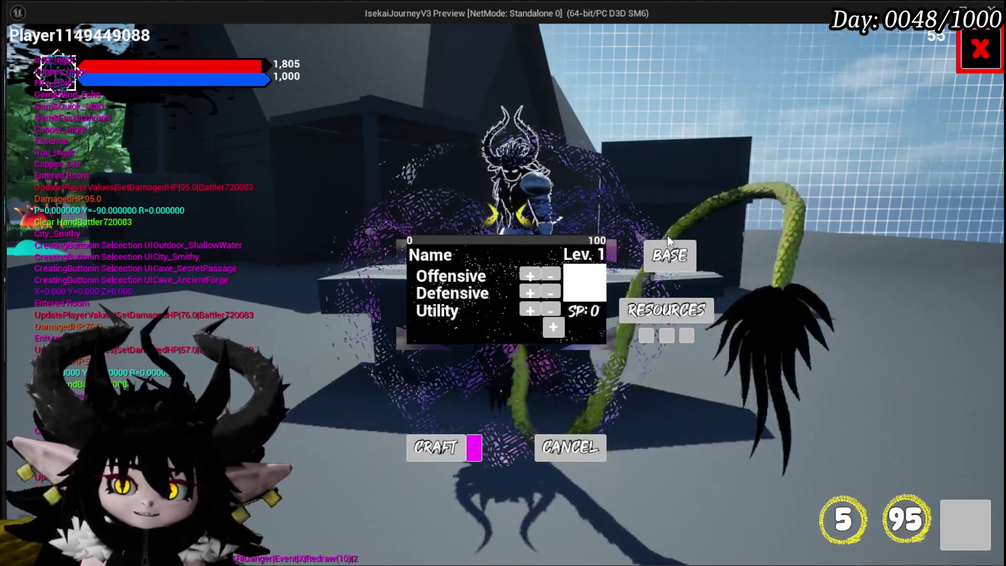
{"action": "left_click", "coordinate": [676, 266]}
{"action": "left_click", "coordinate": [505, 131]}
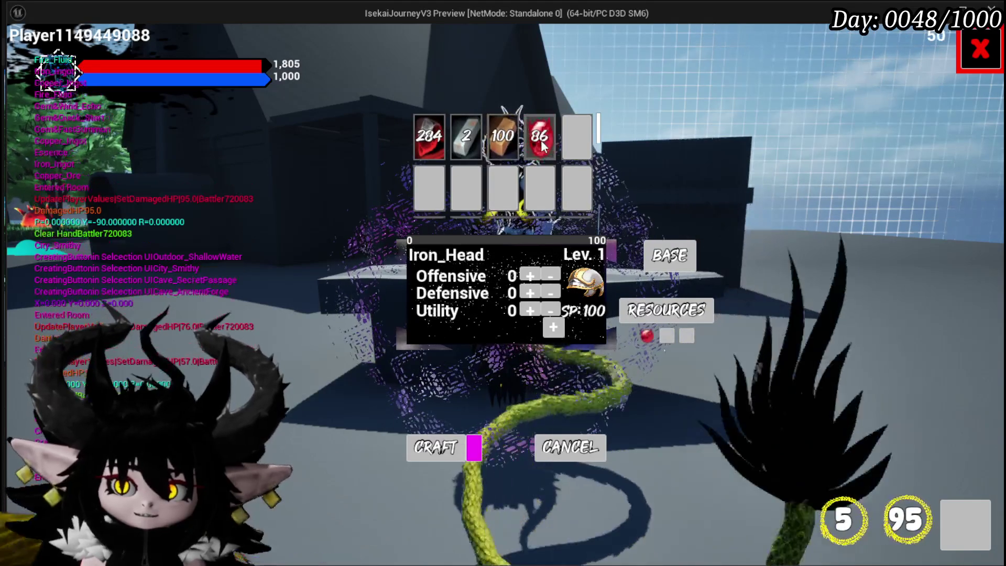
{"action": "left_click", "coordinate": [979, 50]}
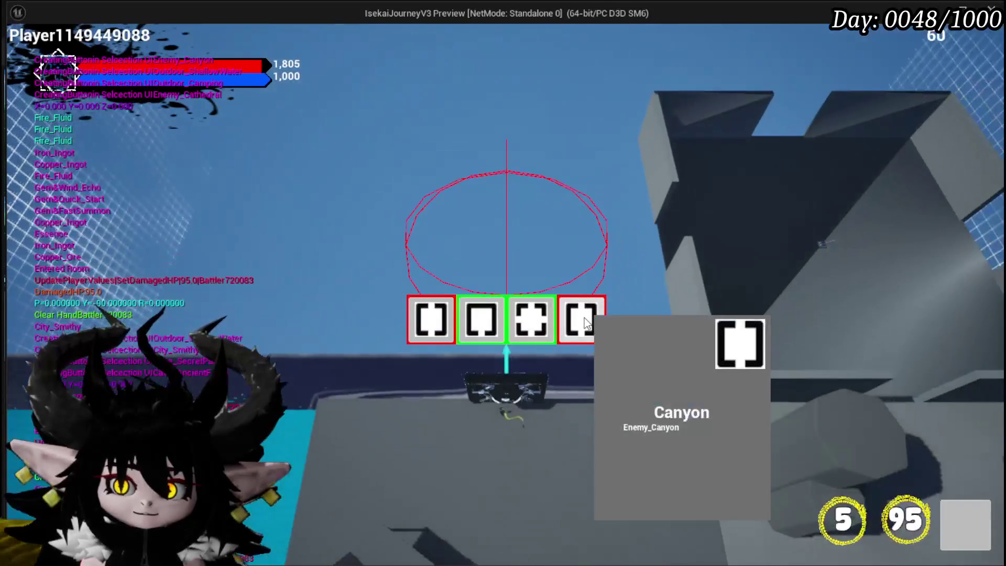
Step: Travel through the Canyon room and on to TrainStation1
{"action": "mouse_move", "coordinate": [429, 320]}
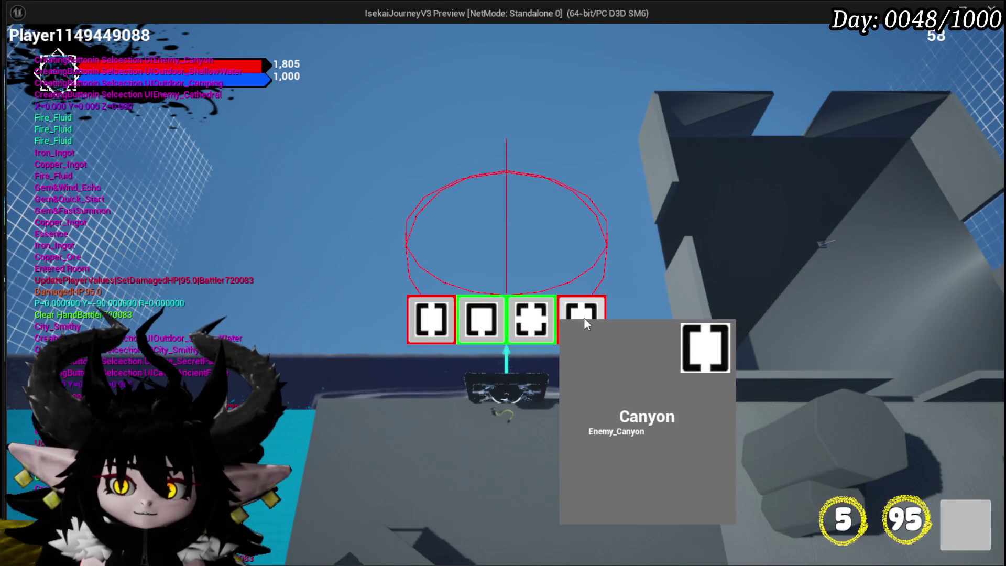
{"action": "left_click", "coordinate": [583, 317]}
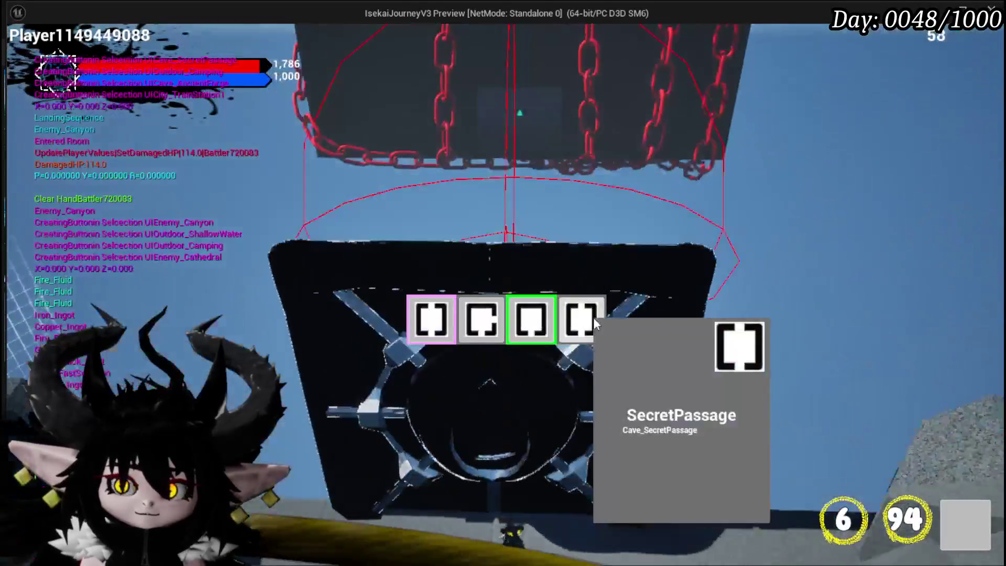
{"action": "mouse_move", "coordinate": [497, 327]}
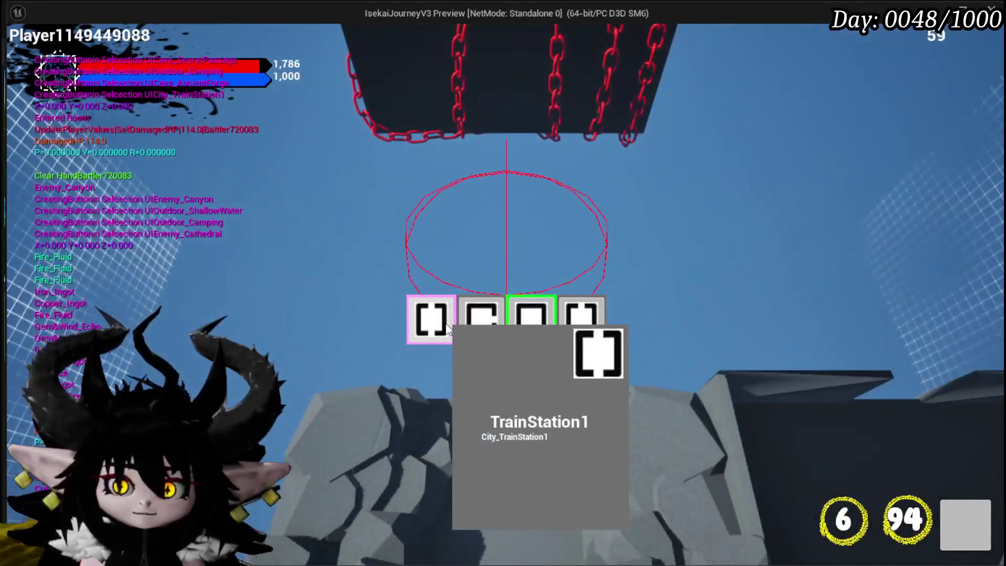
{"action": "left_click", "coordinate": [446, 321]}
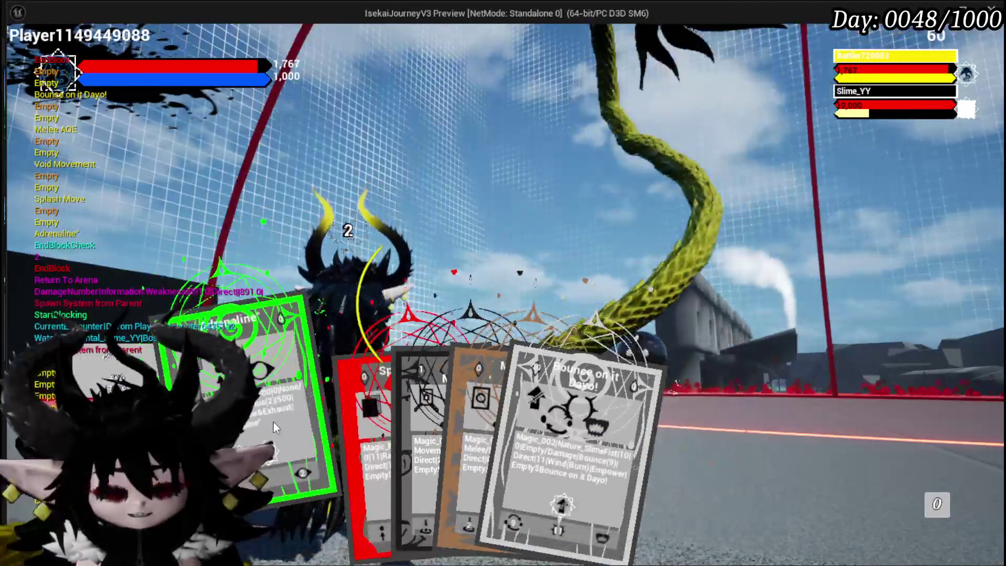
Step: Play Adrenaline at Slime_YY, then cast the red Hand of Greed card
{"action": "left_click", "coordinate": [272, 420]}
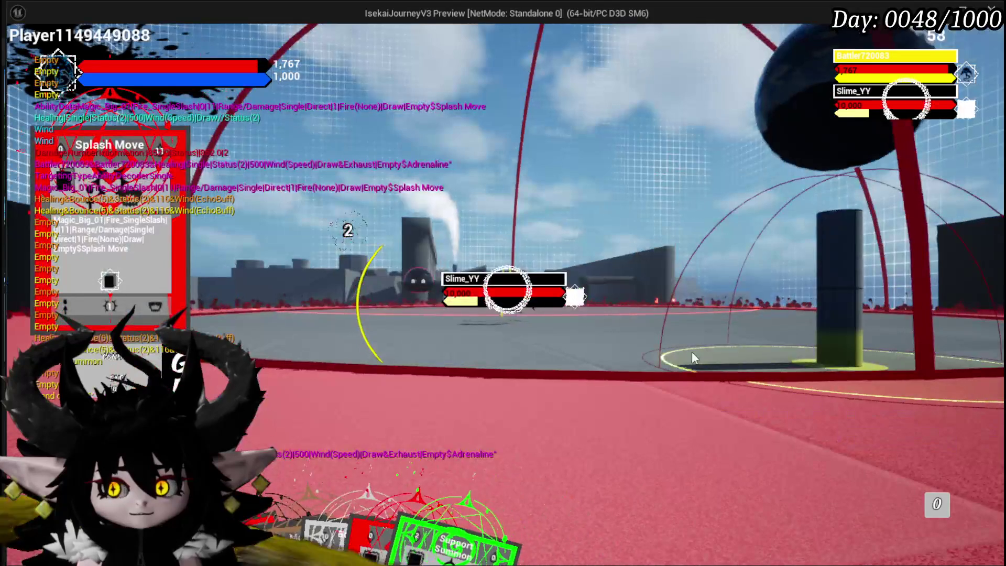
{"action": "left_click", "coordinate": [689, 352]}
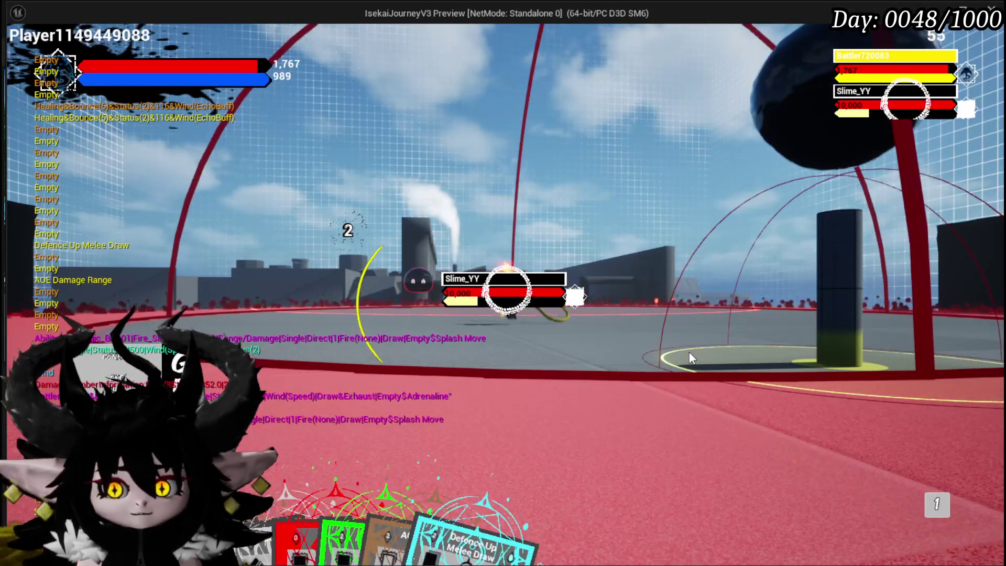
{"action": "mouse_move", "coordinate": [401, 524]}
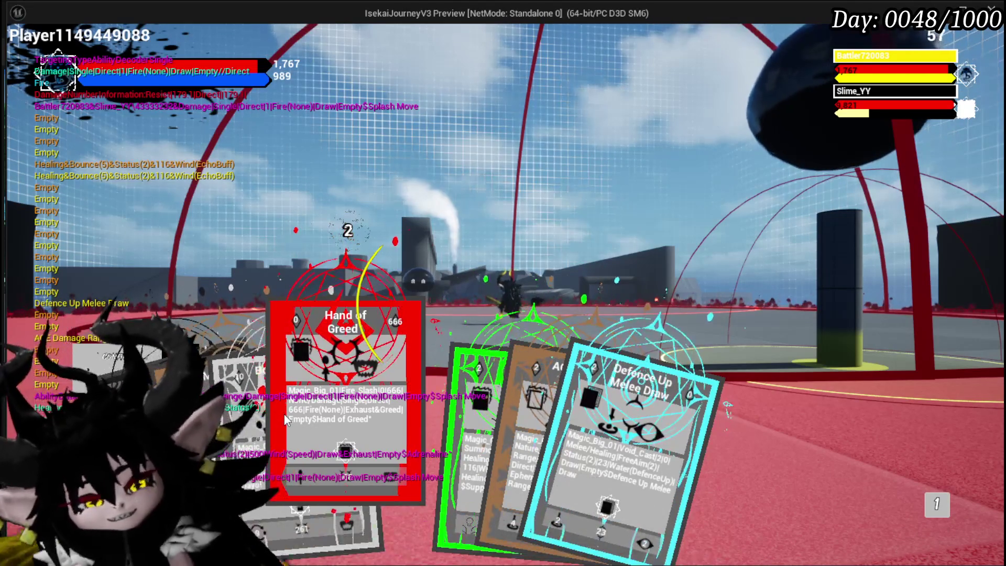
{"action": "left_click", "coordinate": [287, 418]}
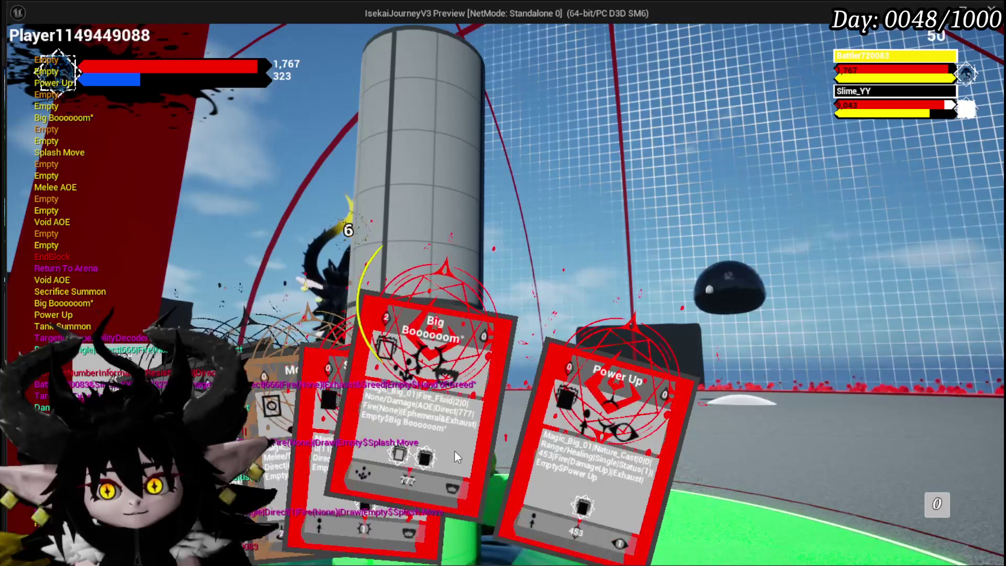
Step: Cast Power Up and Splash Move, then place Sacrifice Summon on the target spot
{"action": "left_click", "coordinate": [535, 459]}
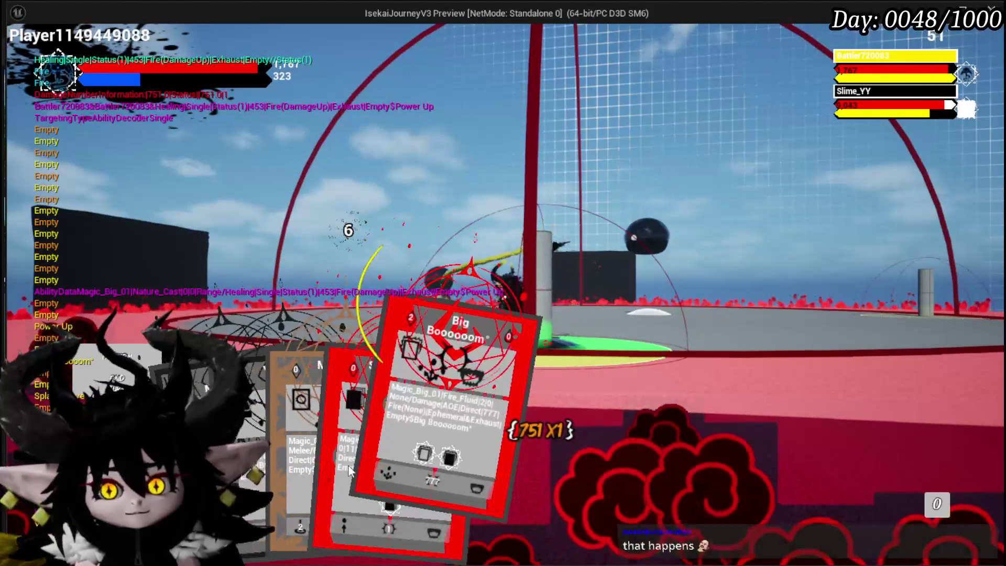
{"action": "left_click", "coordinate": [339, 410]}
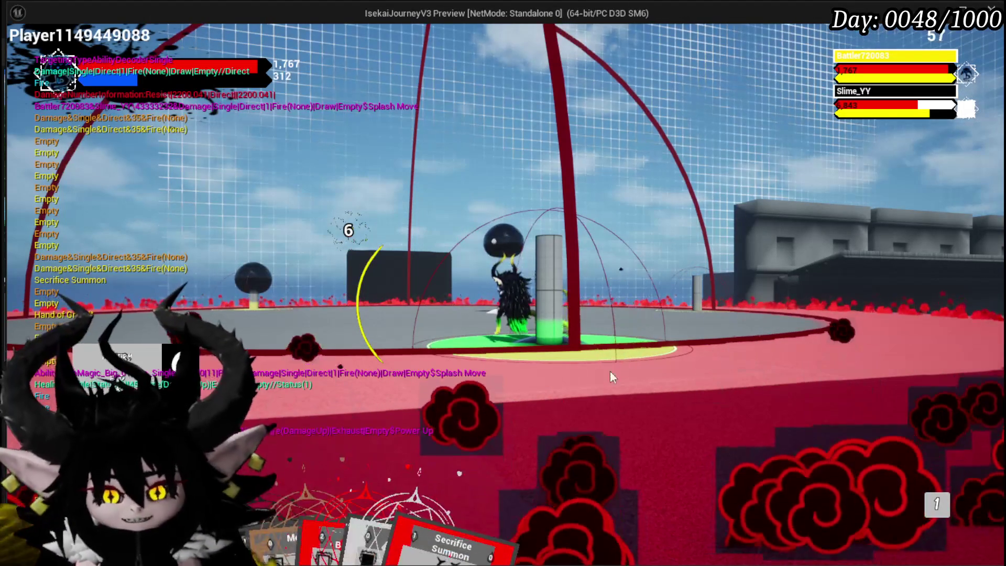
{"action": "mouse_move", "coordinate": [425, 507]}
{"action": "left_click", "coordinate": [463, 477]}
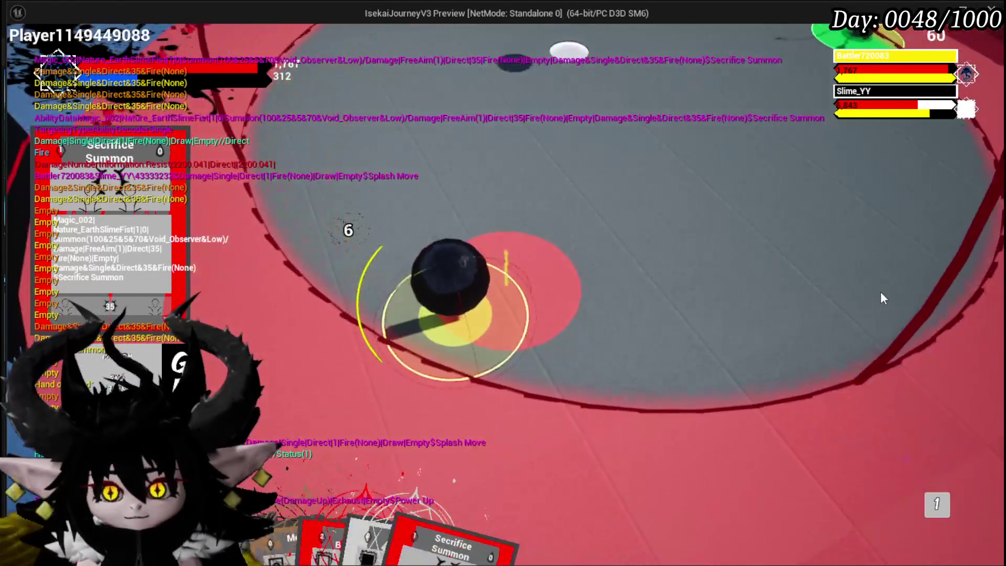
{"action": "left_click", "coordinate": [574, 287]}
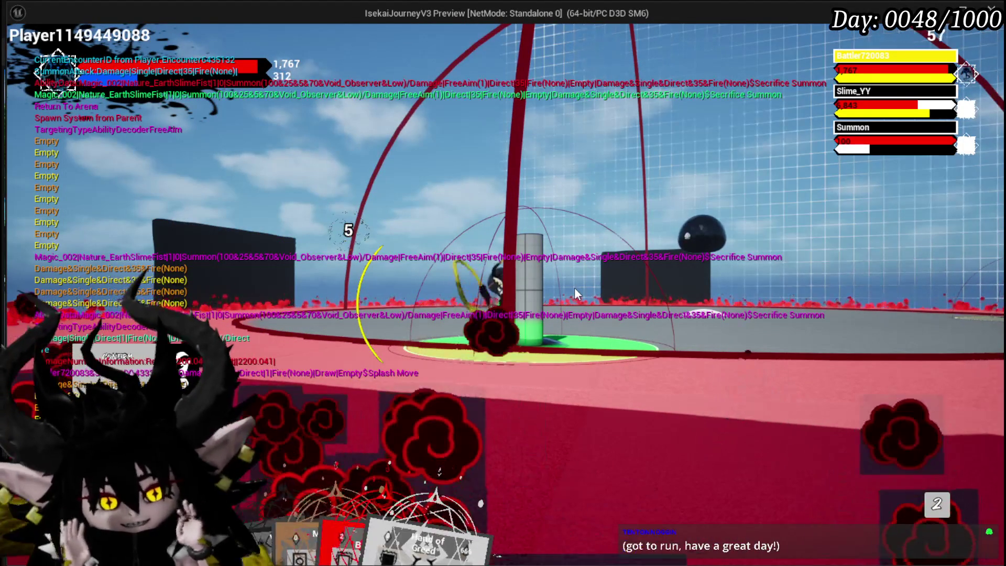
Step: Finish Slime_YY with an 8,143-damage Big Boooooom, then stop the preview with Esc
{"action": "mouse_move", "coordinate": [360, 493]}
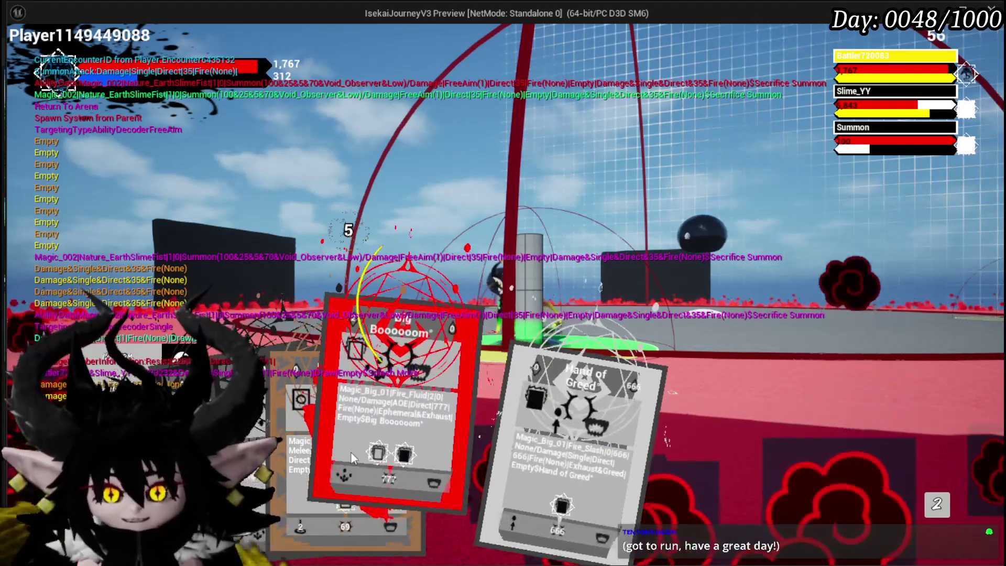
{"action": "left_click", "coordinate": [436, 423]}
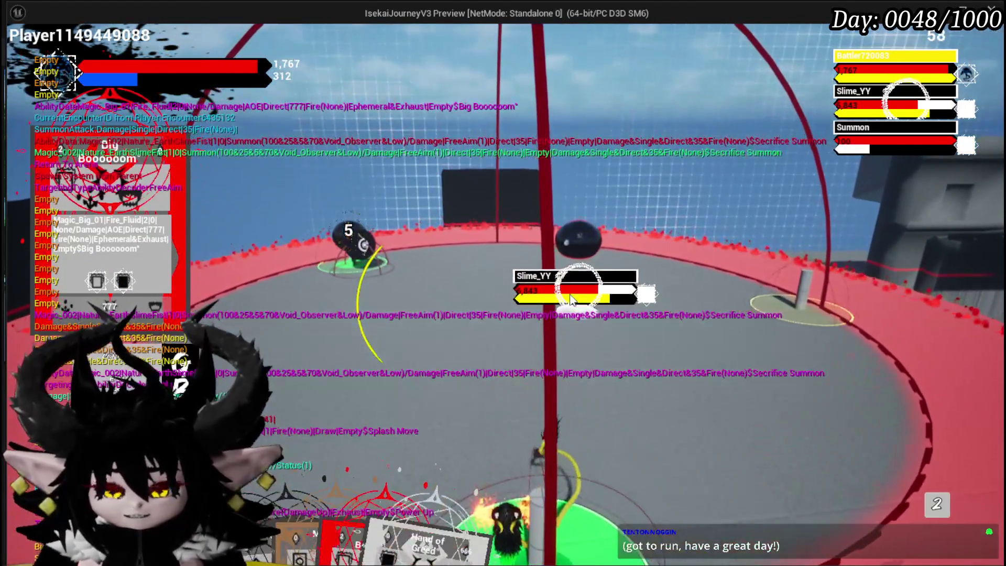
{"action": "left_click", "coordinate": [571, 299]}
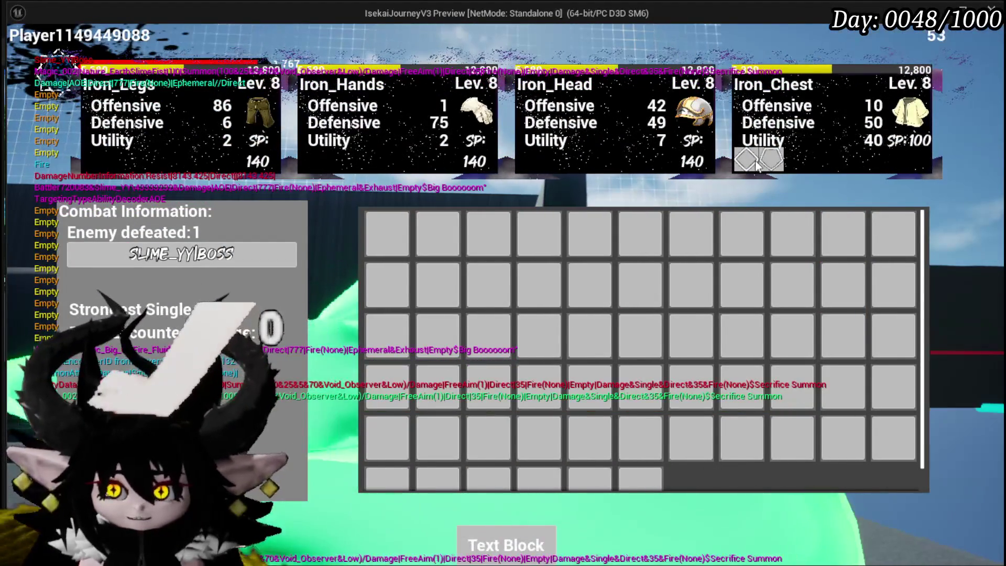
{"action": "key", "text": "Escape"}
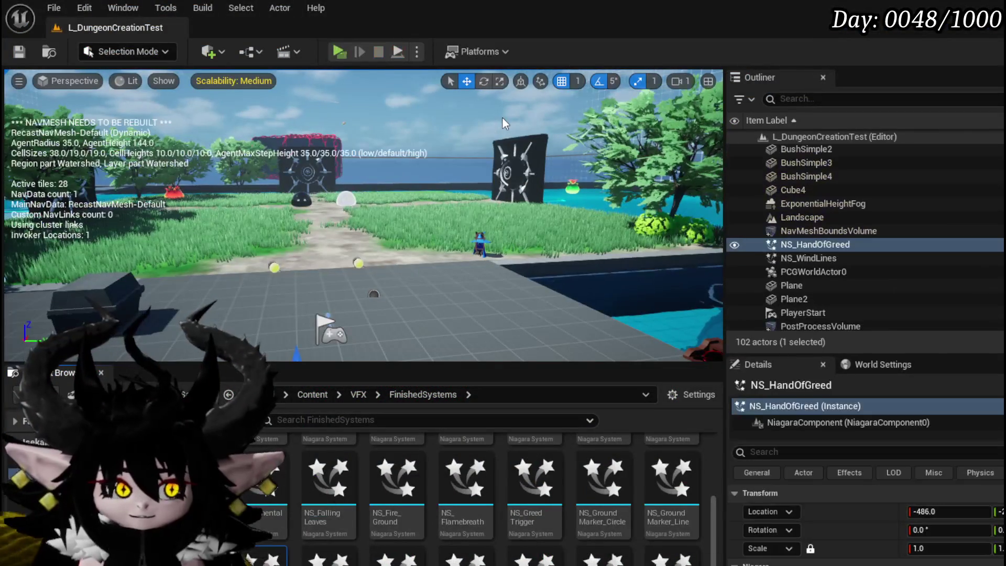
Step: Save L_DungeonCreationTest twice, reframing the viewport toward the grass and spawn flag
{"action": "left_click", "coordinate": [19, 51]}
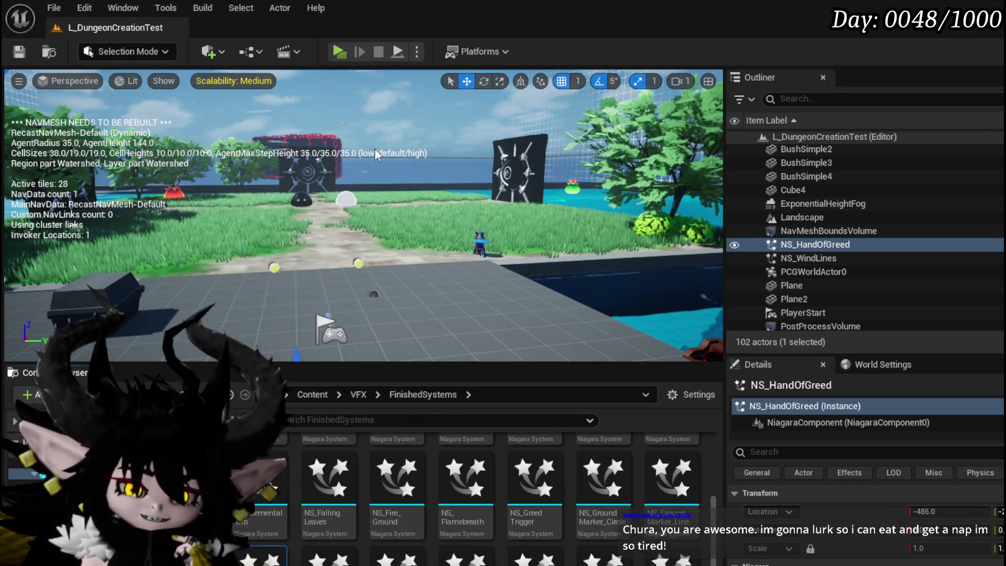
{"action": "left_click_drag", "start_coordinate": [352, 109], "coordinate": [224, 58]}
{"action": "left_click", "coordinate": [19, 51]}
{"action": "left_click_drag", "start_coordinate": [374, 149], "coordinate": [399, 150]}
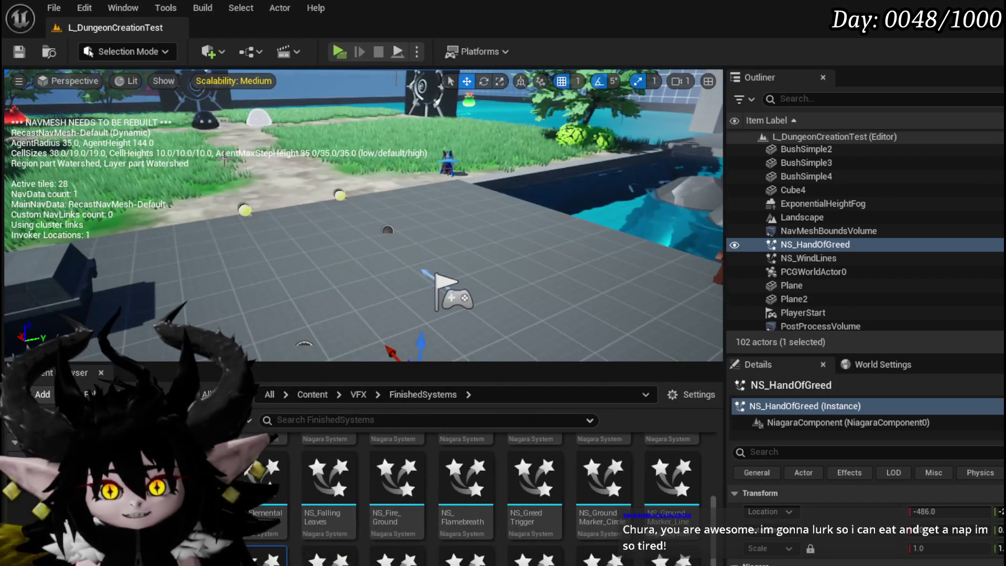
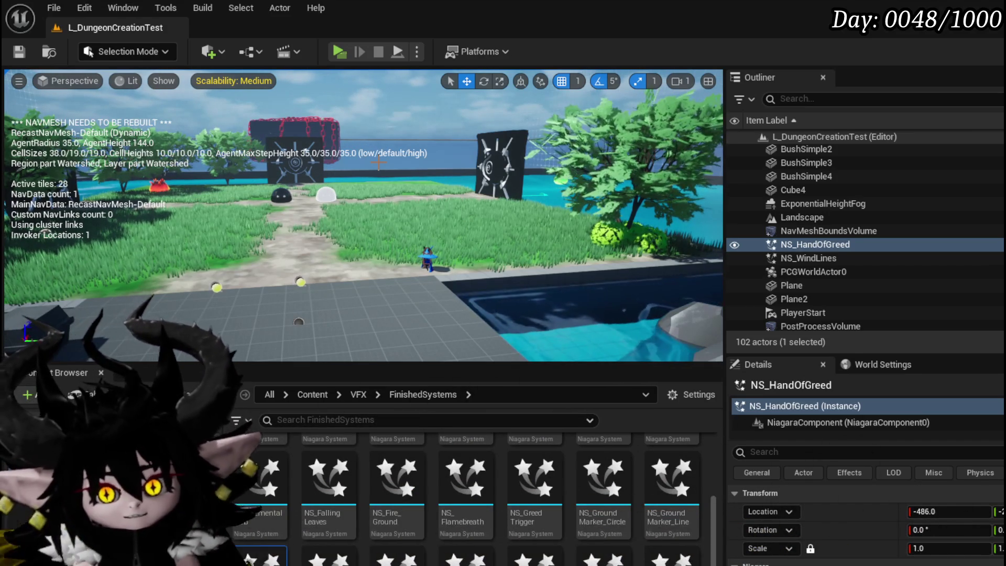
Step: Bring NS_HandOfGreed into view and save the L_DungeonCreationTest map
{"action": "mouse_move", "coordinate": [464, 101]}
{"action": "left_mouse_down"}
{"action": "mouse_move", "coordinate": [448, 115]}
{"action": "mouse_move", "coordinate": [503, 123]}
{"action": "mouse_move", "coordinate": [464, 130]}
{"action": "left_mouse_up"}
{"action": "key", "text": "ctrl+s"}
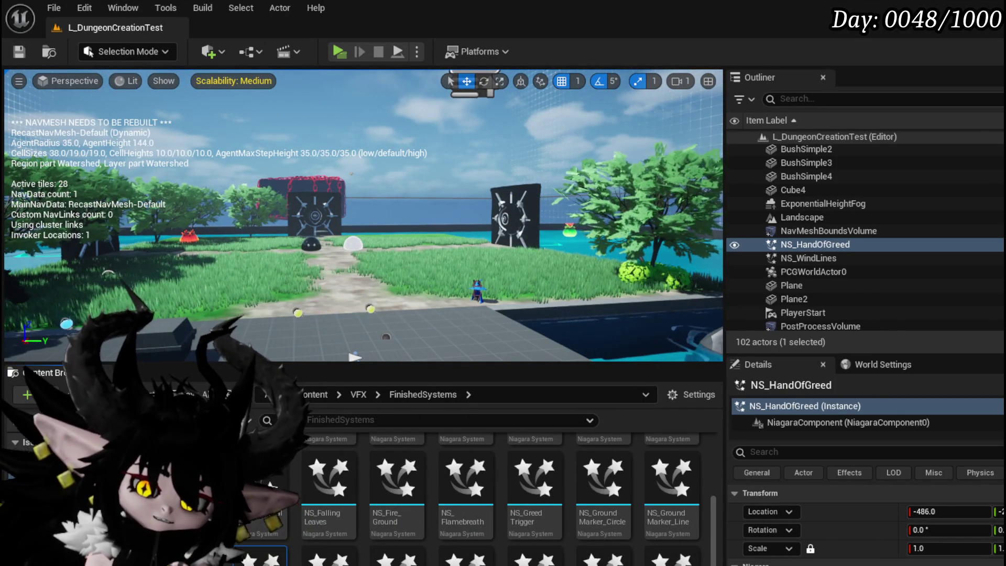
{"action": "key", "text": "f"}
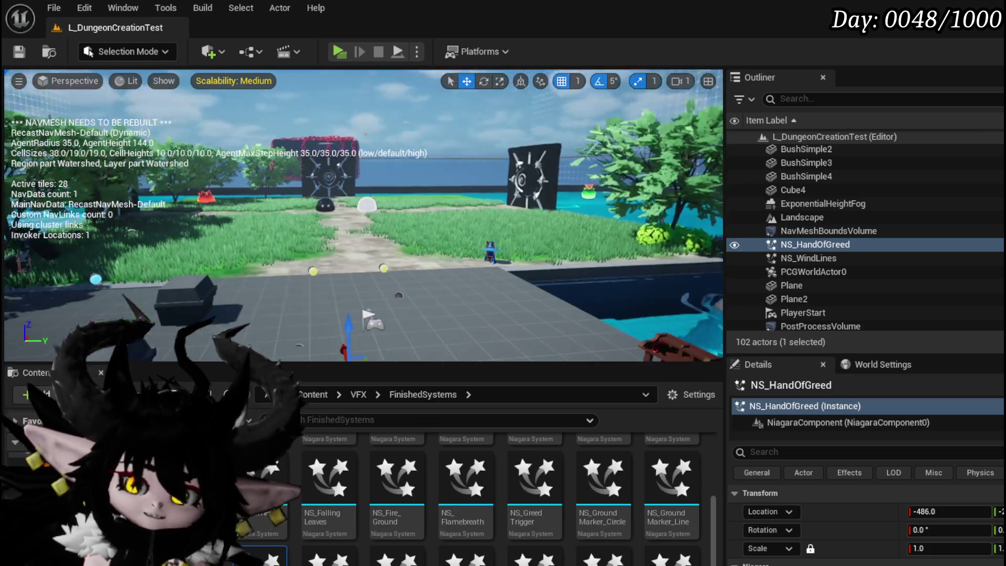
{"action": "left_click", "coordinate": [19, 51]}
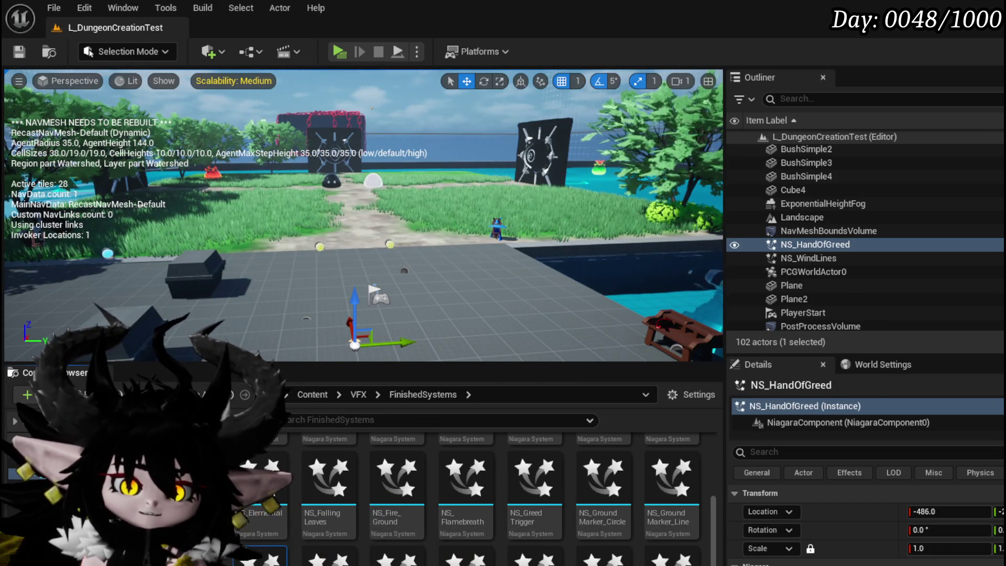
{"action": "double_click", "coordinate": [283, 555]}
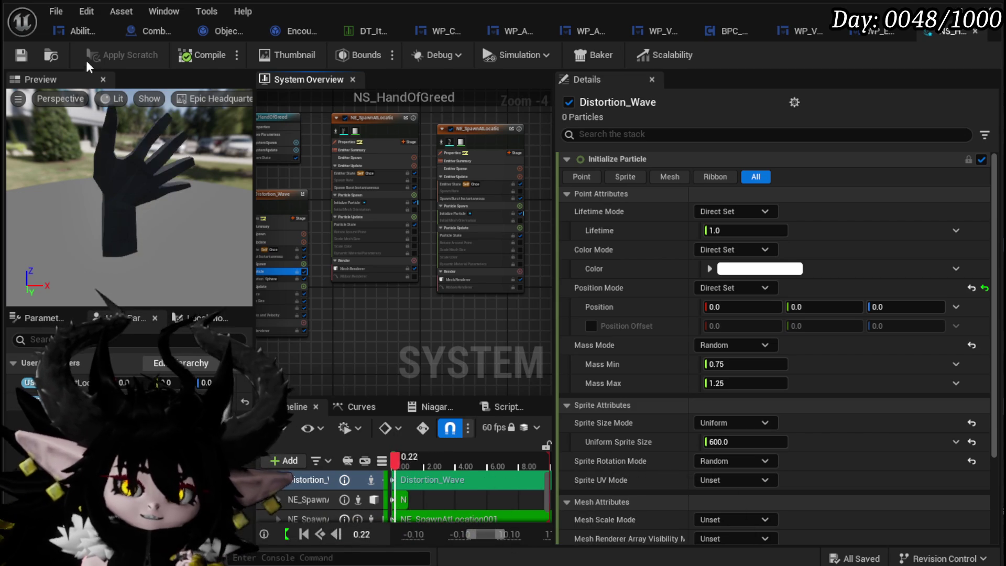
{"action": "left_click_drag", "start_coordinate": [343, 328], "coordinate": [440, 310]}
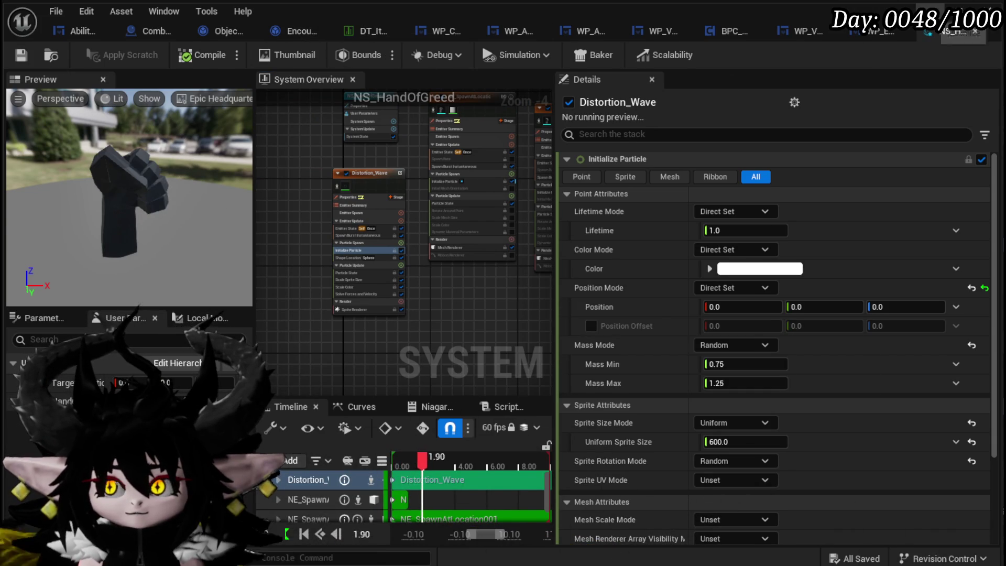
{"action": "key", "text": "alt+Tab"}
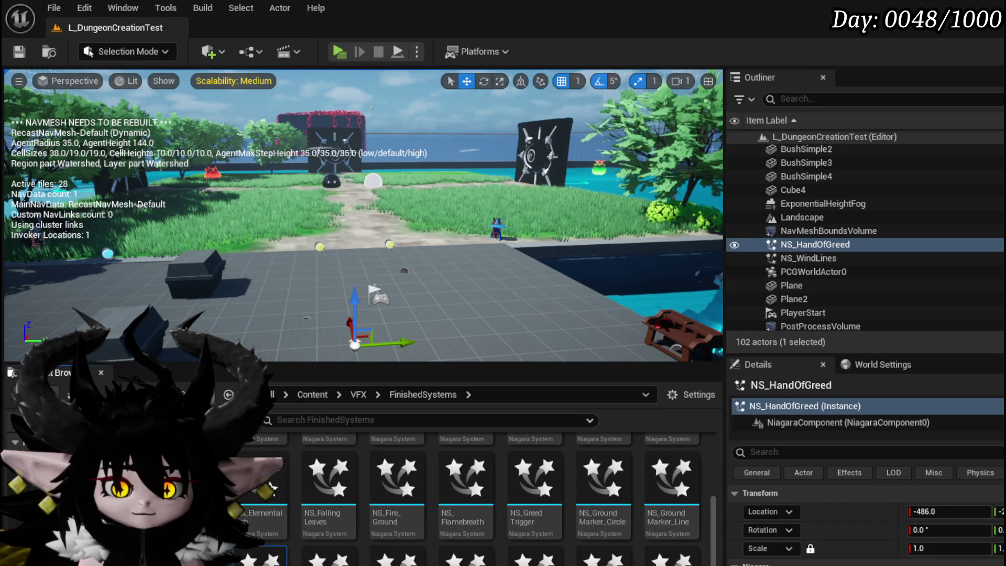
Step: Add a new row named HandOfGreed to Ability_VFX_DataTable
{"action": "left_click", "coordinate": [36, 487]}
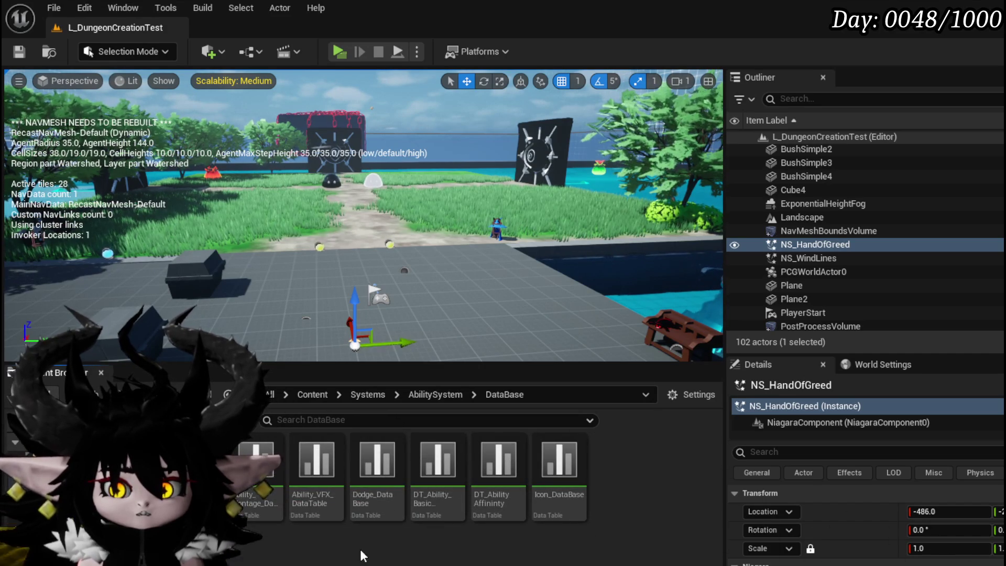
{"action": "double_click", "coordinate": [318, 473]}
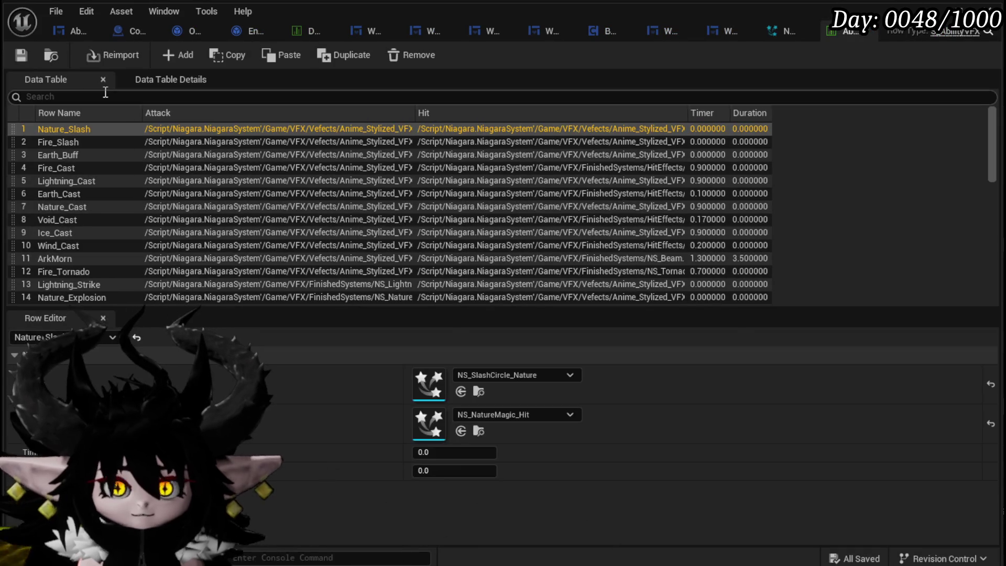
{"action": "left_click", "coordinate": [170, 59]}
{"action": "double_click", "coordinate": [68, 297]}
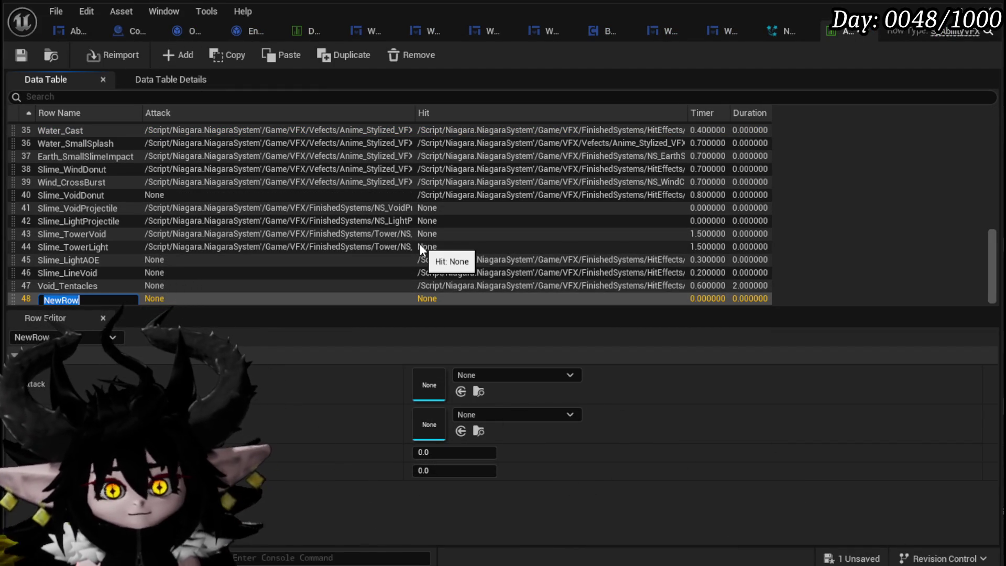
{"action": "type", "text": "HandOf"}
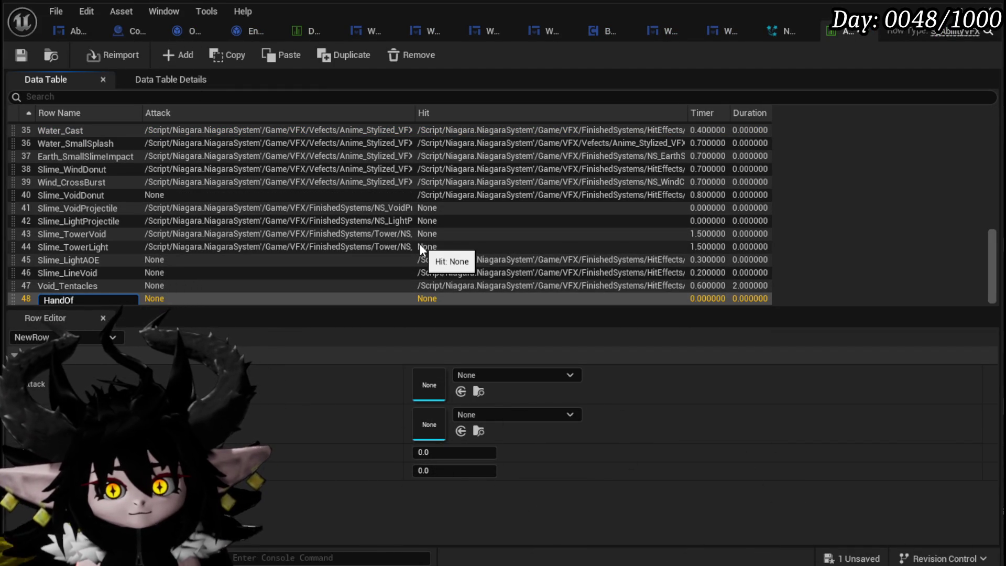
{"action": "type", "text": "Greed"}
{"action": "key", "text": "Return"}
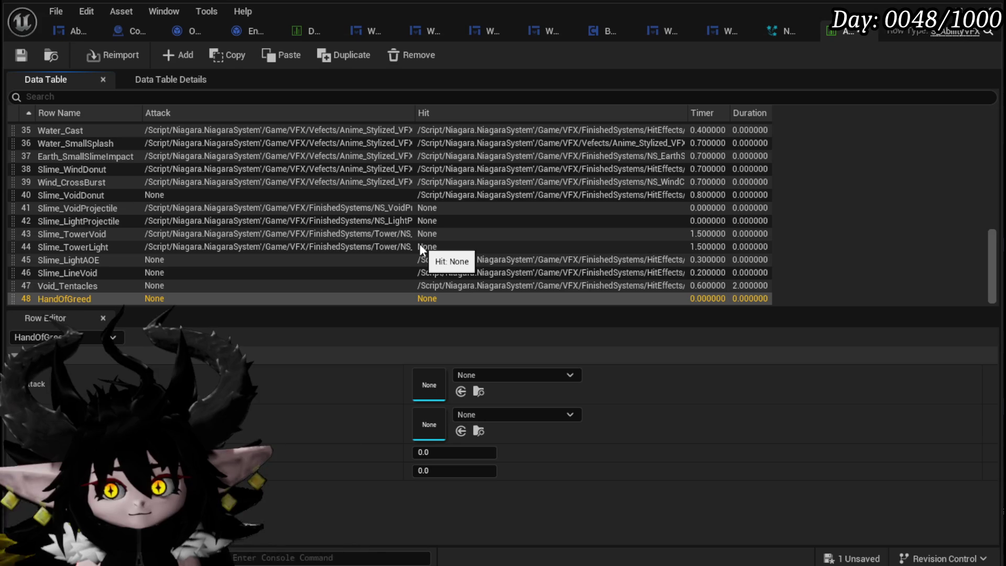
Step: Set the HandOfGreed row's Hit effect to NS_HandOfGreed with a 0.9 timer and save
{"action": "left_click", "coordinate": [509, 414]}
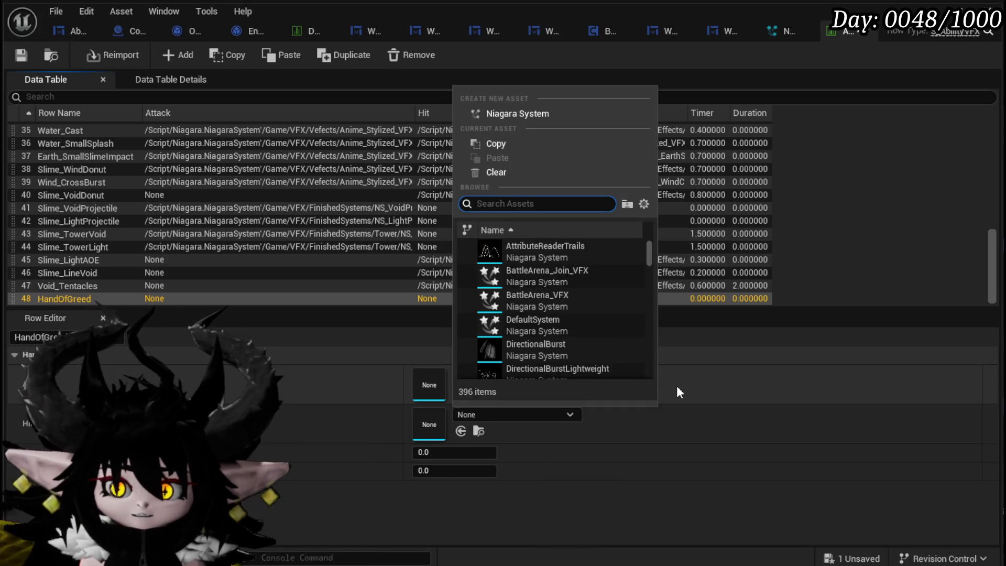
{"action": "type", "text": "Hand"}
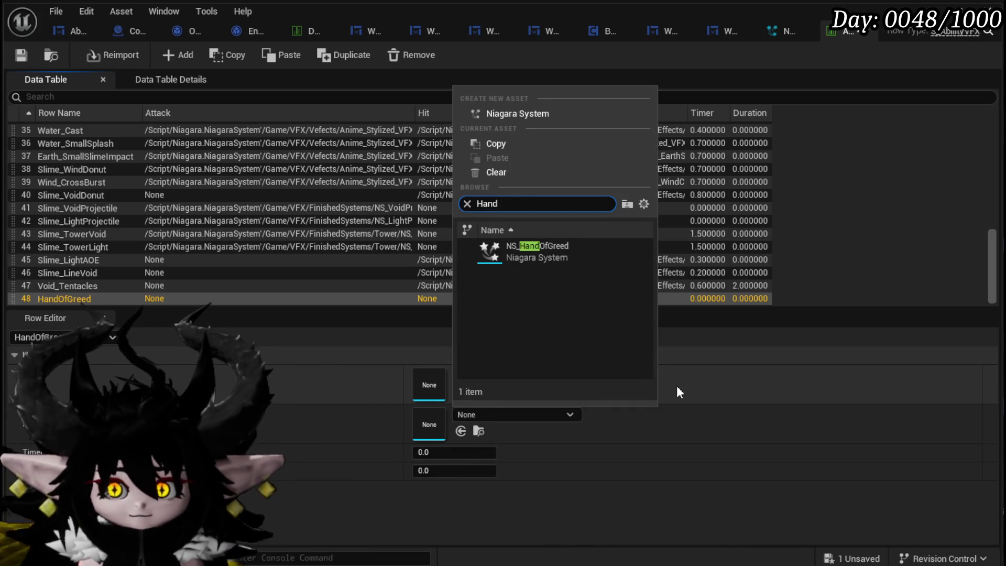
{"action": "key", "text": "Return"}
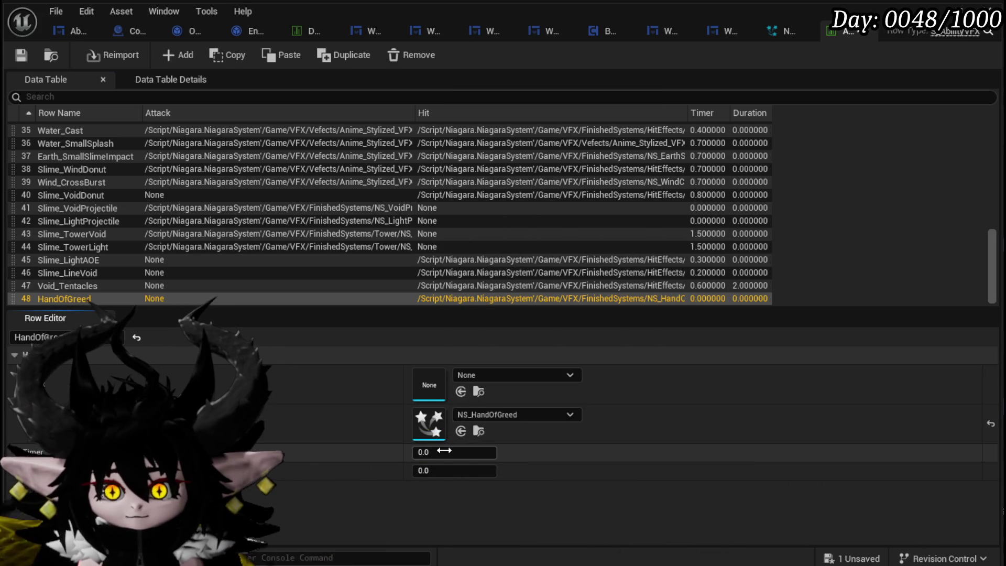
{"action": "type", "text": "0.9"}
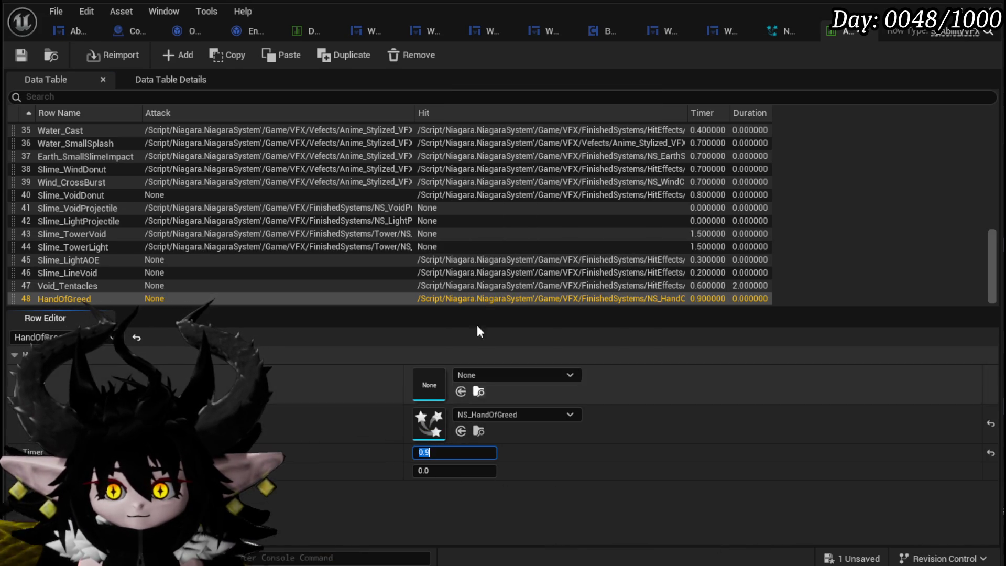
{"action": "left_click", "coordinate": [21, 55]}
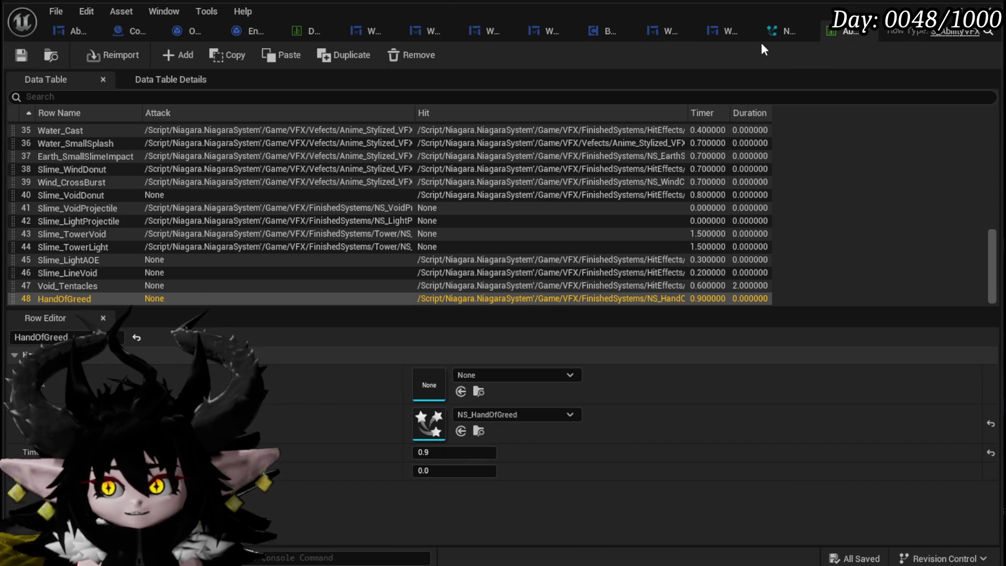
{"action": "left_click", "coordinate": [312, 31]}
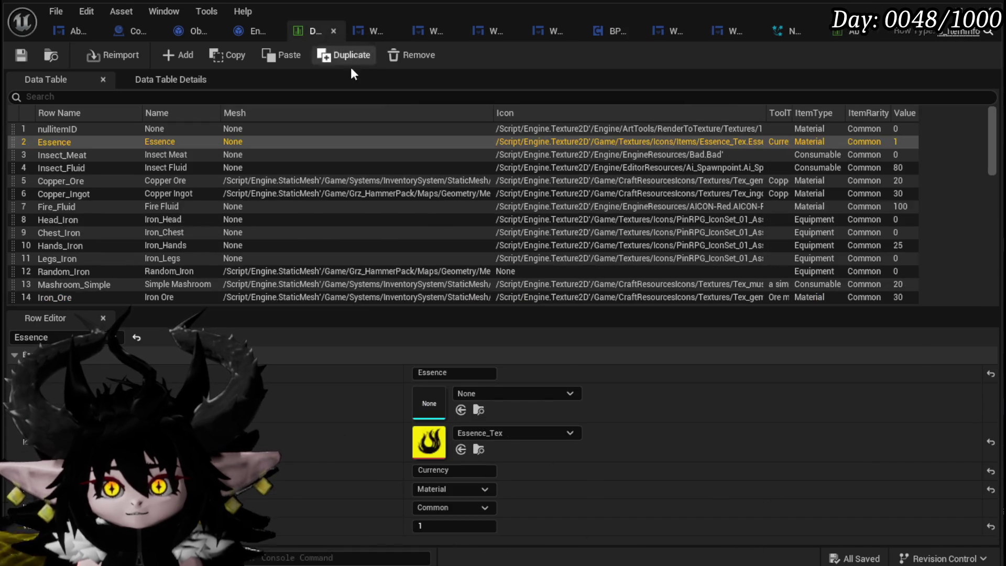
Step: Select the Ability_HandOfGreed item row and copy the HandOfGreed row name from the VFX table
{"action": "scroll", "coordinate": [105, 208], "scroll_direction": "down", "scroll_amount": 12}
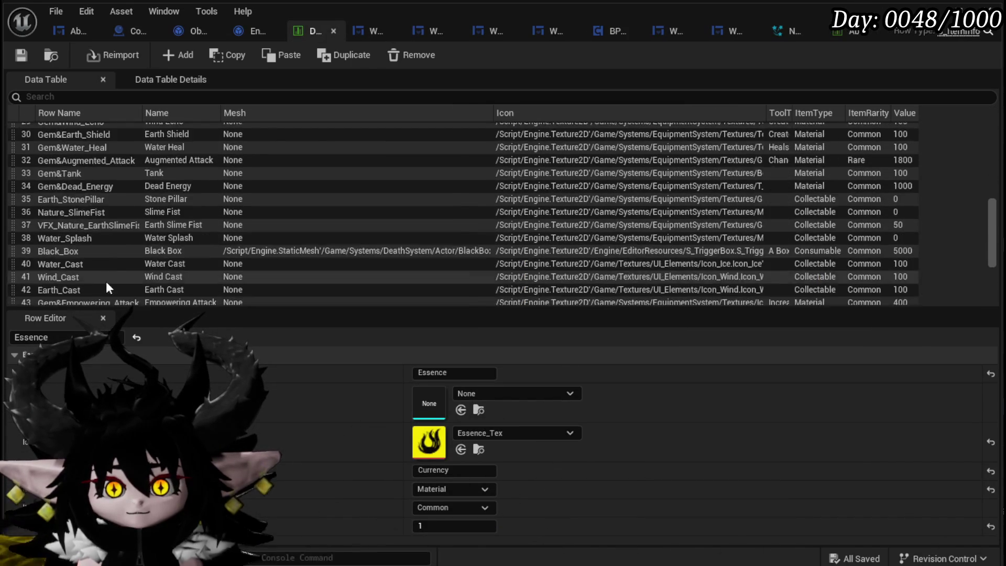
{"action": "left_click", "coordinate": [74, 297]}
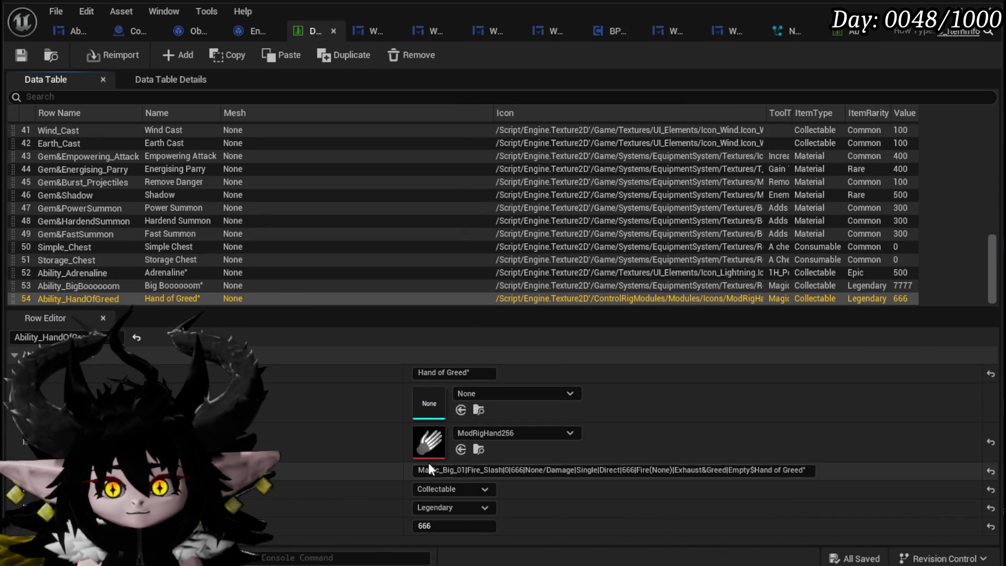
{"action": "left_click", "coordinate": [854, 34]}
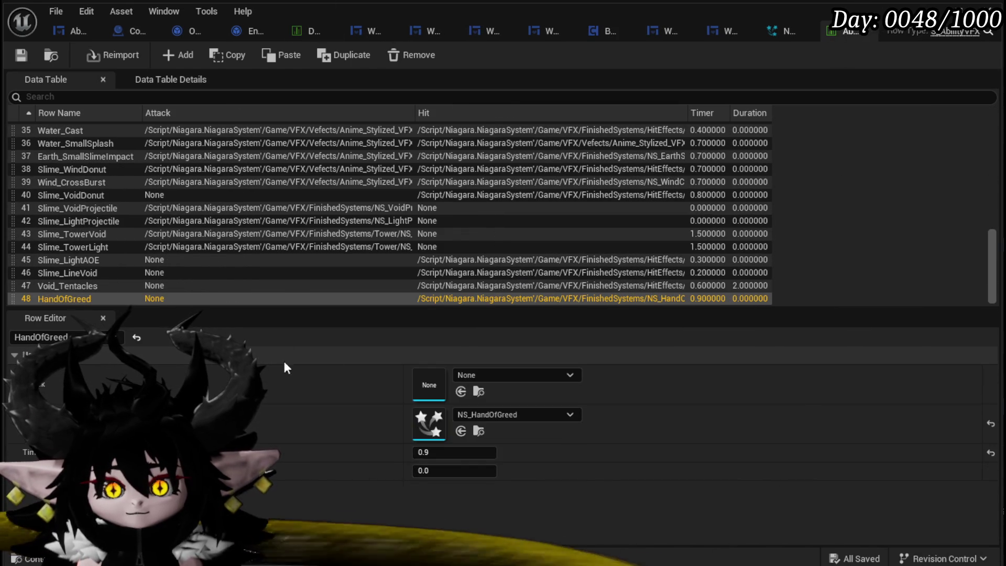
{"action": "double_click", "coordinate": [72, 298]}
{"action": "key", "text": "Escape"}
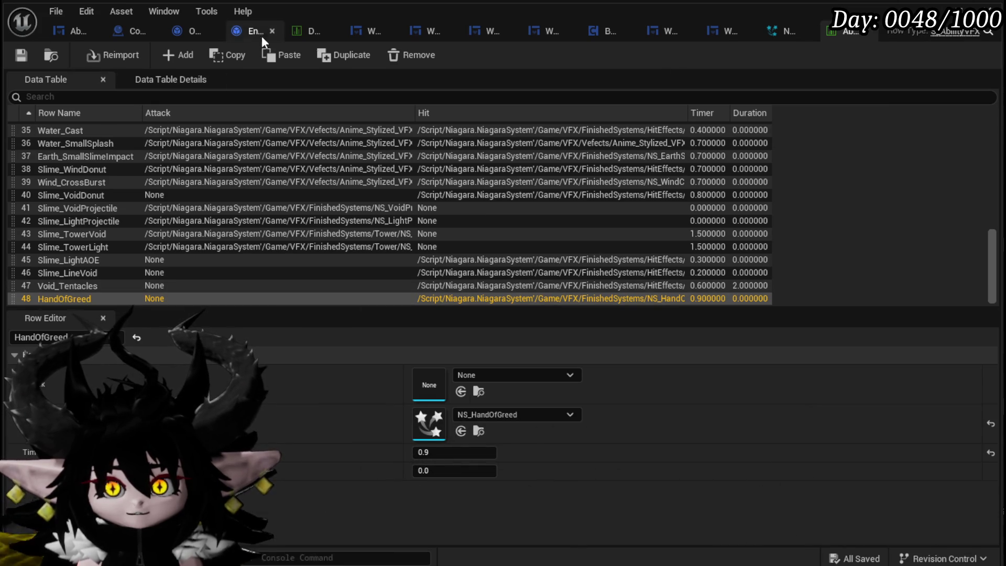
{"action": "left_click", "coordinate": [303, 33]}
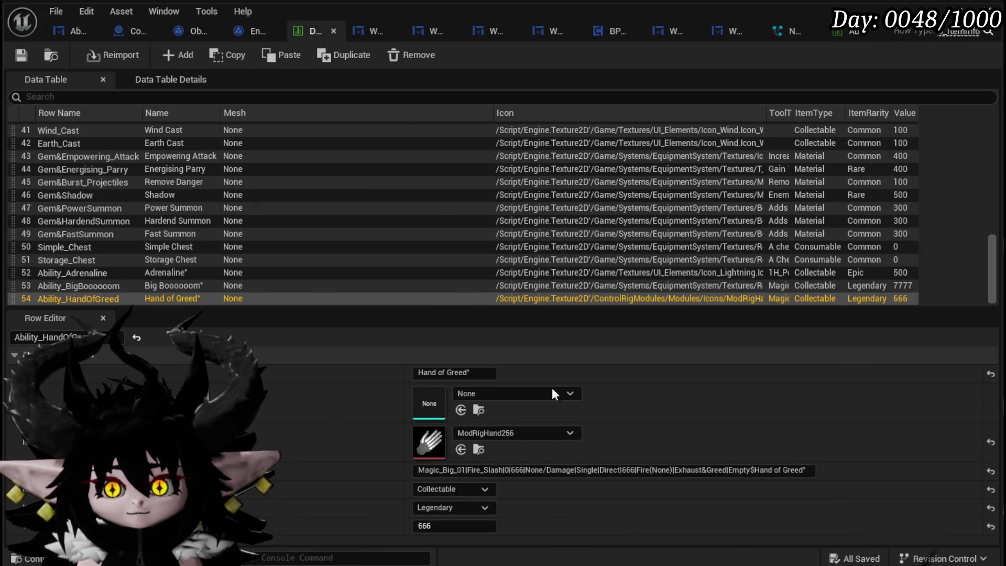
Step: Replace Fire_Slash with HandOfGreed in the item's ability string
{"action": "left_click", "coordinate": [481, 468]}
{"action": "left_click_drag", "start_coordinate": [467, 469], "coordinate": [500, 470]}
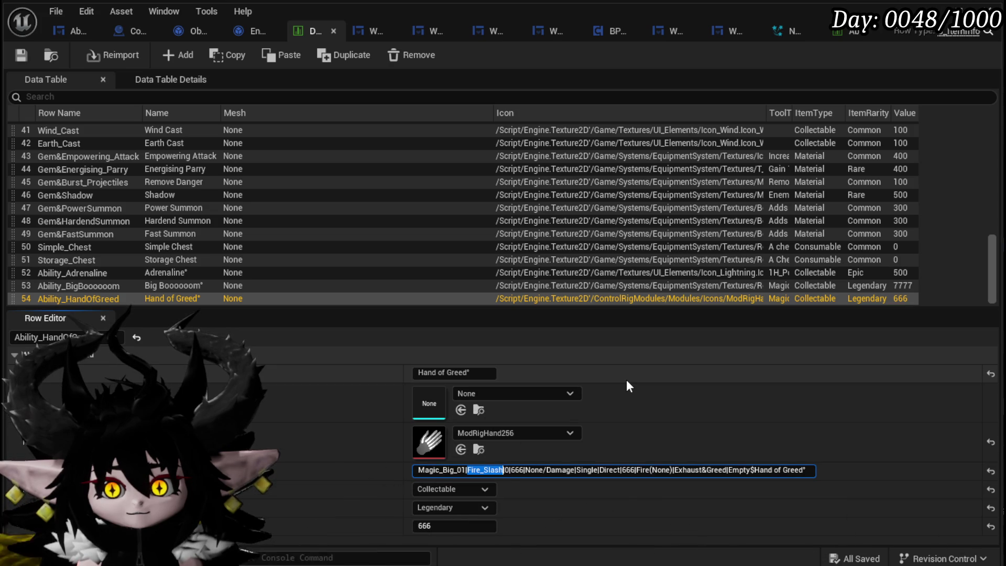
{"action": "type", "text": "HandOfGreed"}
{"action": "key", "text": "Return"}
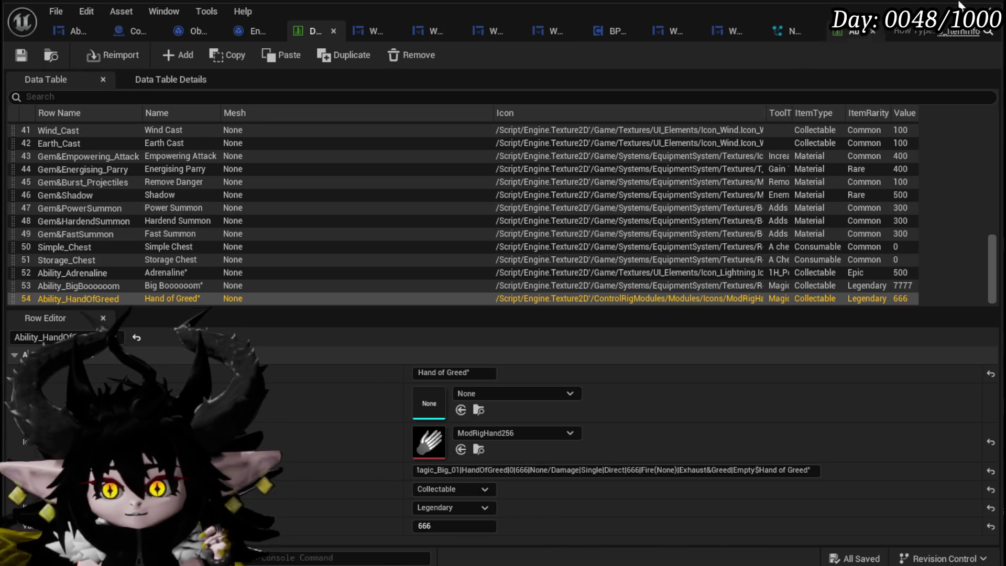
{"action": "left_click", "coordinate": [959, 12]}
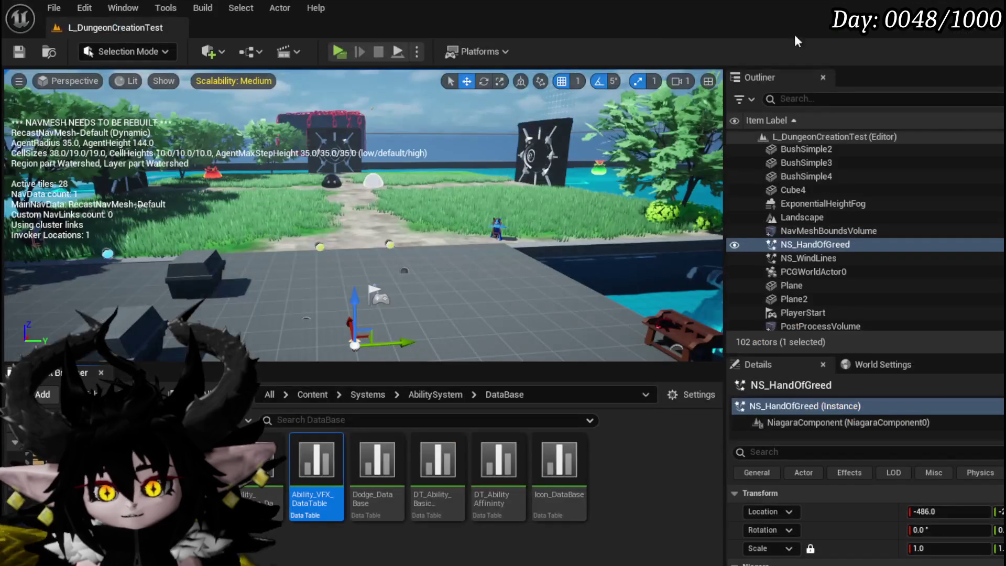
Step: Save all assets and start a play session with Alt+P
{"action": "key", "text": "ctrl+s"}
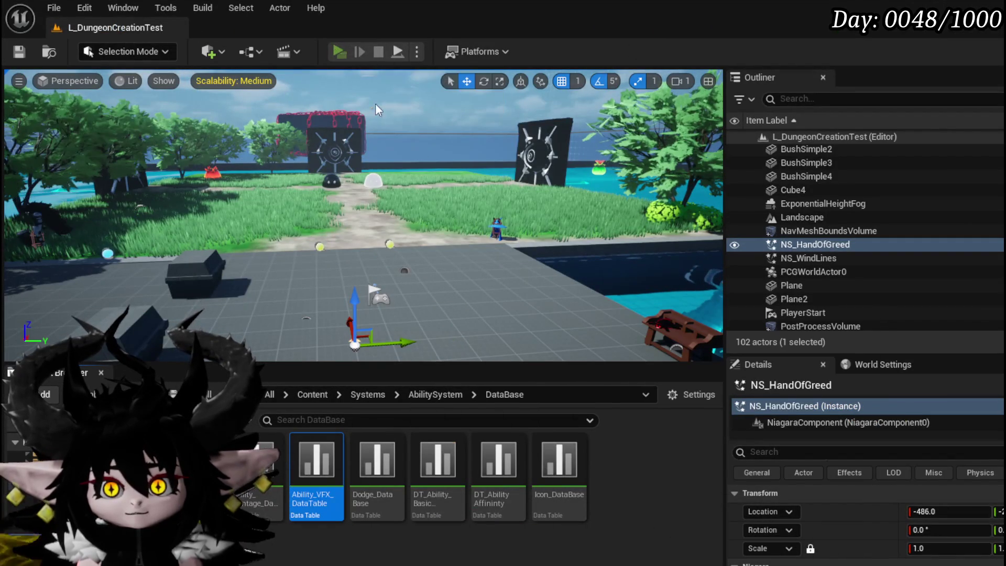
{"action": "key", "text": "alt+p"}
{"action": "key", "text": "w"}
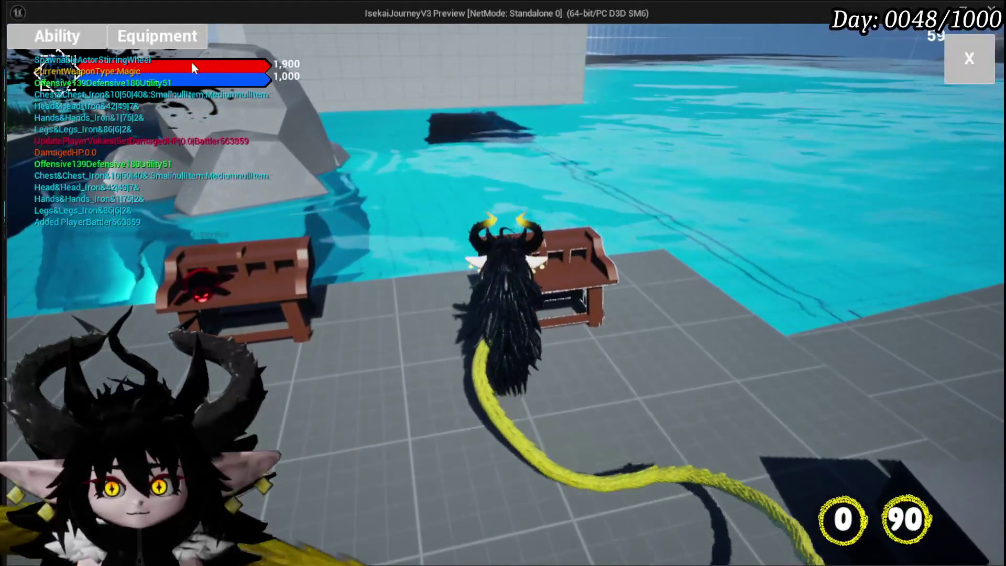
Step: Switch the magic summon ability card to Hand of Greed and close the ability overlay
{"action": "left_click", "coordinate": [57, 35]}
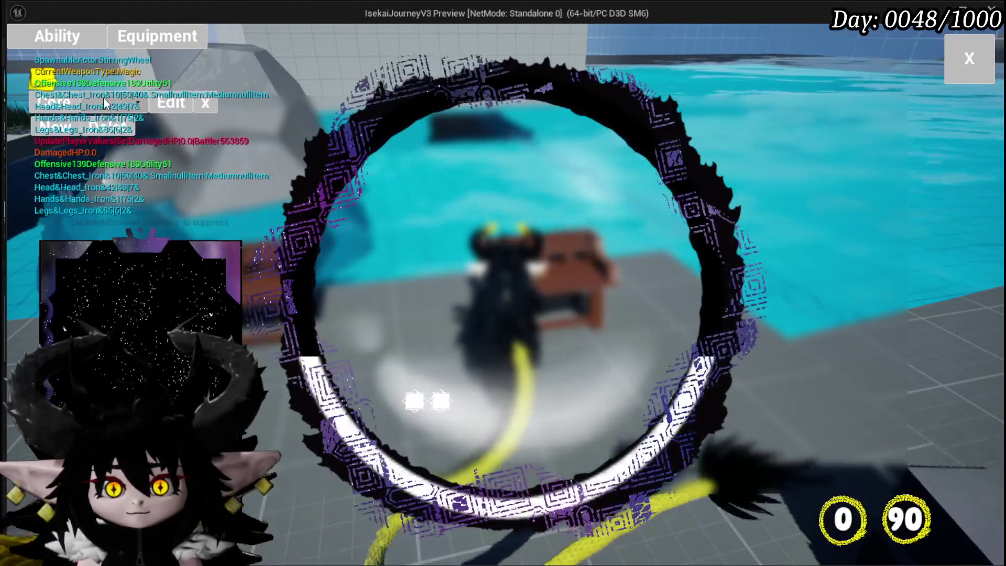
{"action": "left_click", "coordinate": [127, 134]}
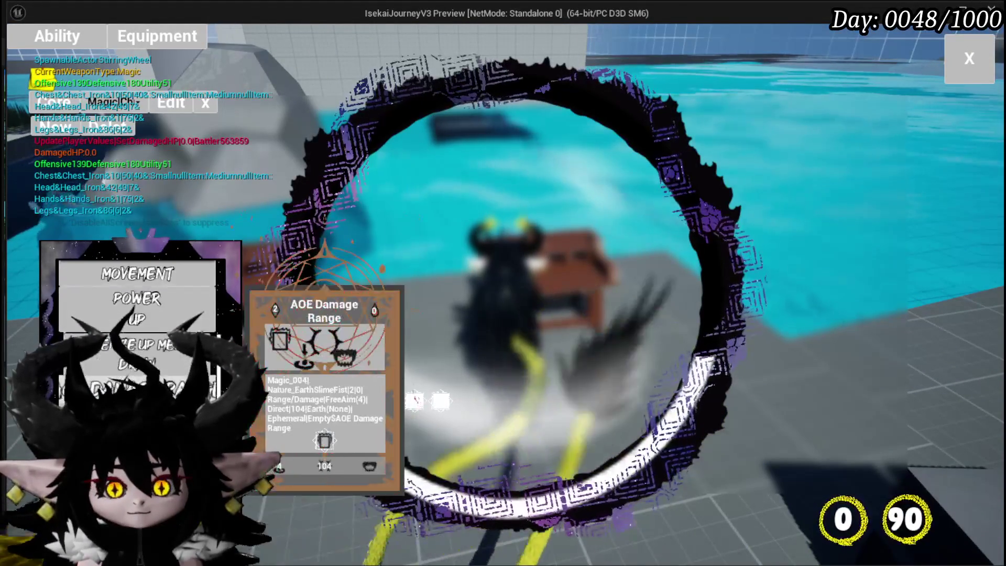
{"action": "left_click", "coordinate": [171, 102]}
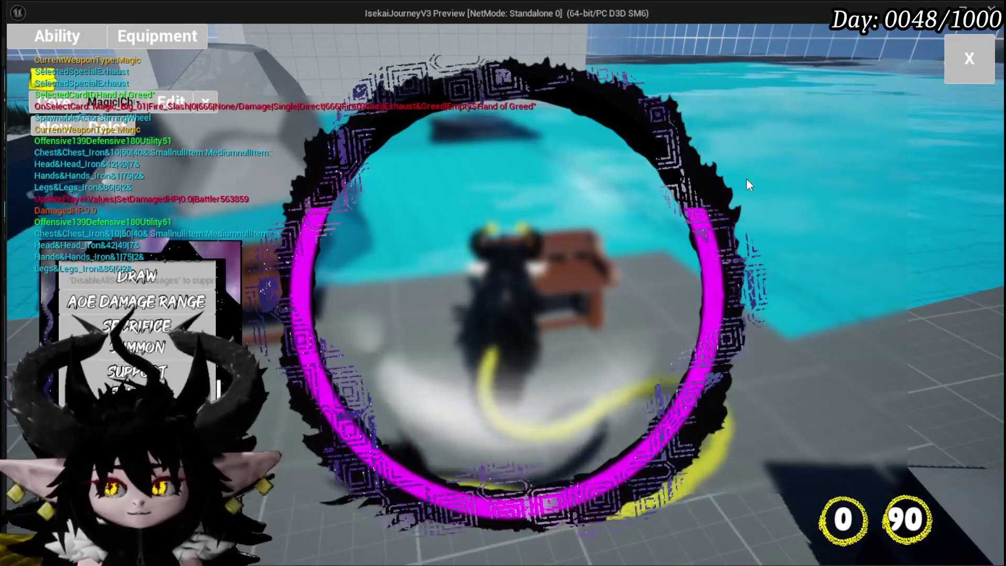
{"action": "left_click", "coordinate": [961, 75]}
{"action": "key", "text": "w"}
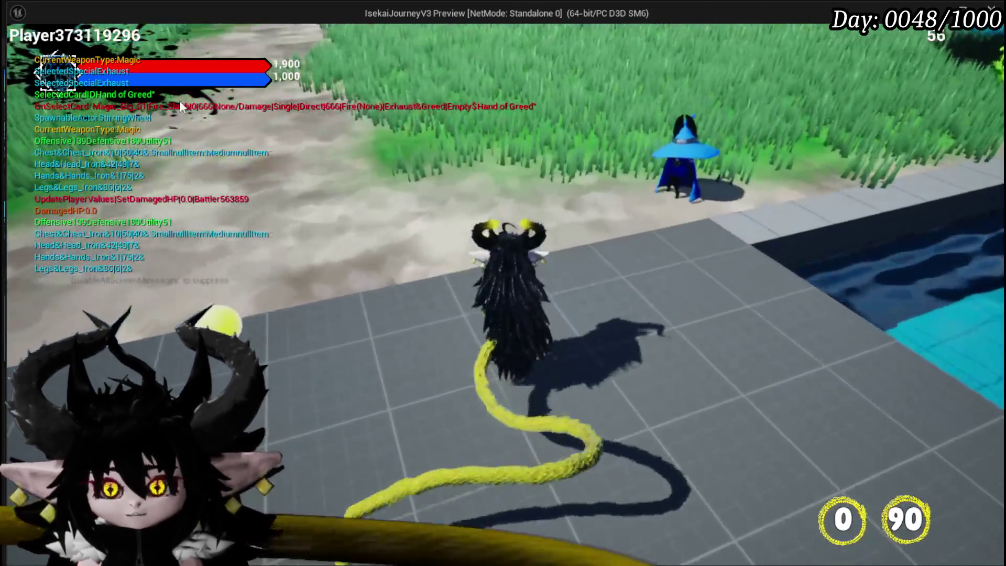
Step: Open the in-game inventory and inspect the Hand of Greed ability card
{"action": "key", "text": "Tab"}
{"action": "left_click", "coordinate": [155, 34]}
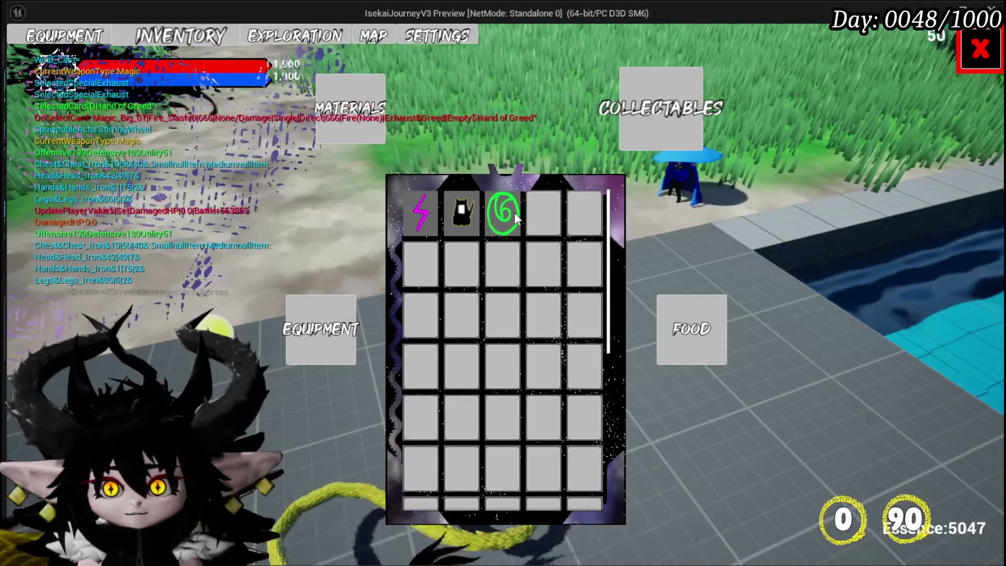
{"action": "key", "text": "Tab"}
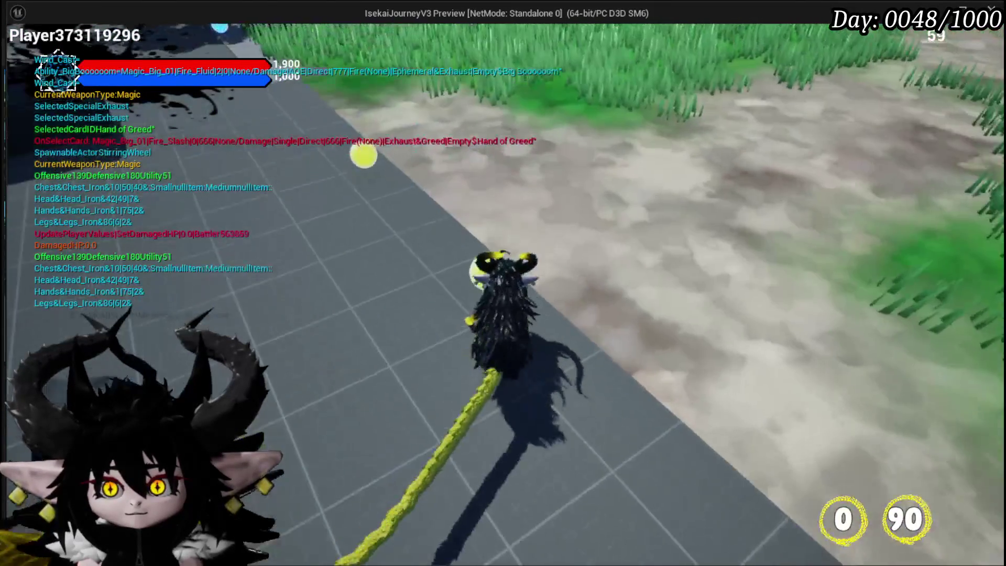
{"action": "key", "text": "space"}
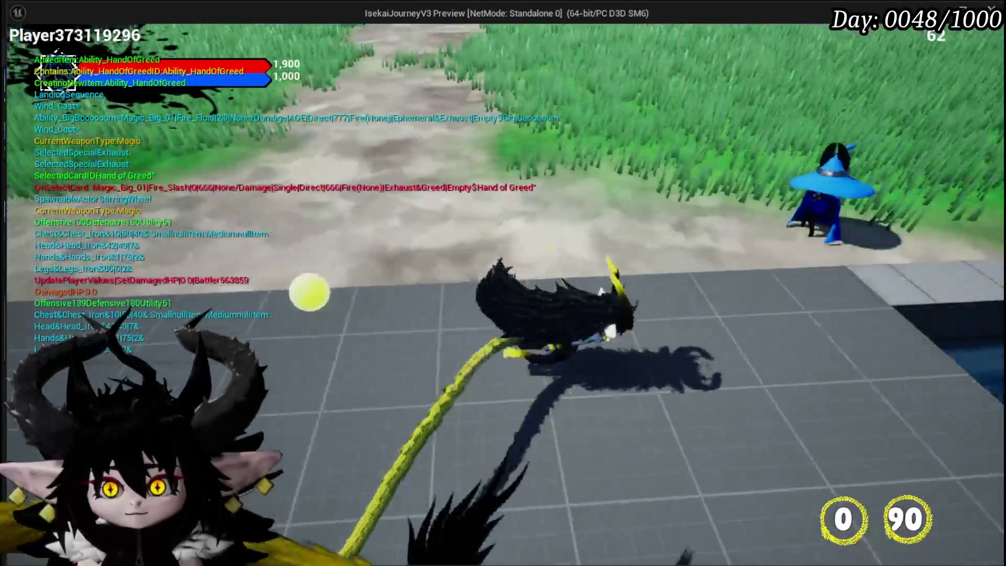
{"action": "key", "text": "Tab"}
{"action": "left_click", "coordinate": [180, 42]}
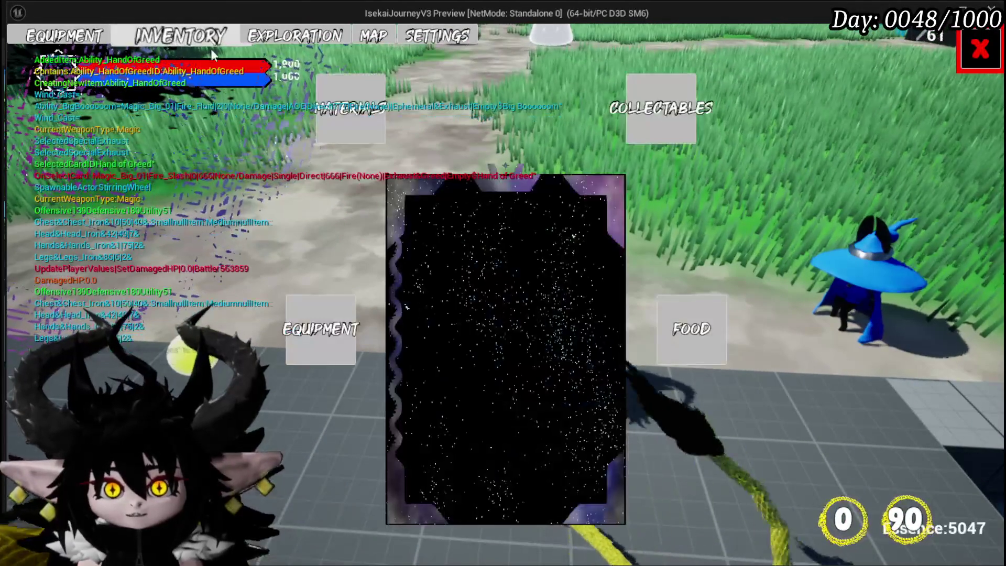
{"action": "mouse_move", "coordinate": [550, 205]}
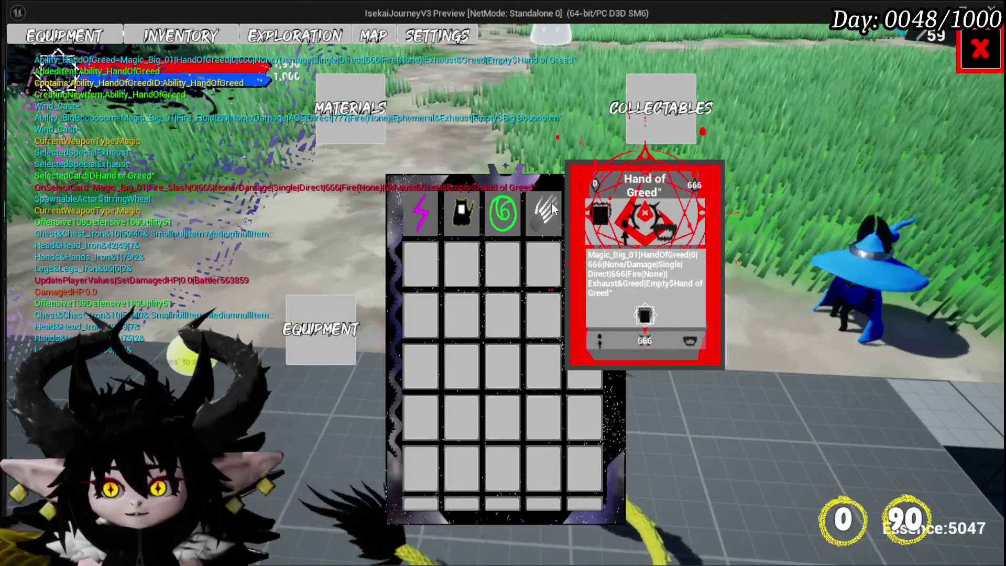
{"action": "left_click", "coordinate": [550, 205]}
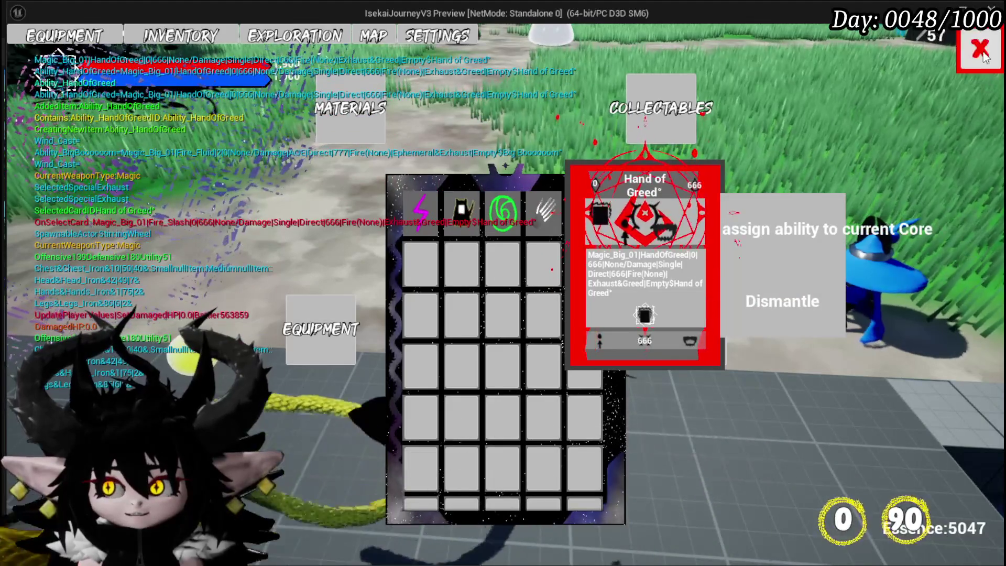
{"action": "left_click", "coordinate": [983, 58]}
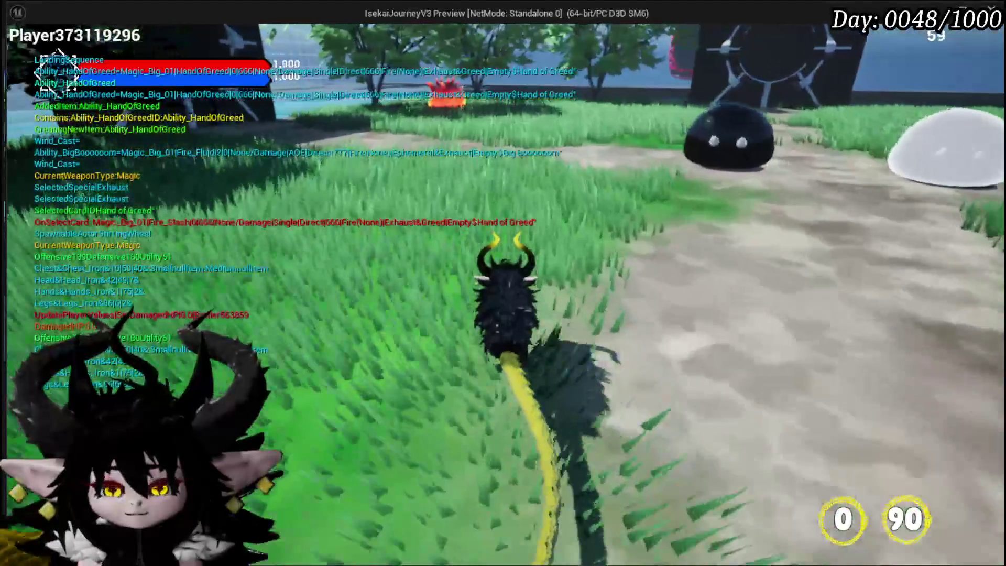
Step: Save the game from the pause menu, fight the fire creature, then stop play
{"action": "key", "text": "Escape"}
{"action": "left_click", "coordinate": [484, 320]}
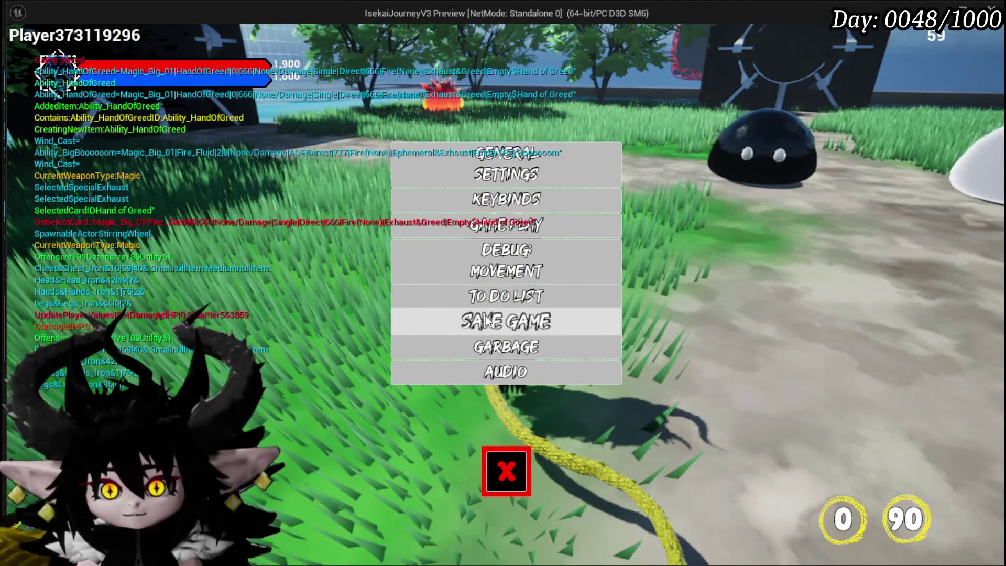
{"action": "key", "text": "Escape"}
{"action": "key", "text": "w"}
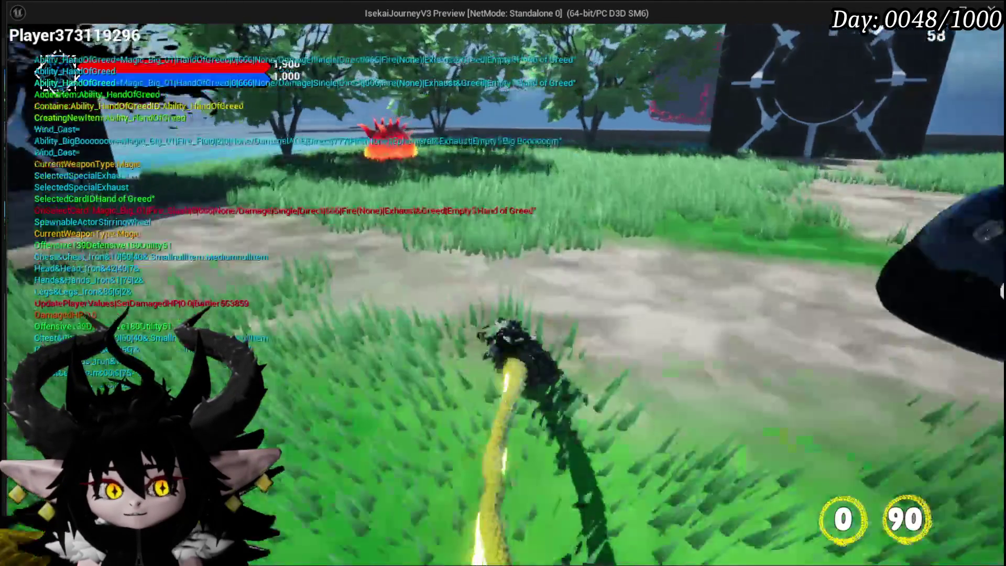
{"action": "key", "text": "w"}
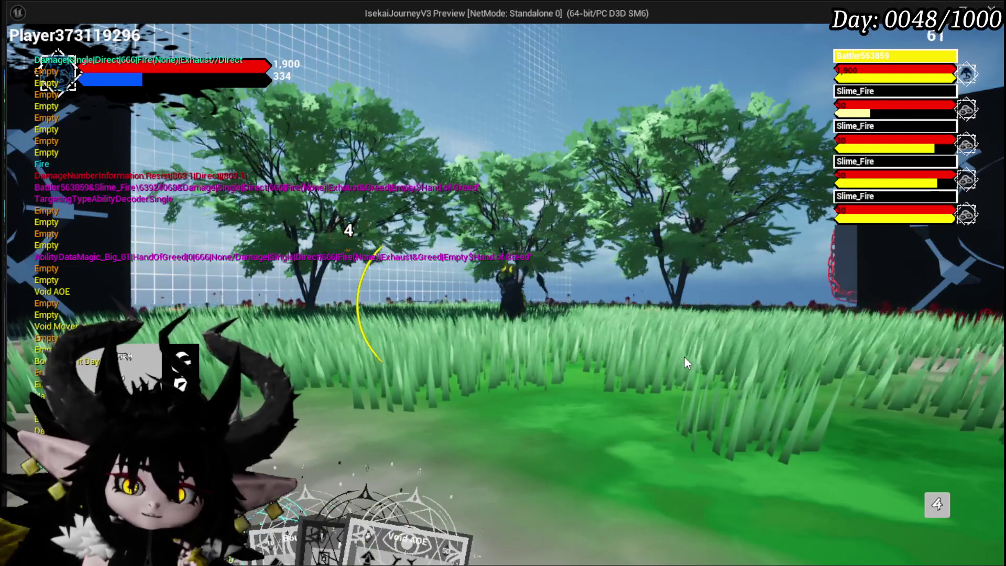
{"action": "key", "text": "Escape"}
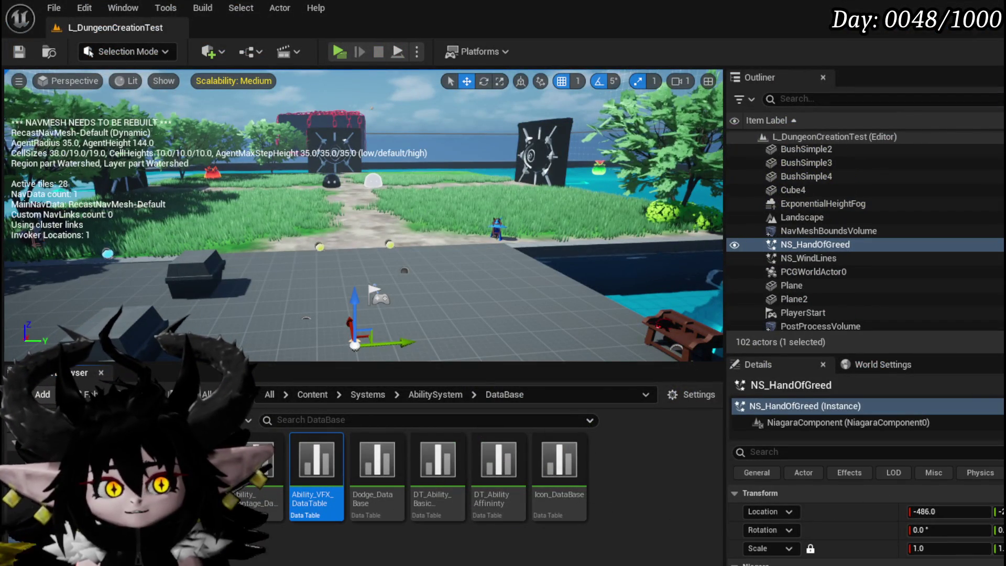
Step: Save all, glance at the DT_ItemInfo table, then return to the NS_HandOfGreed system
{"action": "left_click", "coordinate": [19, 52]}
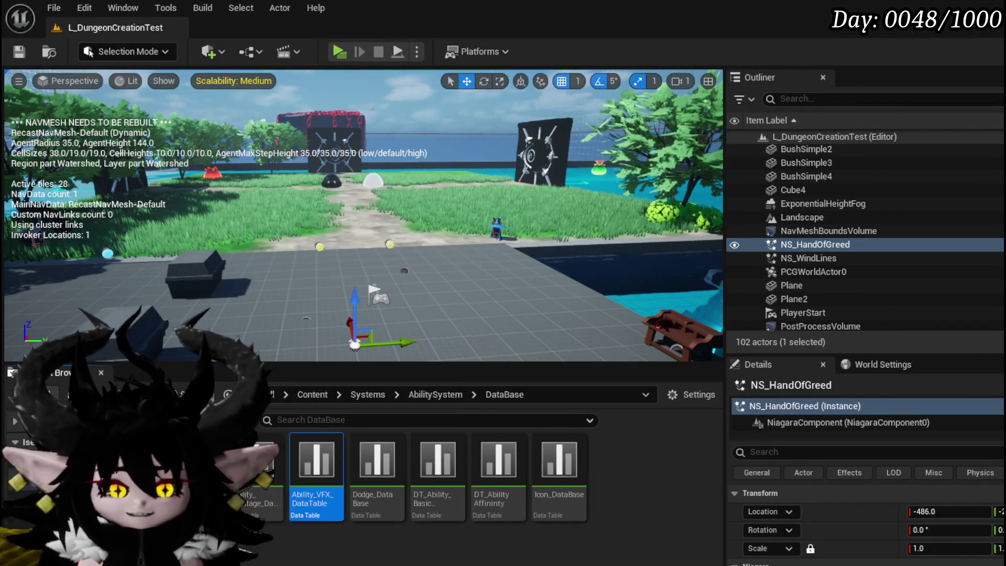
{"action": "key", "text": "alt+Tab"}
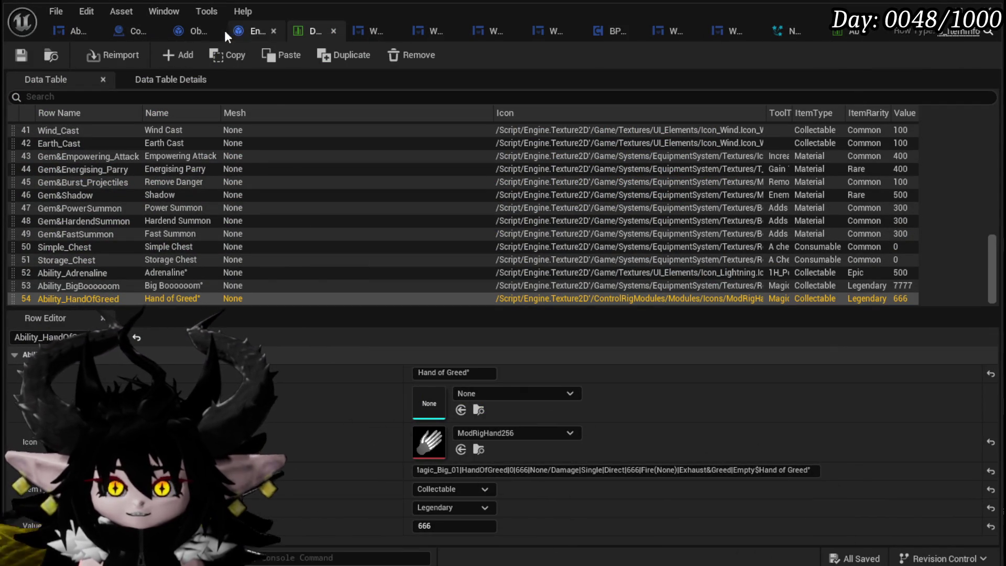
{"action": "left_click", "coordinate": [790, 31]}
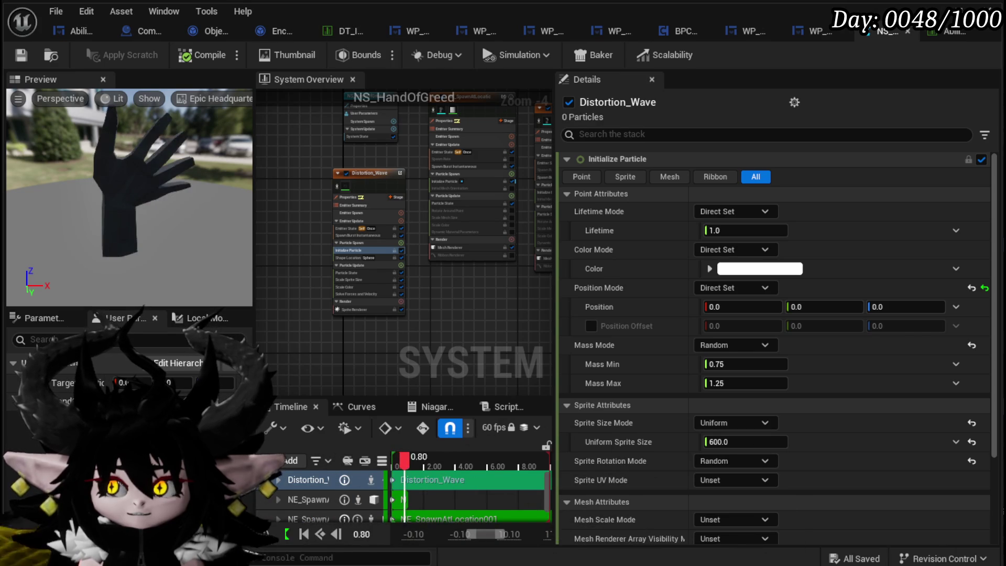
Step: Review the HandOfGreed VFX row, then select Distortion_Wave's Initialize Particle module
{"action": "left_click", "coordinate": [943, 35]}
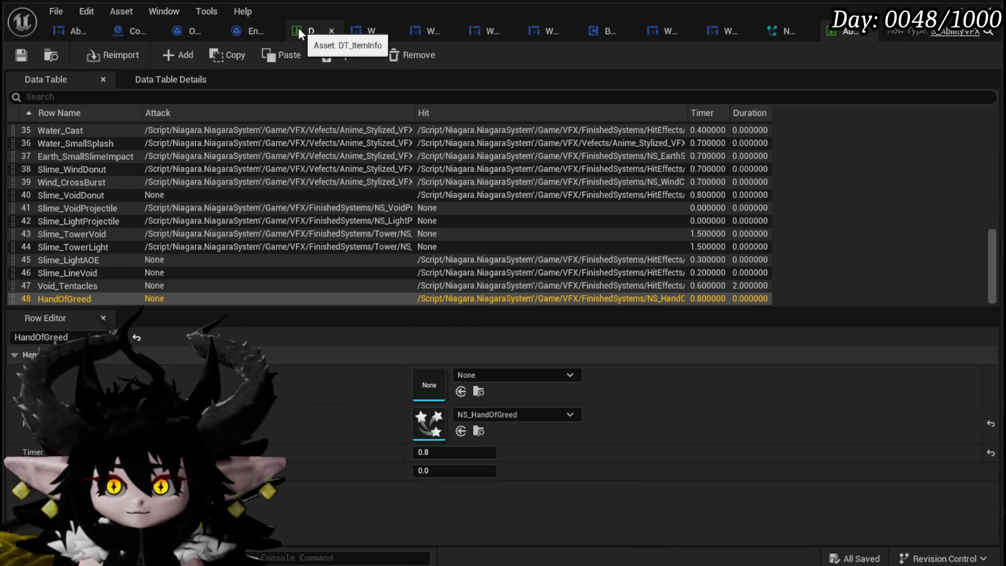
{"action": "left_click", "coordinate": [298, 30]}
{"action": "left_click", "coordinate": [784, 31]}
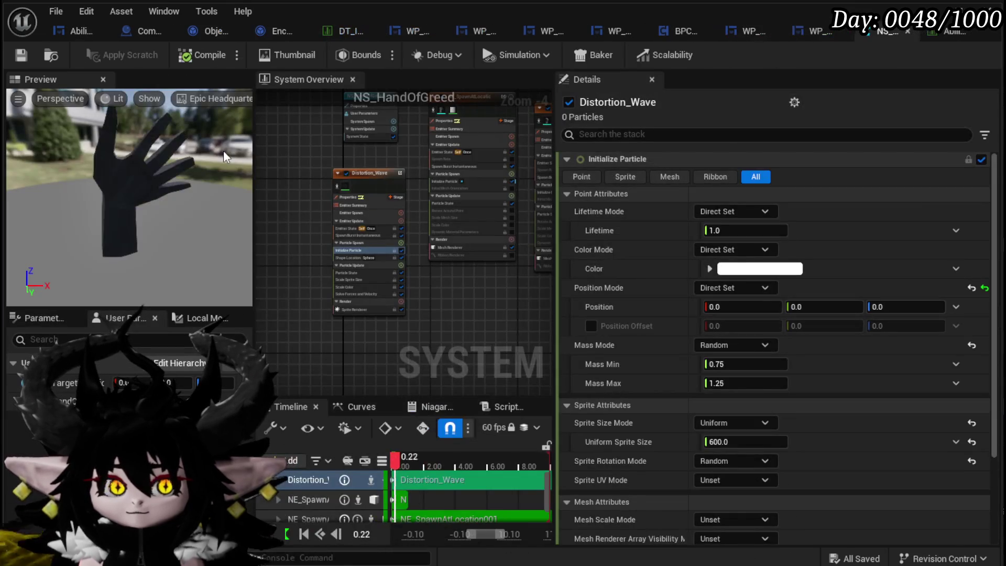
{"action": "left_click", "coordinate": [390, 176]}
{"action": "scroll", "coordinate": [299, 220], "scroll_direction": "up", "scroll_amount": 5}
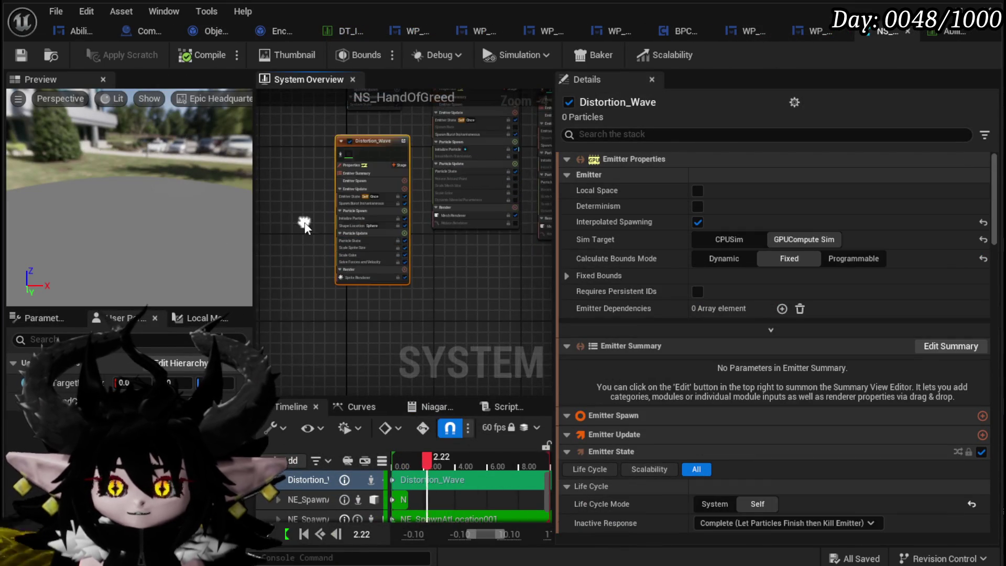
{"action": "left_click", "coordinate": [384, 315]}
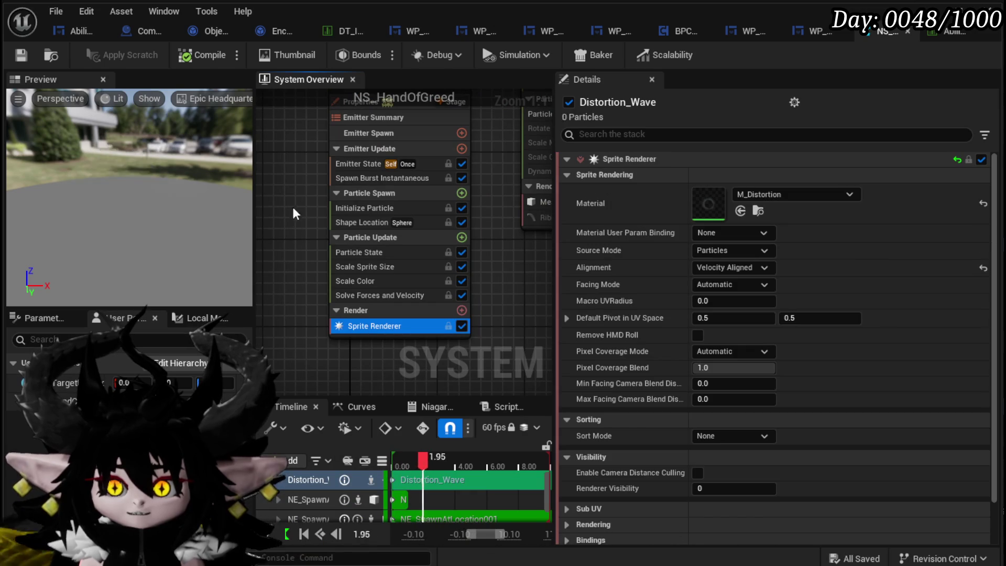
{"action": "left_click", "coordinate": [367, 209]}
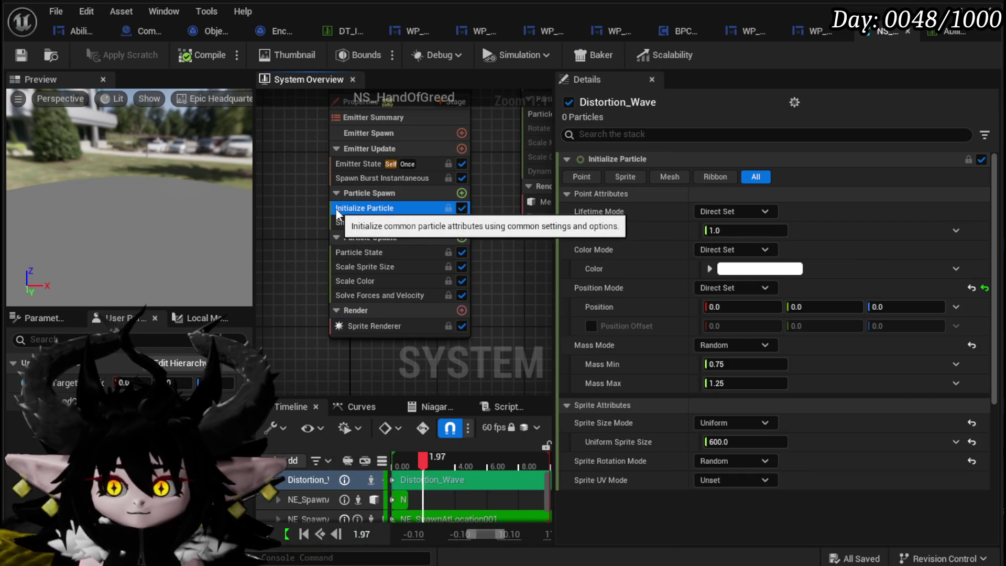
Step: Raise Distortion_Wave's Uniform Sprite Size to 3200 and save the system
{"action": "left_click", "coordinate": [718, 439]}
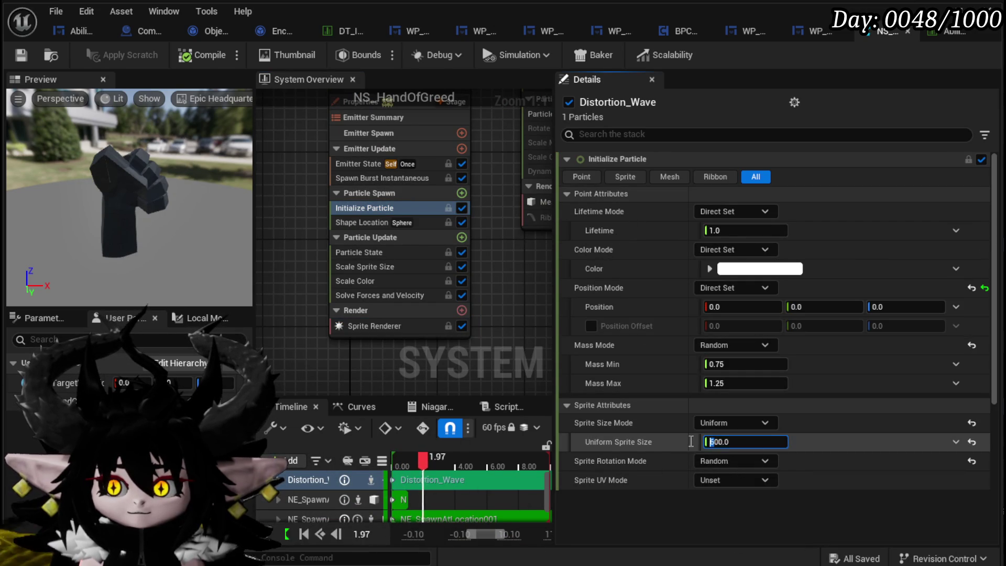
{"action": "type", "text": "1800"}
{"action": "key", "text": "Return"}
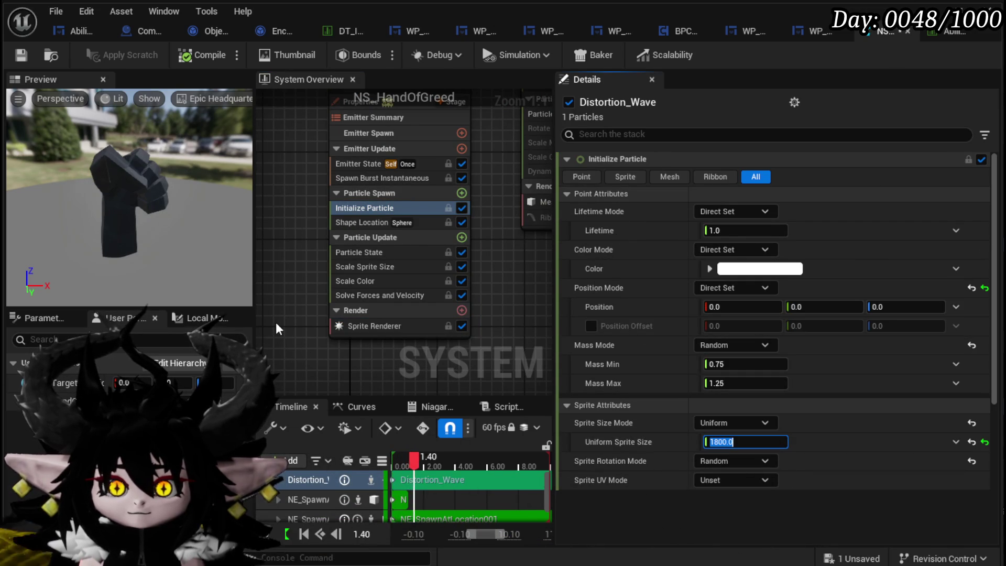
{"action": "left_click", "coordinate": [721, 441]}
{"action": "type", "text": "3200"}
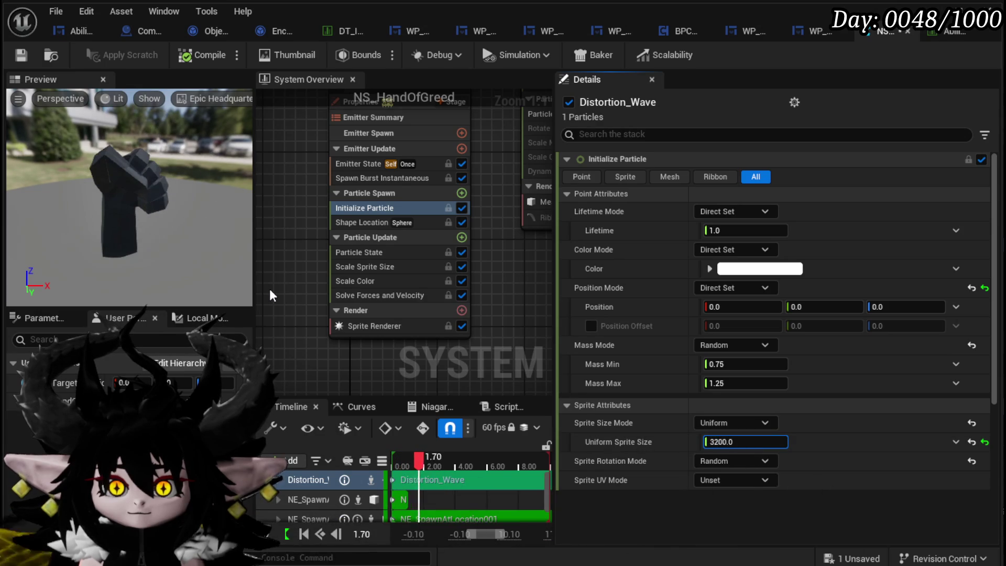
{"action": "left_click", "coordinate": [22, 54]}
{"action": "scroll", "coordinate": [359, 269], "scroll_direction": "down", "scroll_amount": 3}
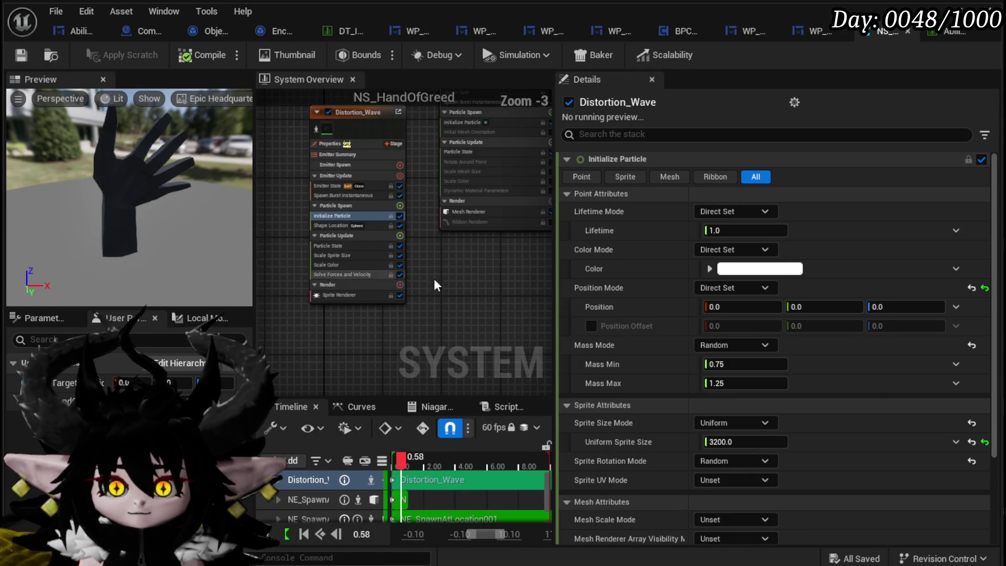
{"action": "left_click_drag", "start_coordinate": [391, 274], "coordinate": [372, 261]}
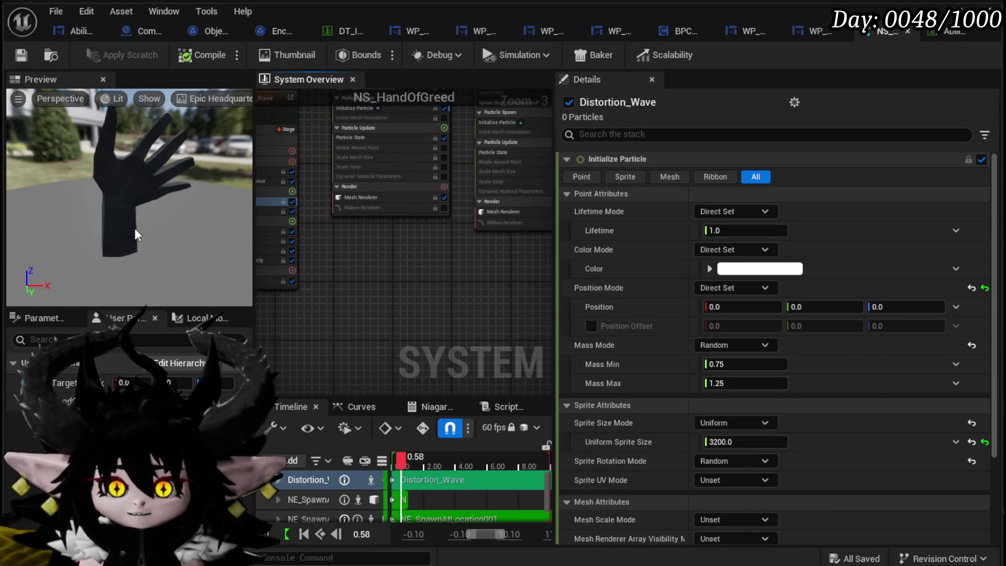
{"action": "mouse_move", "coordinate": [459, 292]}
{"action": "left_mouse_down"}
{"action": "mouse_move", "coordinate": [357, 227]}
{"action": "mouse_move", "coordinate": [390, 252]}
{"action": "mouse_move", "coordinate": [309, 305]}
{"action": "mouse_move", "coordinate": [393, 281]}
{"action": "mouse_move", "coordinate": [332, 364]}
{"action": "mouse_move", "coordinate": [367, 342]}
{"action": "left_mouse_up"}
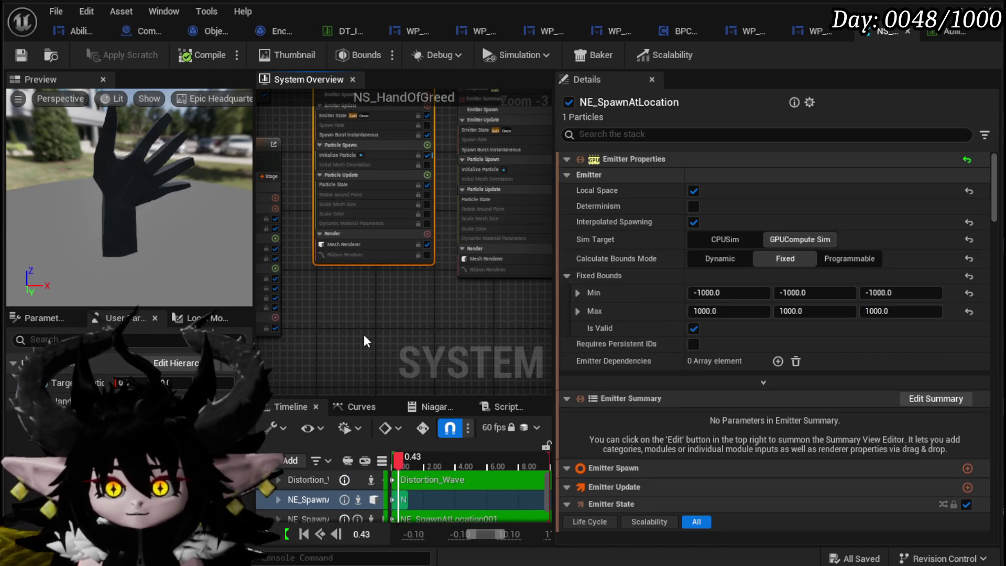
Step: Replace the emitter's hand mesh with MS_Disc in the Mesh Renderer
{"action": "left_click", "coordinate": [320, 294]}
{"action": "scroll", "coordinate": [354, 270], "scroll_direction": "up", "scroll_amount": 3}
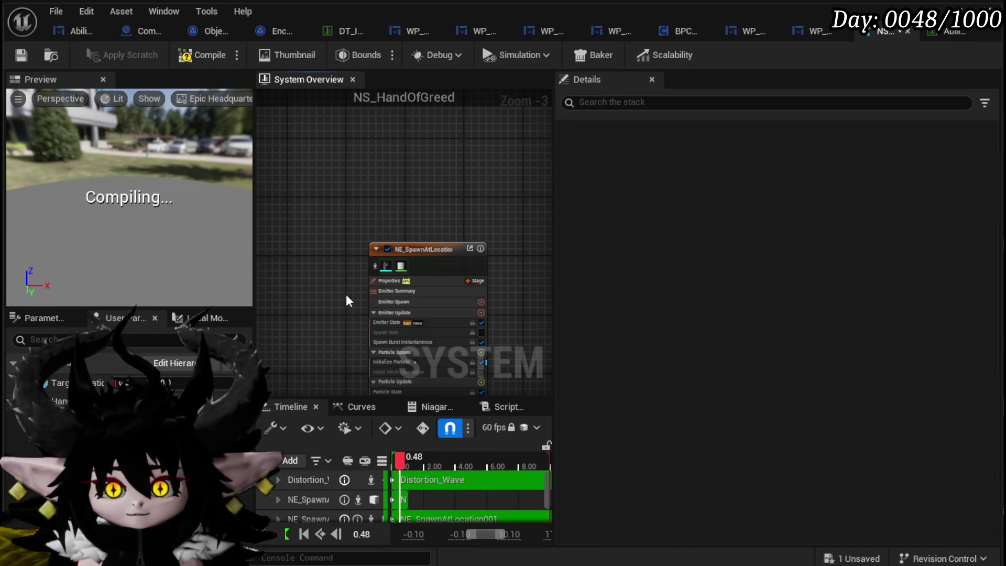
{"action": "left_click", "coordinate": [354, 342]}
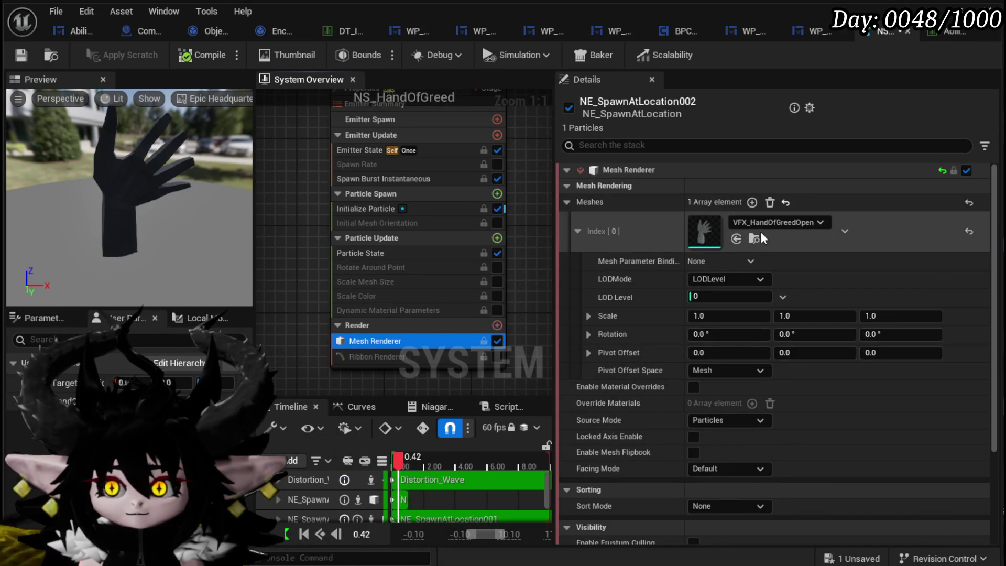
{"action": "left_click", "coordinate": [765, 223]}
{"action": "type", "text": "Disc"}
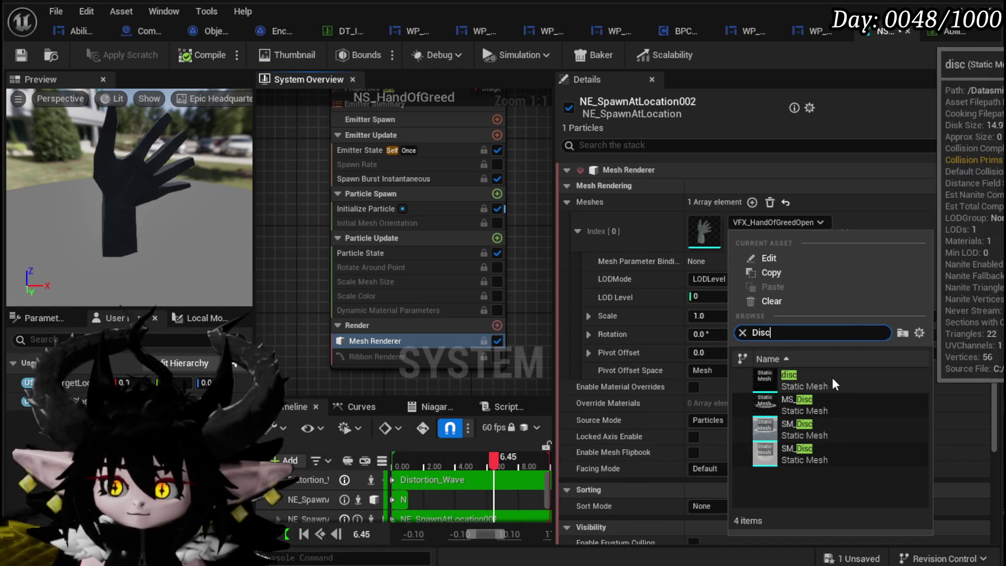
{"action": "left_click", "coordinate": [833, 411]}
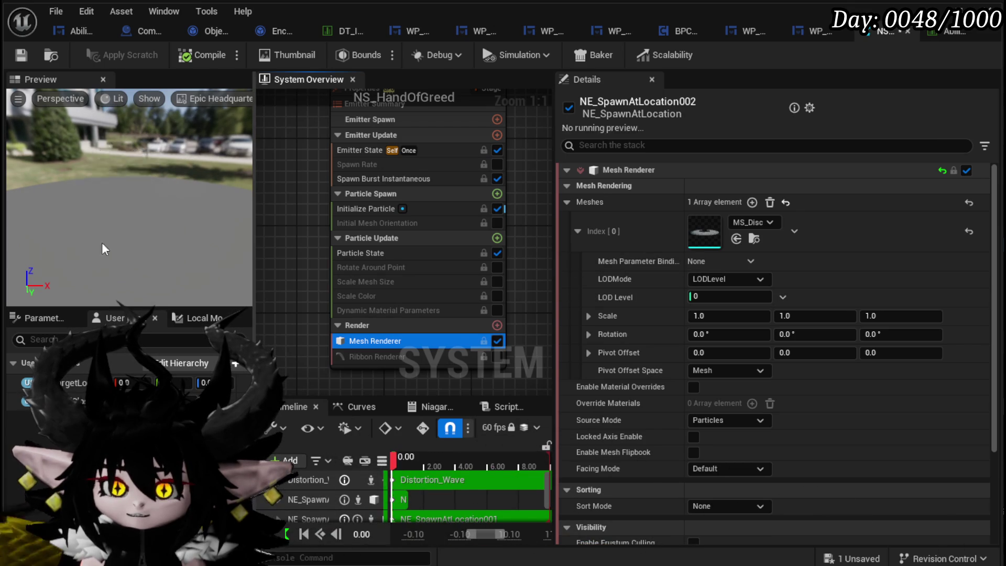
{"action": "left_click", "coordinate": [116, 248]}
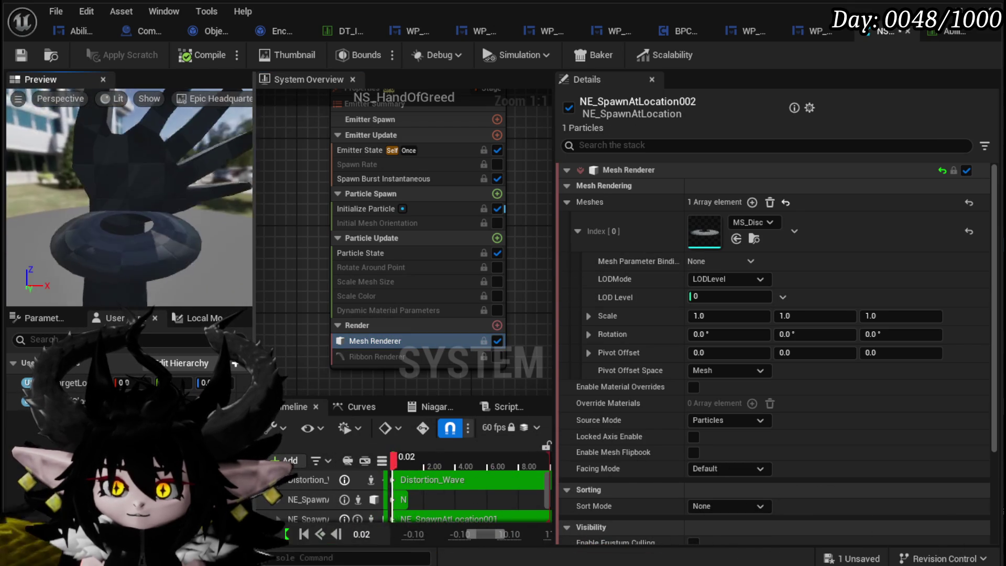
Step: Search 'lane' in the mesh picker and swap MS_Disc for PlaneMesh
{"action": "left_click", "coordinate": [737, 224]}
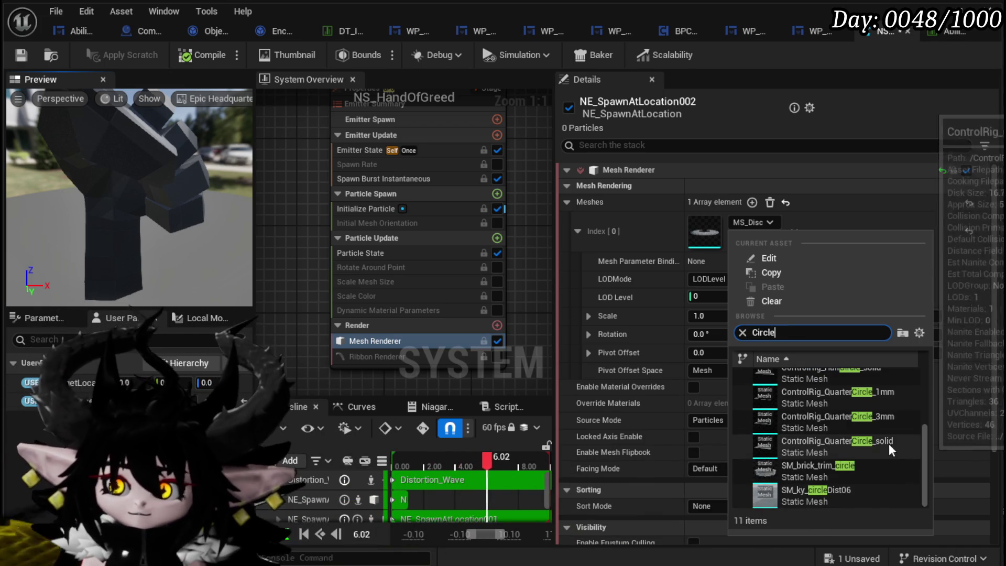
{"action": "scroll", "coordinate": [880, 435], "scroll_direction": "up", "scroll_amount": 3}
{"action": "scroll", "coordinate": [857, 414], "scroll_direction": "down", "scroll_amount": 3}
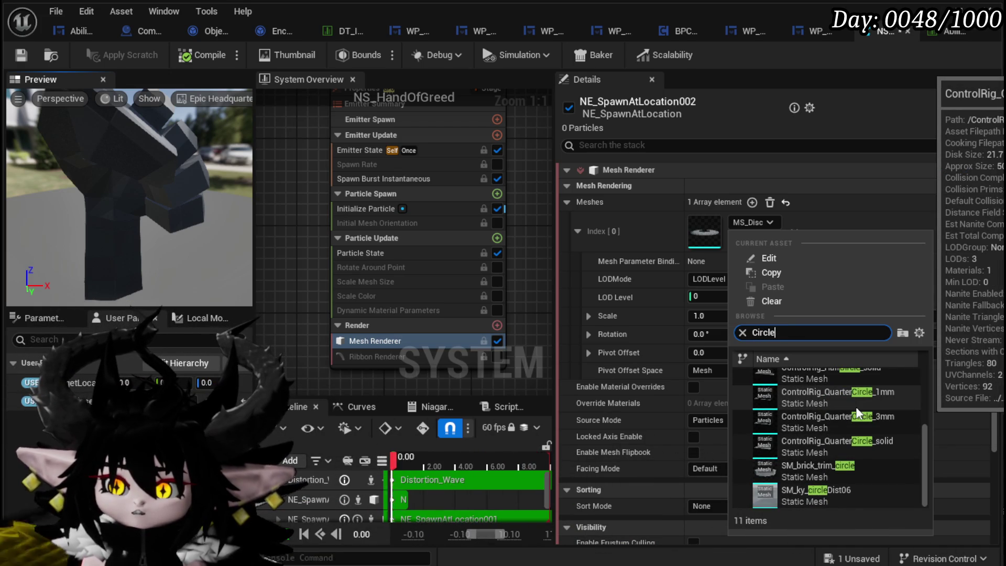
{"action": "scroll", "coordinate": [857, 414], "scroll_direction": "up", "scroll_amount": 5}
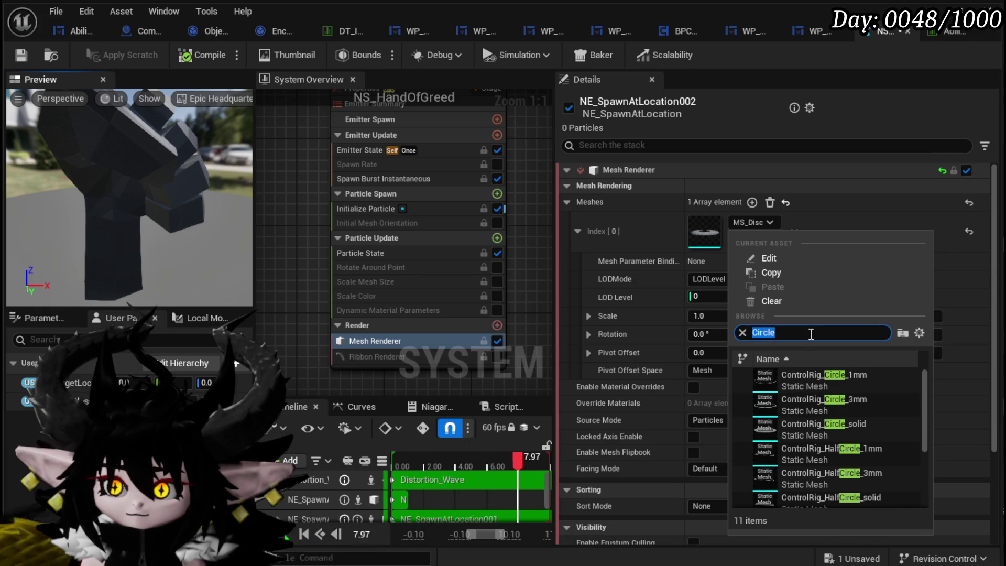
{"action": "type", "text": "Plane"}
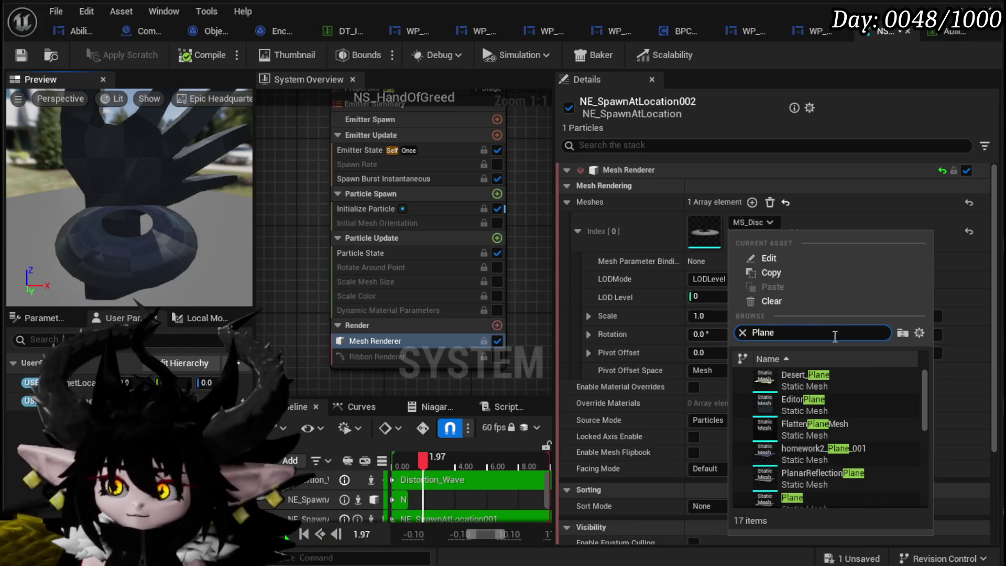
{"action": "scroll", "coordinate": [872, 387], "scroll_direction": "down", "scroll_amount": 3}
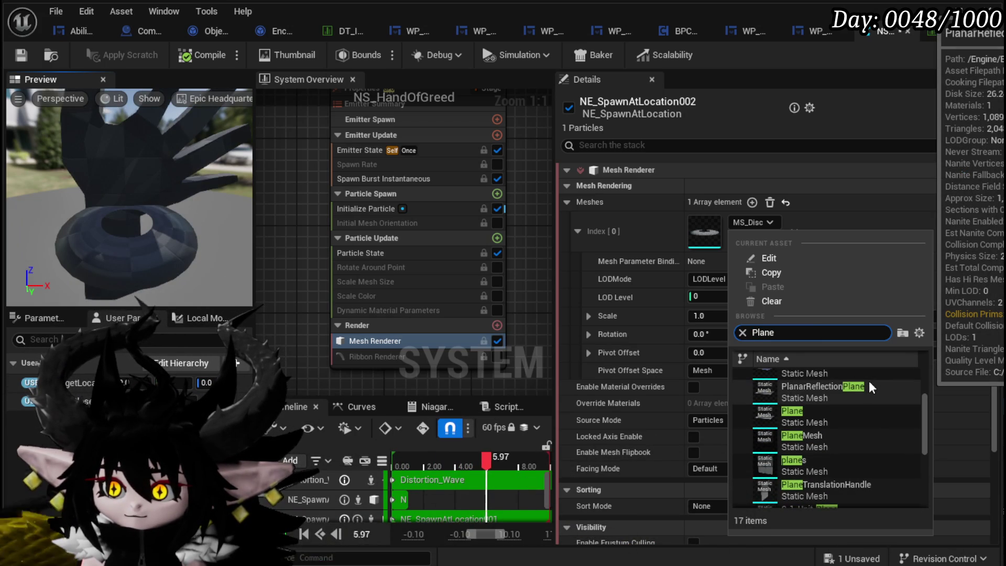
{"action": "scroll", "coordinate": [871, 388], "scroll_direction": "down", "scroll_amount": 2}
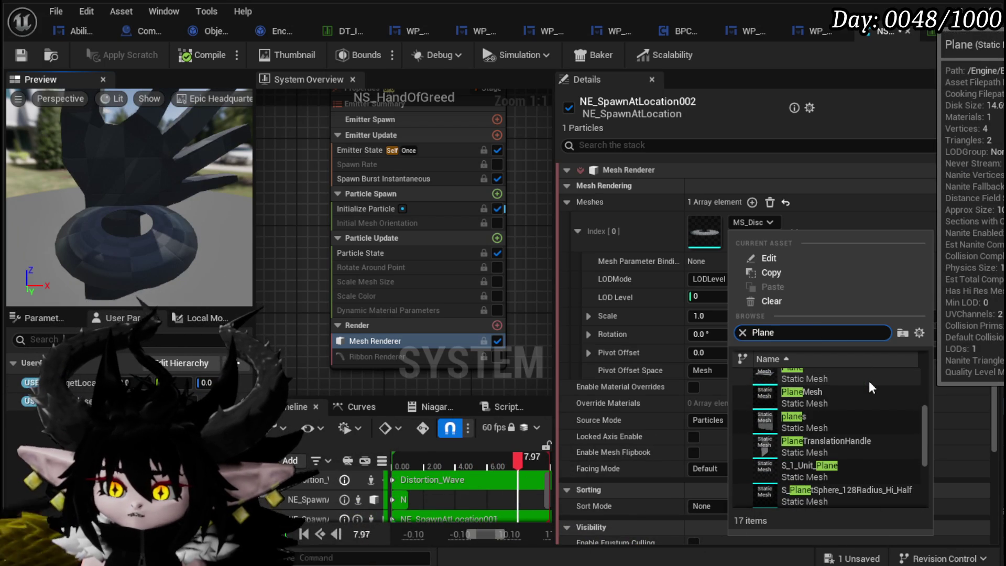
{"action": "scroll", "coordinate": [822, 388], "scroll_direction": "down", "scroll_amount": 3}
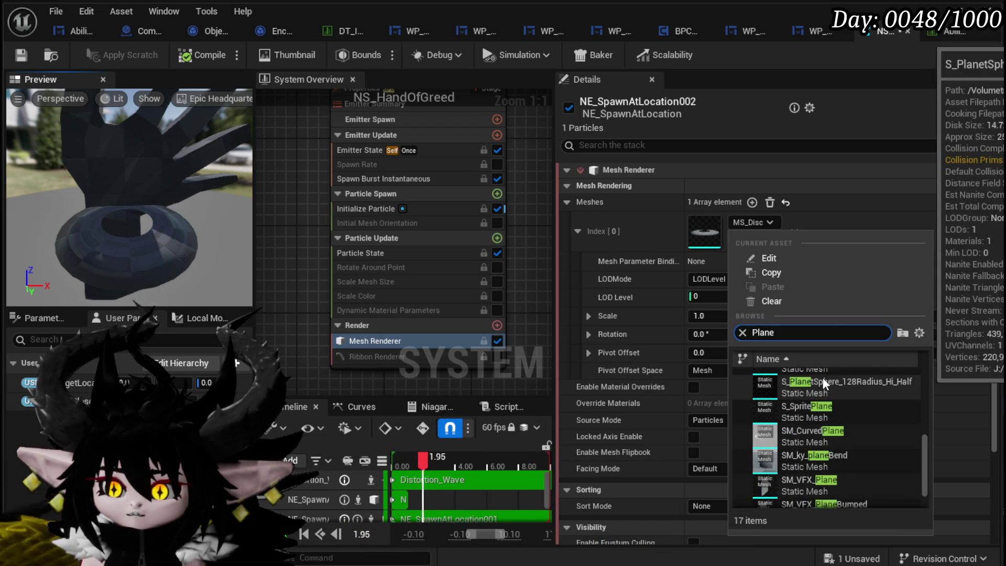
{"action": "scroll", "coordinate": [823, 383], "scroll_direction": "up", "scroll_amount": 3}
{"action": "left_click", "coordinate": [824, 383]}
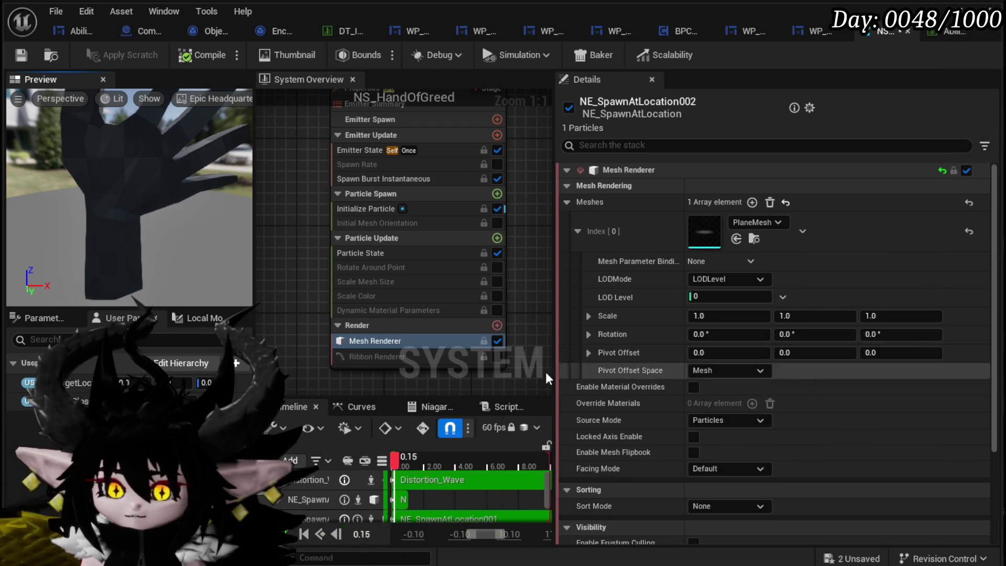
Step: Look down at the plane and check the particle lifetime in Initialize Particle
{"action": "mouse_move", "coordinate": [118, 241]}
{"action": "left_mouse_down"}
{"action": "mouse_move", "coordinate": [120, 262]}
{"action": "mouse_move", "coordinate": [118, 235]}
{"action": "mouse_move", "coordinate": [187, 258]}
{"action": "mouse_move", "coordinate": [147, 242]}
{"action": "mouse_move", "coordinate": [155, 248]}
{"action": "left_mouse_up"}
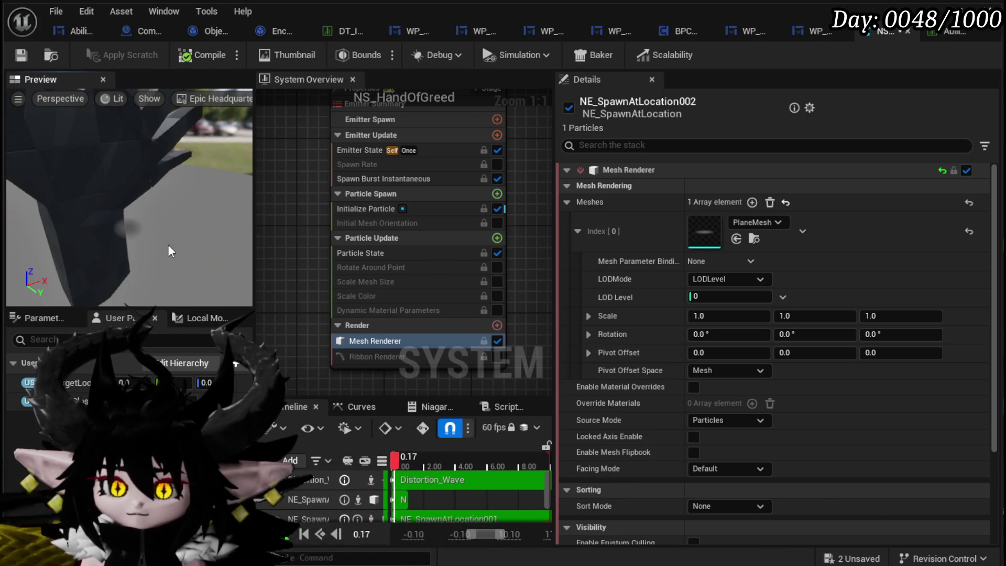
{"action": "left_click", "coordinate": [353, 208]}
{"action": "left_click", "coordinate": [728, 242]}
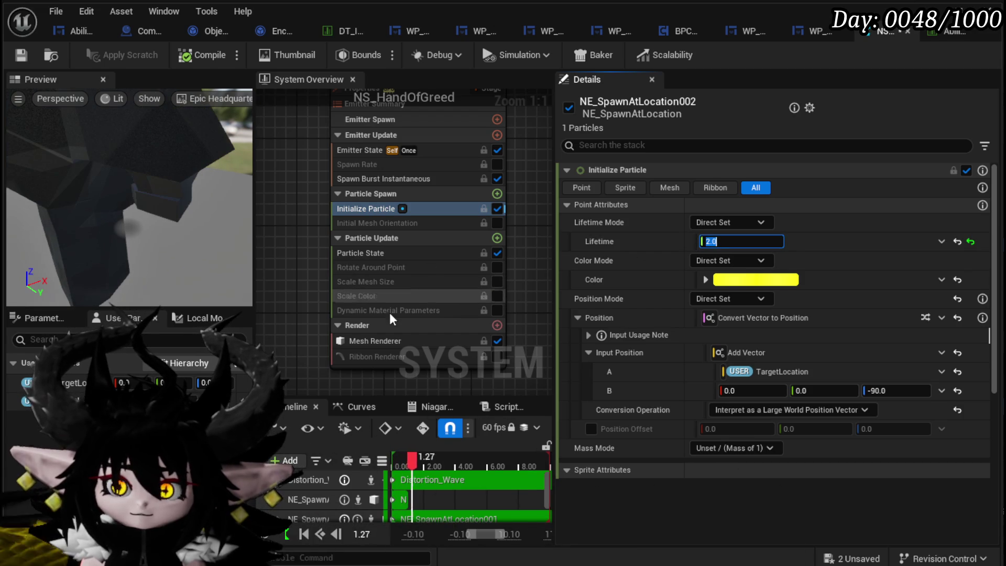
{"action": "left_click", "coordinate": [374, 341]}
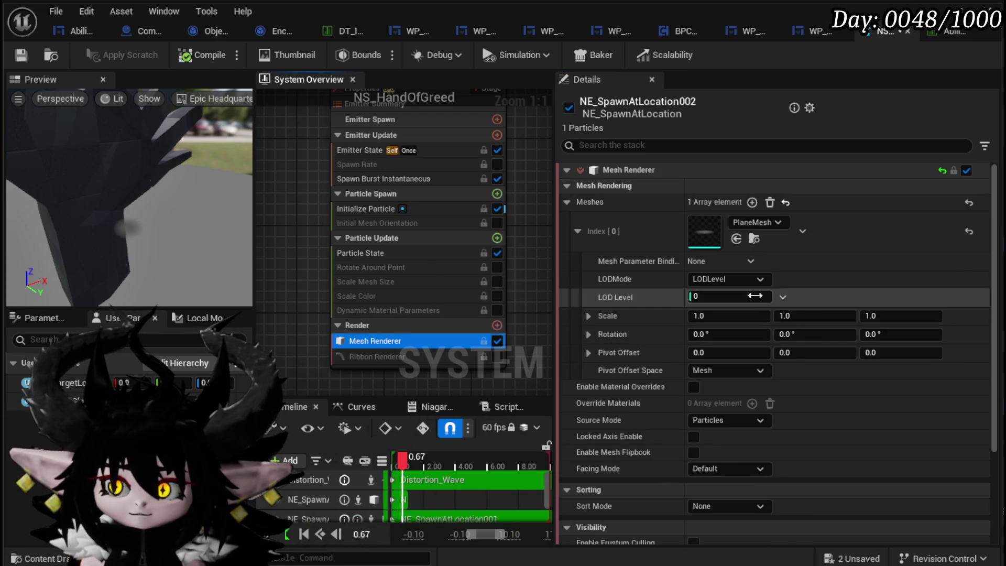
Step: Scale the plane mesh to 5 × 5 and enable material overrides with one slot
{"action": "left_click", "coordinate": [739, 316]}
{"action": "type", "text": "50"}
{"action": "key", "text": "Return"}
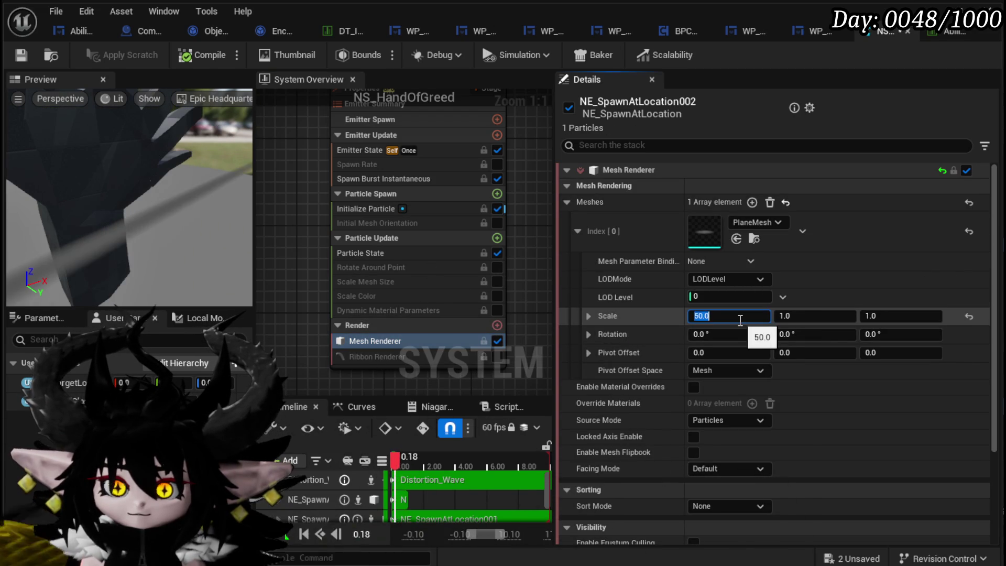
{"action": "type", "text": "10"}
{"action": "key", "text": "Return"}
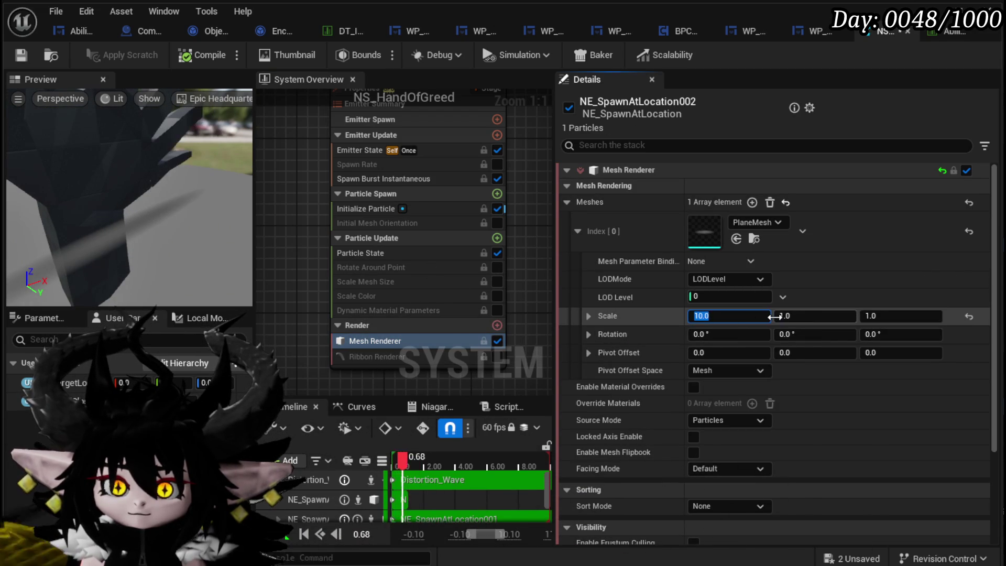
{"action": "type", "text": "5"}
{"action": "left_click", "coordinate": [817, 317]}
{"action": "type", "text": "5"}
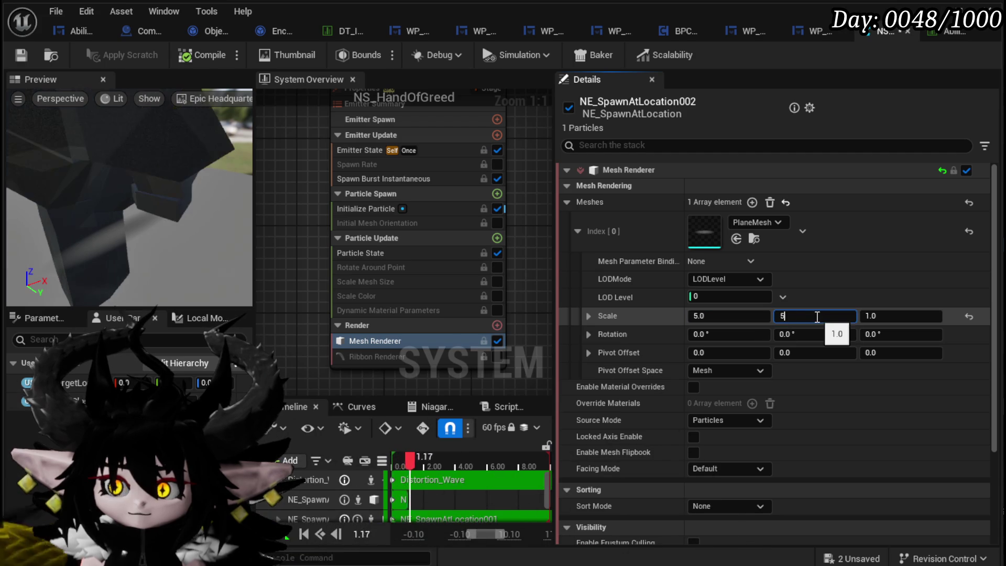
{"action": "key", "text": "Return"}
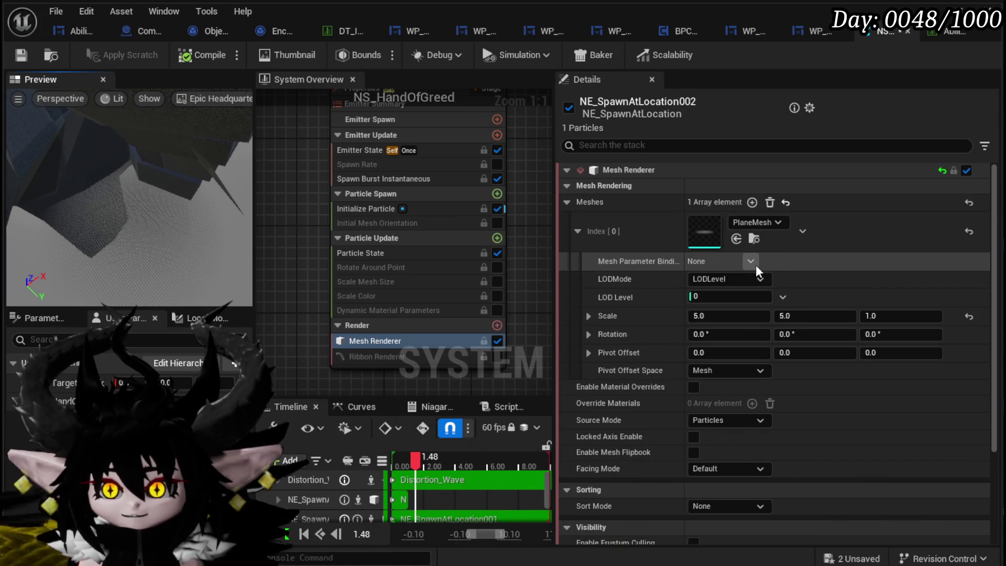
{"action": "left_click", "coordinate": [693, 387]}
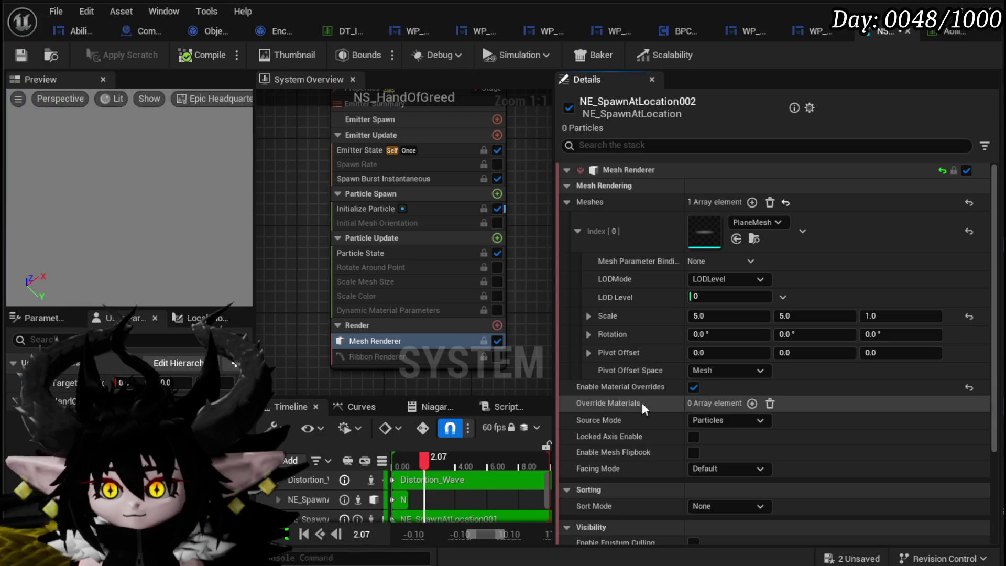
{"action": "left_click", "coordinate": [752, 403]}
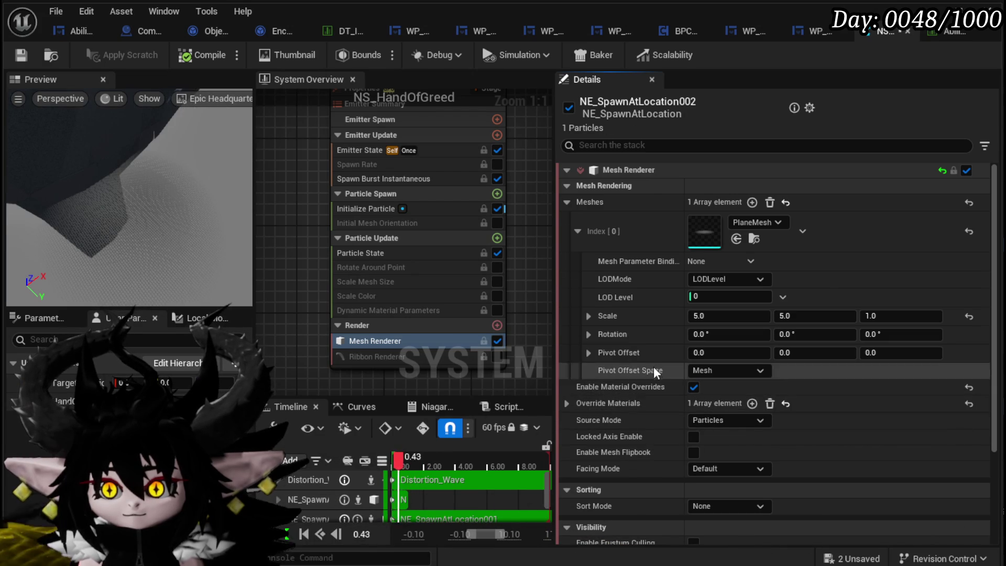
Step: Assign M_FX_Essence as the explicit material in Override Materials Index [0]
{"action": "scroll", "coordinate": [628, 362], "scroll_direction": "down", "scroll_amount": 2}
{"action": "left_click", "coordinate": [567, 338]}
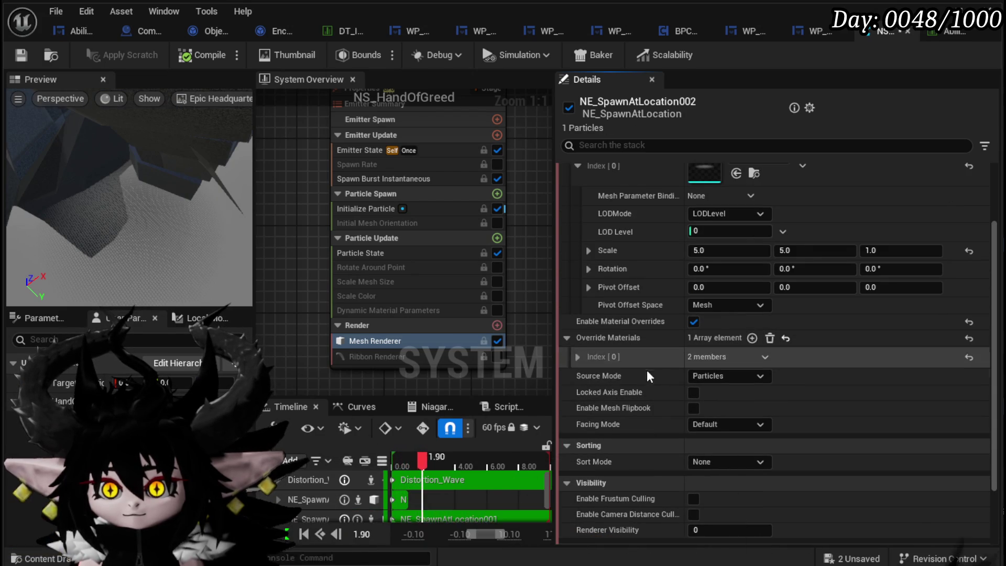
{"action": "left_click", "coordinate": [578, 357]}
{"action": "left_click", "coordinate": [739, 380]}
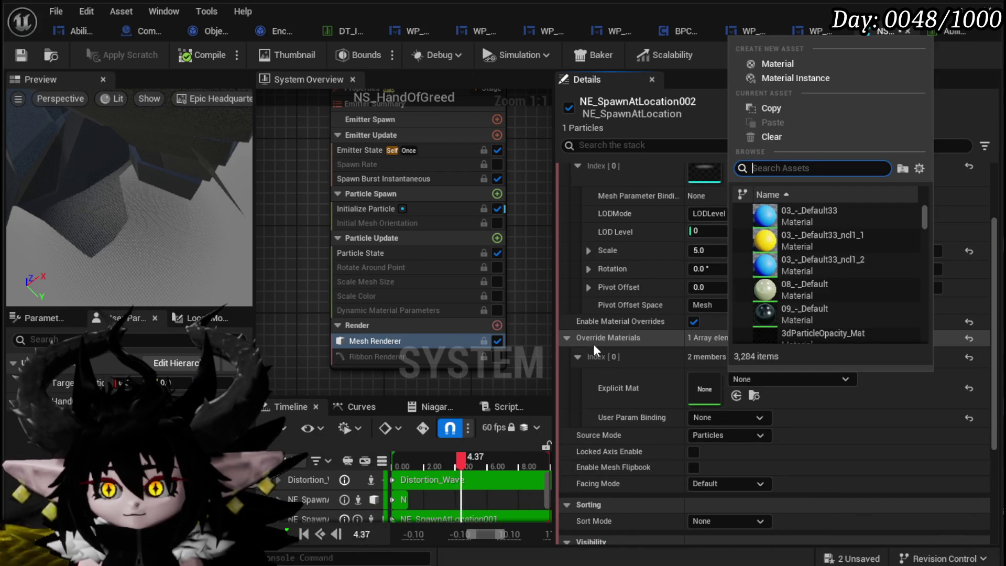
{"action": "type", "text": "Esse"}
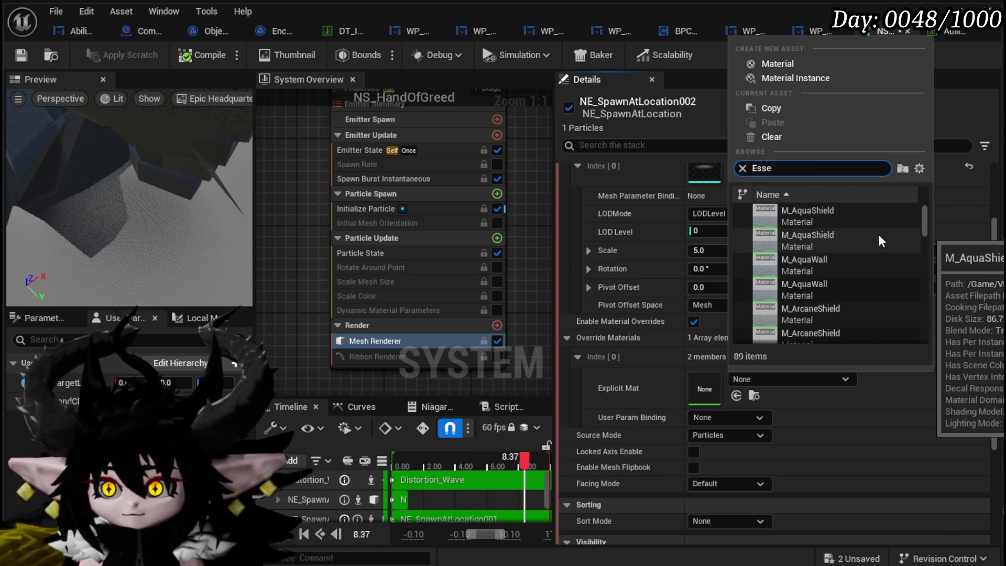
{"action": "type", "text": "nce"}
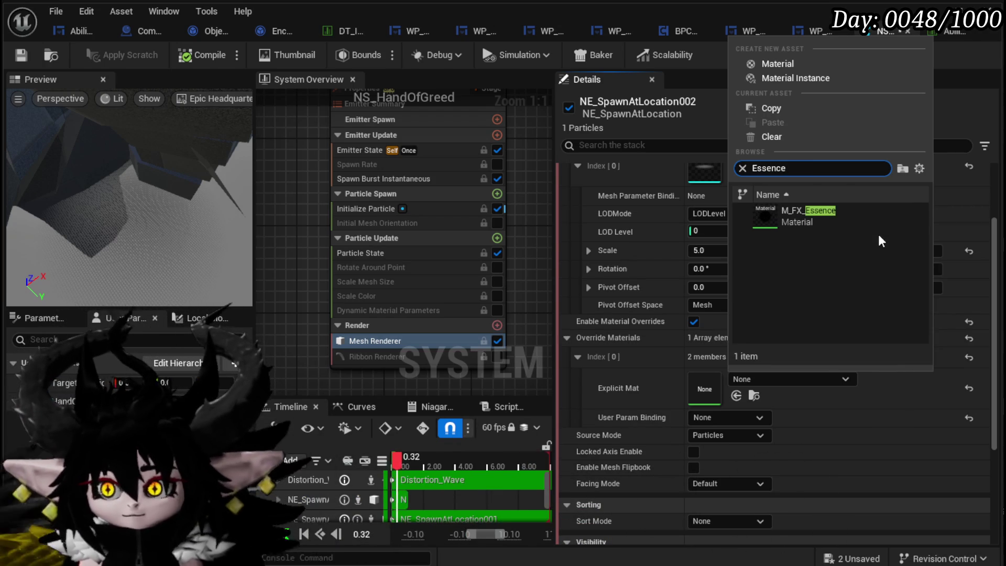
{"action": "left_click", "coordinate": [843, 214]}
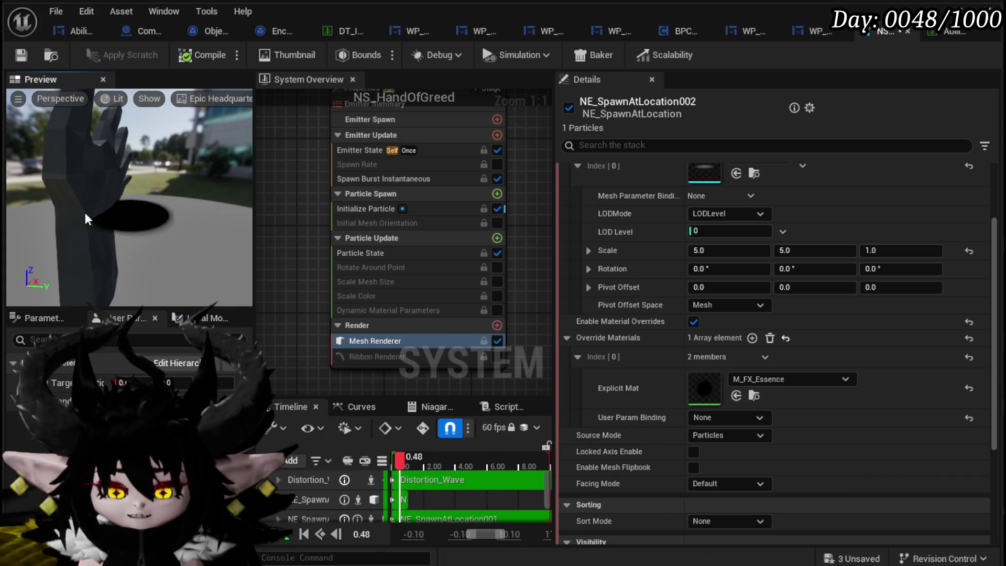
{"action": "left_click", "coordinate": [403, 179]}
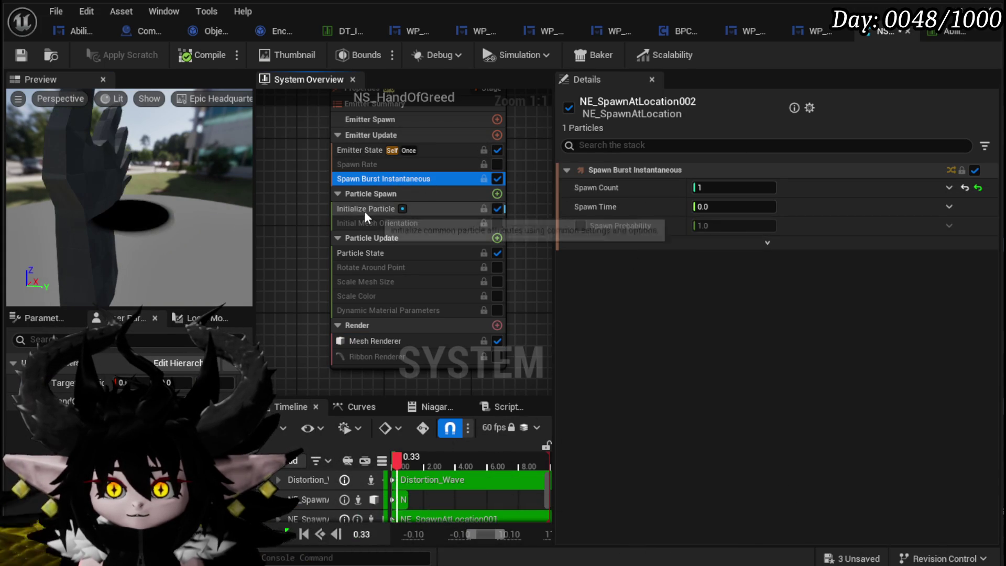
Step: In Initialize Particle, begin editing the spawn position offset, entering a Y offset of -220
{"action": "left_click", "coordinate": [364, 210]}
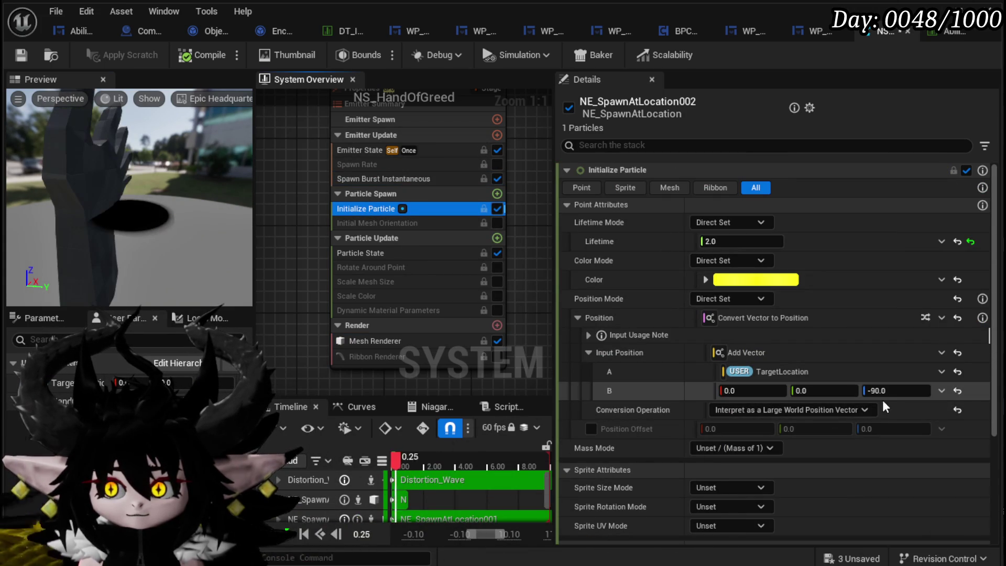
{"action": "left_click", "coordinate": [897, 391]}
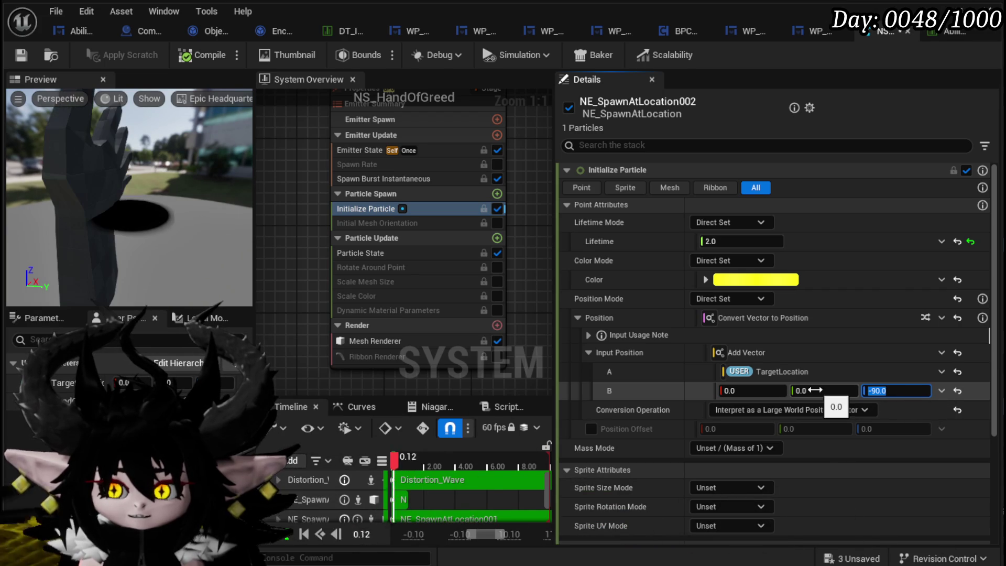
{"action": "left_click", "coordinate": [753, 391]}
{"action": "type", "text": "50"}
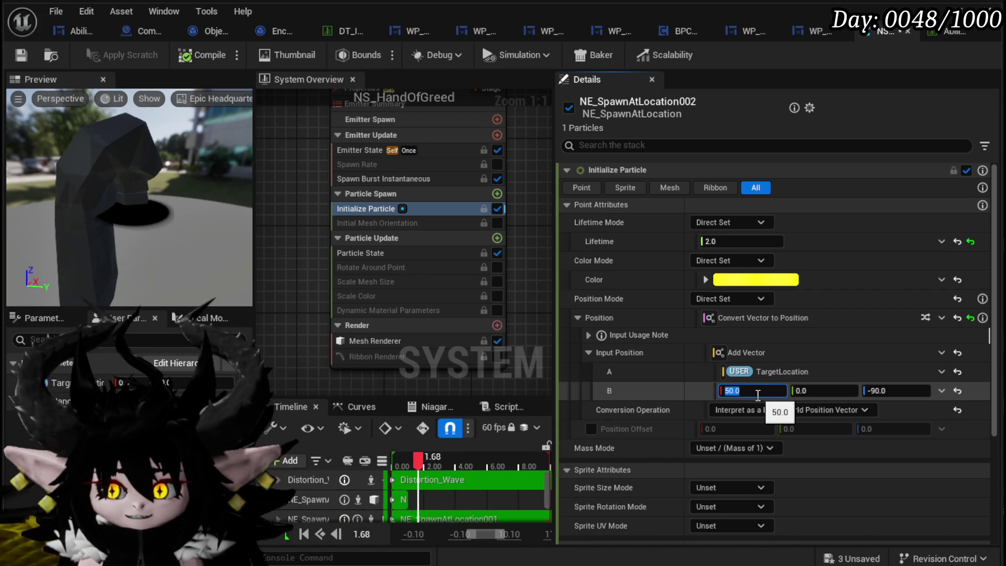
{"action": "type", "text": "-"}
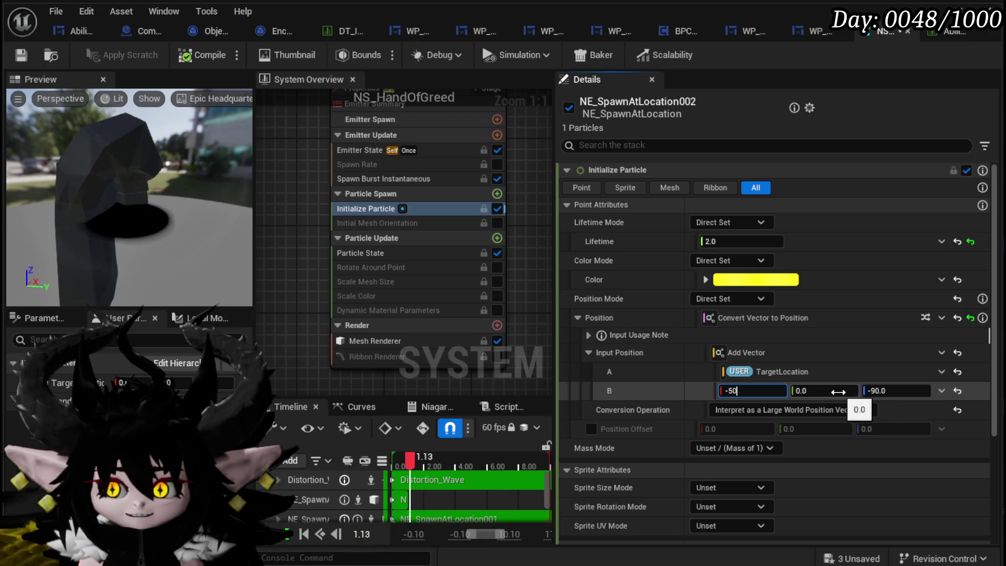
{"action": "type", "text": "-"}
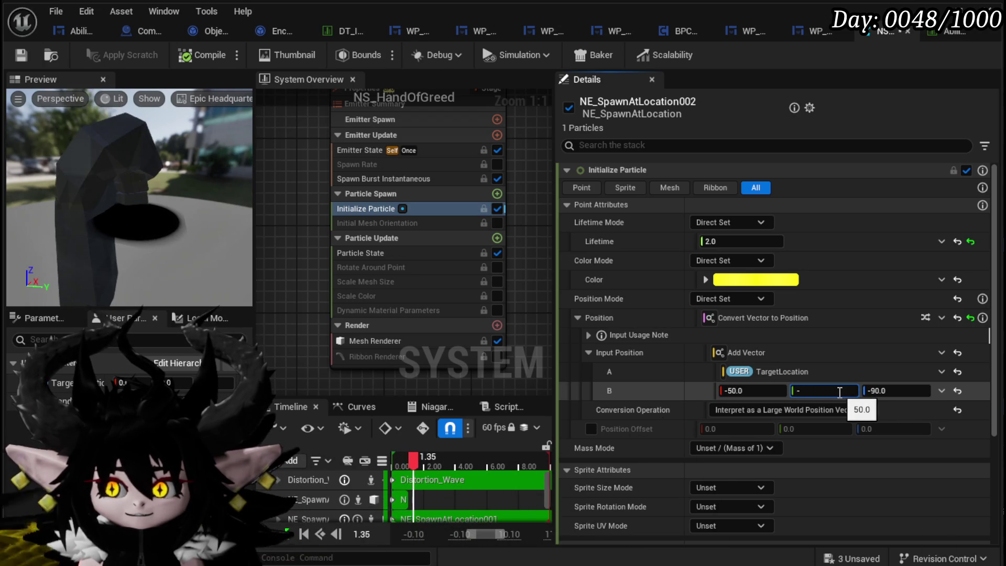
{"action": "type", "text": "0200"}
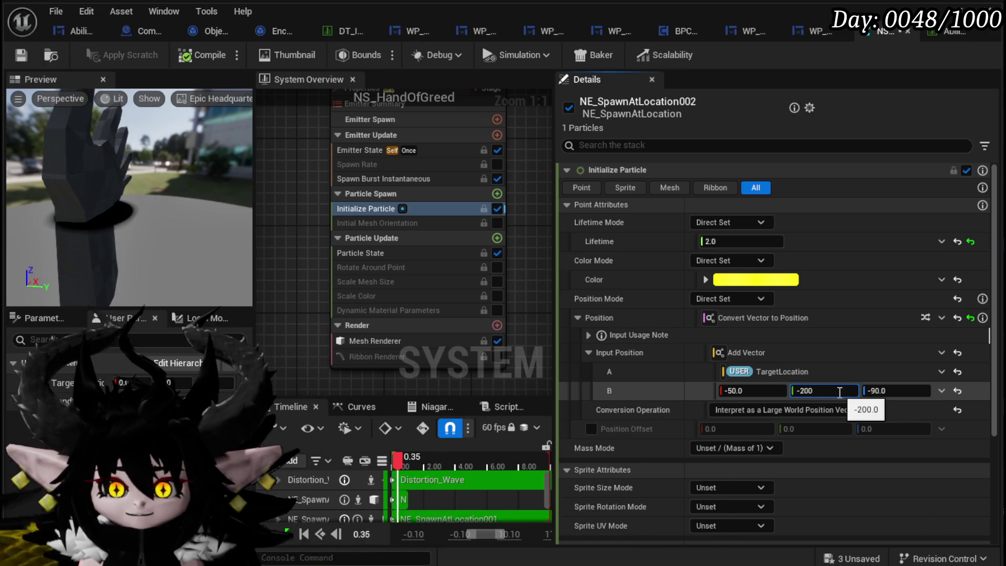
{"action": "key", "text": "BackSpace"}
{"action": "key", "text": "BackSpace"}
{"action": "type", "text": "20"}
{"action": "key", "text": "Return"}
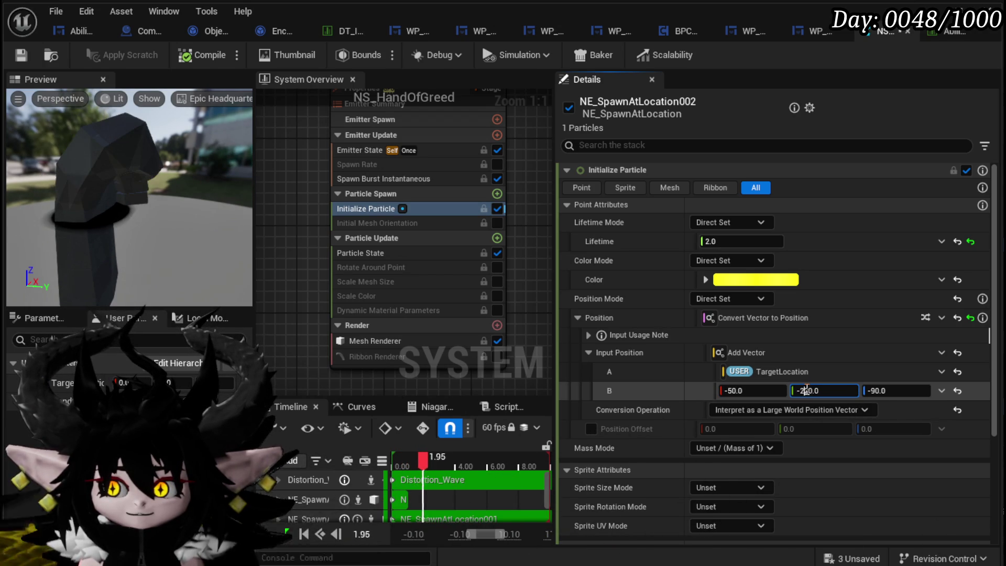
{"action": "type", "text": "3"}
Step: Correct the spawn offset to X -70 and Y -250, giving -70, -250, -90
{"action": "left_click", "coordinate": [734, 391]}
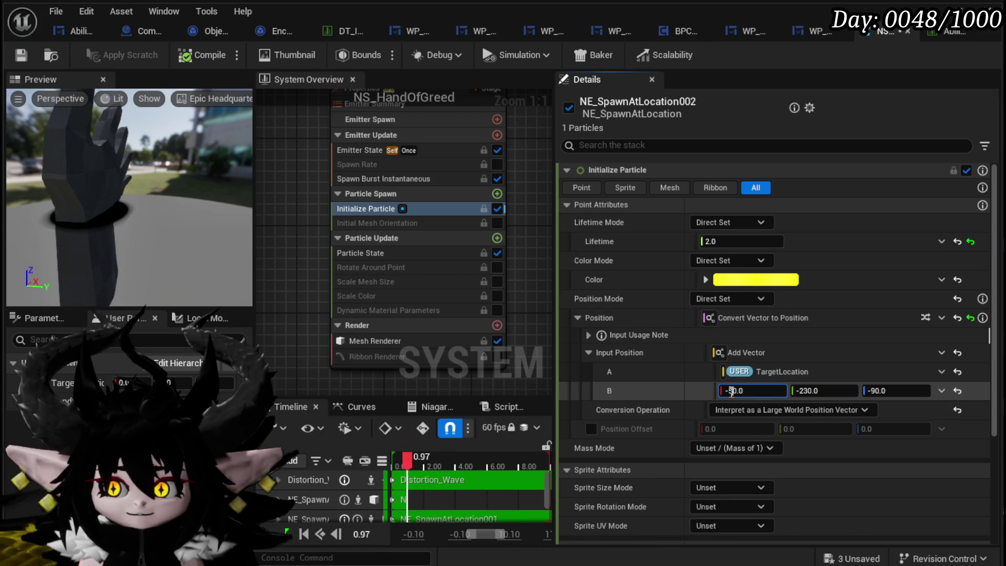
{"action": "type", "text": "6"}
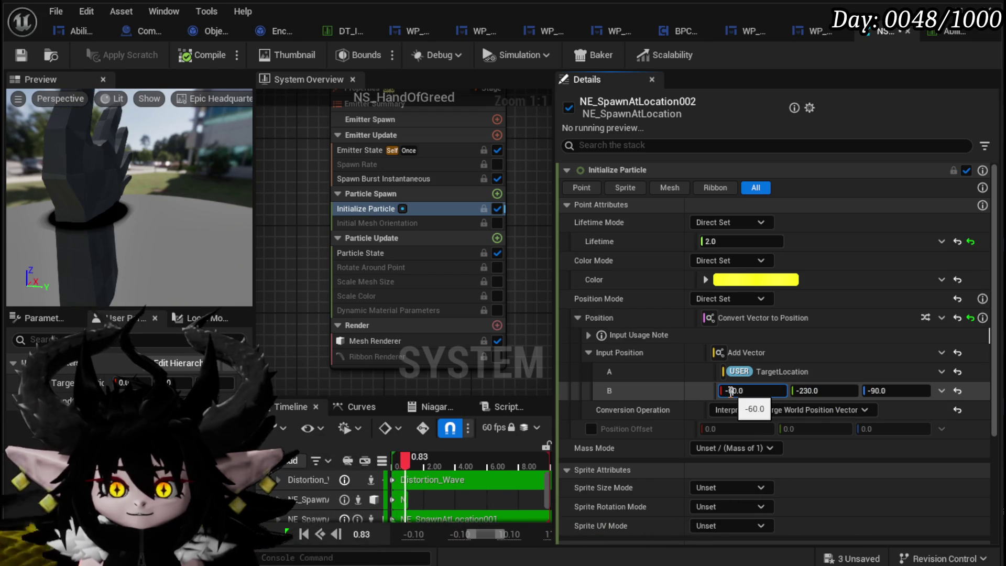
{"action": "type", "text": "7"}
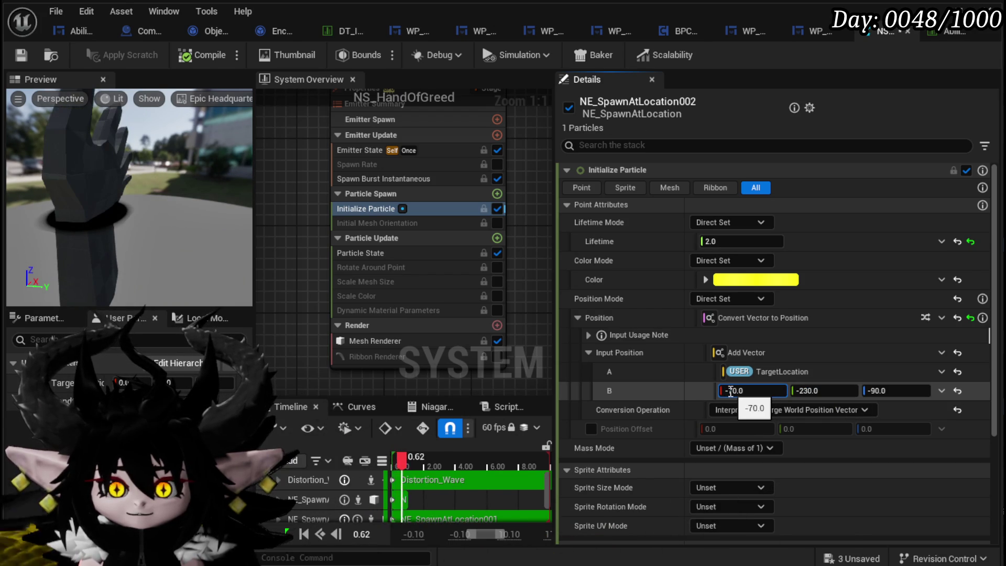
{"action": "left_click", "coordinate": [806, 391]}
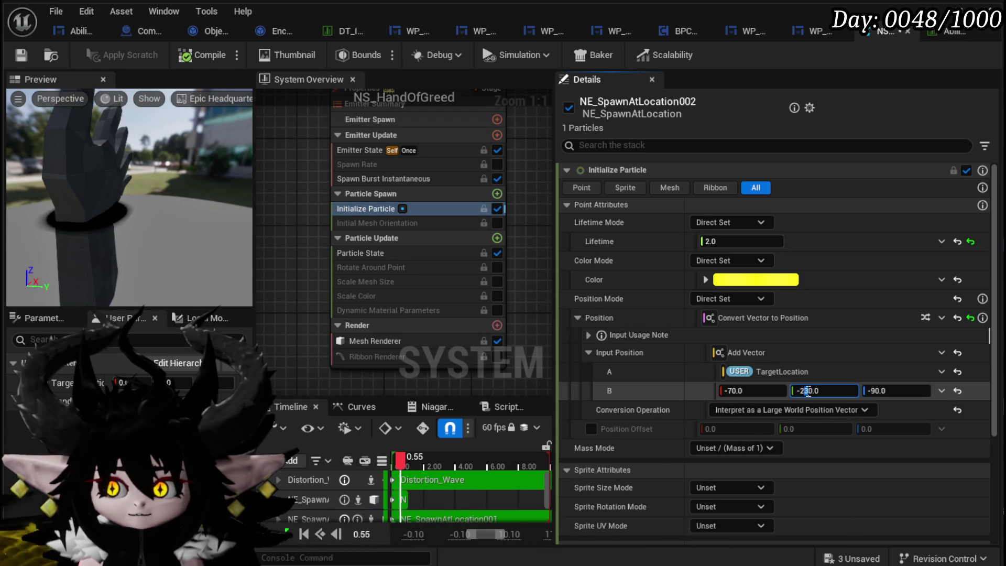
{"action": "type", "text": "-280.0"}
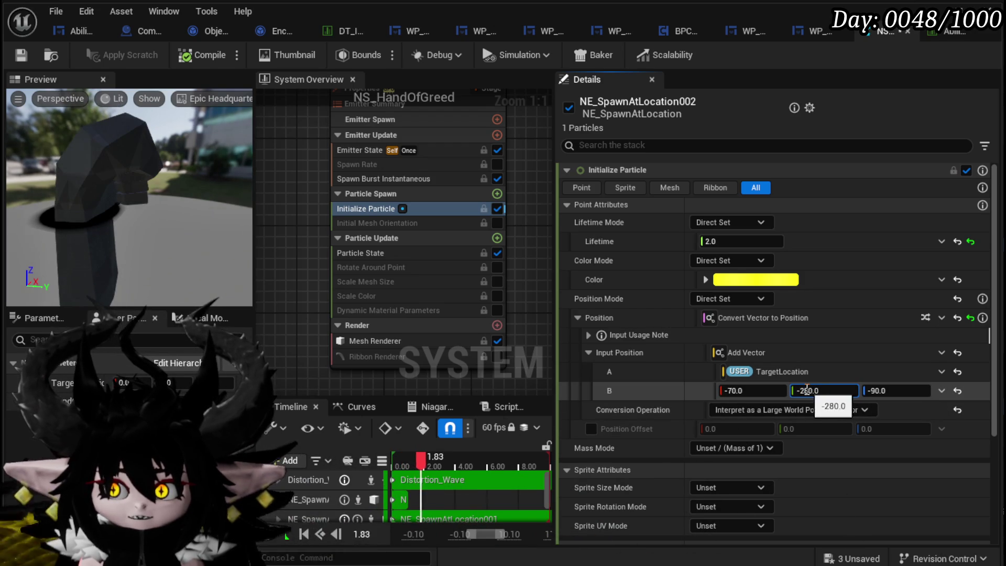
{"action": "key", "text": "Delete"}
{"action": "type", "text": "5"}
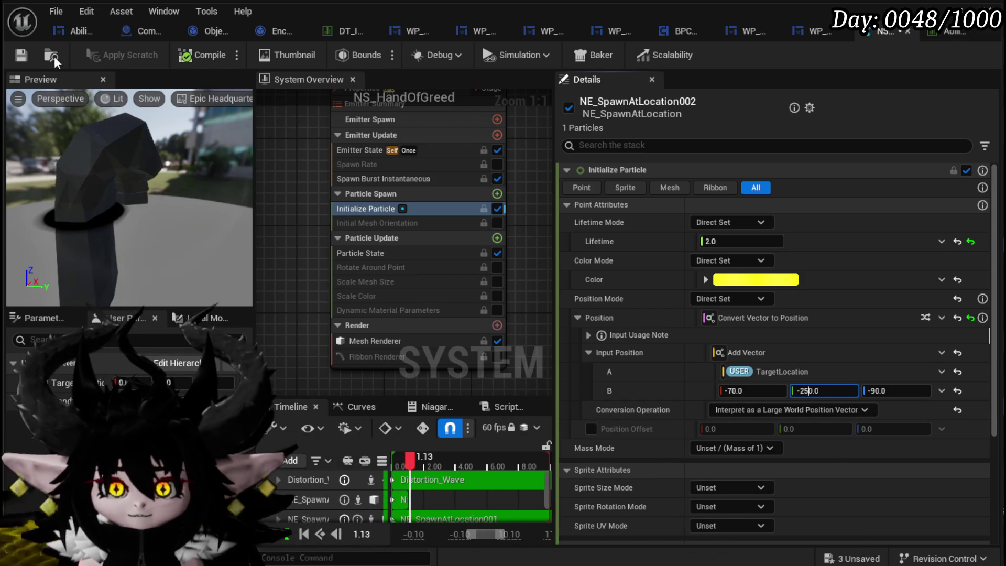
{"action": "key", "text": "Return"}
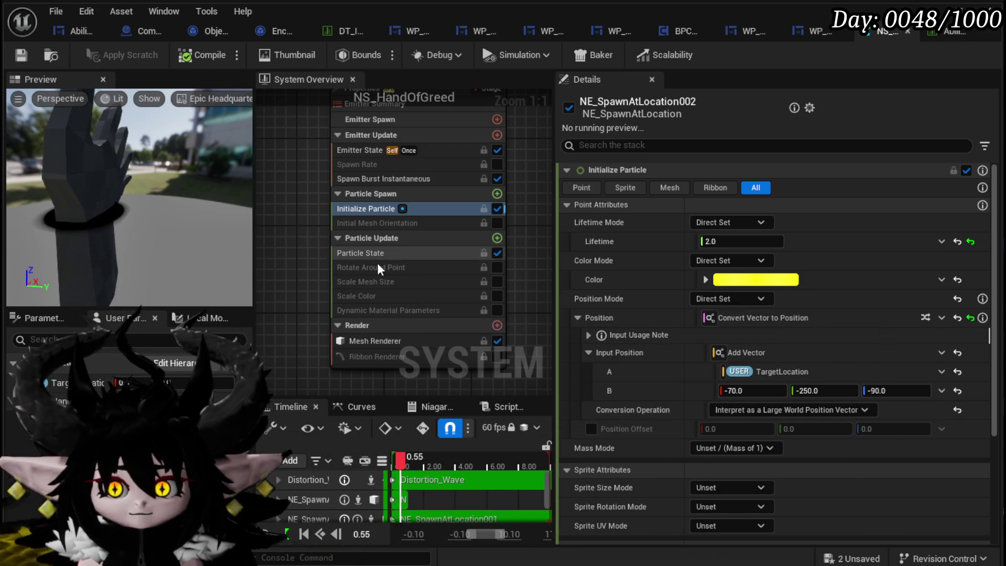
{"action": "left_click", "coordinate": [496, 238]}
Step: Add a Scale Mesh Size module to Particle Update
{"action": "type", "text": "S"}
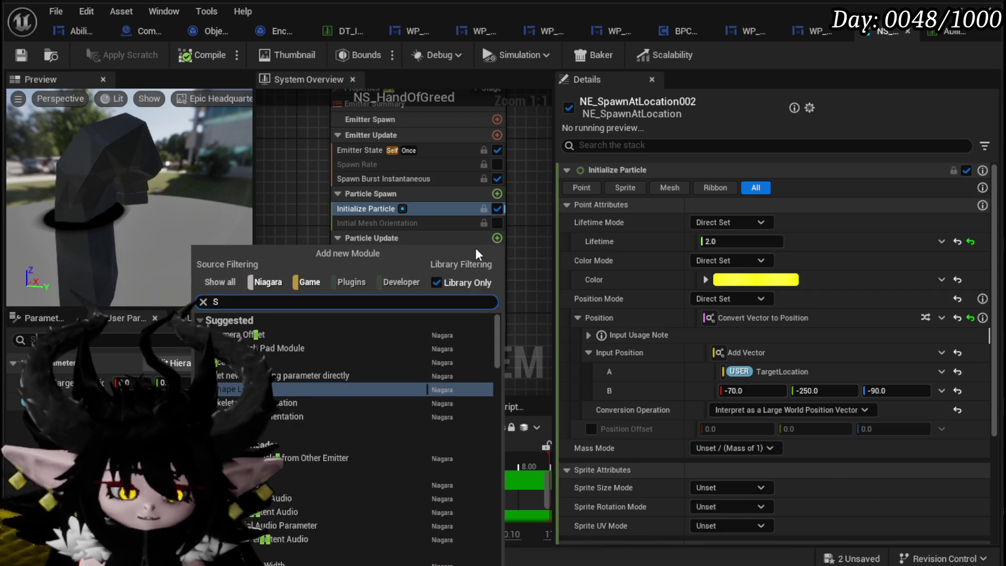
{"action": "type", "text": "cale mesh"}
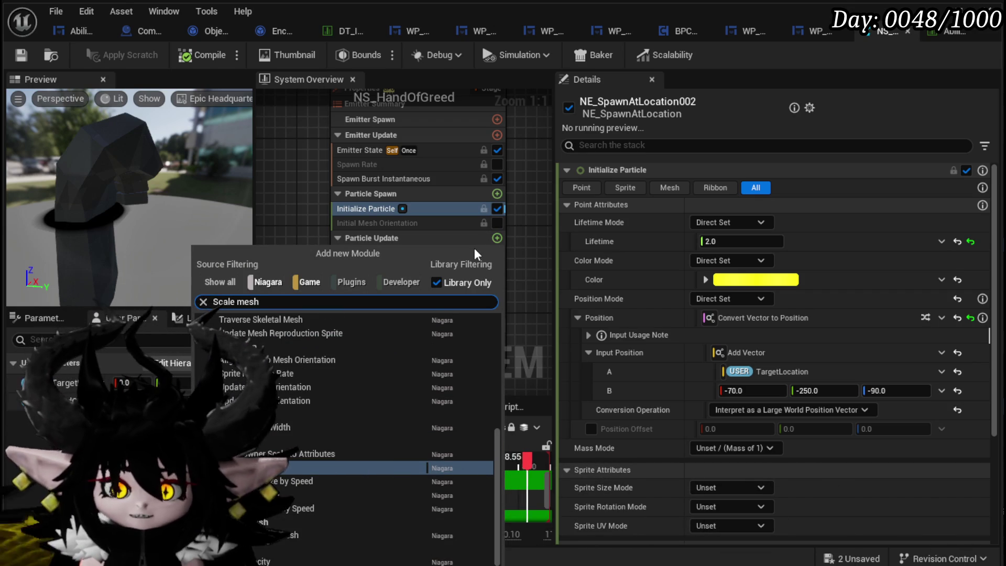
{"action": "left_click", "coordinate": [361, 468]}
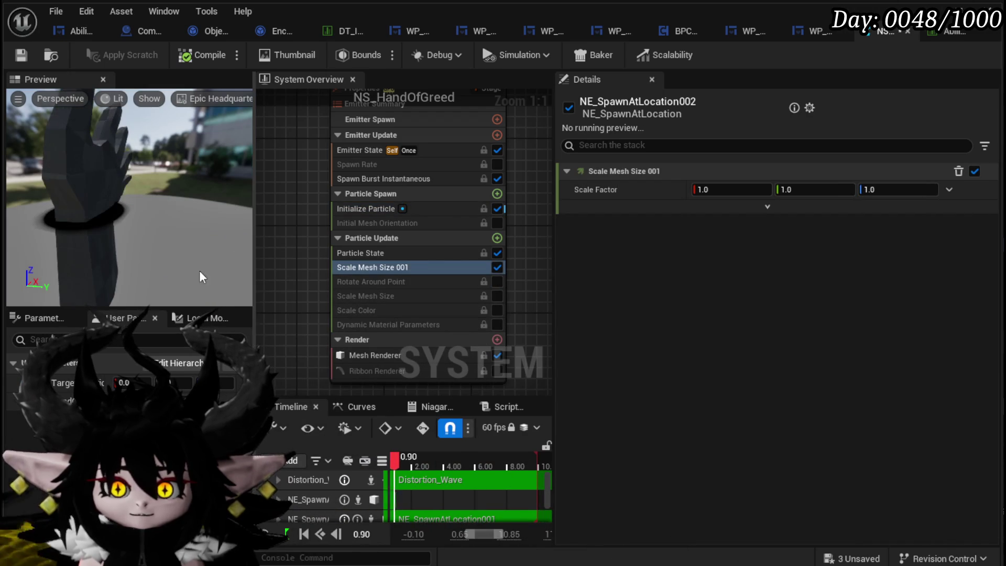
Step: Switch the Scale Factor input to Vector from Float
{"action": "left_click", "coordinate": [947, 190]}
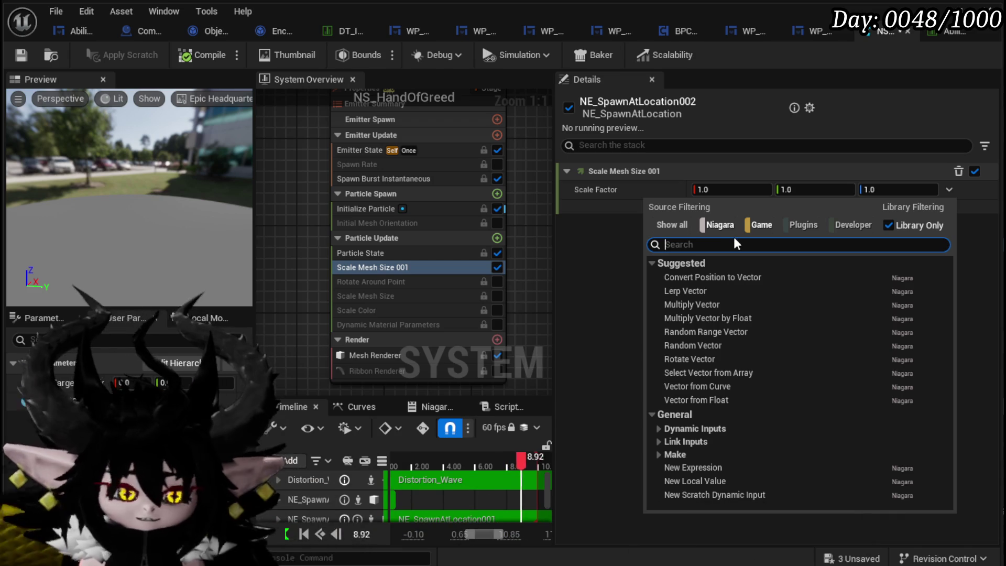
{"action": "type", "text": "float"}
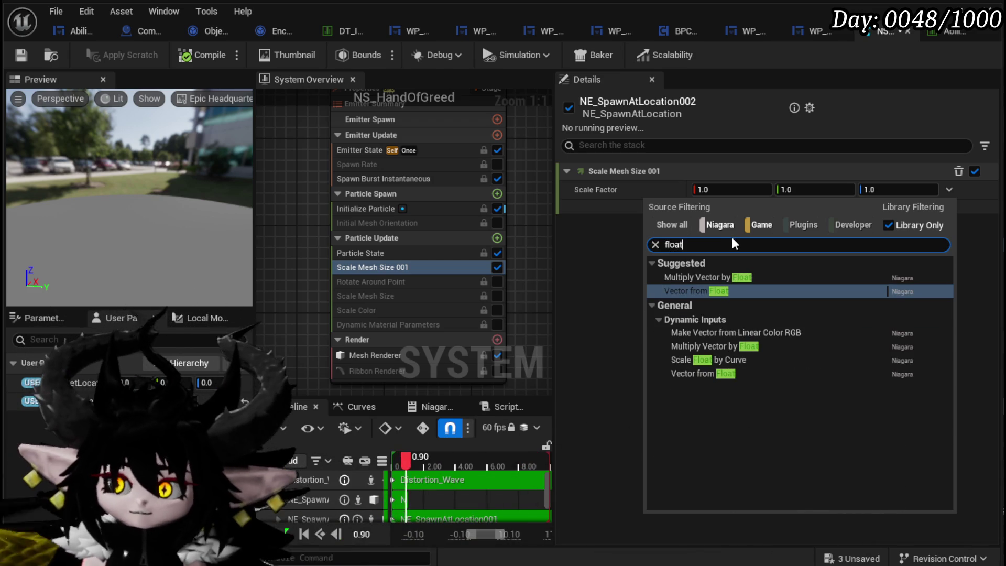
{"action": "left_click", "coordinate": [712, 292]}
{"action": "left_click", "coordinate": [949, 208]}
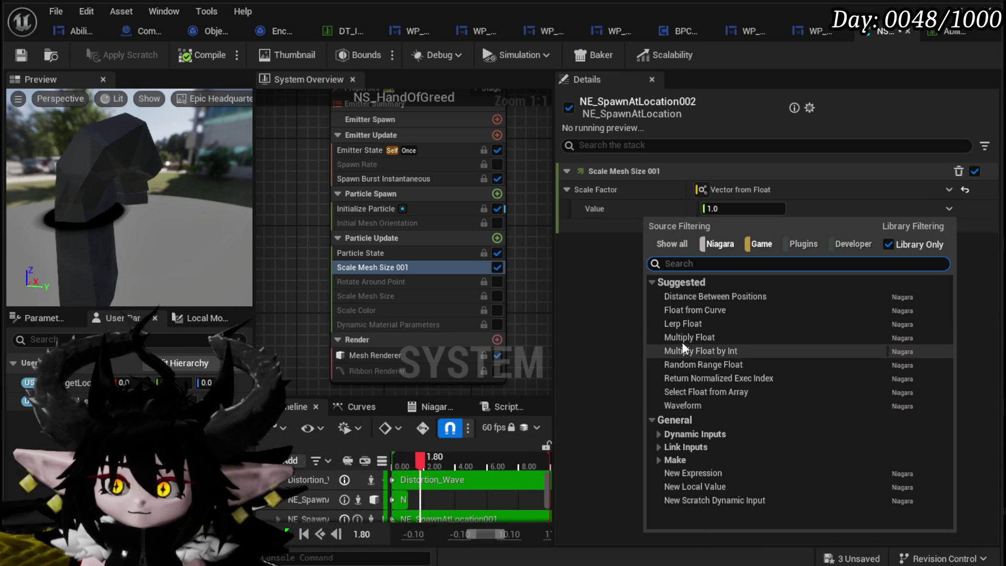
Step: Drive the scale float from a curve and set its starting key value to 0
{"action": "type", "text": "curve"}
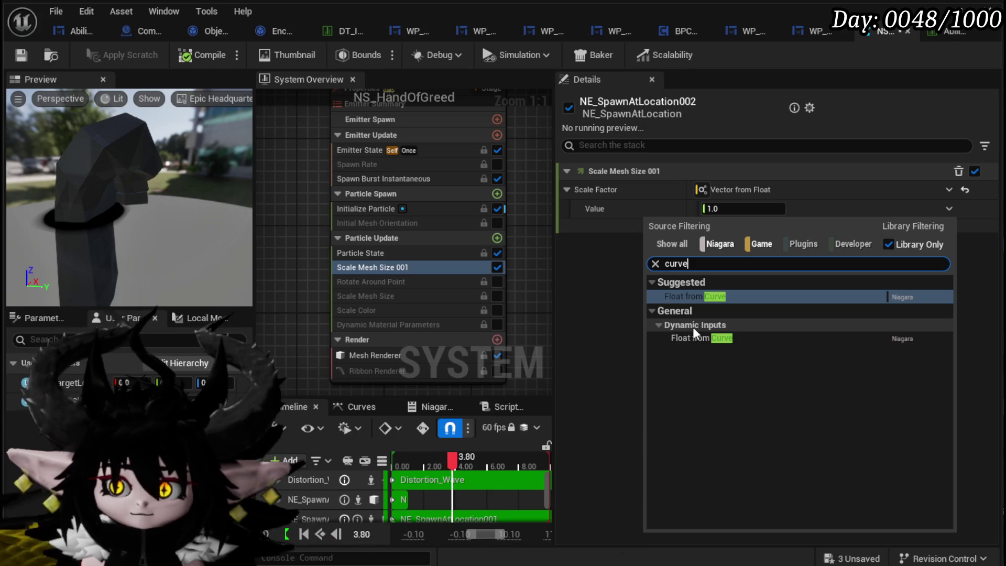
{"action": "key", "text": "Return"}
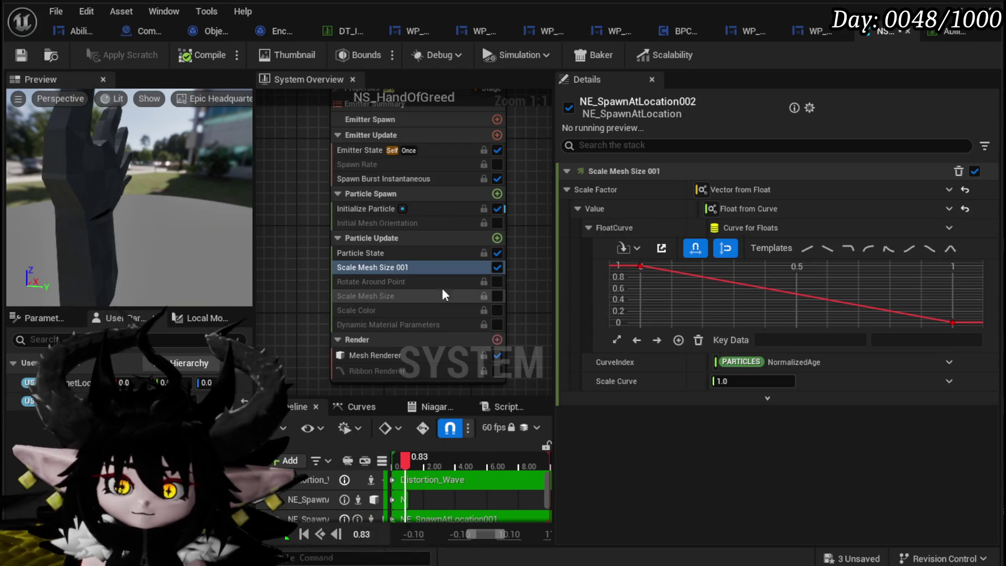
{"action": "left_click", "coordinate": [640, 267]}
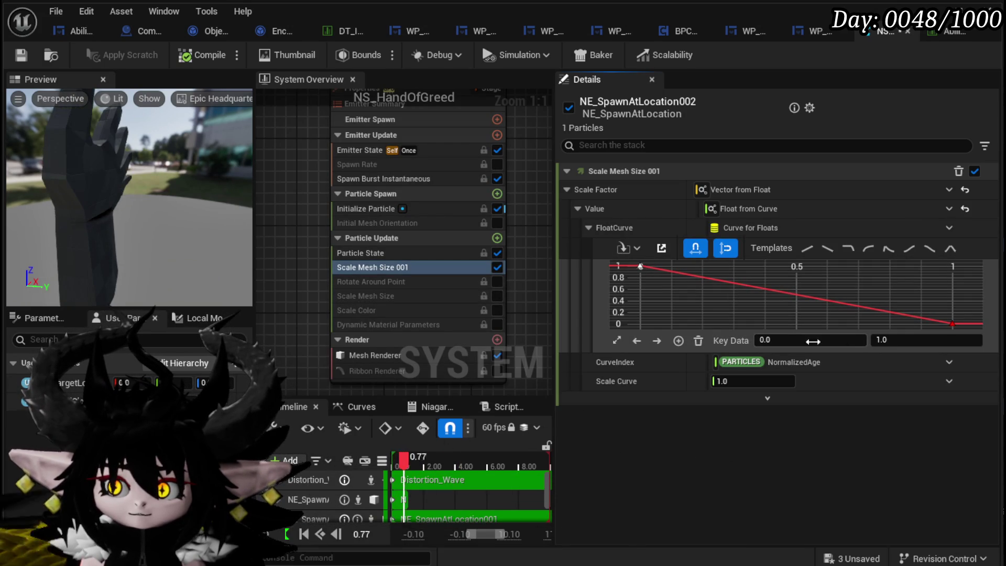
{"action": "left_click", "coordinate": [911, 339]}
{"action": "type", "text": "0"}
{"action": "key", "text": "Return"}
Step: Move the curve's end key to time 0.3 and set its value to 2
{"action": "left_click", "coordinate": [951, 324]}
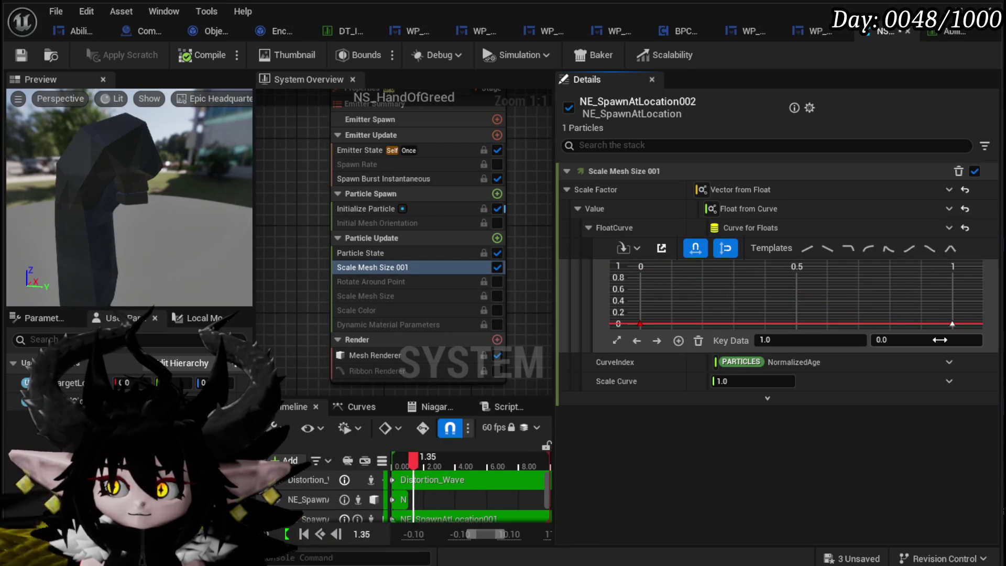
{"action": "type", "text": "1"}
{"action": "key", "text": "Return"}
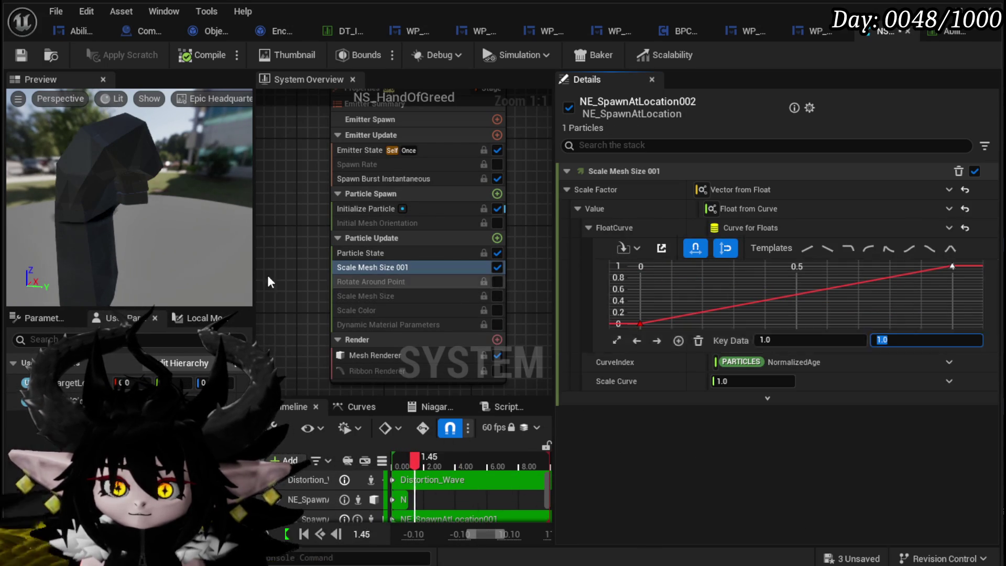
{"action": "left_click", "coordinate": [912, 287]}
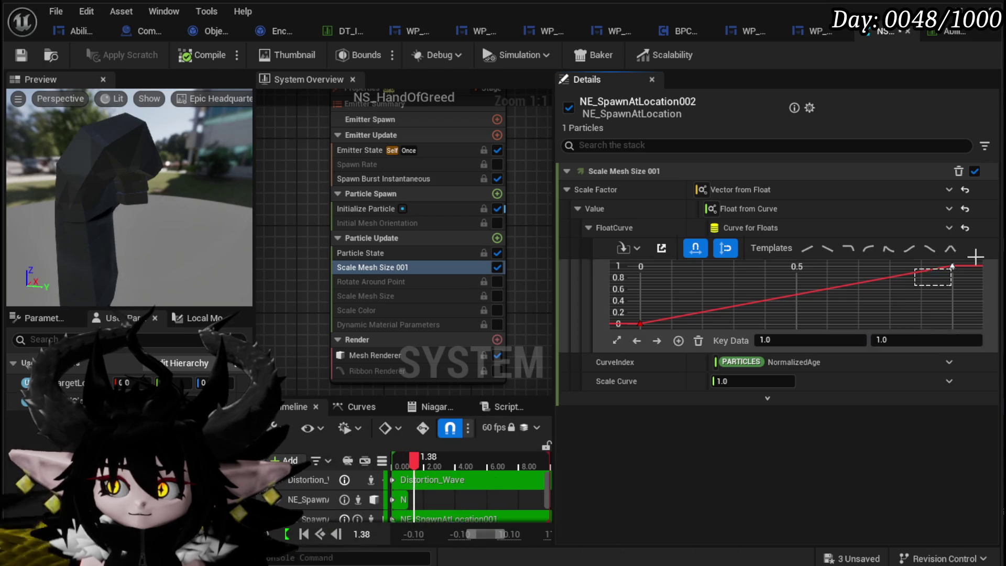
{"action": "left_click", "coordinate": [909, 340]}
{"action": "type", "text": "1.2"}
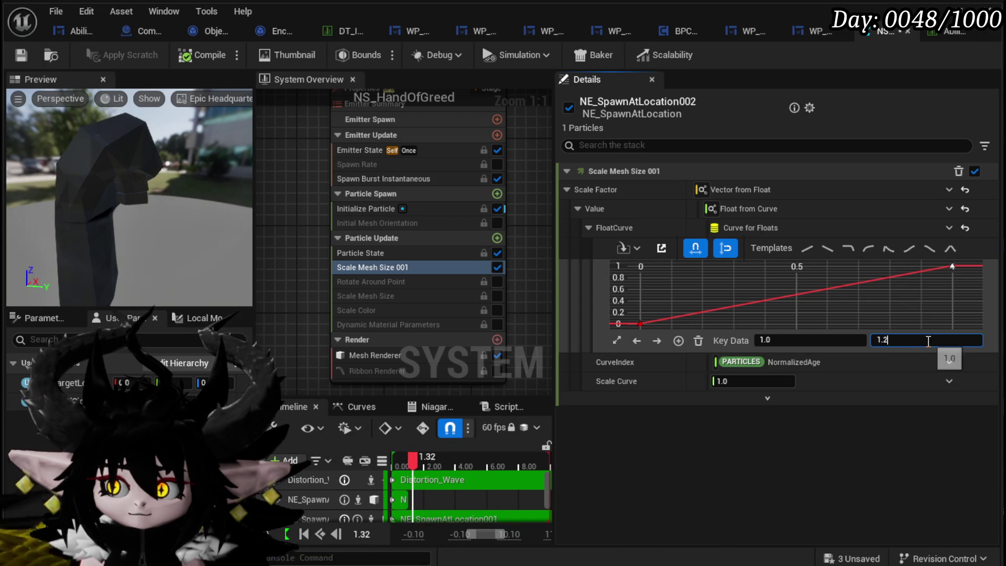
{"action": "left_click_drag", "start_coordinate": [954, 270], "coordinate": [820, 266]}
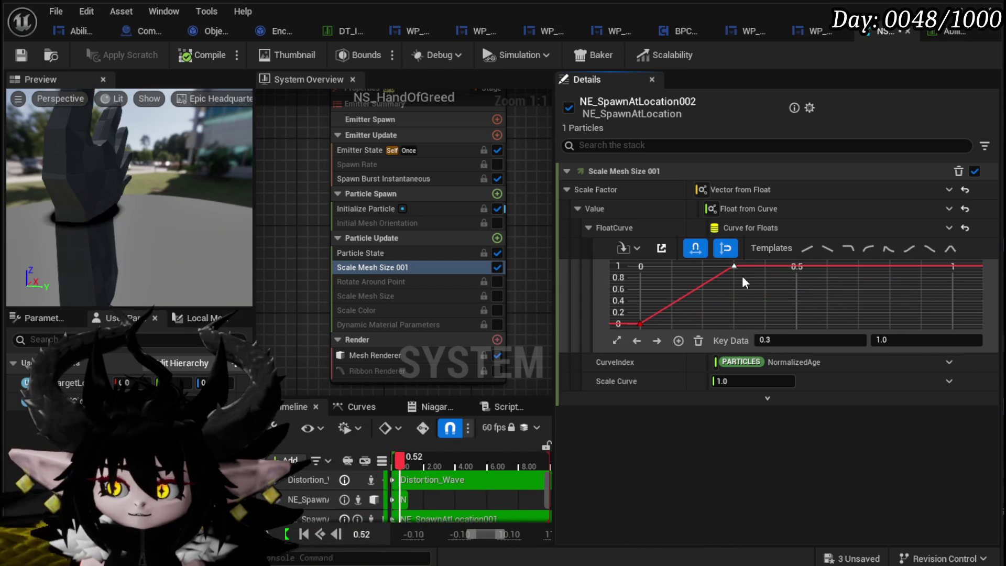
{"action": "left_click", "coordinate": [907, 341]}
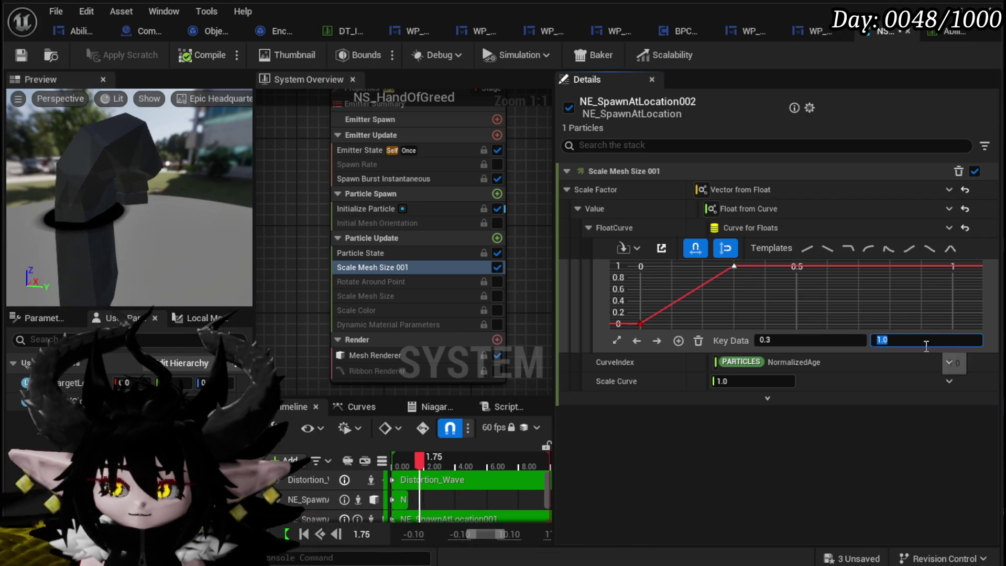
{"action": "type", "text": "2"}
{"action": "key", "text": "Return"}
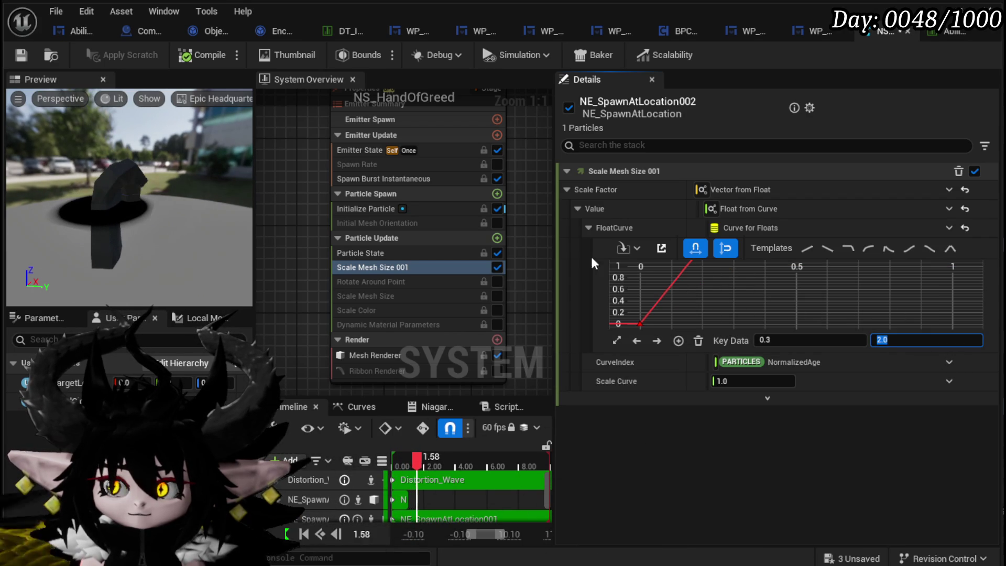
Step: Frame the whole curve in the graph and save the Niagara system
{"action": "left_click", "coordinate": [787, 289]}
{"action": "key", "text": "f"}
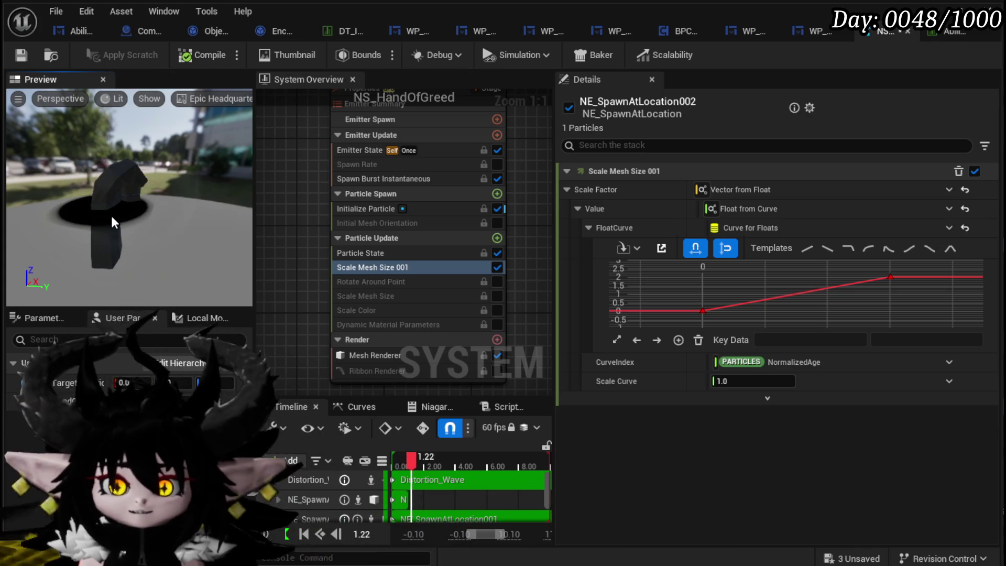
{"action": "key", "text": "ctrl+s"}
{"action": "left_click", "coordinate": [339, 210]}
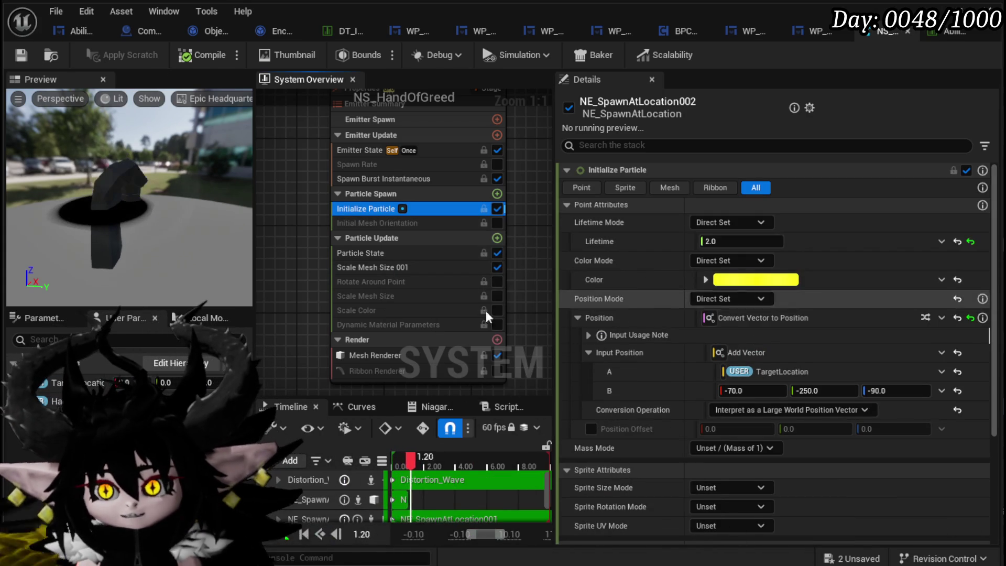